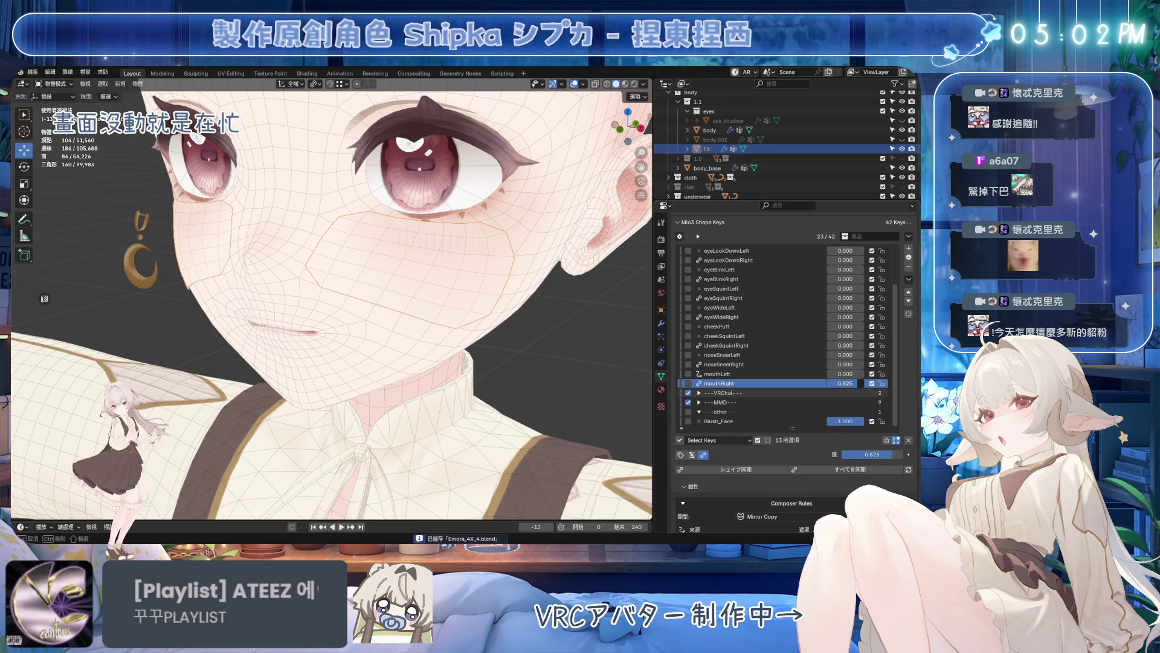
# - Zero mouthRight, then set mouthLeft to 1 and blend the mask back from its base shape
pyautogui.moveTo(544, 344)
pyautogui.mouseDown(button='middle')
pyautogui.moveTo(584, 334)
pyautogui.moveTo(875, 396)
pyautogui.mouseUp(button='middle')
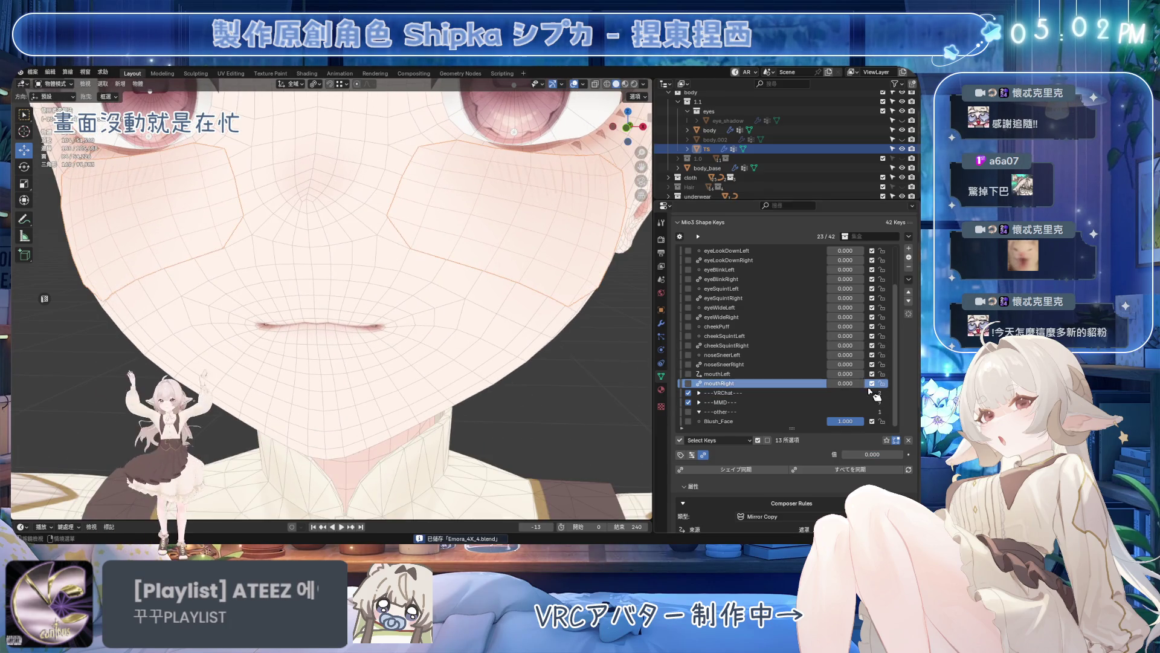
pyautogui.moveTo(844, 382); pyautogui.dragTo(827, 382)
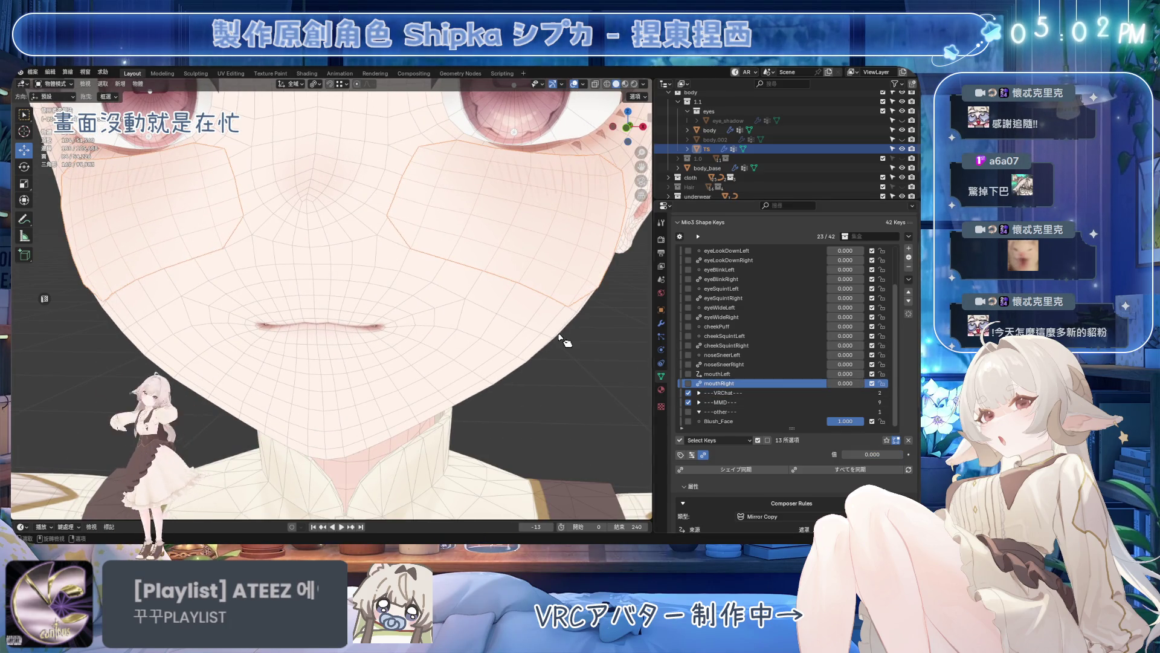
pyautogui.moveTo(508, 345); pyautogui.dragTo(533, 350, button='middle')
pyautogui.moveTo(847, 374); pyautogui.dragTo(898, 373)
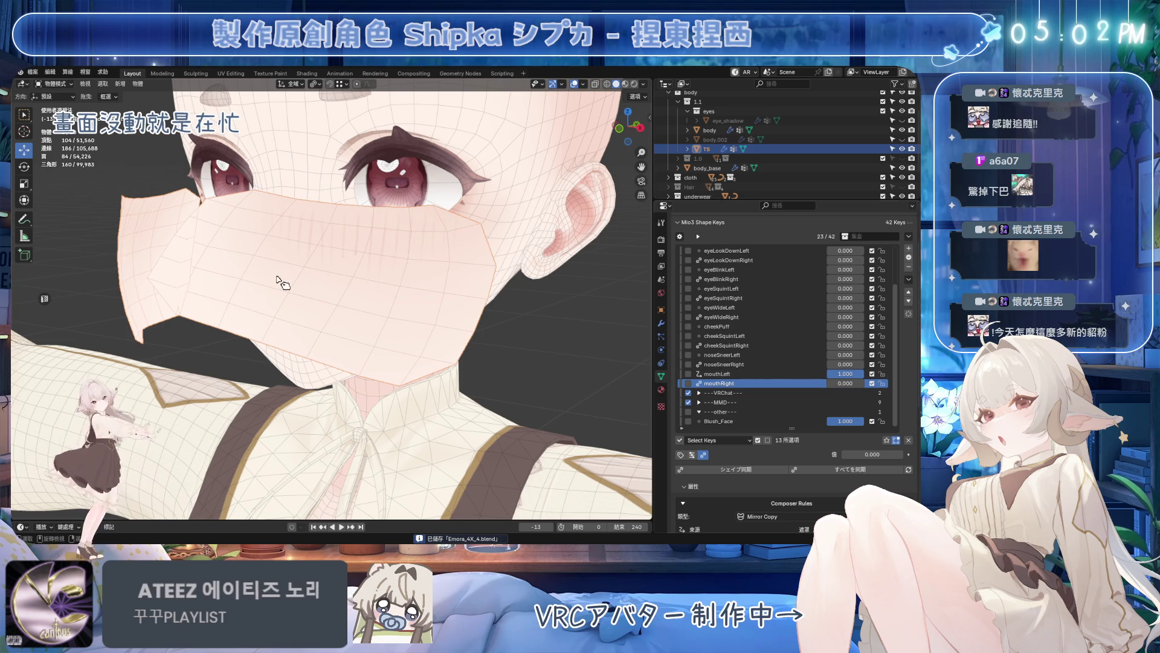
pyautogui.press('Tab')
pyautogui.click(193, 93)
pyautogui.click(218, 238)
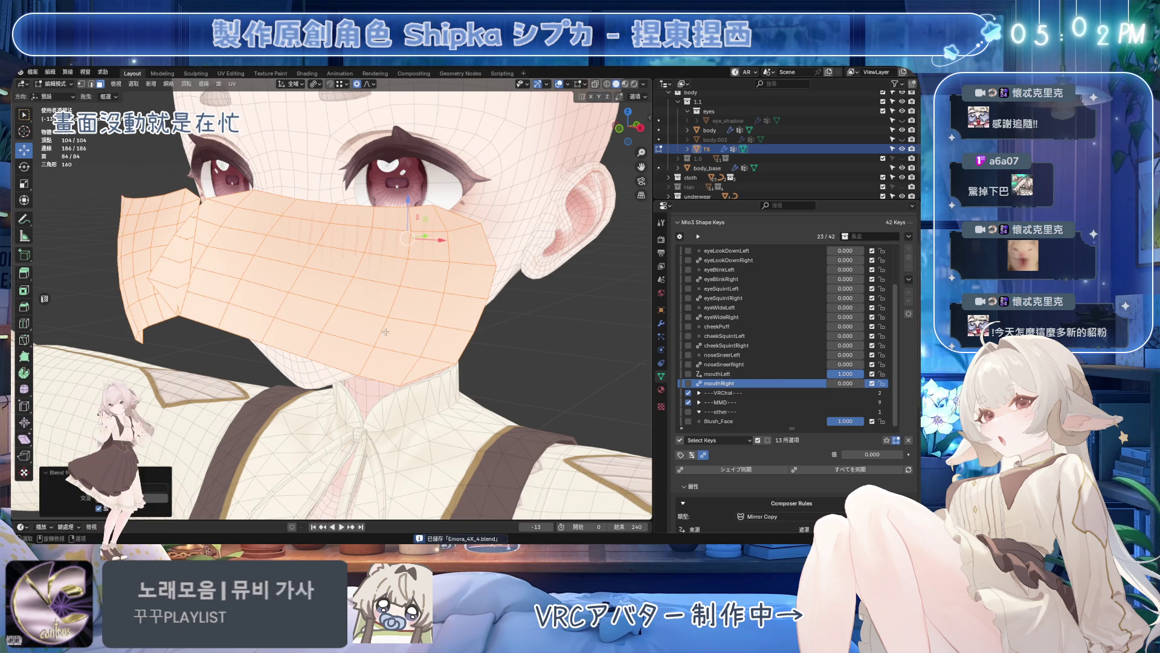
# - Re-apply Blend from Shape with mouthLeft active and reset its value to 0
pyautogui.click(725, 374)
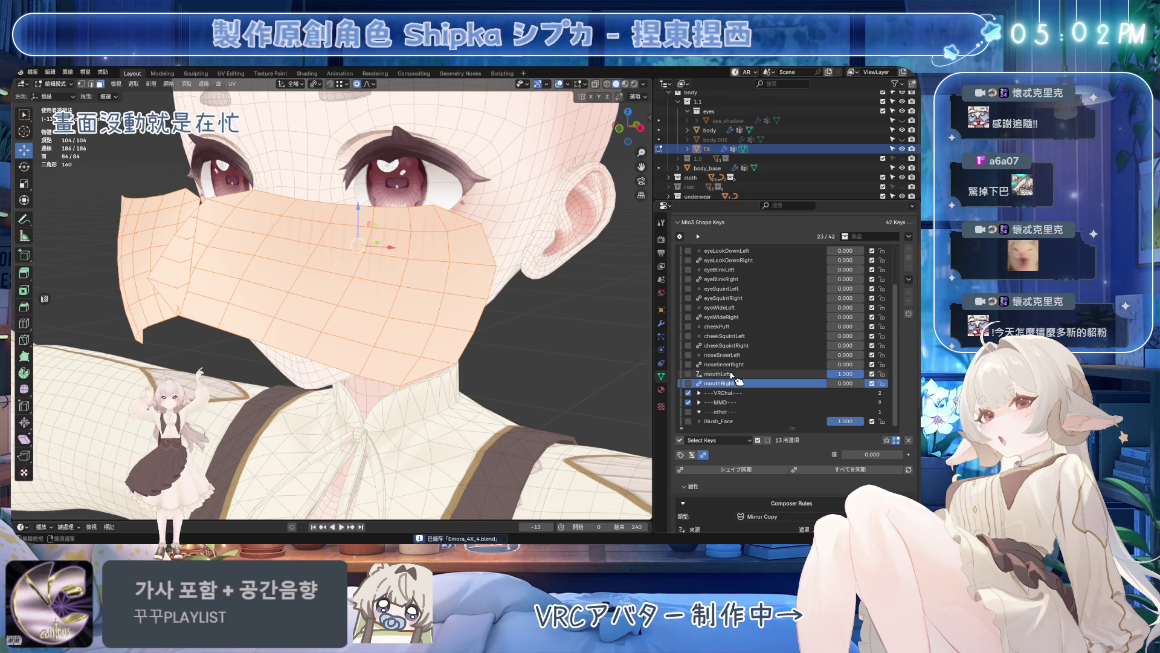
pyautogui.click(193, 93)
pyautogui.click(217, 249)
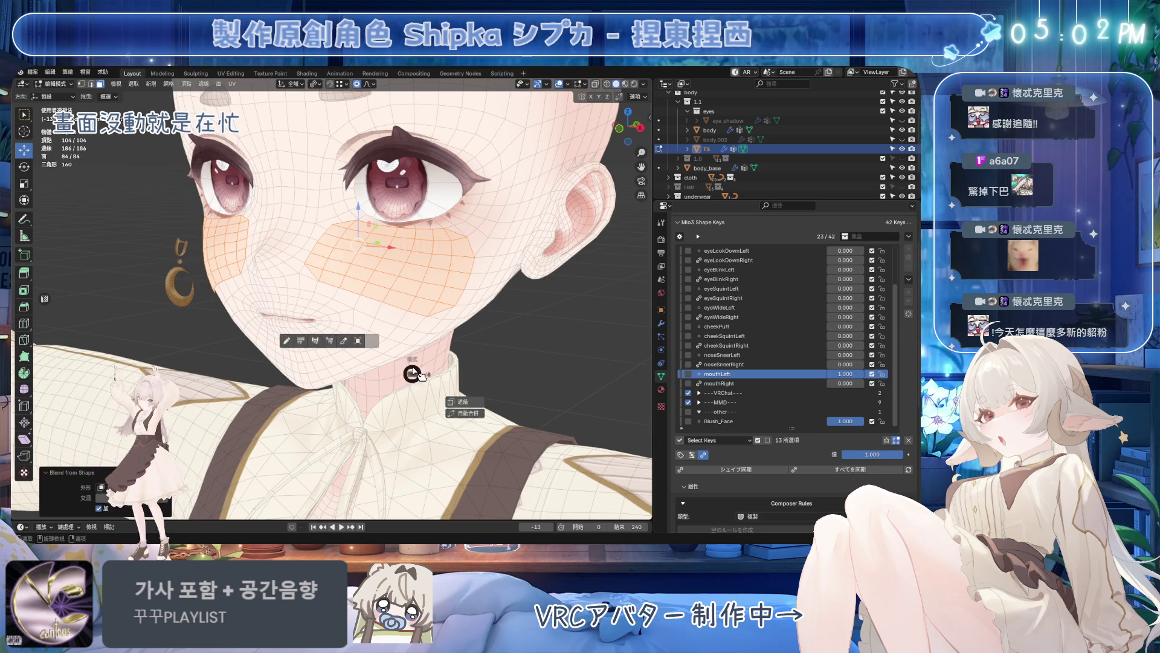
pyautogui.press('Tab')
pyautogui.moveTo(845, 374); pyautogui.dragTo(846, 388)
pyautogui.write('1')
pyautogui.press('Return')
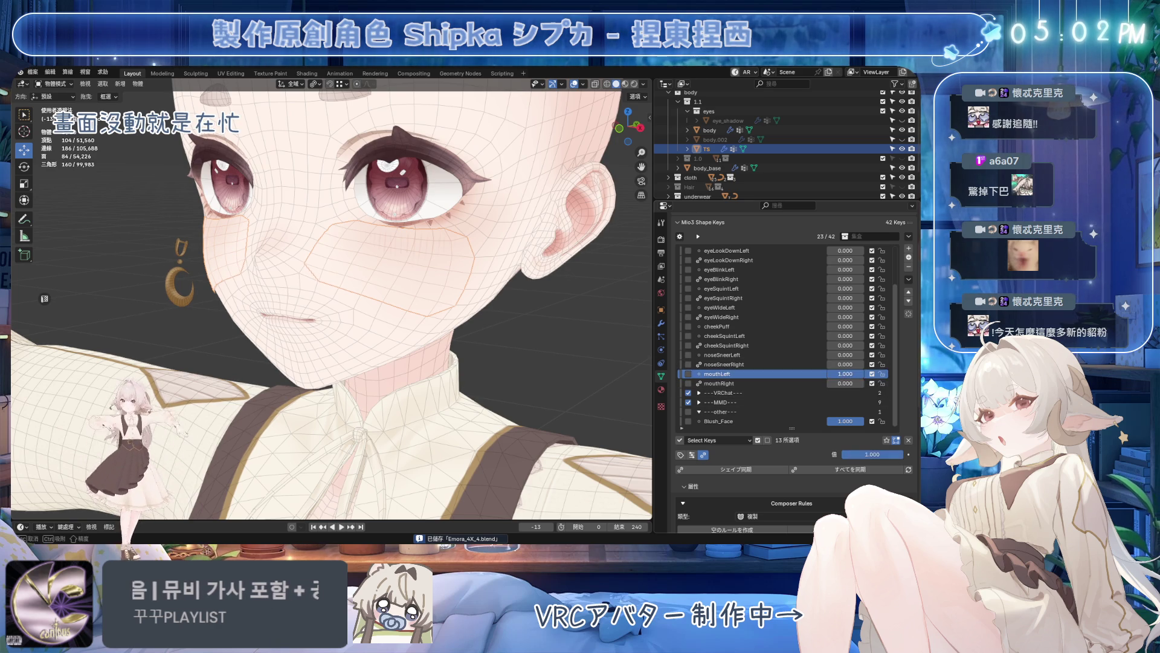
# - Flatten the mask onto the face for noseSneerRight at full strength using Blend from Shape
pyautogui.click(743, 363)
pyautogui.moveTo(845, 363); pyautogui.dragTo(870, 364)
pyautogui.press('Tab')
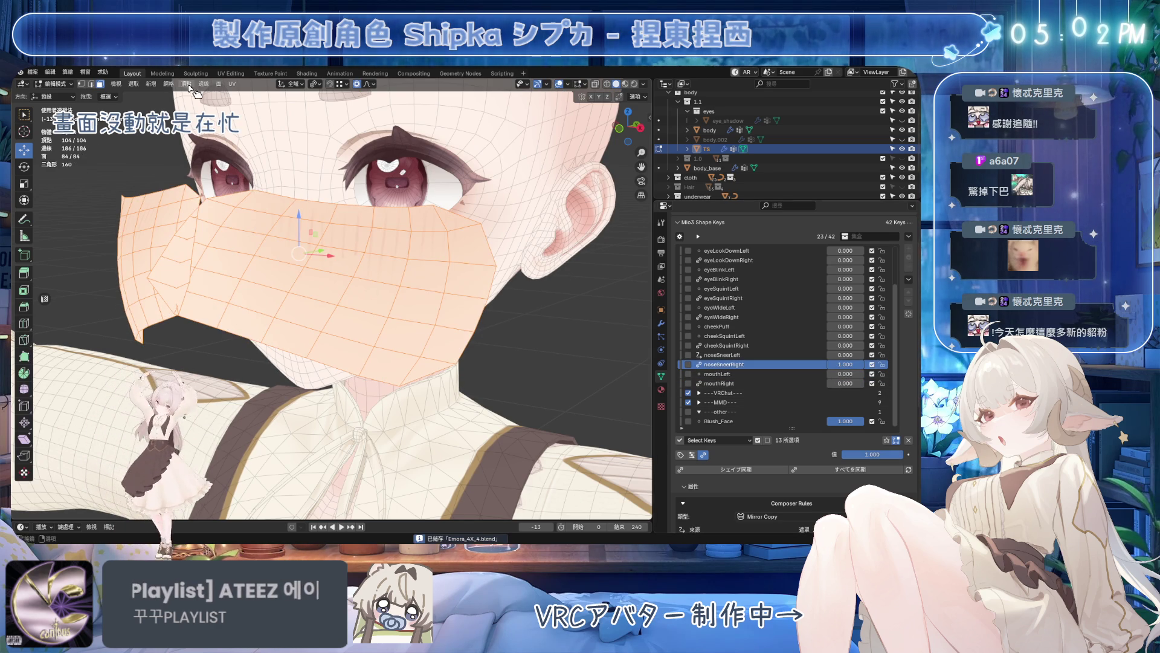
pyautogui.click(194, 92)
pyautogui.click(235, 231)
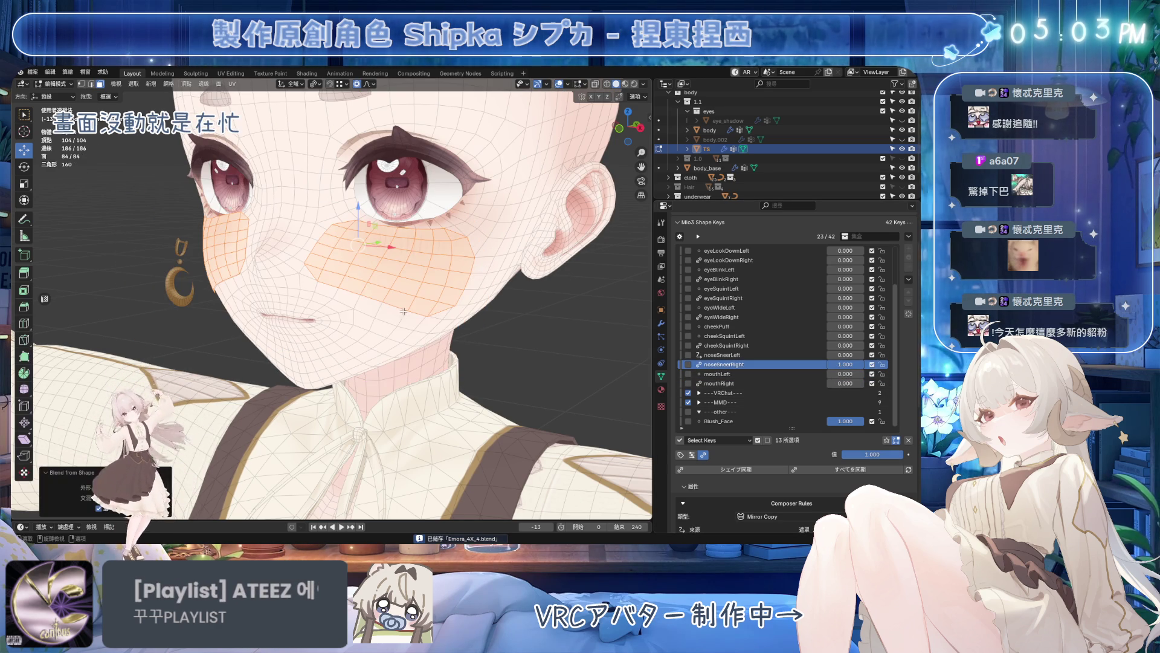
pyautogui.press('Tab')
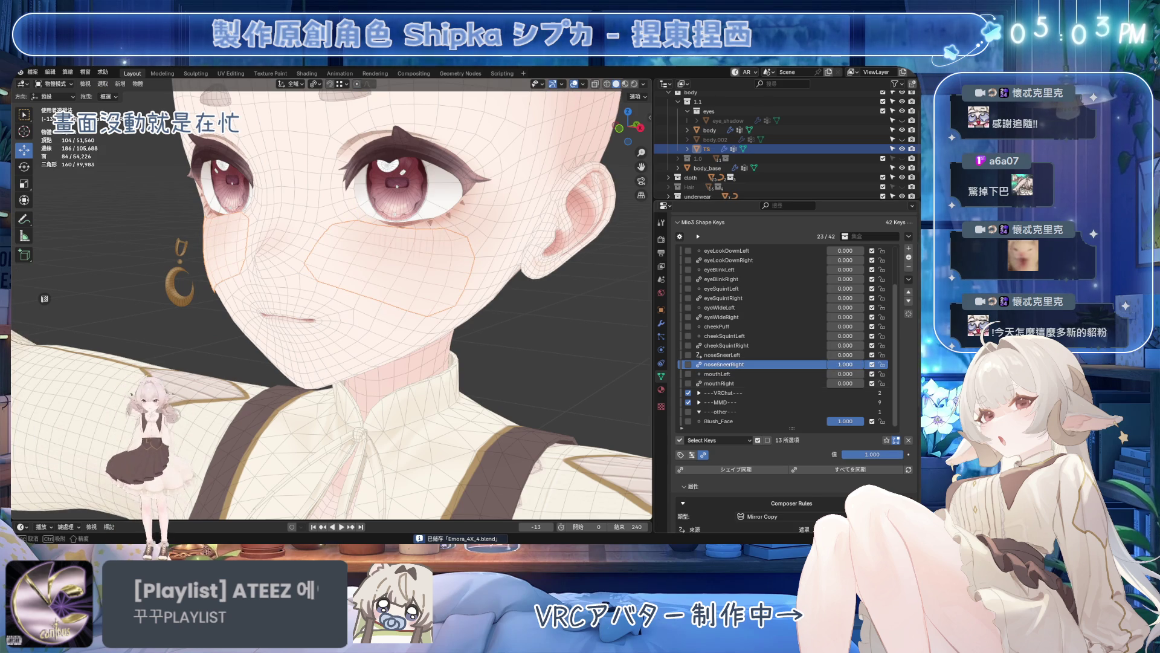
# - Make noseSneerLeft the active shape key at full strength
pyautogui.click(743, 354)
pyautogui.moveTo(845, 354); pyautogui.dragTo(871, 355)
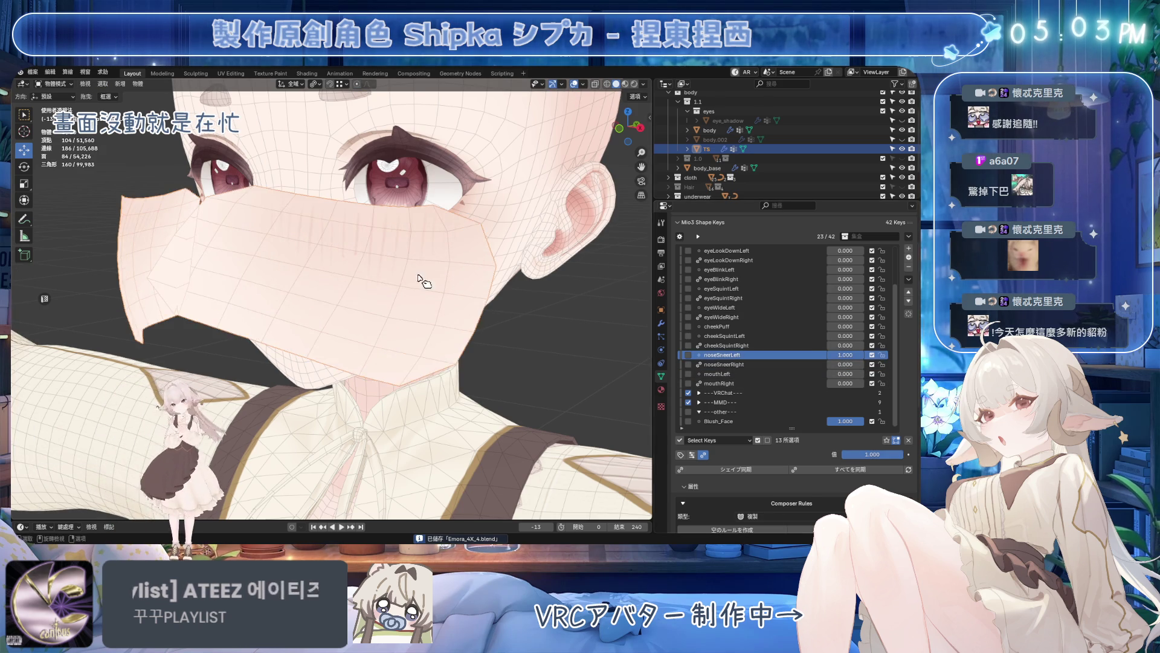
pyautogui.scroll(2, 435, 271)
# - Blend the mask back onto the face for noseSneerLeft in edit mode
pyautogui.hotkey('ctrl', 'Tab')
pyautogui.click(573, 294)
pyautogui.click(186, 83)
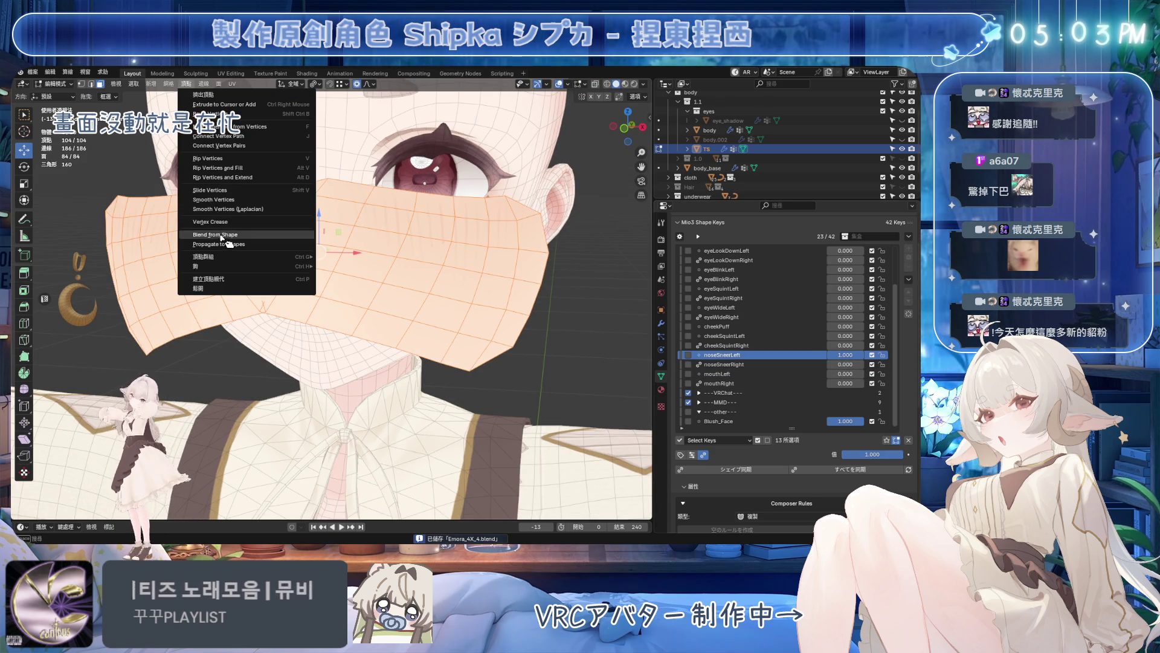
pyautogui.press('Escape')
pyautogui.press('Tab')
pyautogui.scroll(1, 362, 271)
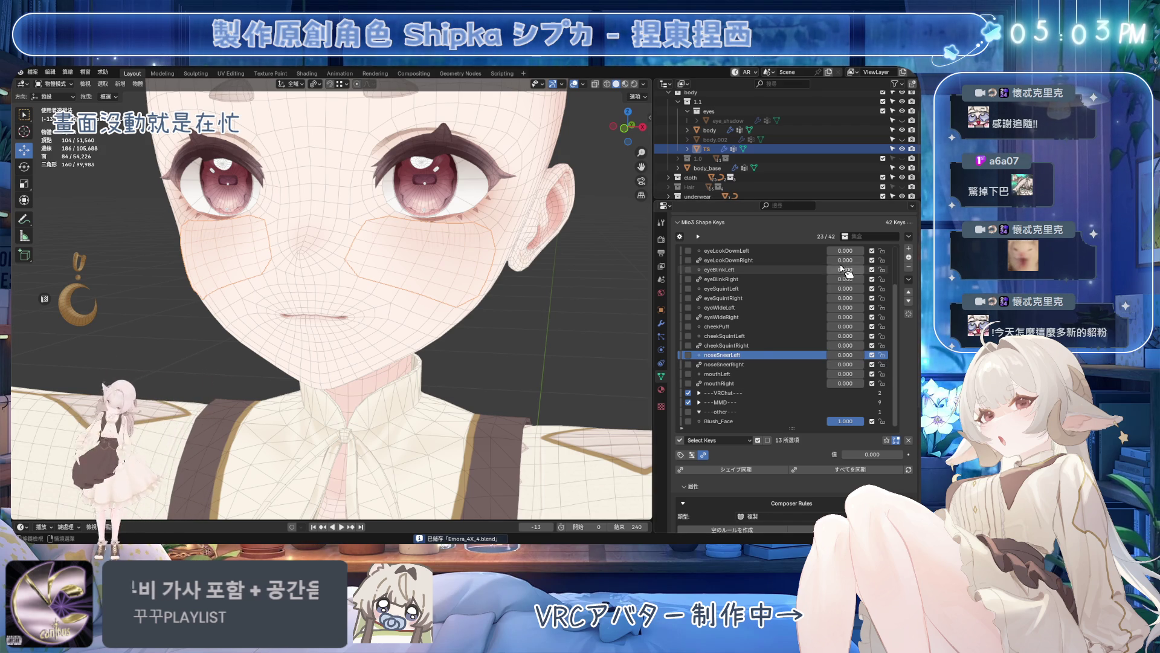
# - Flatten the mask for cheekSquintRight at 1.0 and reset it to zero
pyautogui.click(725, 346)
pyautogui.moveTo(362, 273); pyautogui.dragTo(363, 251, button='middle')
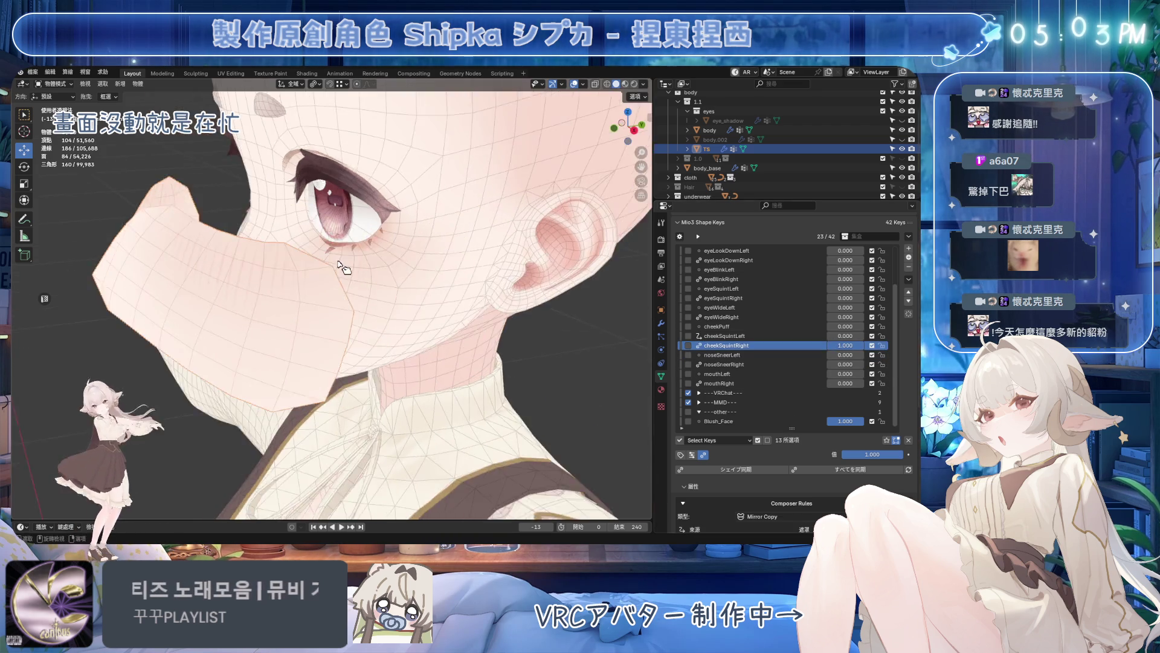
pyautogui.press('Tab')
pyautogui.click(171, 84)
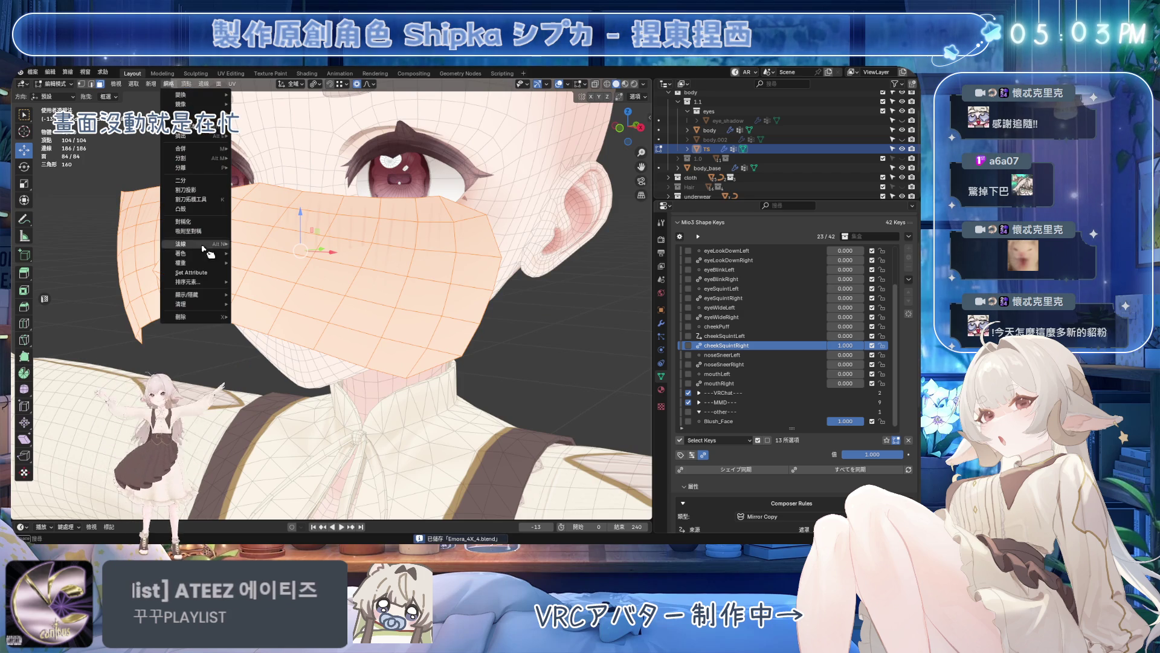
pyautogui.press('Escape')
pyautogui.press('Tab')
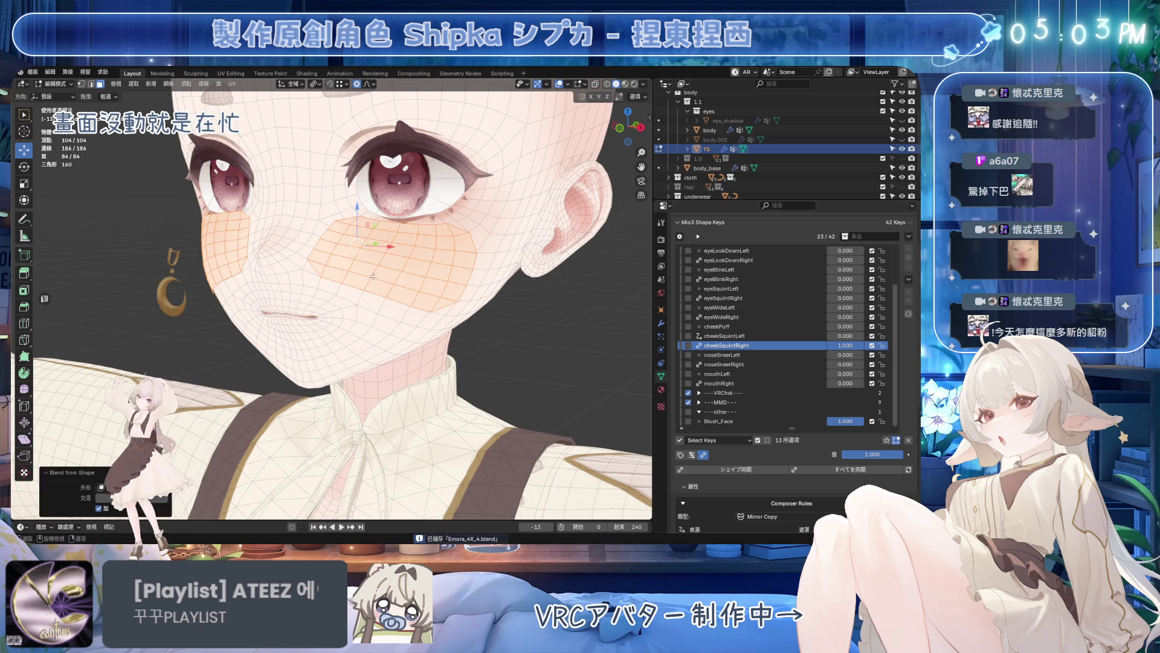
pyautogui.press('BackSpace')
pyautogui.hotkey('ctrl', 'z')
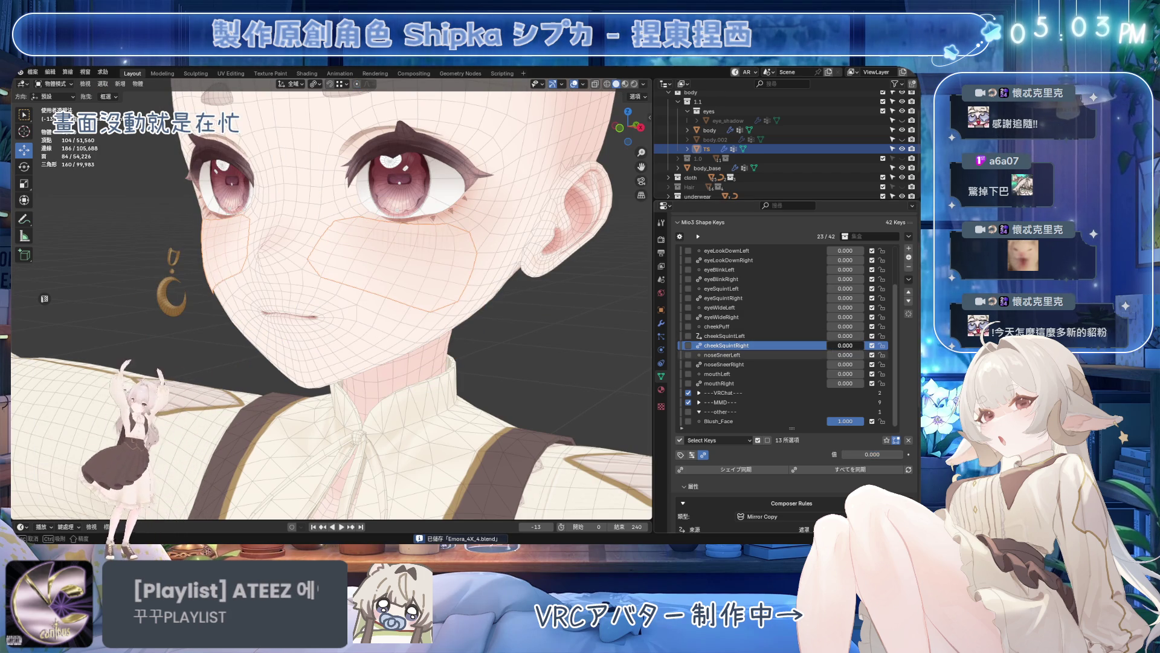
pyautogui.hotkey('ctrl', 'shift', 'z')
# - Flatten the mask for cheekSquintLeft at 1.0, test the slider, and start editing cheekPuff
pyautogui.click(820, 336)
pyautogui.hotkey('ctrl', 'v')
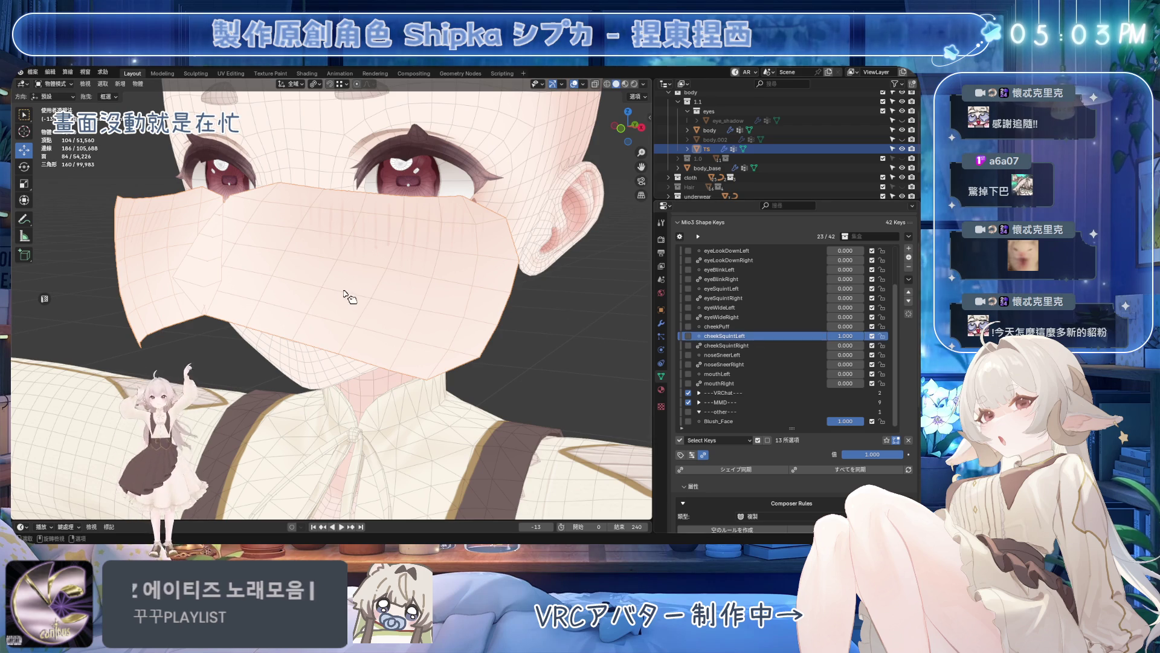
pyautogui.press('Tab')
pyautogui.click(188, 85)
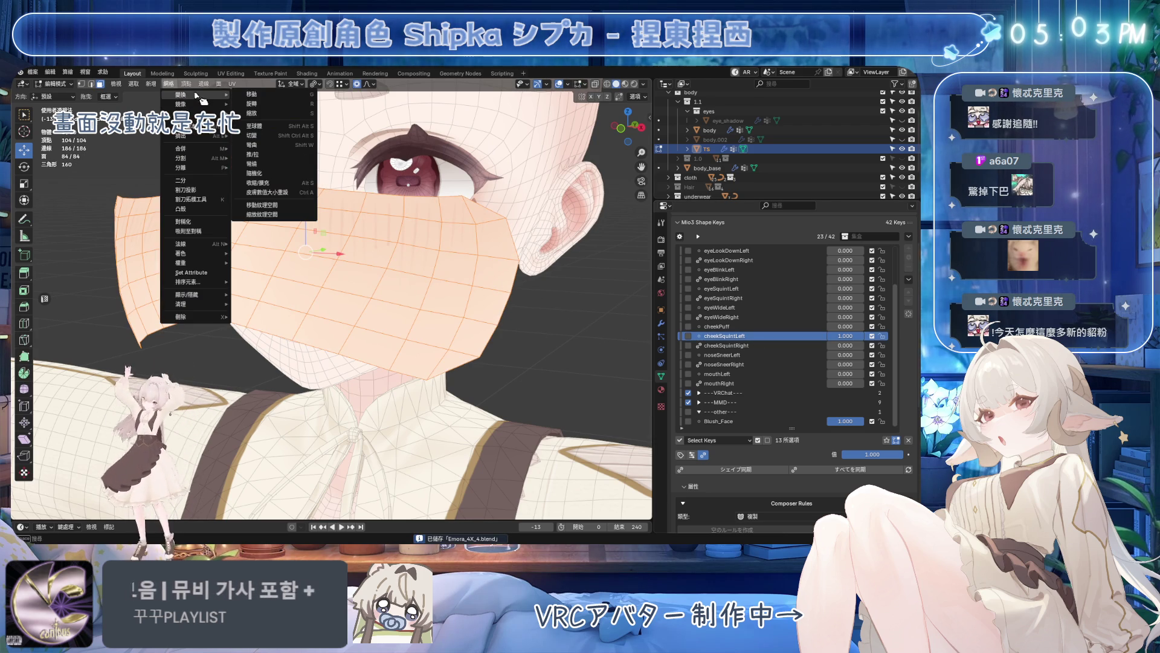
pyautogui.click(190, 86)
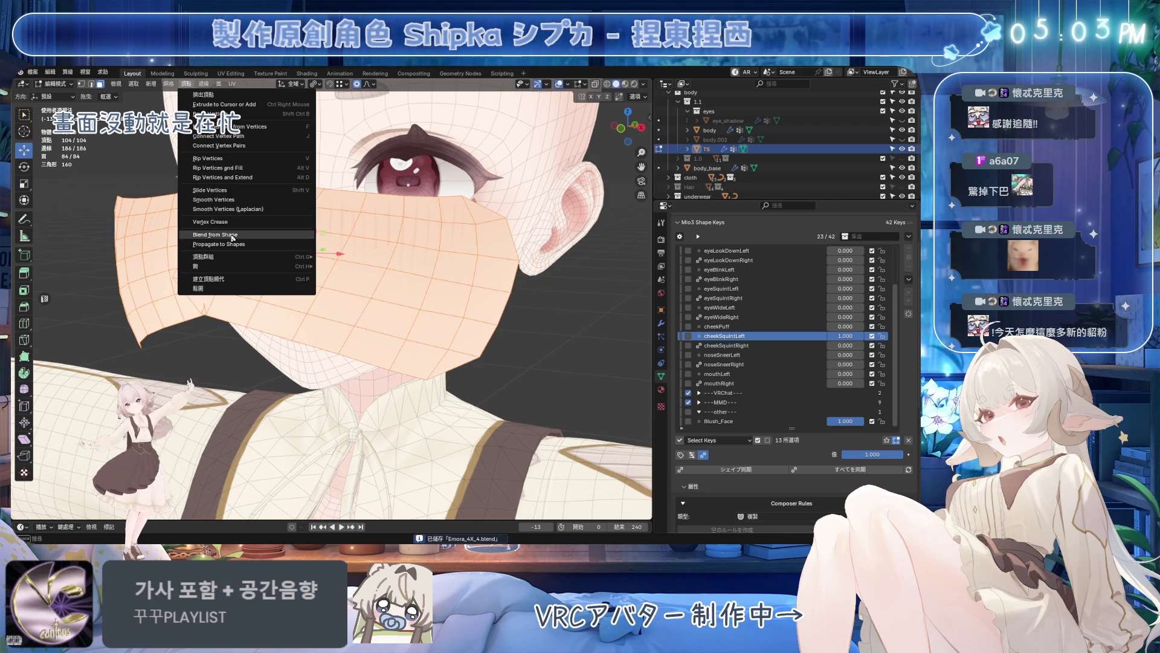
pyautogui.press('Tab')
pyautogui.moveTo(852, 336)
pyautogui.mouseDown()
pyautogui.moveTo(839, 336)
pyautogui.moveTo(871, 326)
pyautogui.mouseUp()
pyautogui.press('Tab')
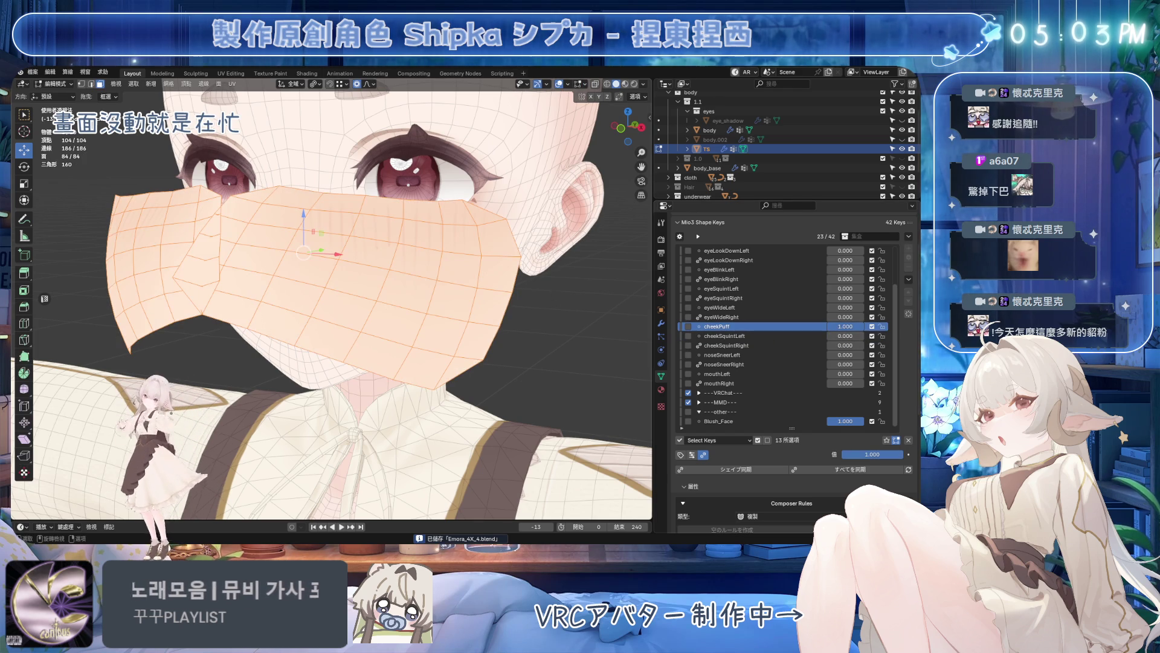
# - Blend the mask for cheekPuff and reset its value to zero
pyautogui.click(192, 90)
pyautogui.press('Tab')
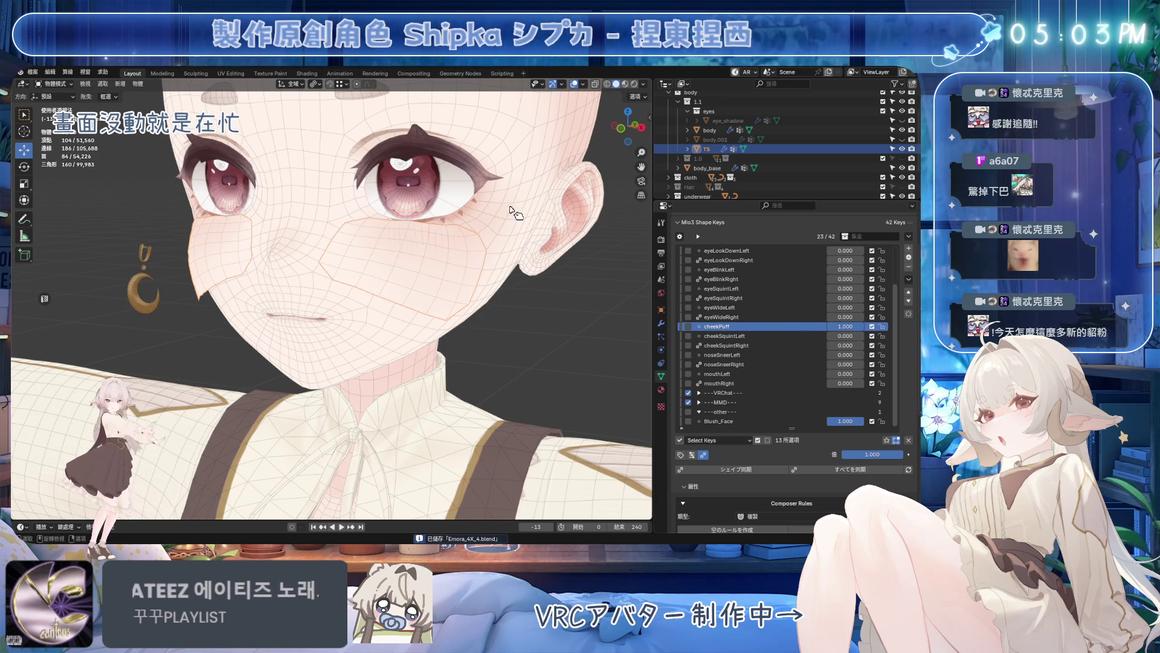
pyautogui.moveTo(847, 326)
pyautogui.mouseDown()
pyautogui.moveTo(789, 315)
pyautogui.moveTo(852, 314)
pyautogui.mouseUp()
# - Flatten the mask for eyeWideLeft at full strength, save, and check eyeWideRight
pyautogui.click(787, 308)
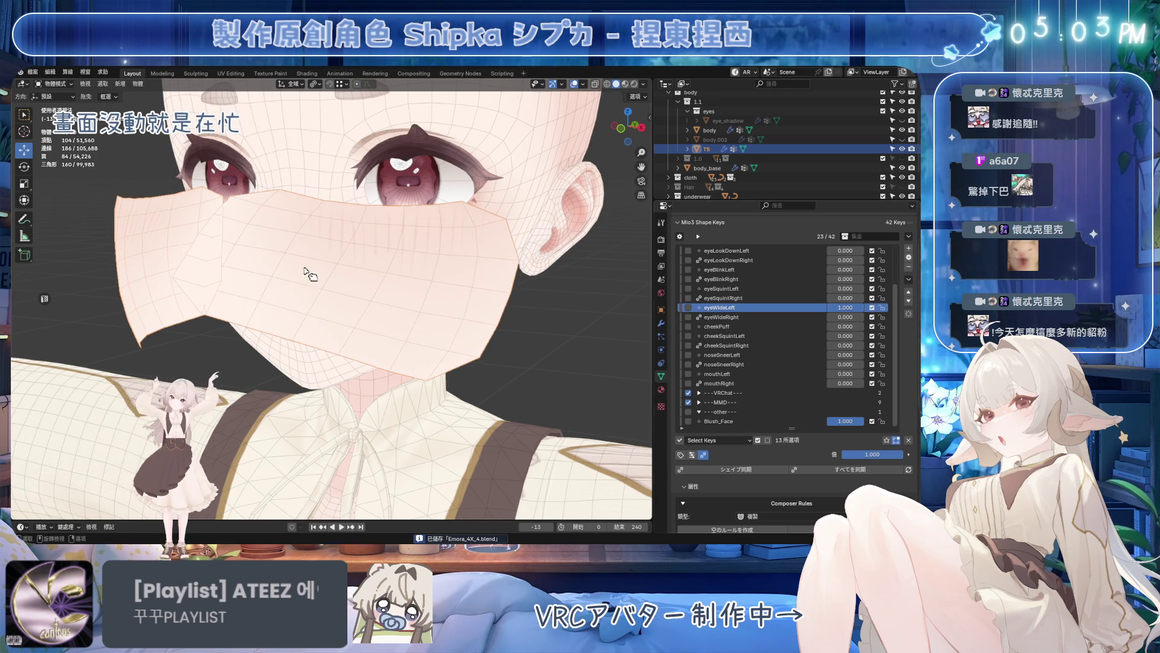
pyautogui.press('Tab')
pyautogui.click(170, 84)
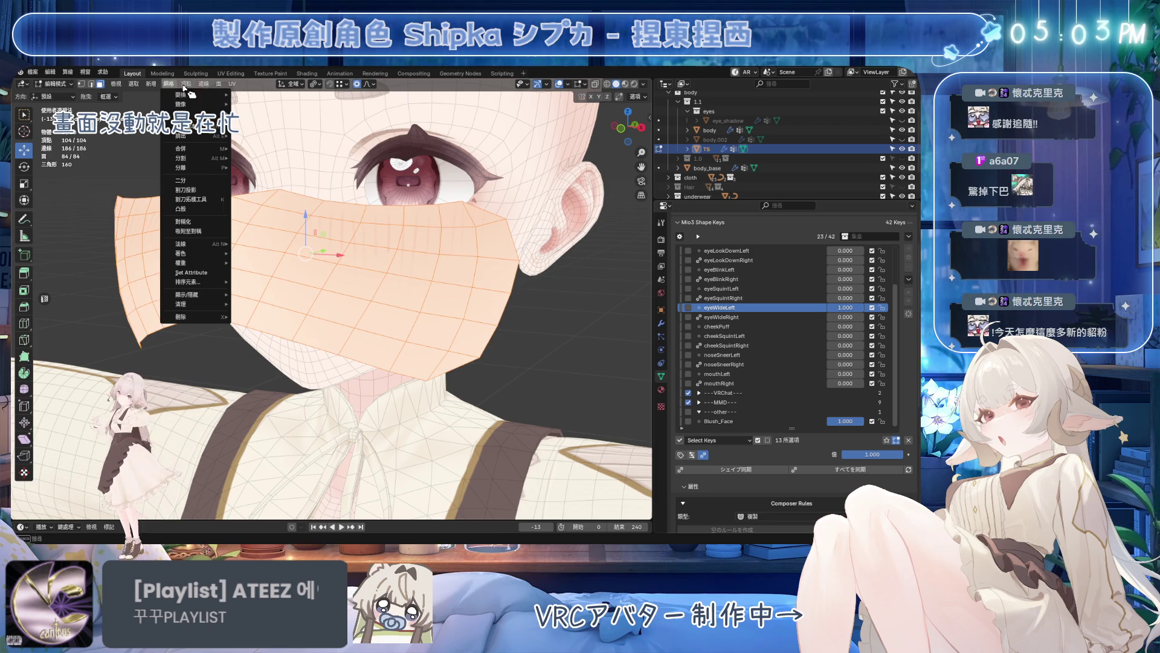
pyautogui.press('Tab')
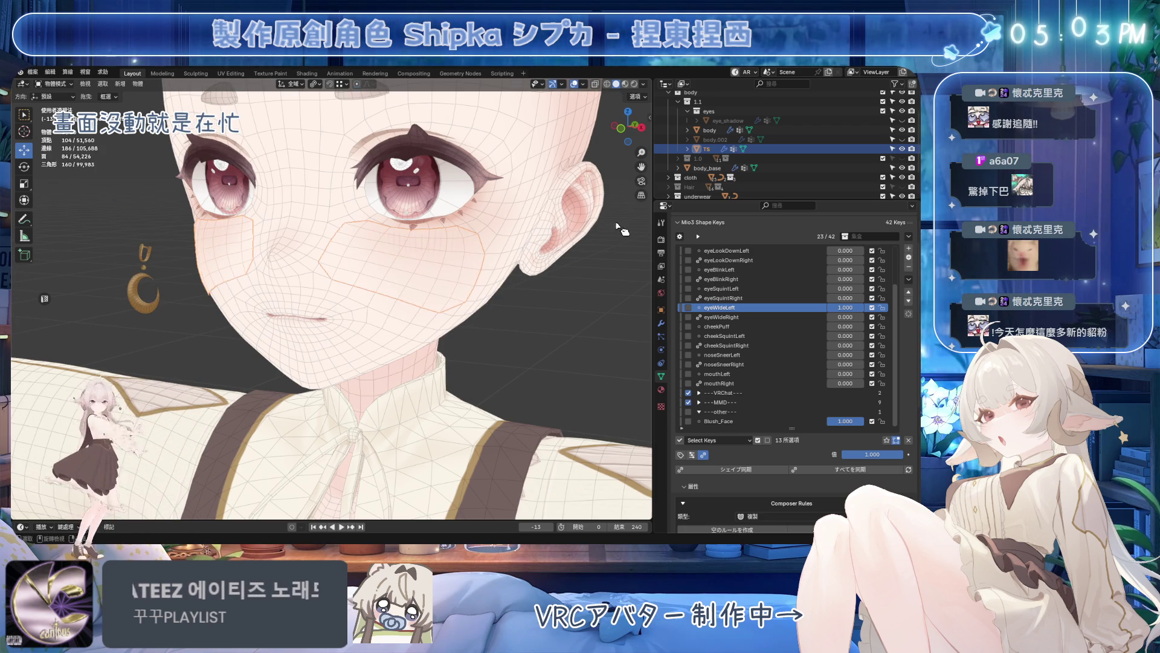
pyautogui.hotkey('ctrl', 's')
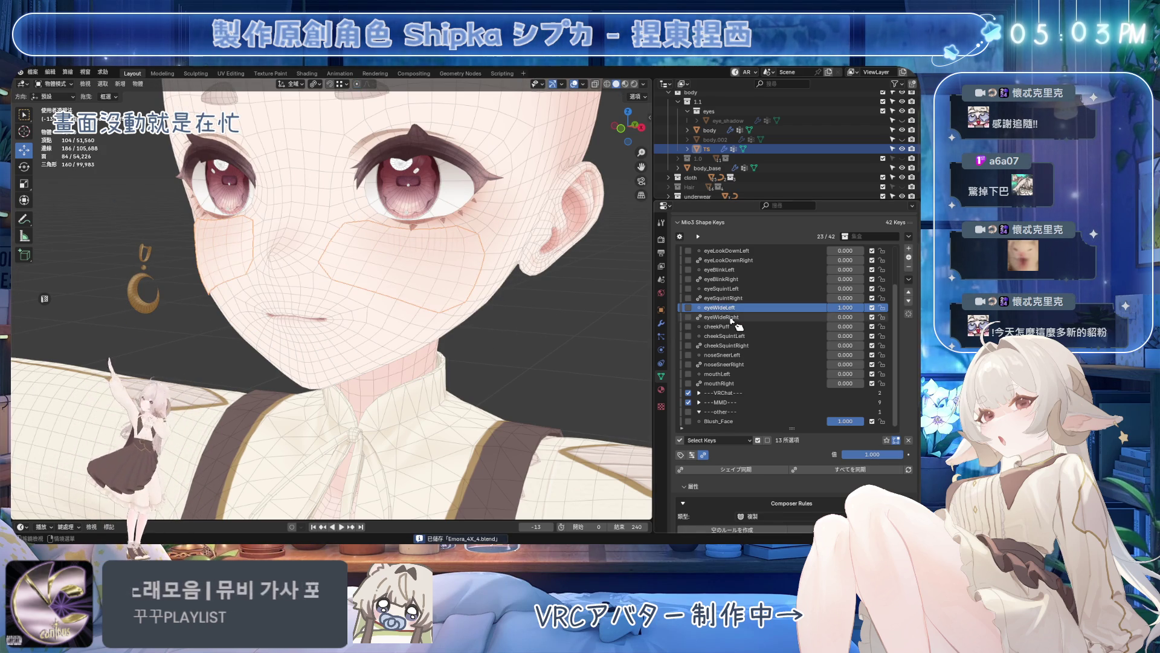
pyautogui.click(736, 319)
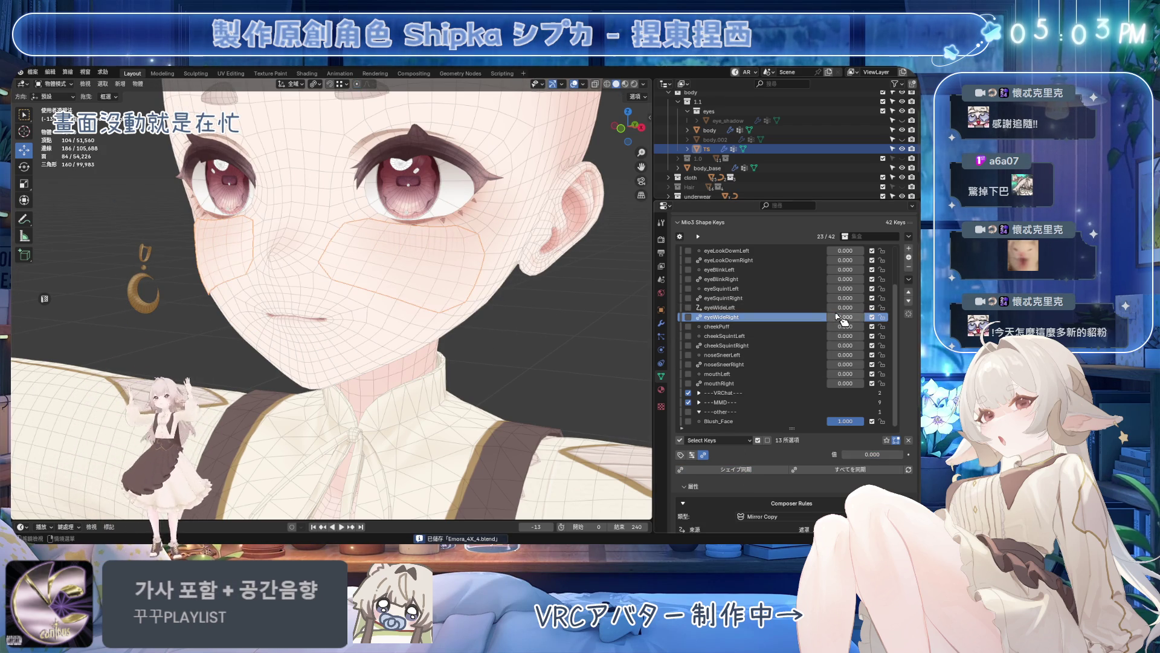
pyautogui.press('Up')
pyautogui.press('Up')
pyautogui.press('Up')
# - Flatten the mask for eyeSquintLeft at 1.0, save, reset it, and move to eyeSquintRight
pyautogui.moveTo(845, 291); pyautogui.dragTo(897, 292)
pyautogui.press('Tab')
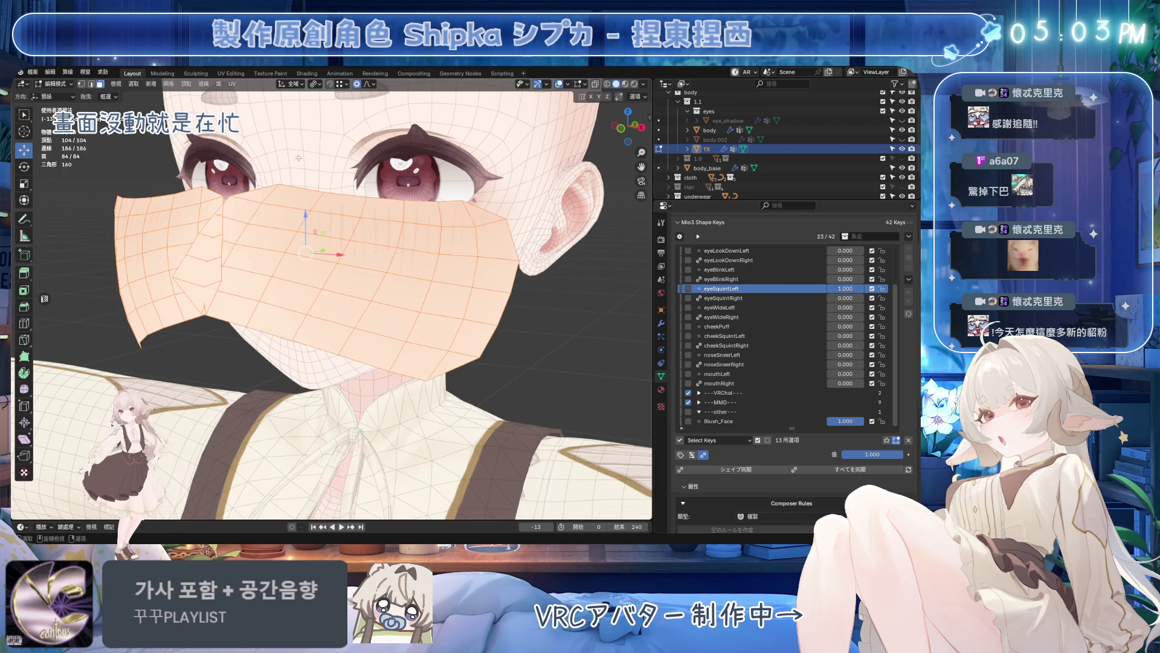
pyautogui.click(196, 91)
pyautogui.click(218, 243)
pyautogui.press('Tab')
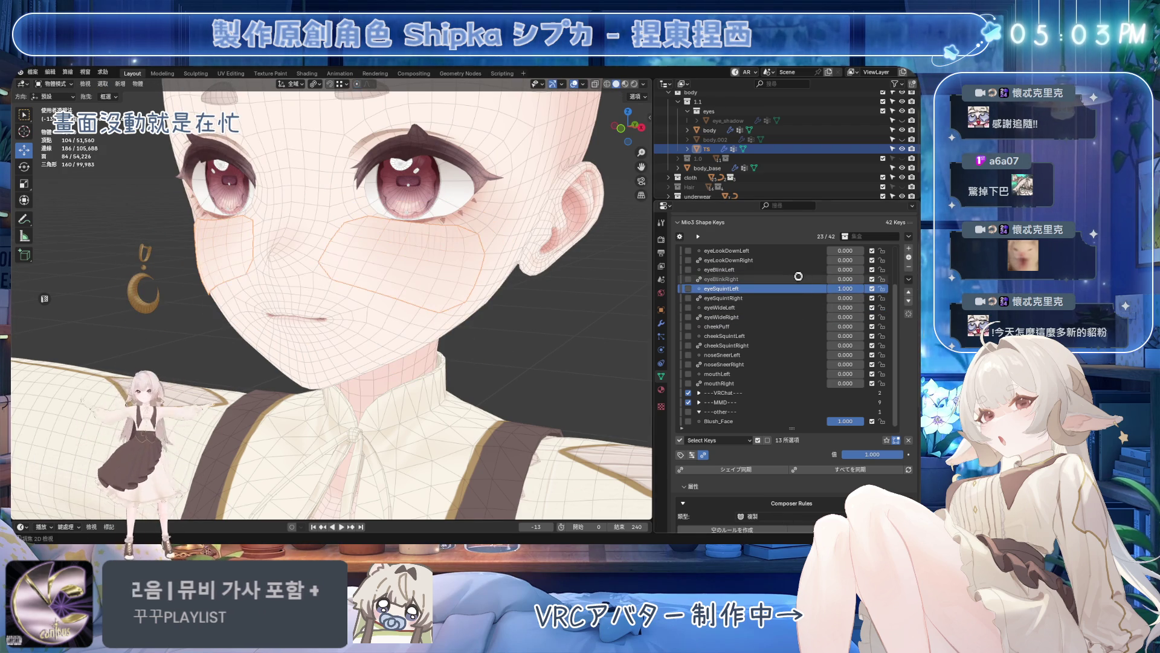
pyautogui.hotkey('ctrl', 's')
pyautogui.moveTo(872, 453); pyautogui.dragTo(852, 453)
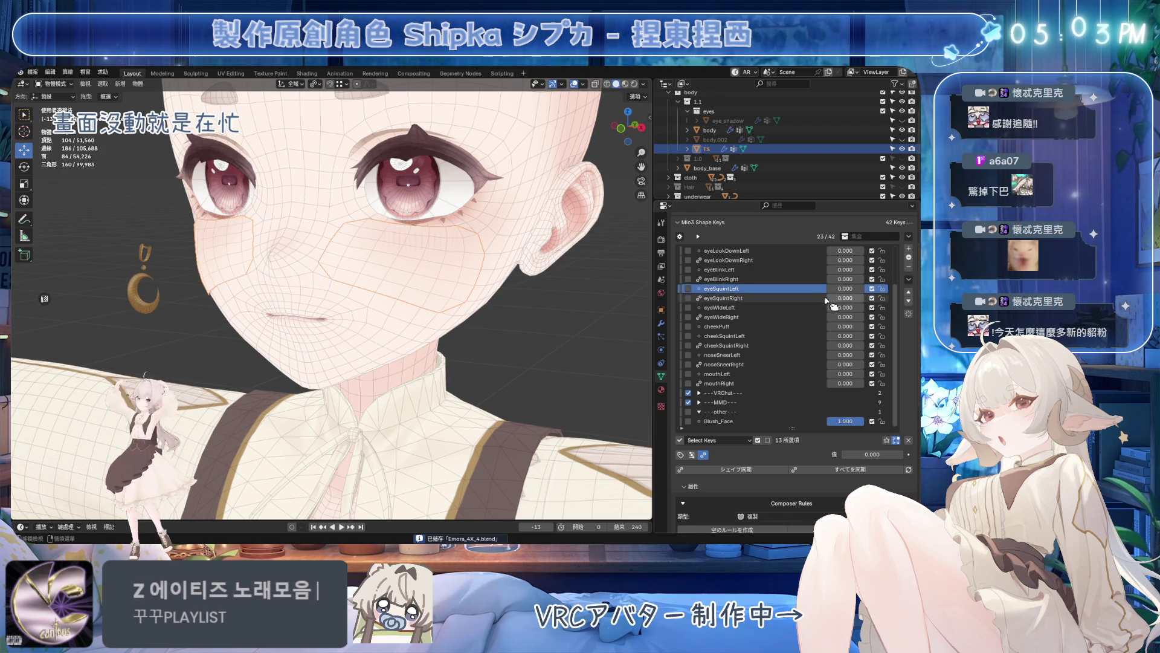
pyautogui.press('Down')
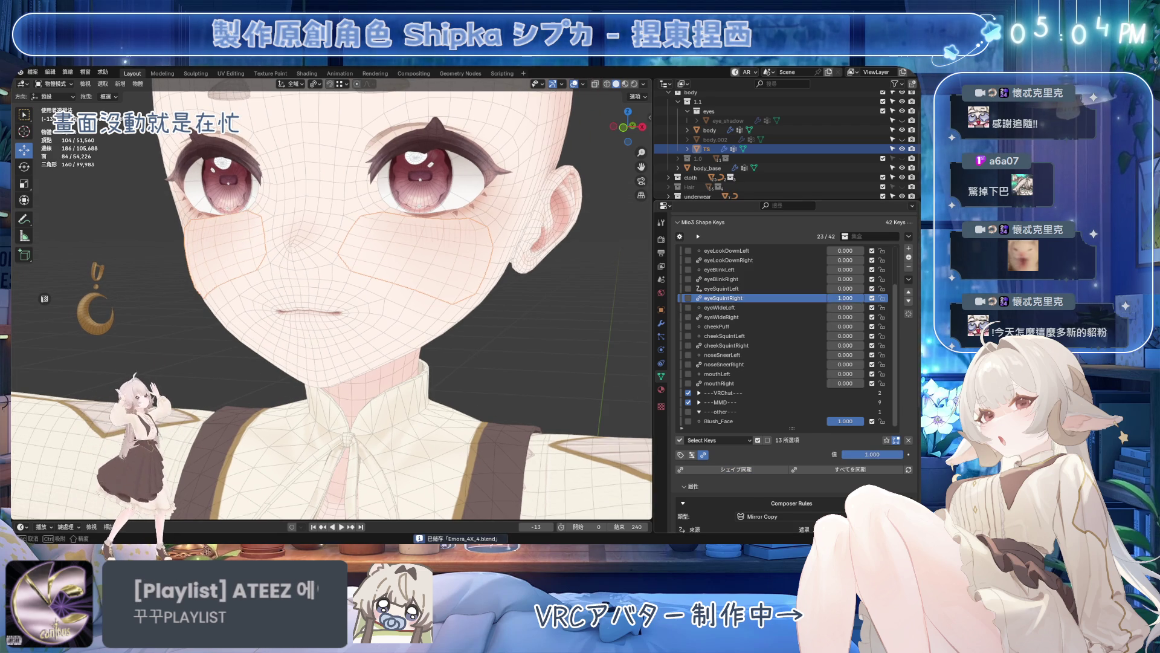
# - Repair eyeBlinkLeft with Blend from Shape and retest it at full strength
pyautogui.click(762, 270)
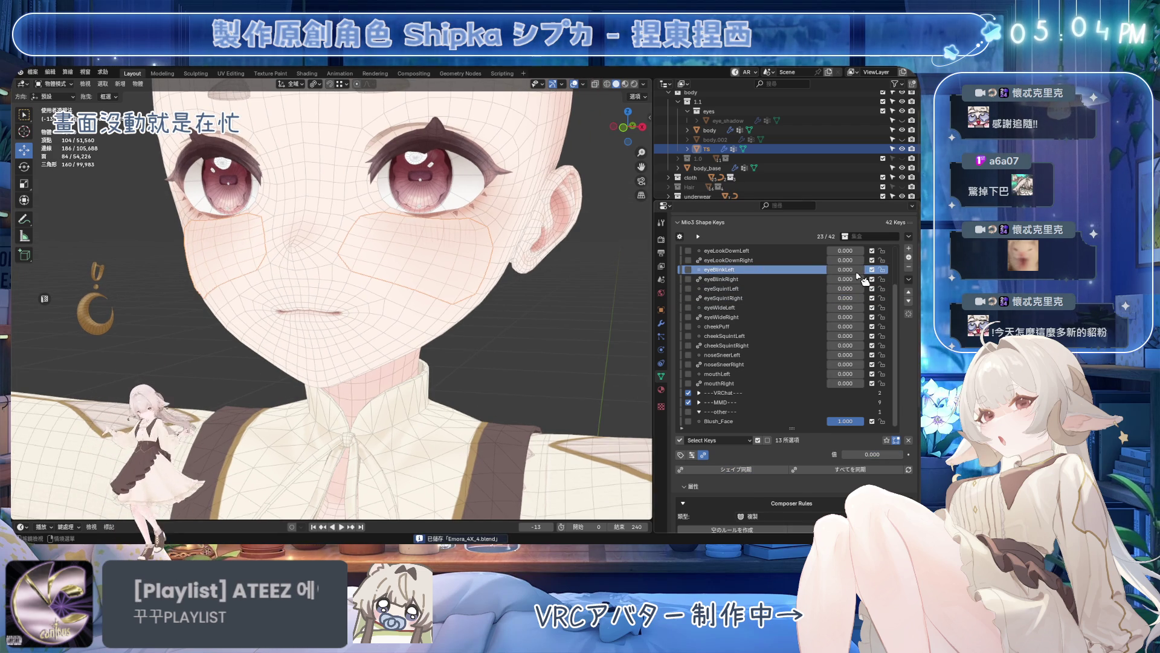
pyautogui.moveTo(830, 270); pyautogui.dragTo(871, 271)
pyautogui.hotkey('ctrl', 'Tab')
pyautogui.click(188, 85)
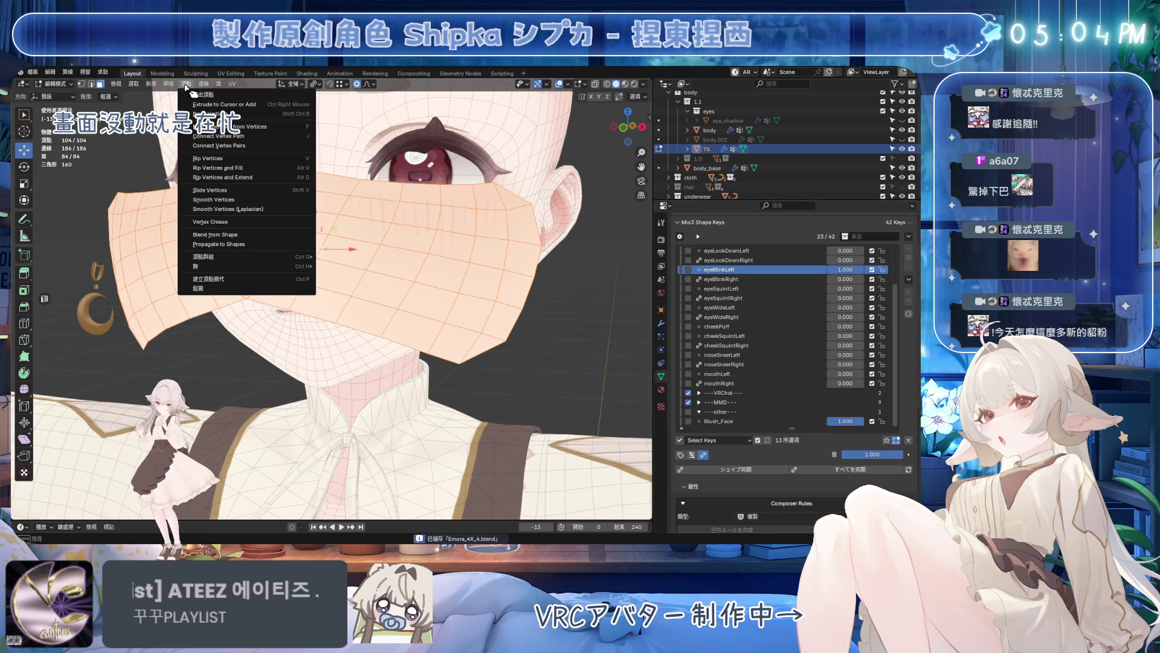
pyautogui.press('Escape')
pyautogui.press('Tab')
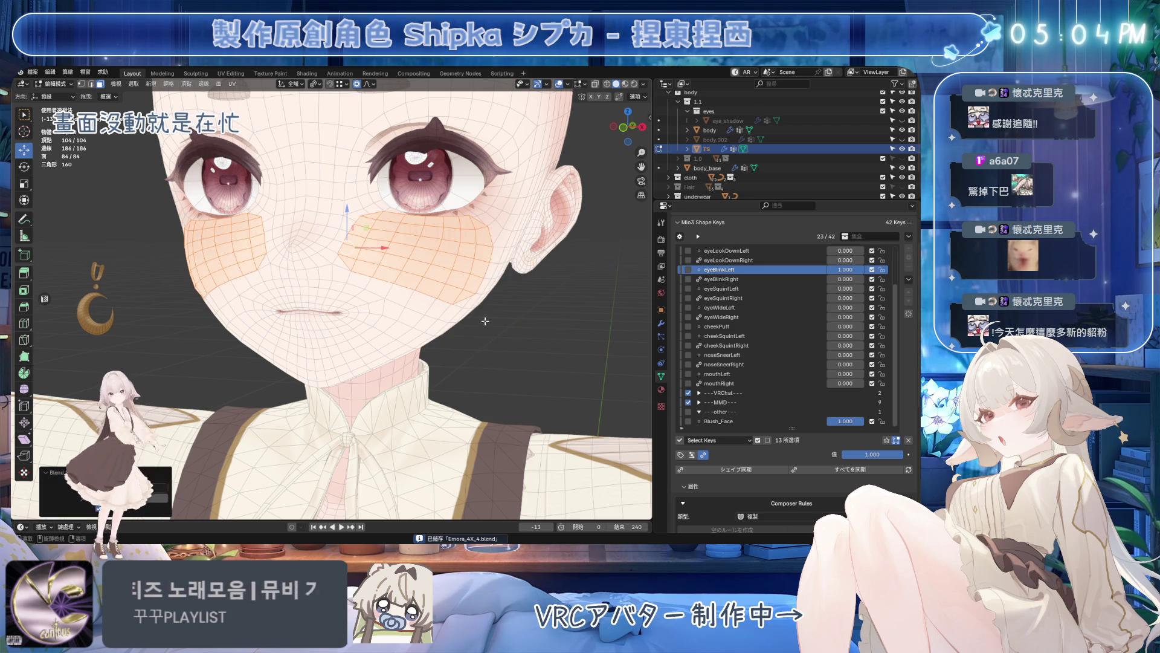
pyautogui.moveTo(847, 270); pyautogui.dragTo(884, 270)
# - Test eyeBlinkRight and select the eyeLookDown shape keys
pyautogui.click(764, 279)
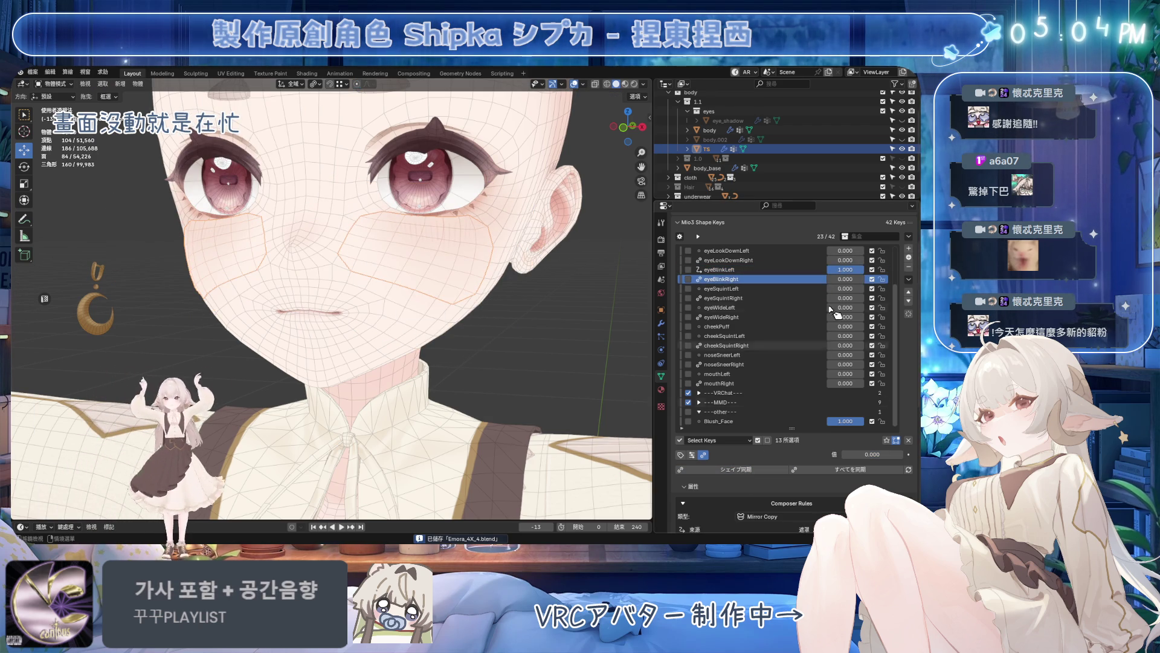
pyautogui.moveTo(847, 279); pyautogui.dragTo(847, 278)
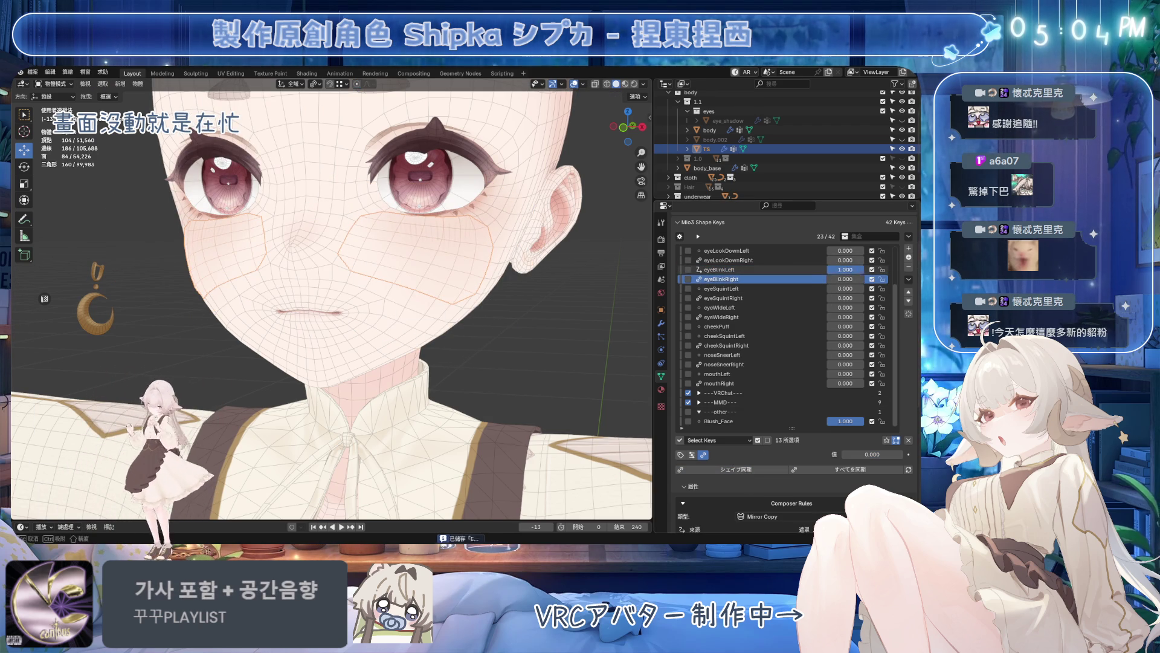
pyautogui.click(796, 260)
pyautogui.click(782, 250)
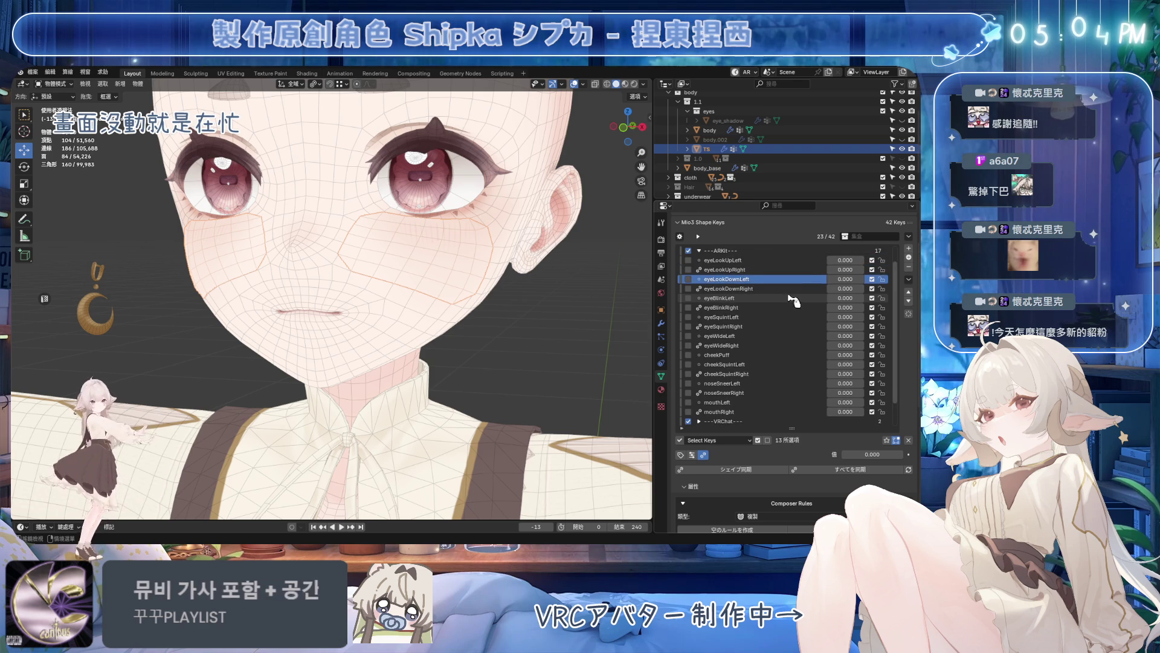
pyautogui.scroll(3, 770, 273)
# - Flatten the mask for eyeLookDownLeft at 1.0 and test eyeLookDownRight
pyautogui.hotkey('ctrl', 's')
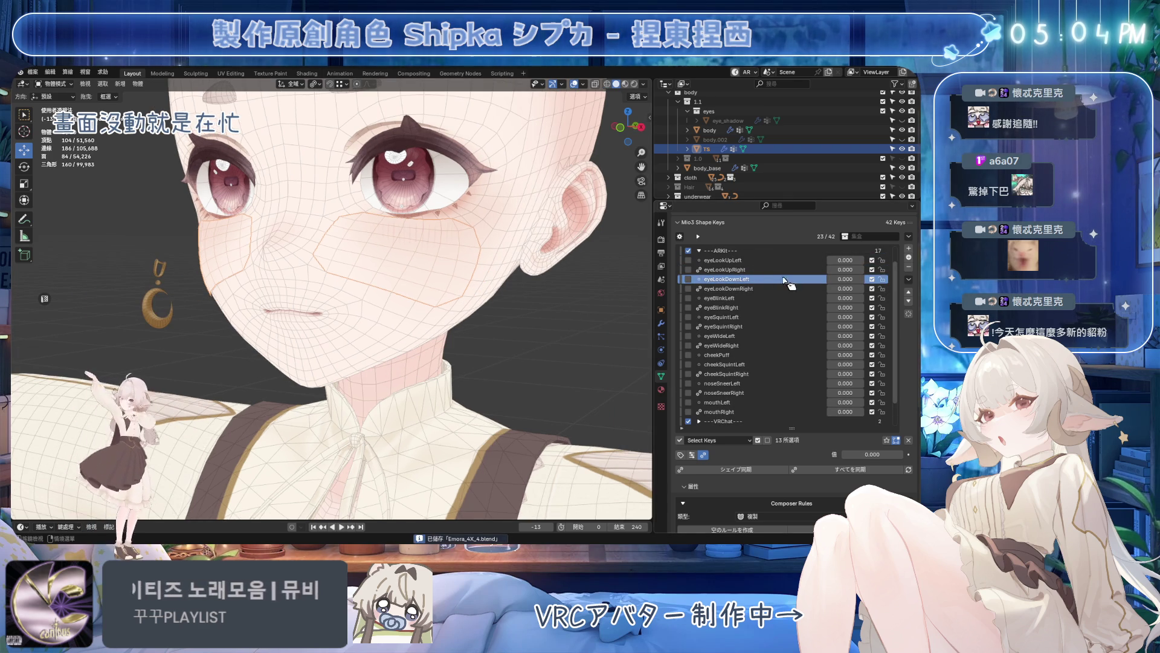
pyautogui.moveTo(843, 284); pyautogui.dragTo(897, 283)
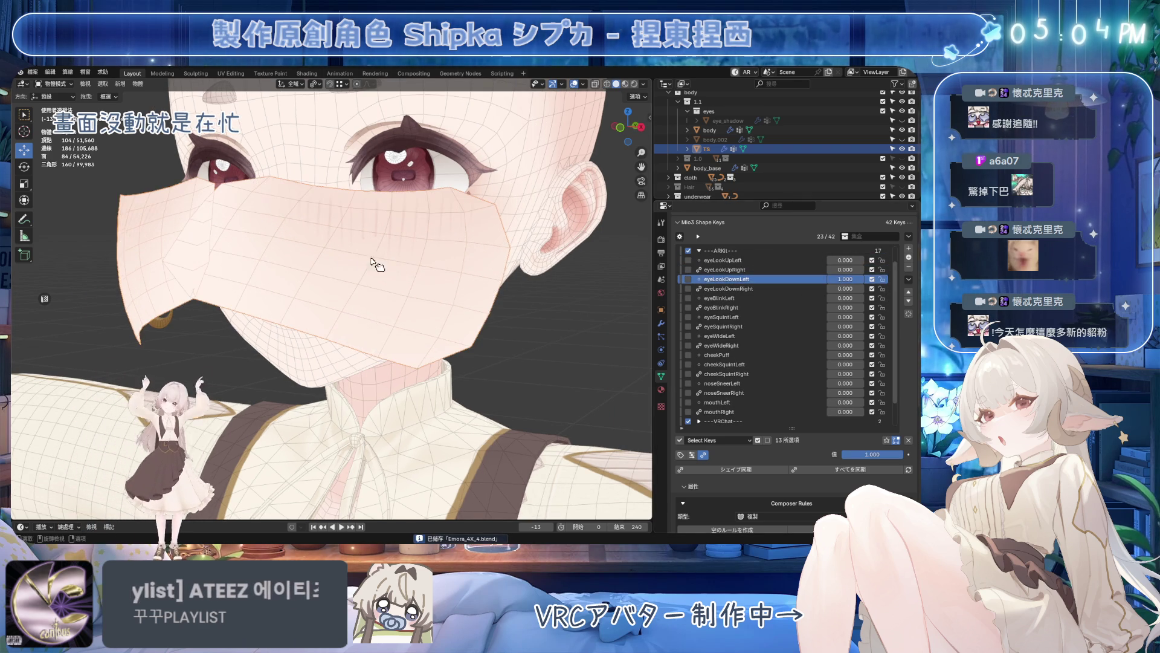
pyautogui.press('Tab')
pyautogui.click(194, 87)
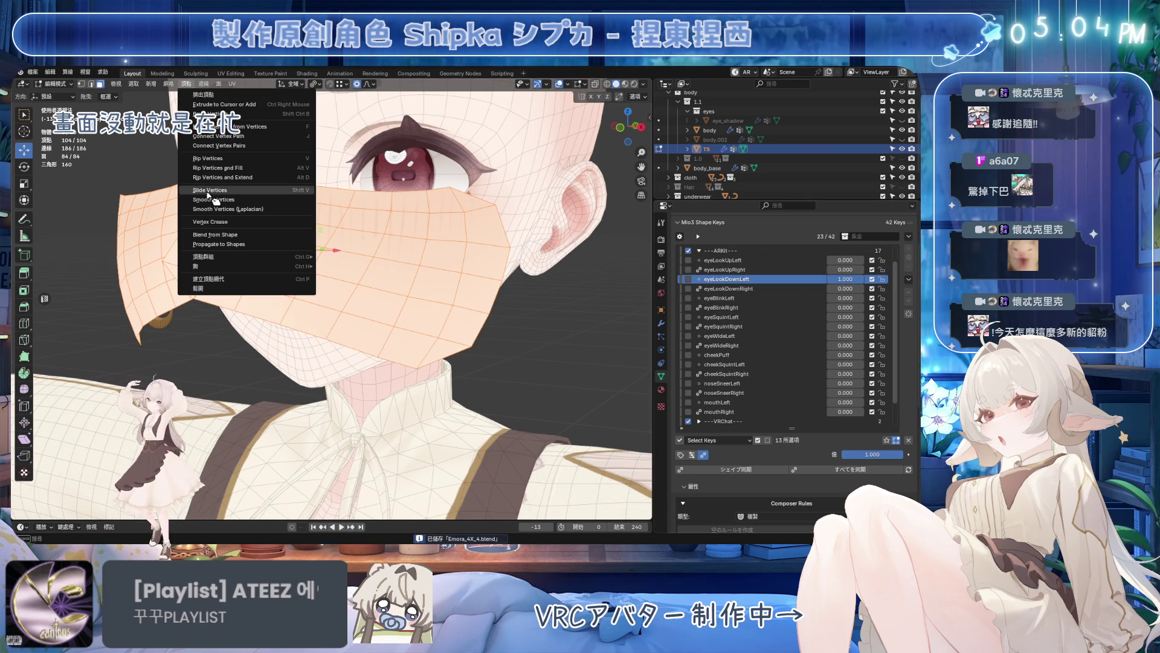
pyautogui.click(216, 235)
pyautogui.press('Tab')
pyautogui.click(776, 289)
pyautogui.moveTo(844, 288); pyautogui.dragTo(870, 289)
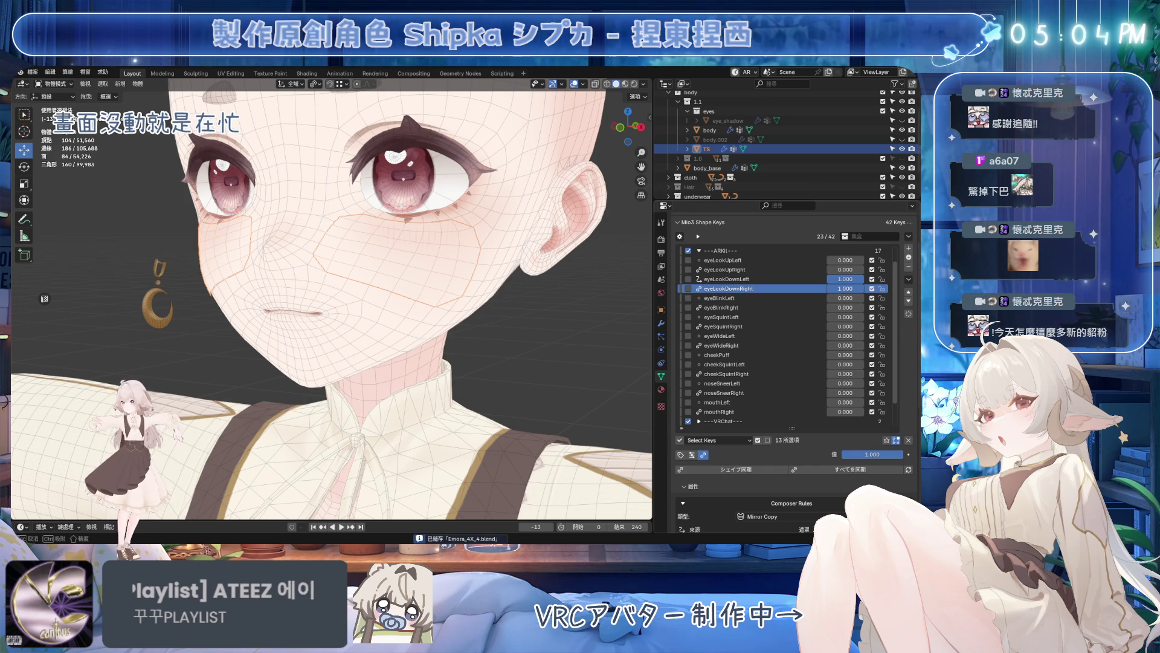
# - Flatten the mask for eyeLookUpLeft, reset it, and test eyeLookUpRight
pyautogui.click(847, 261)
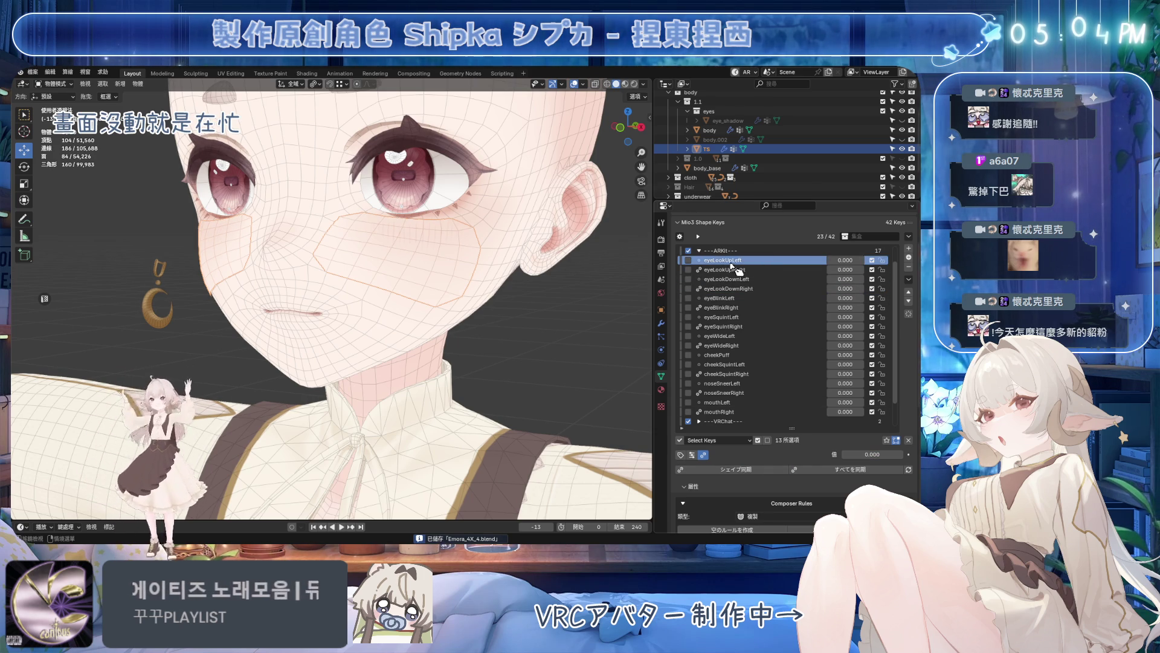
pyautogui.write('1')
pyautogui.press('Return')
pyautogui.press('Tab')
pyautogui.click(186, 83)
pyautogui.click(215, 238)
pyautogui.press('Tab')
pyautogui.press('BackSpace')
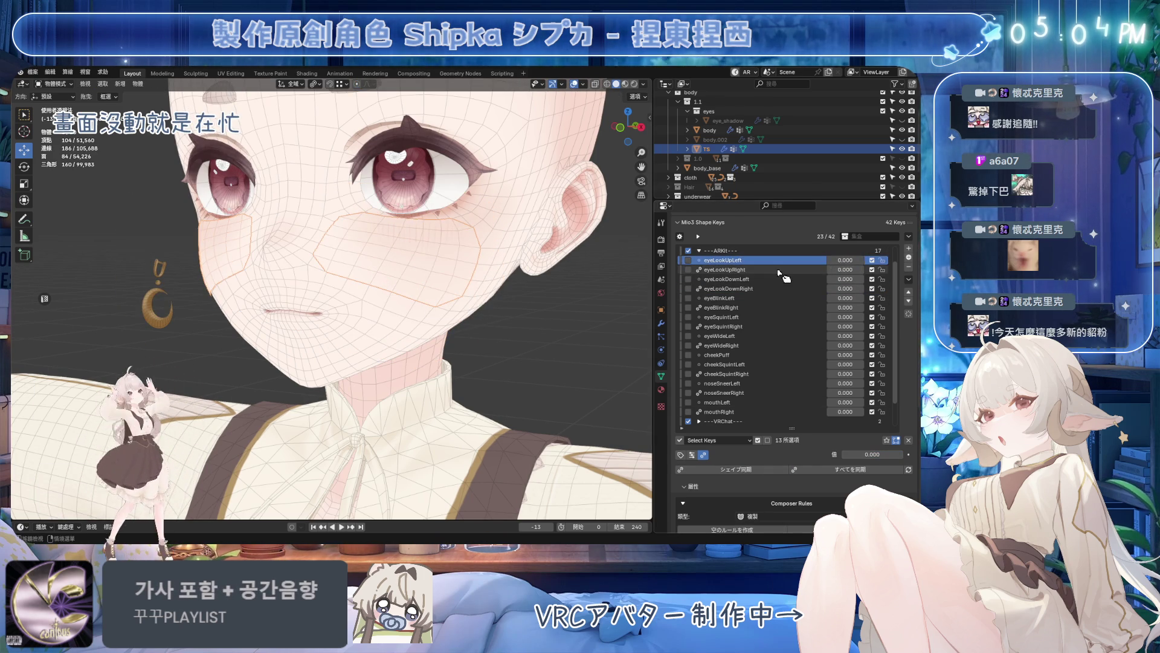
pyautogui.click(725, 269)
pyautogui.moveTo(845, 269)
pyautogui.mouseDown()
pyautogui.moveTo(898, 269)
pyautogui.moveTo(845, 269)
pyautogui.moveTo(898, 288)
pyautogui.moveTo(856, 293)
pyautogui.mouseUp()
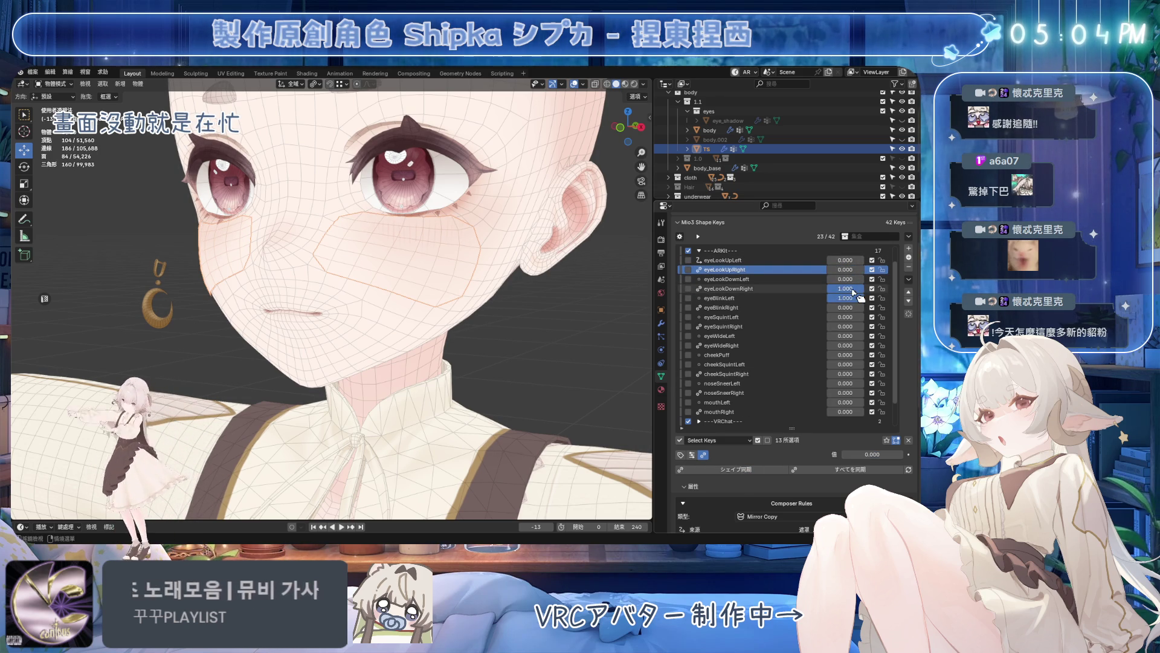
pyautogui.press('Escape')
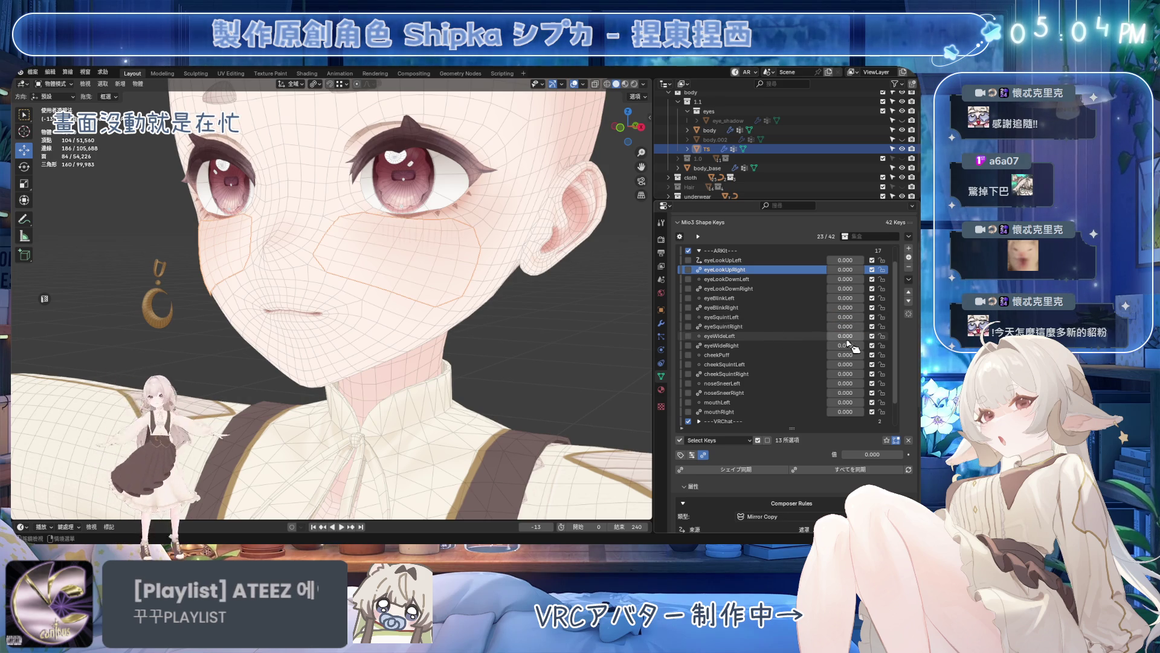
# - Test cheekPuff, save, expand the VRM group and start editing blink_Jito_L at full strength
pyautogui.moveTo(844, 354); pyautogui.dragTo(883, 354)
pyautogui.hotkey('ctrl', 'z')
pyautogui.scroll(2, 769, 299)
pyautogui.hotkey('ctrl', 's')
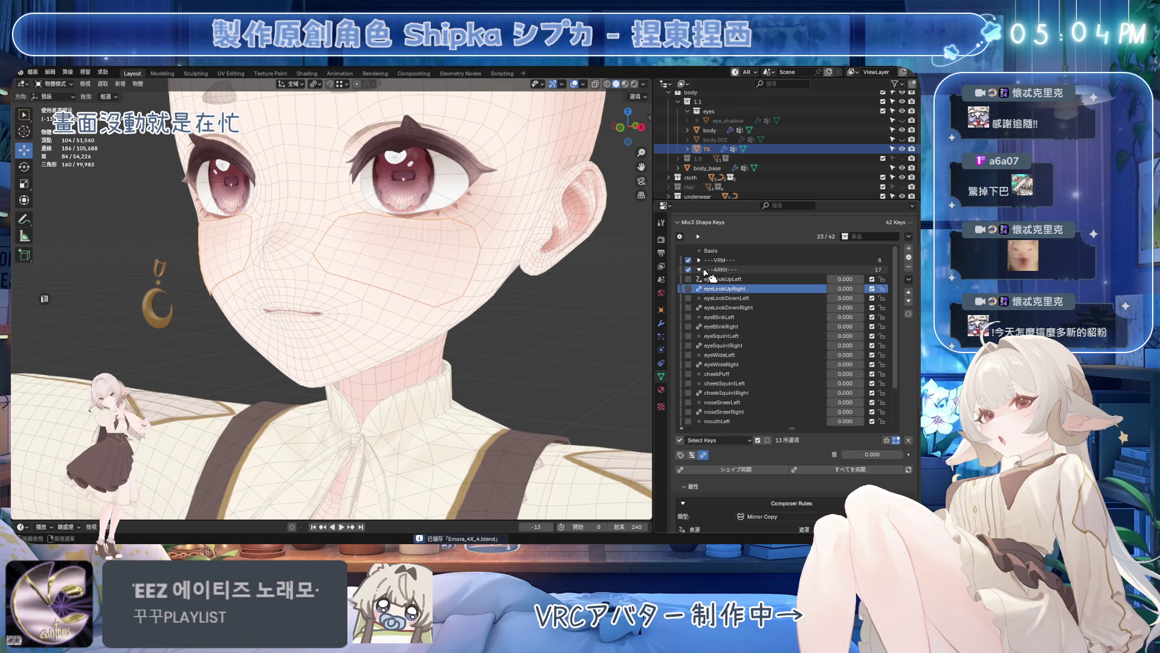
pyautogui.click(706, 278)
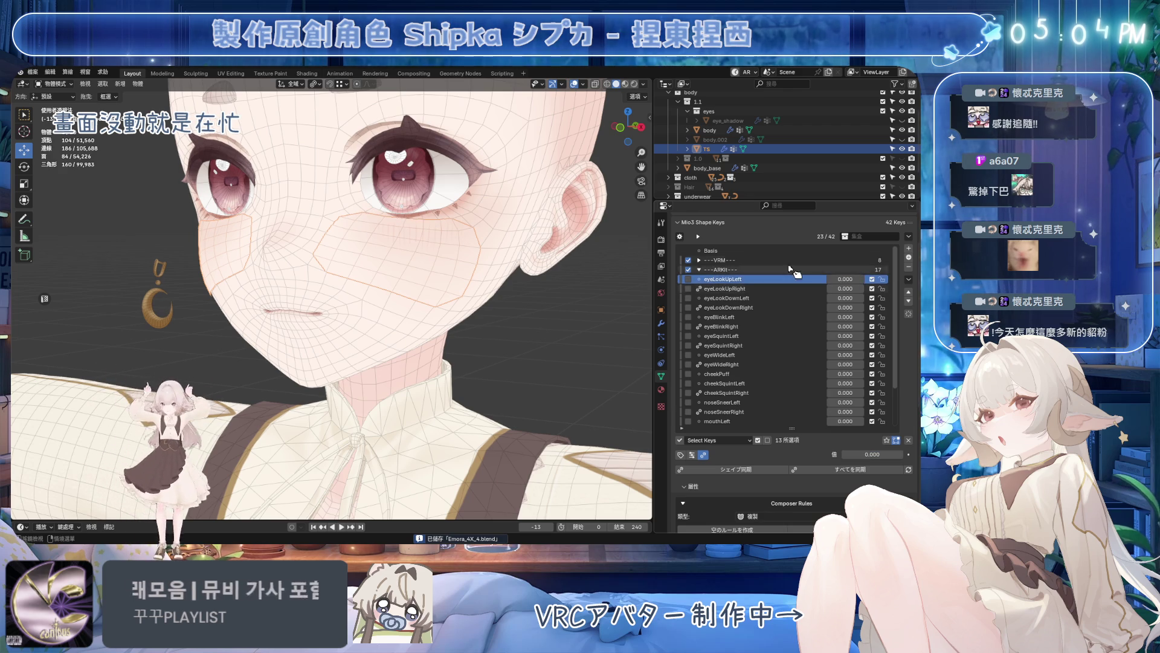
pyautogui.click(699, 269)
pyautogui.moveTo(852, 335); pyautogui.dragTo(893, 329)
pyautogui.click(816, 327)
pyautogui.press('Tab')
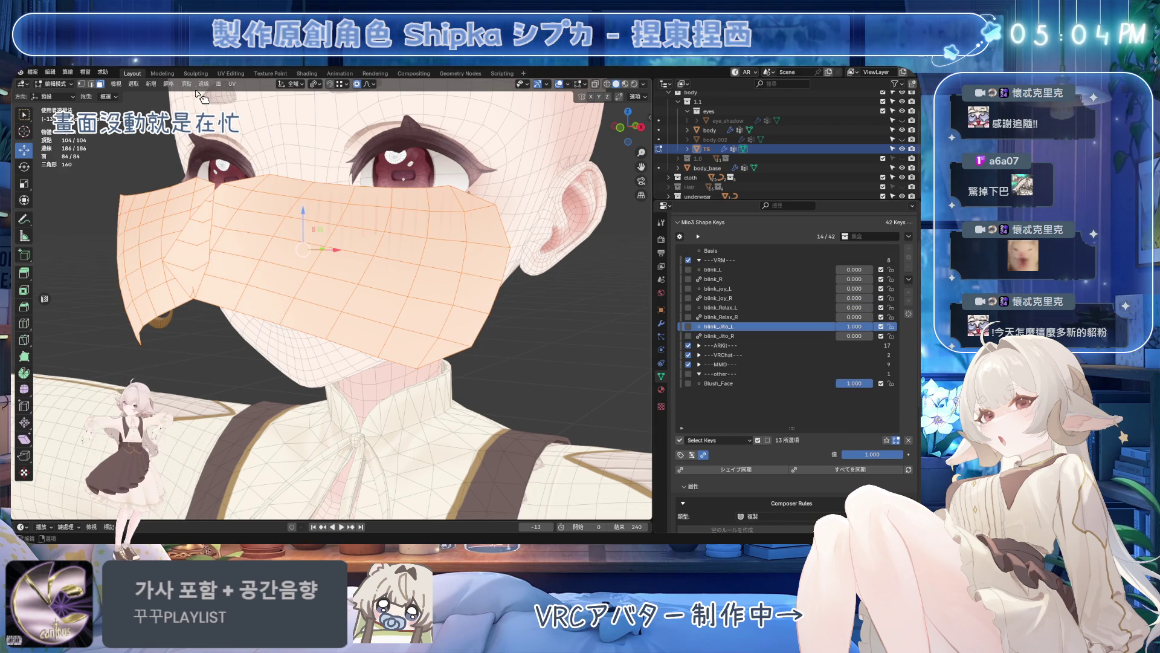
# - Blend blink_Jito_L back onto the face, save, then delete both blink_Jito shape keys
pyautogui.click(188, 83)
pyautogui.click(221, 235)
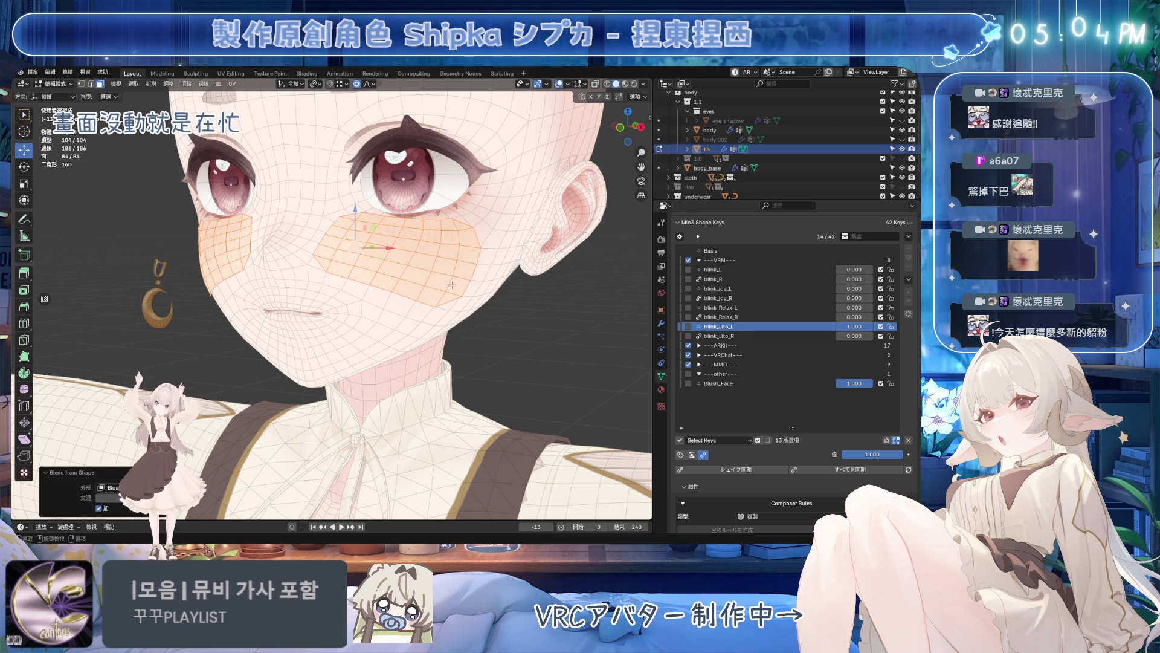
pyautogui.press('Tab')
pyautogui.hotkey('ctrl', 's')
pyautogui.click(716, 337)
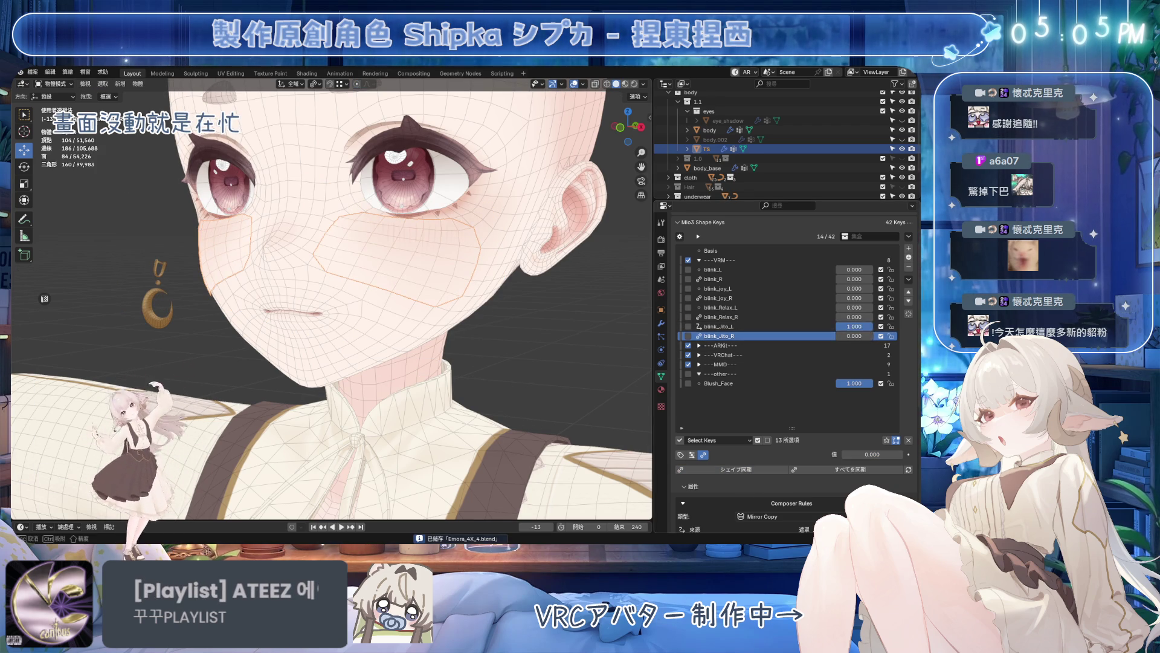
pyautogui.click(910, 266)
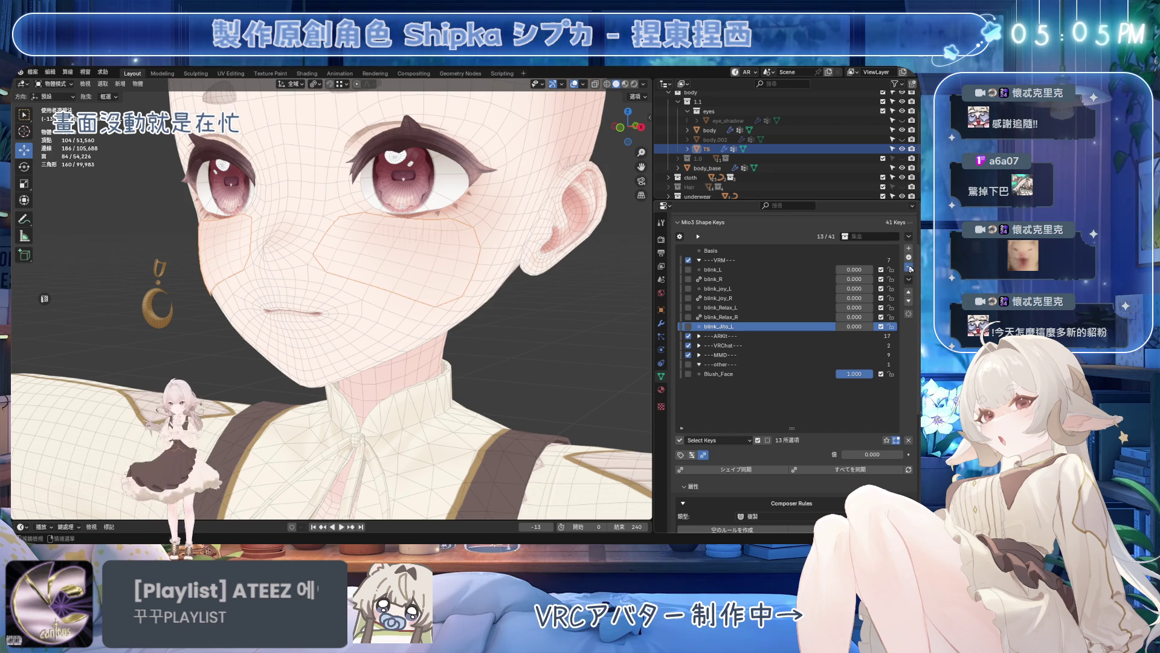
pyautogui.click(910, 266)
# - Fix blink_Relax_L at full strength with Blend from Shape and save the file
pyautogui.click(819, 308)
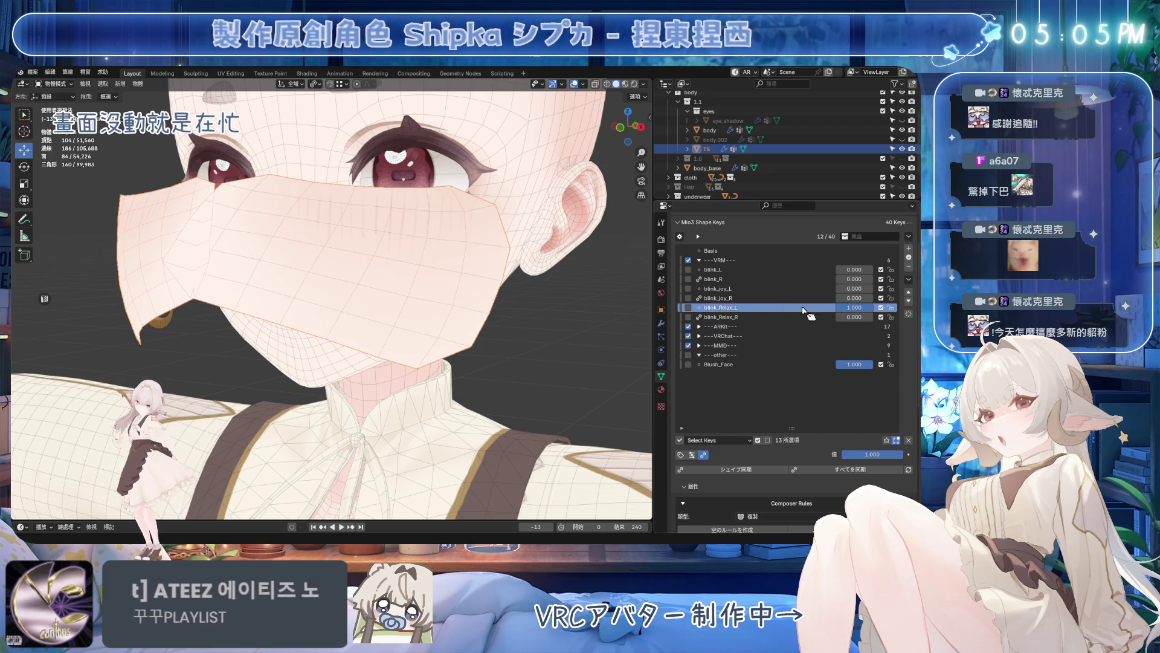
pyautogui.press('Tab')
pyautogui.click(171, 90)
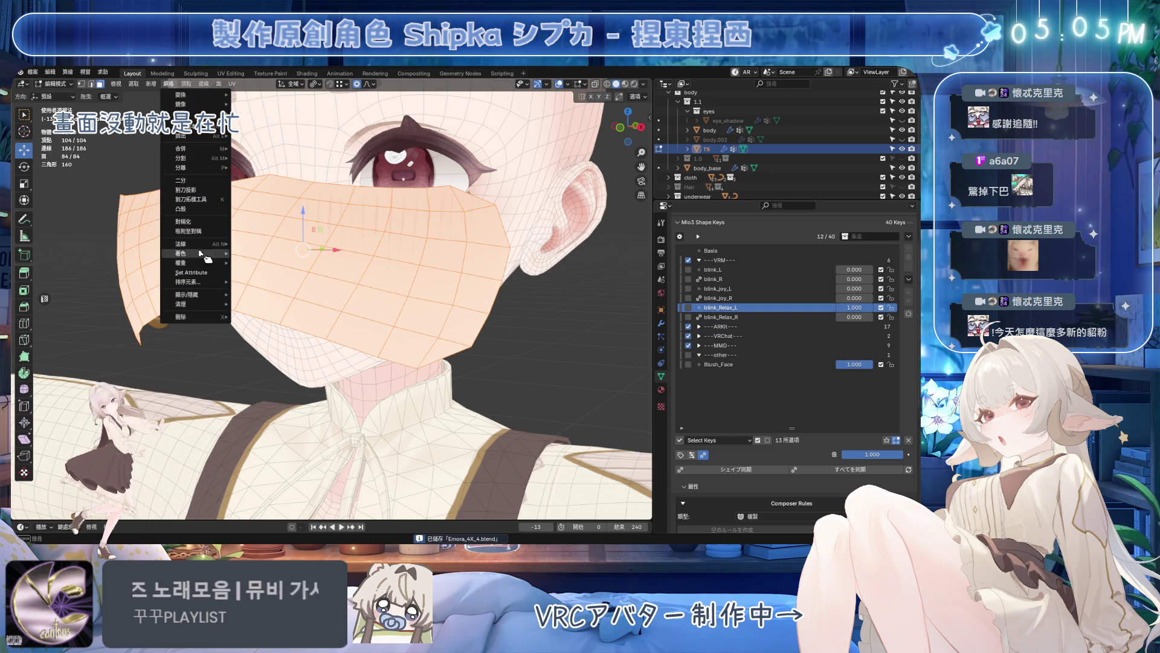
pyautogui.click(218, 235)
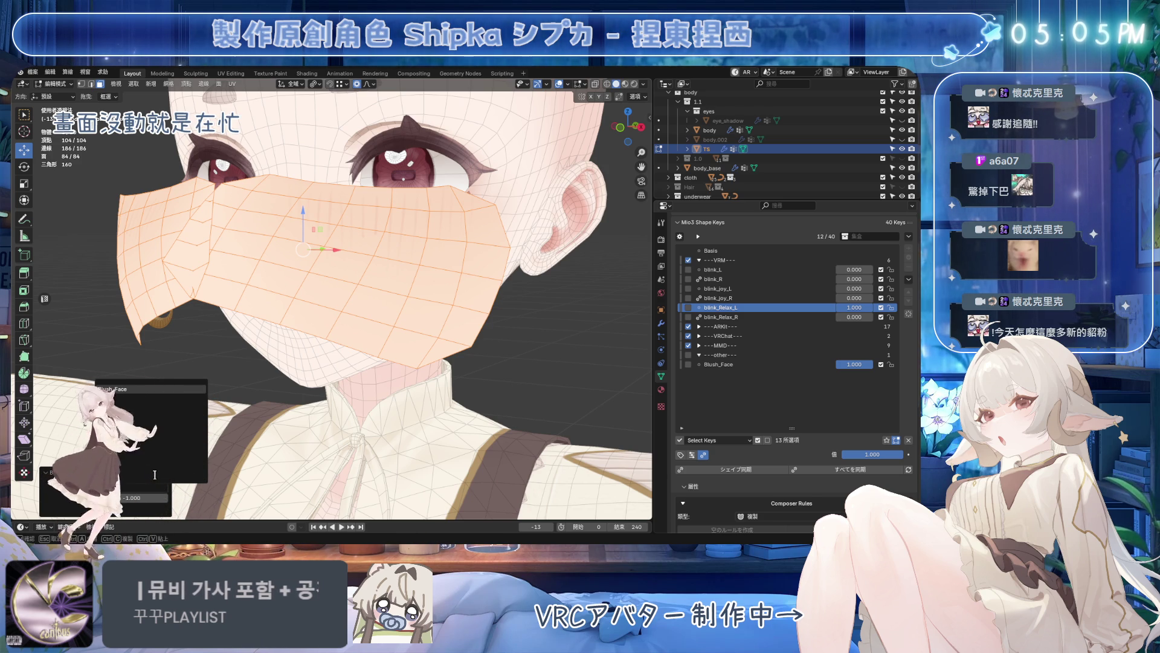
pyautogui.press('Return')
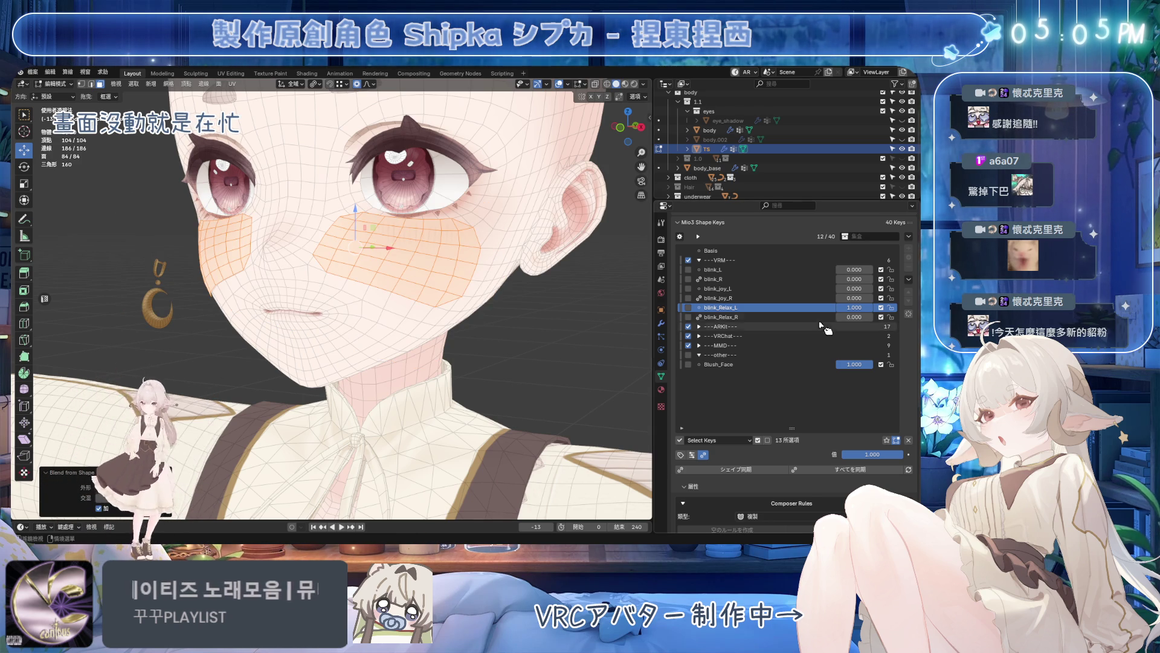
pyautogui.press('Tab')
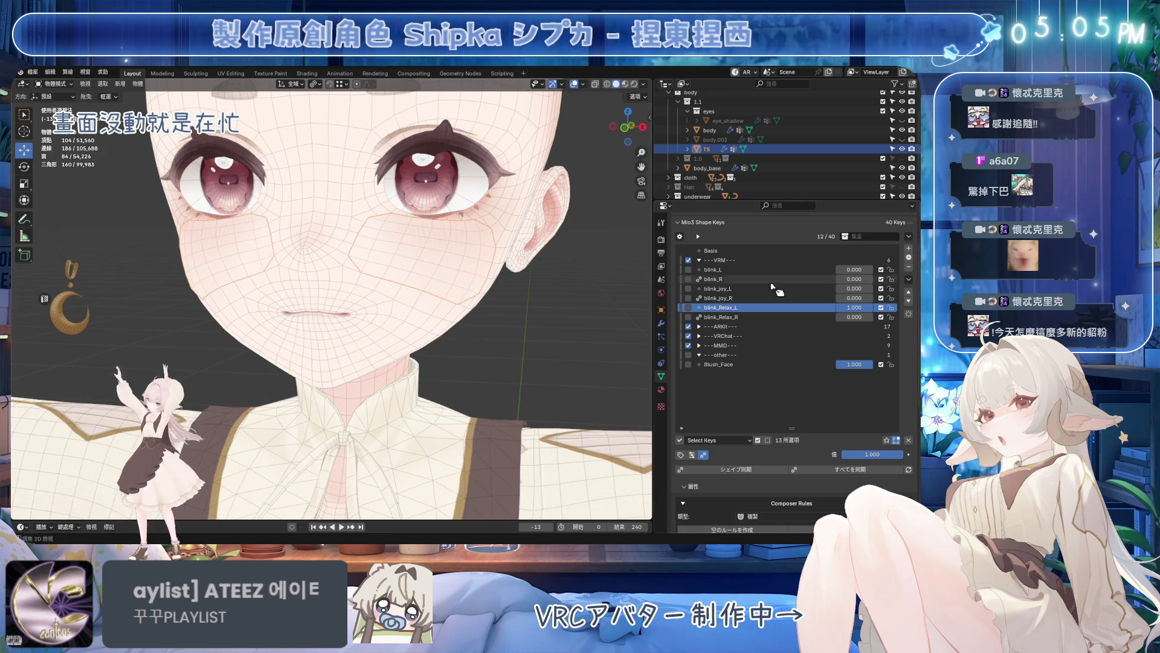
pyautogui.hotkey('ctrl', 's')
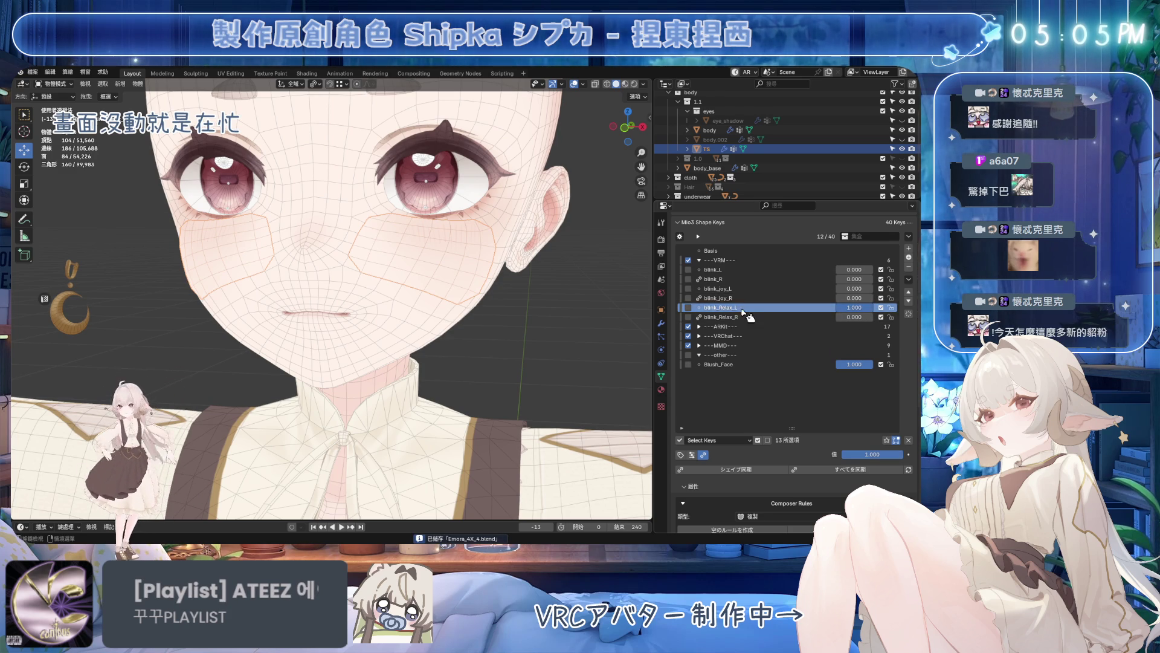
# - Check the TS object in edit mode, undo to restore the deleted keys, and save
pyautogui.click(529, 216)
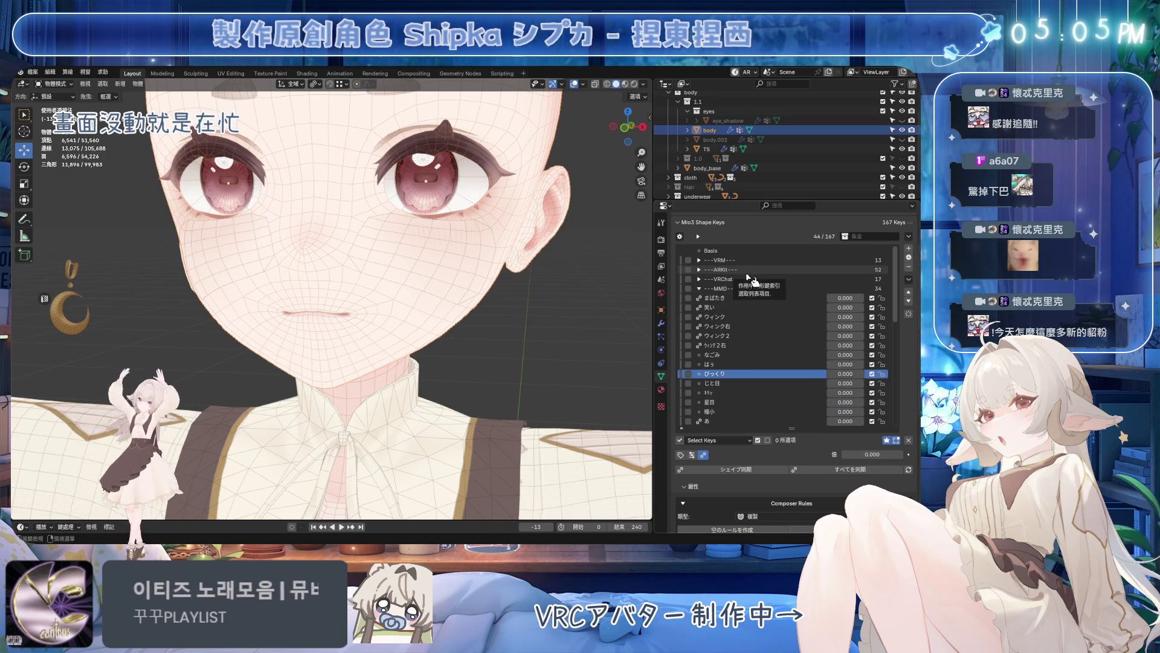
pyautogui.moveTo(426, 272); pyautogui.dragTo(465, 274, button='middle')
pyautogui.click(466, 274)
pyautogui.press('Tab')
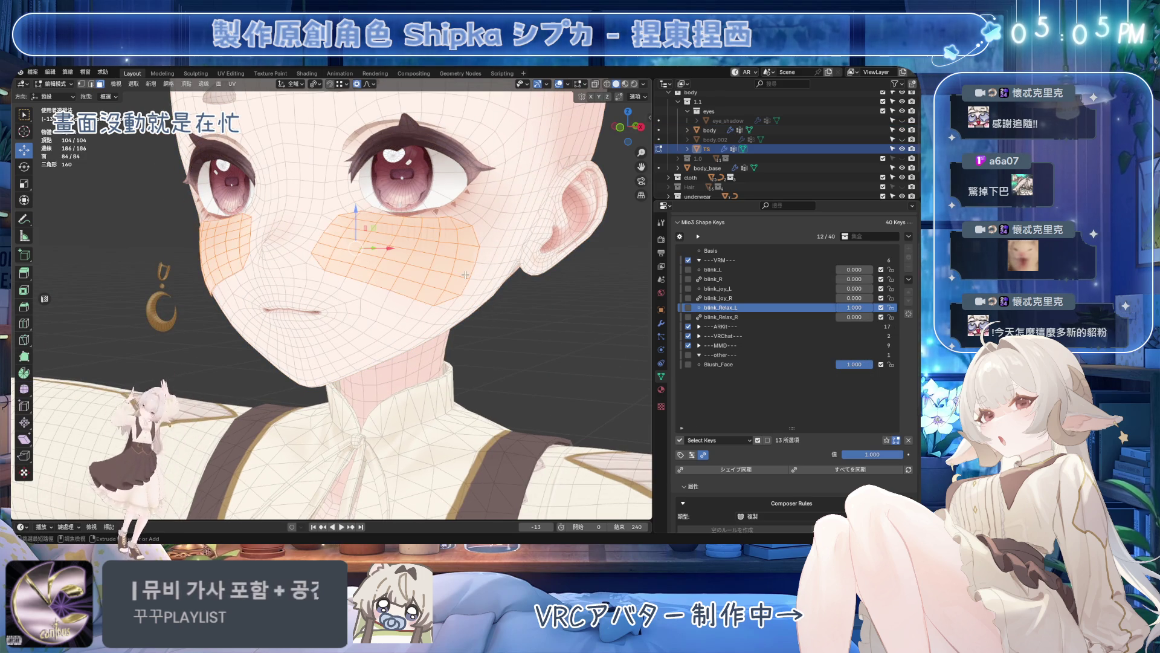
pyautogui.press('Tab')
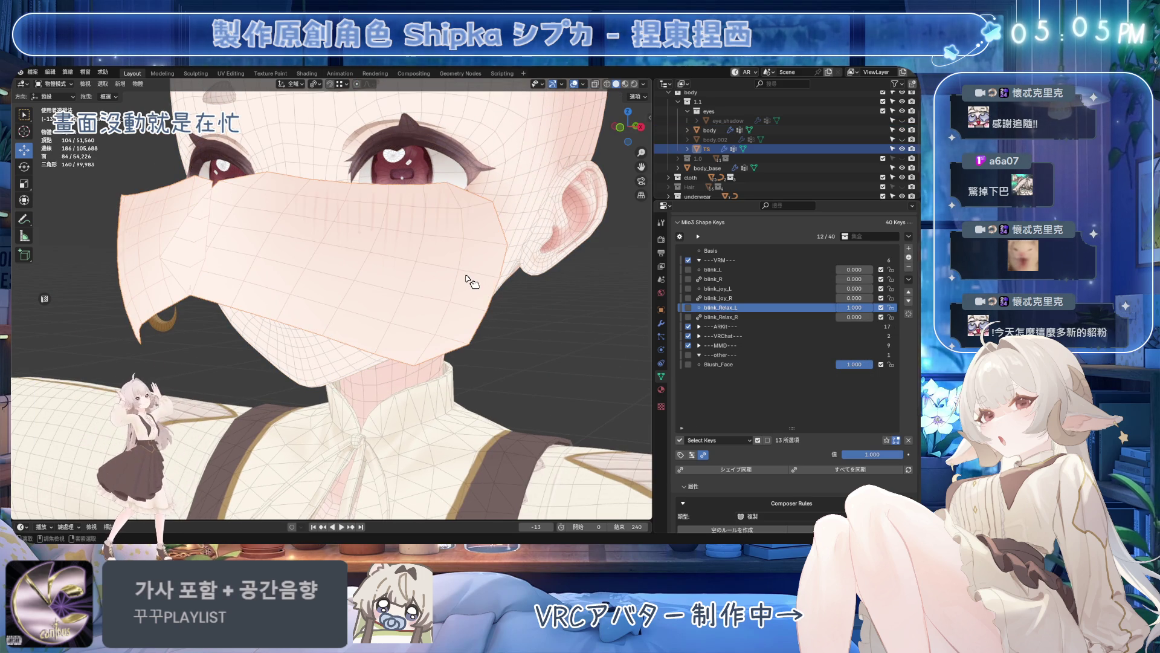
pyautogui.hotkey('ctrl', 'z')
pyautogui.hotkey('ctrl', 'z')
pyautogui.hotkey('ctrl', 'z')
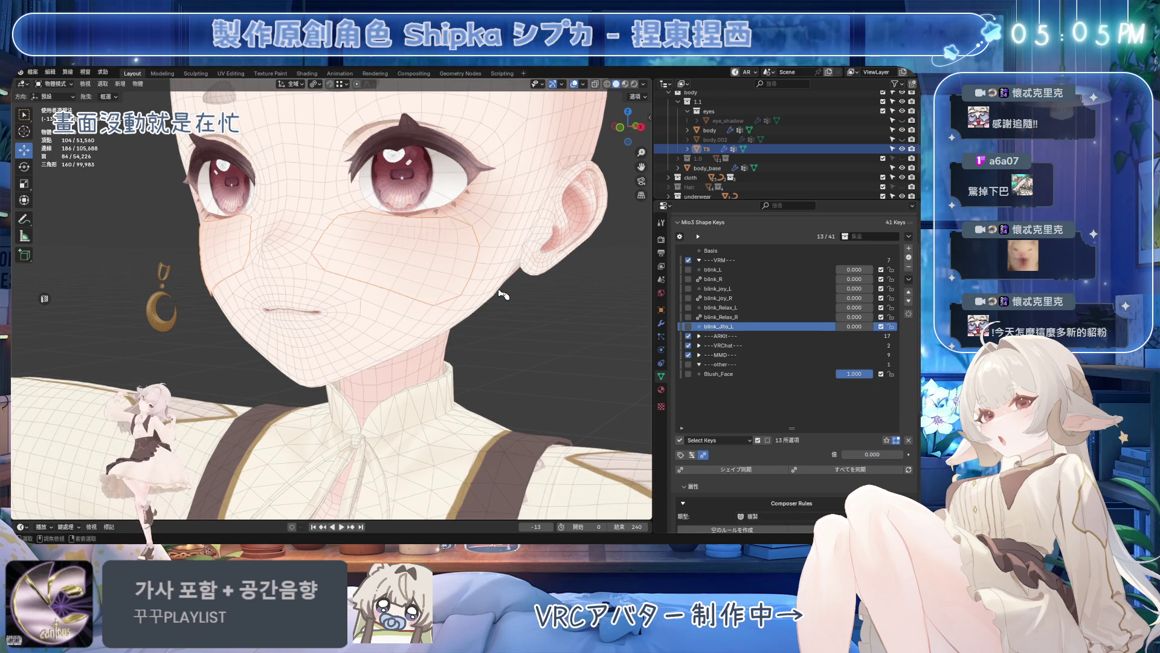
pyautogui.hotkey('ctrl', 'z')
pyautogui.hotkey('ctrl', 's')
# - On the body mesh, collapse the groups, expand ---VRM--- and partly close an eye with blink_Relax_L
pyautogui.click(508, 242)
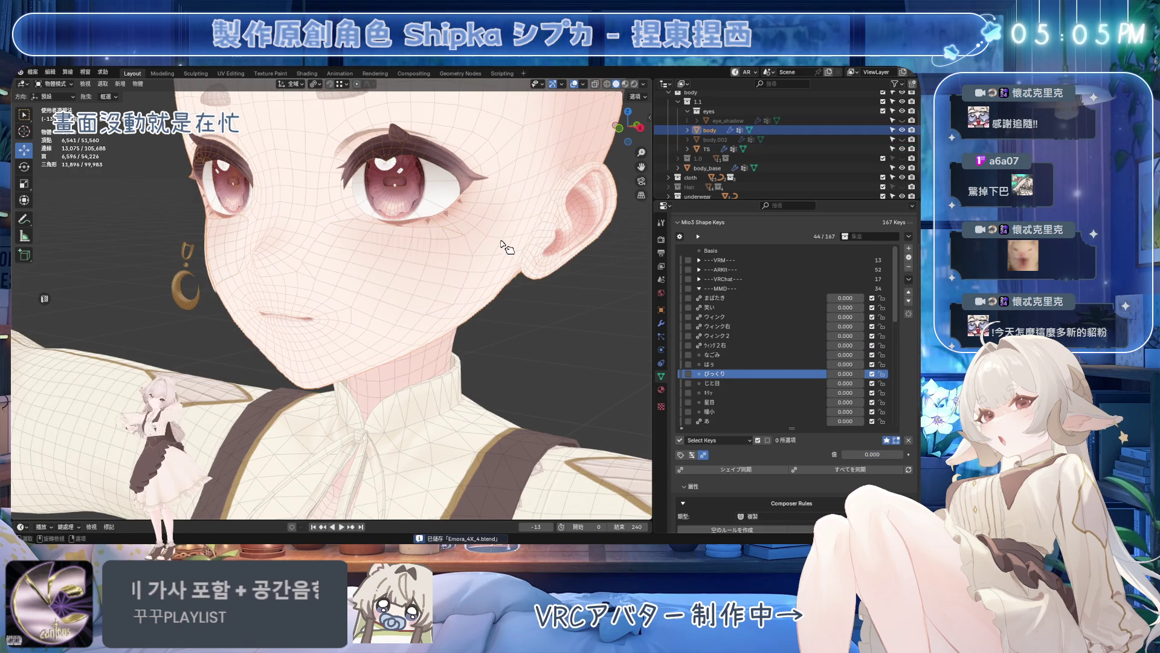
pyautogui.click(455, 247)
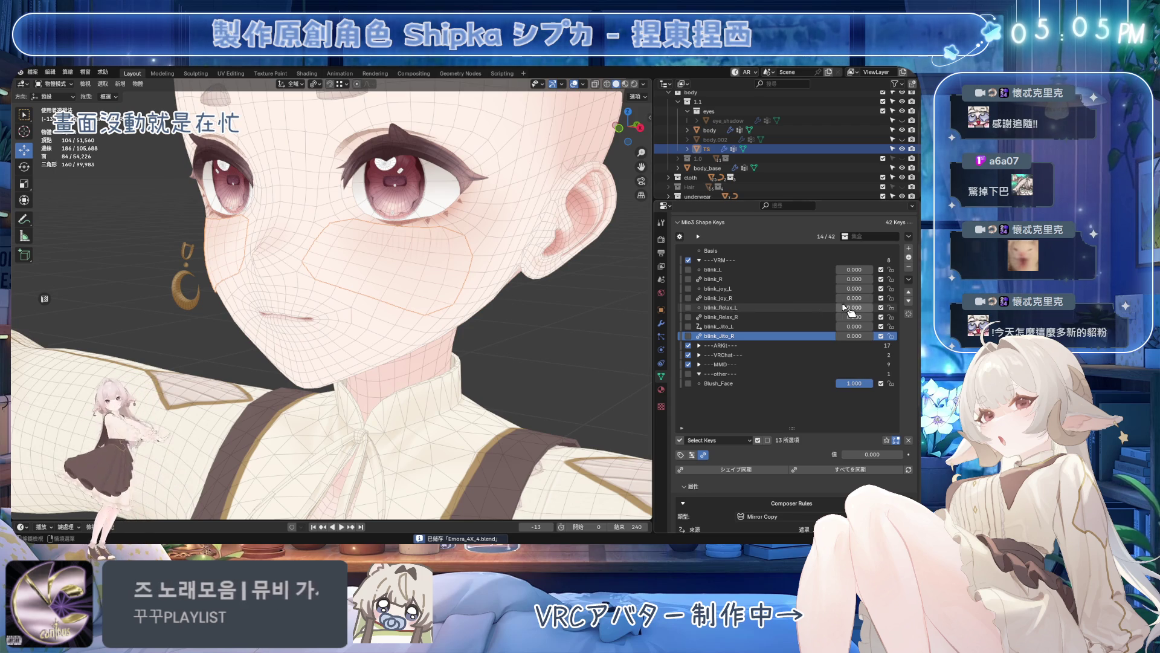
pyautogui.hotkey('ctrl', 'z')
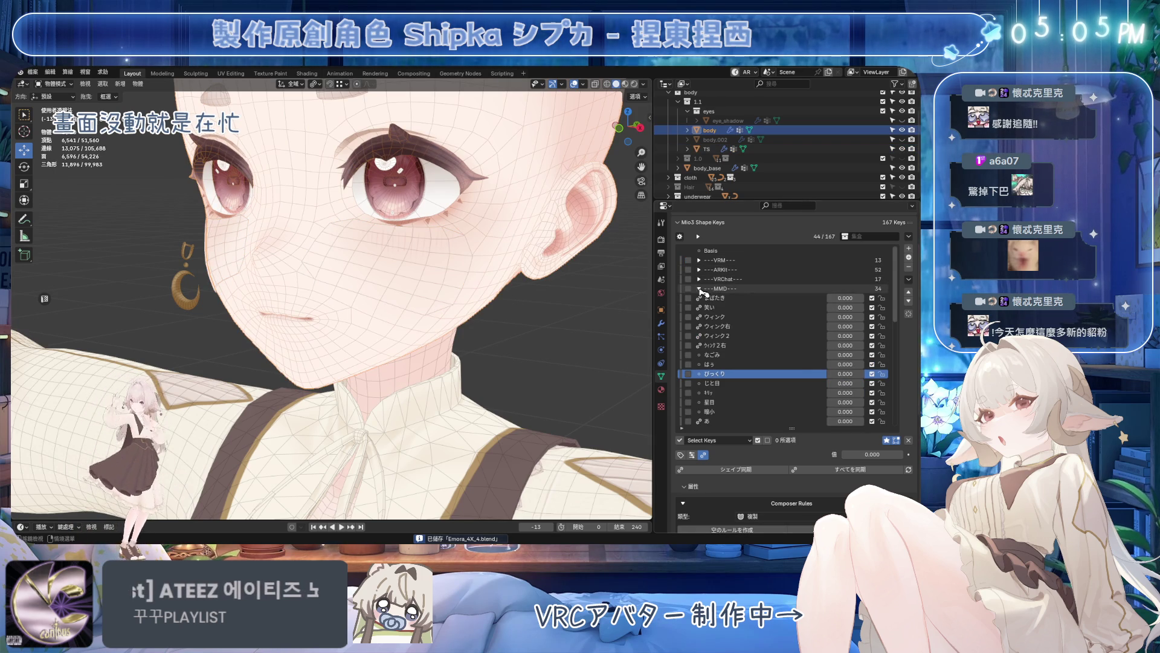
pyautogui.click(699, 288)
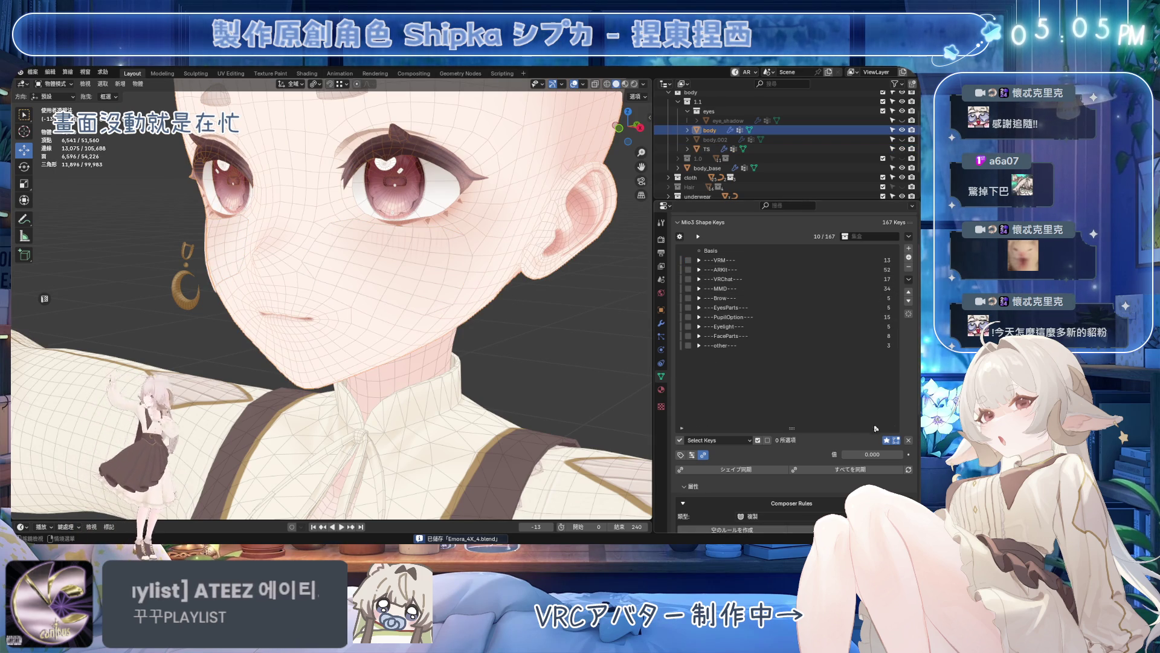
pyautogui.click(908, 440)
pyautogui.click(698, 260)
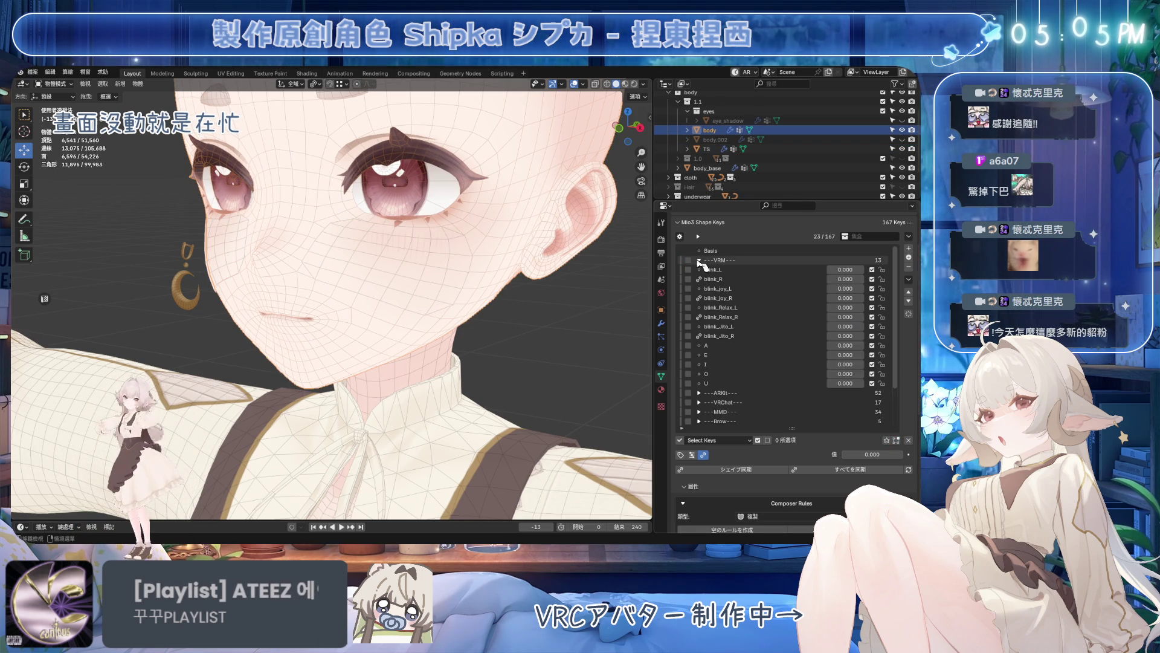
pyautogui.click(839, 317)
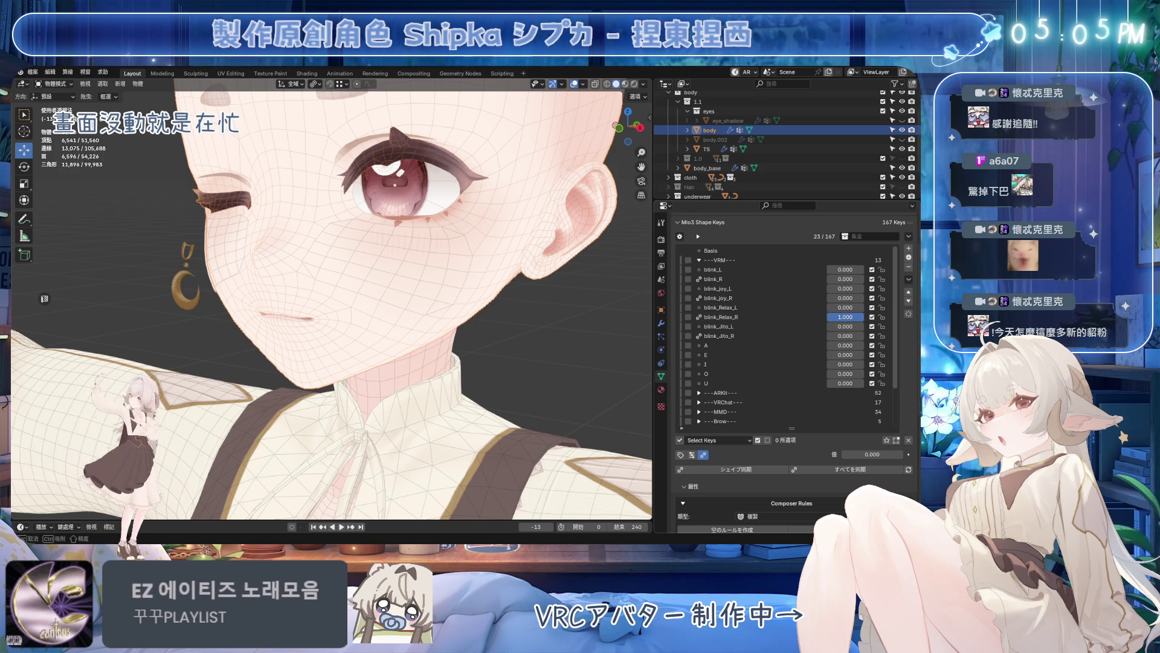
pyautogui.moveTo(845, 307); pyautogui.dragTo(862, 307)
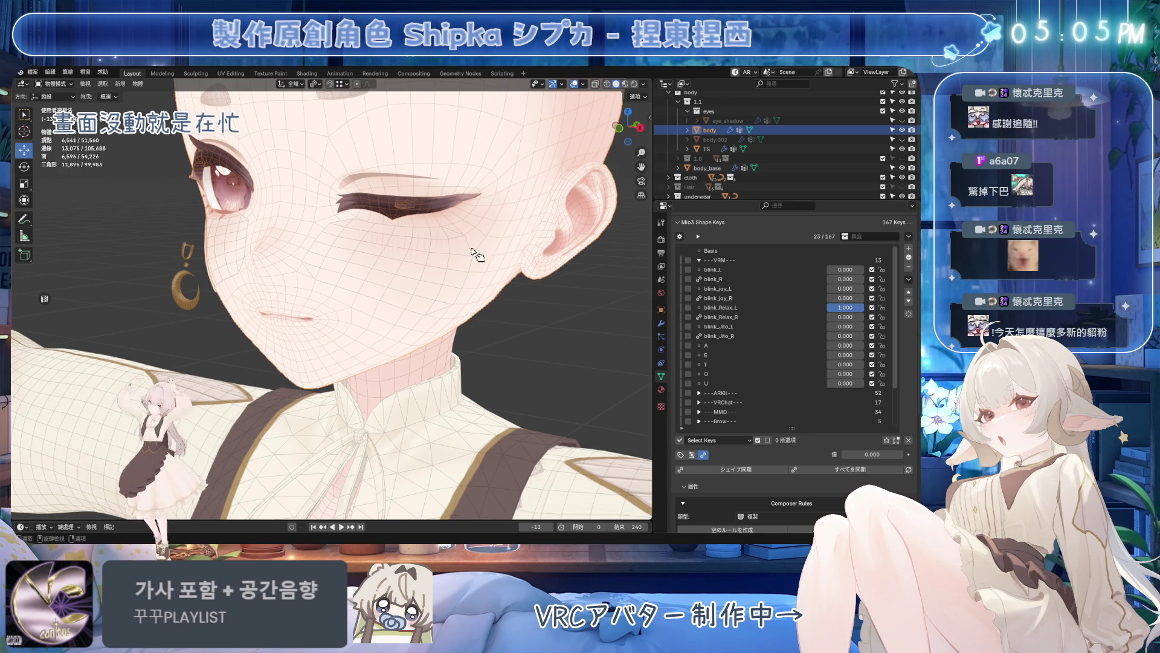
# - On the TS object, test blink_Relax_L at full, reset it, and turn Blush_Face fully on
pyautogui.click(404, 261)
pyautogui.moveTo(847, 314)
pyautogui.mouseDown()
pyautogui.moveTo(874, 309)
pyautogui.moveTo(843, 314)
pyautogui.mouseUp()
pyautogui.moveTo(848, 383); pyautogui.dragTo(873, 384)
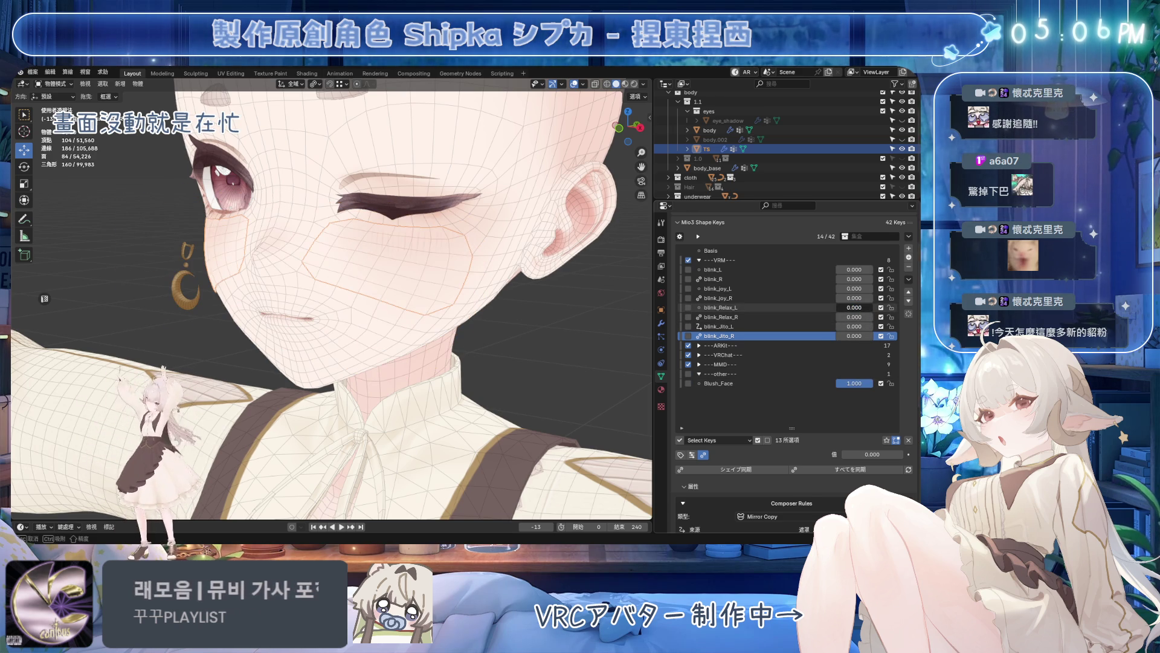
# - Delete the blink_Relax and blink_Jito keys from TS, close the body's left eye with blink_joy_L, and save
pyautogui.click(909, 268)
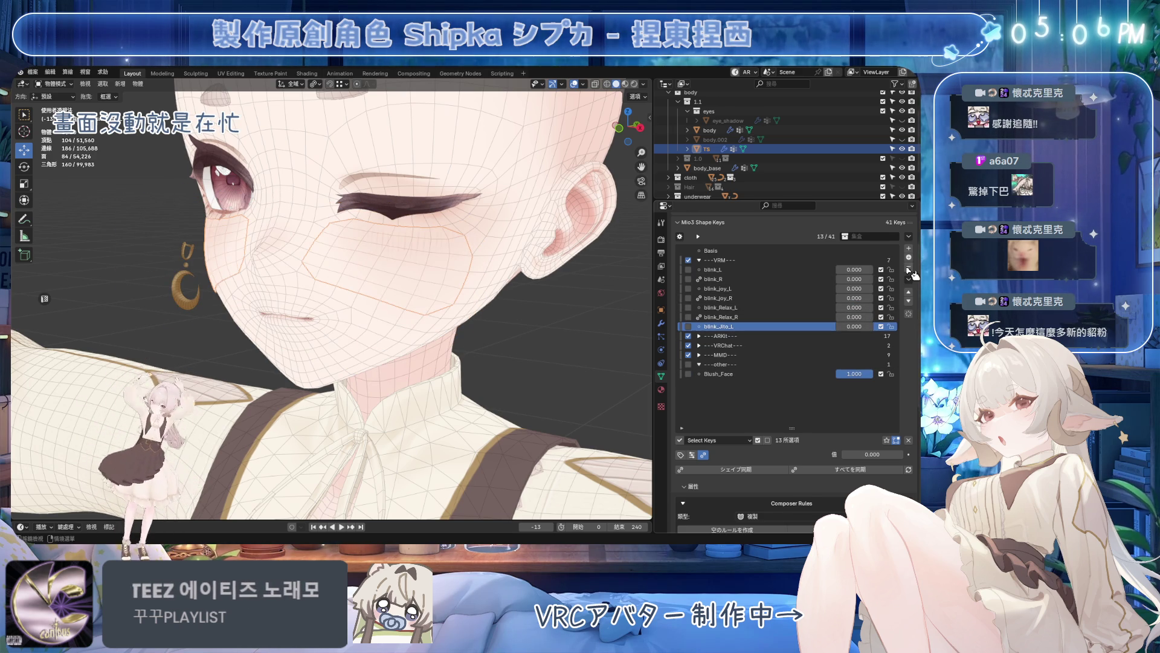
pyautogui.click(910, 268)
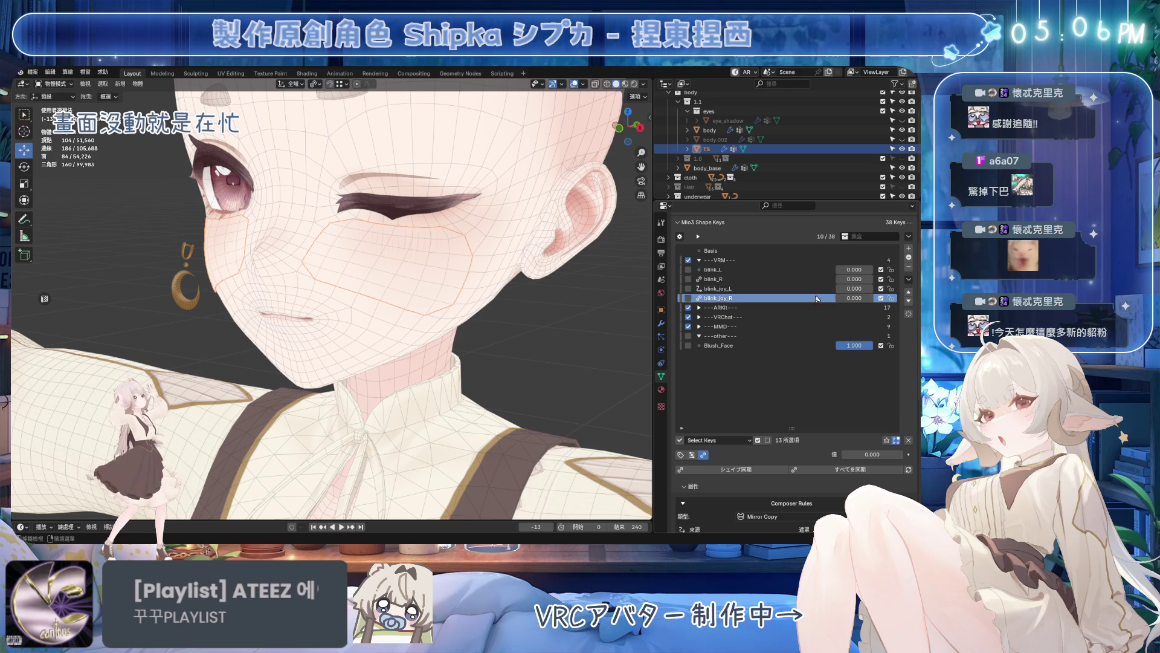
pyautogui.click(709, 130)
pyautogui.moveTo(835, 308)
pyautogui.mouseDown()
pyautogui.moveTo(807, 309)
pyautogui.moveTo(870, 290)
pyautogui.mouseUp()
pyautogui.click(440, 269)
pyautogui.hotkey('ctrl', 's')
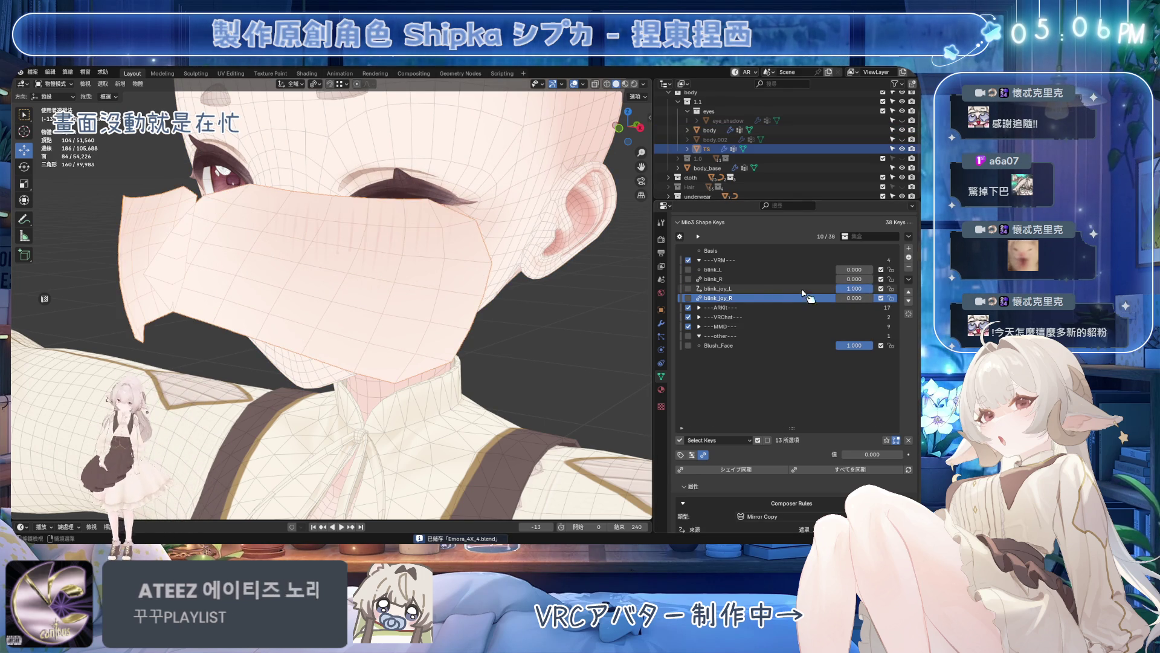
# - Rebuild TS's blink_joy_L via Vertex > Blend from Shape, save, and reset the key to zero
pyautogui.click(725, 288)
pyautogui.press('Tab')
pyautogui.click(186, 87)
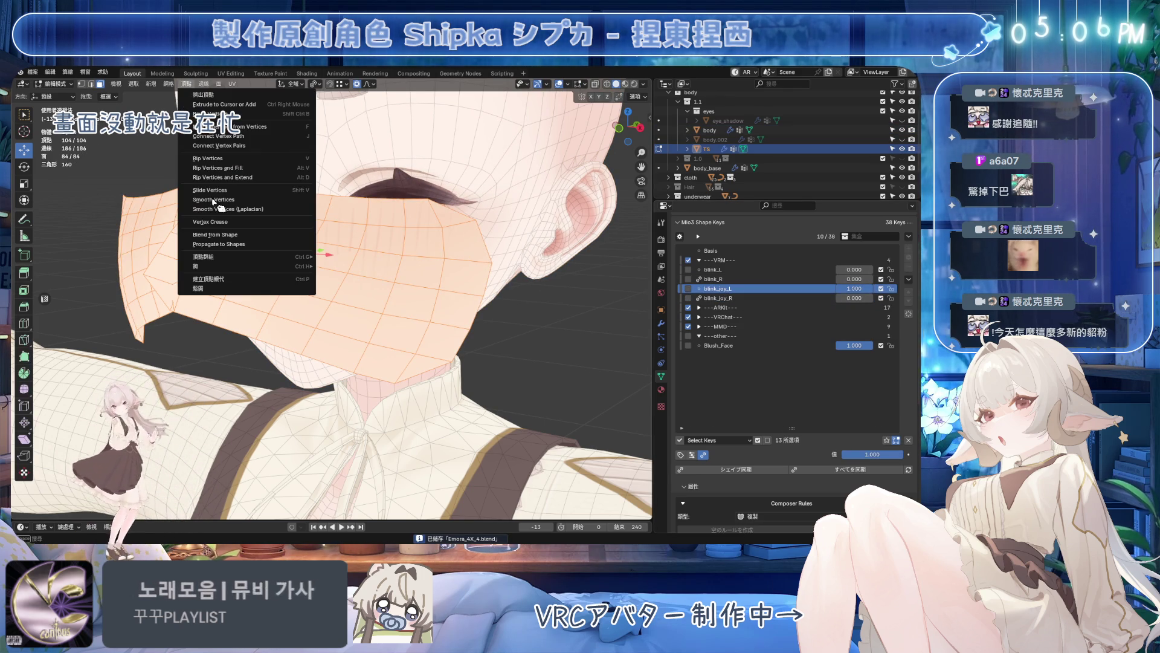
pyautogui.click(231, 228)
pyautogui.write('bli')
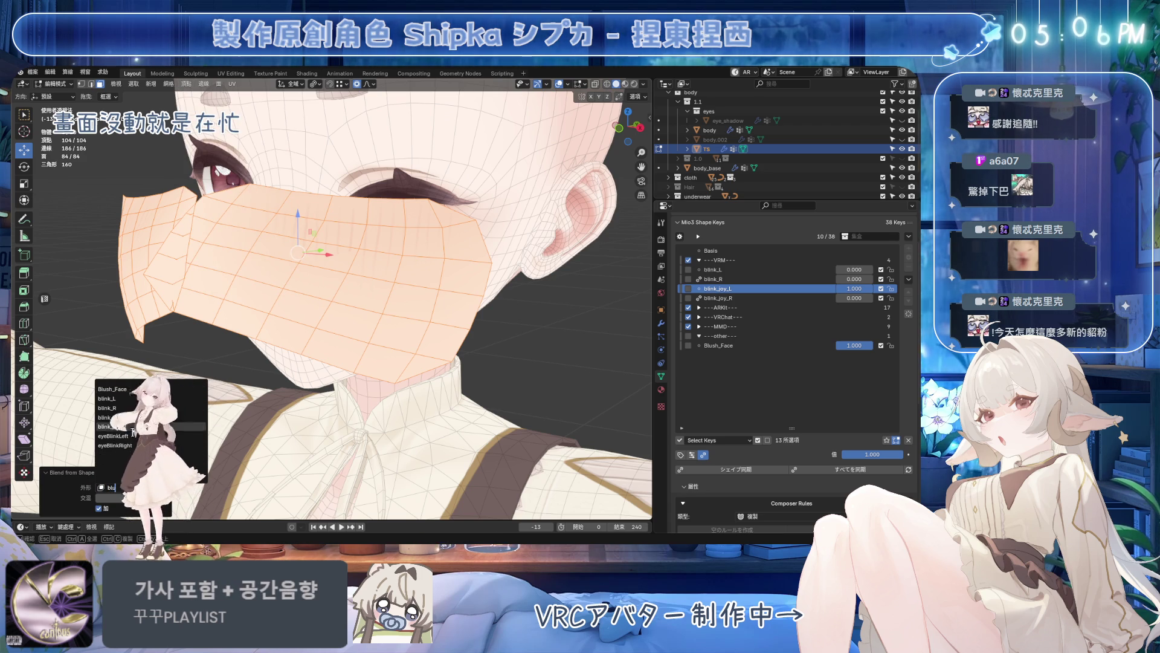
pyautogui.press('Tab')
pyautogui.hotkey('ctrl', 's')
pyautogui.moveTo(870, 289)
pyautogui.mouseDown()
pyautogui.moveTo(842, 288)
pyautogui.moveTo(878, 296)
pyautogui.moveTo(843, 288)
pyautogui.moveTo(877, 274)
pyautogui.mouseUp()
# - Rebuild blink_L the same way, test it at full strength, then zero all shape keys and select the body
pyautogui.click(745, 298)
pyautogui.click(752, 270)
pyautogui.press('Tab')
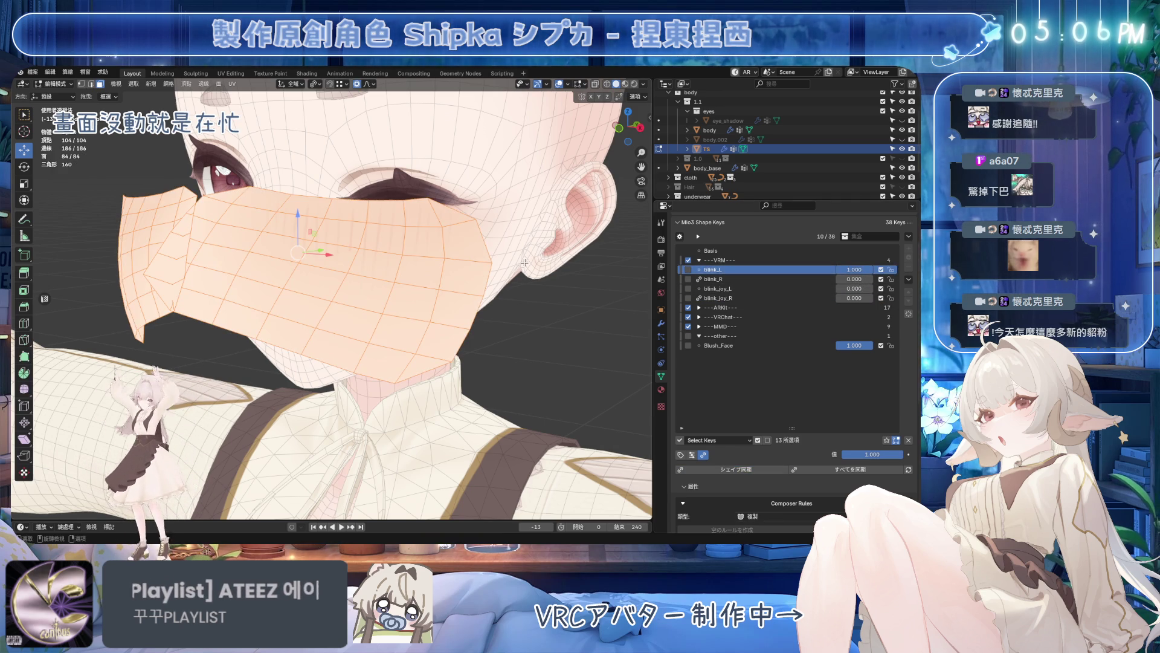
pyautogui.click(195, 89)
pyautogui.press('Tab')
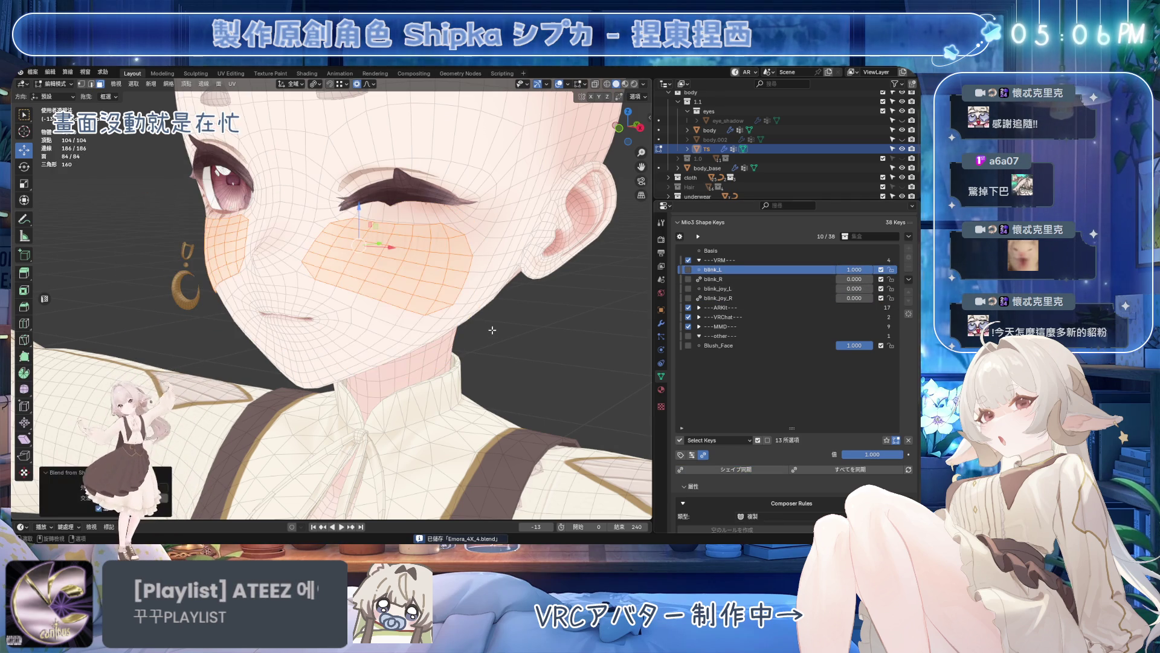
pyautogui.moveTo(854, 269); pyautogui.dragTo(870, 268)
pyautogui.click(716, 278)
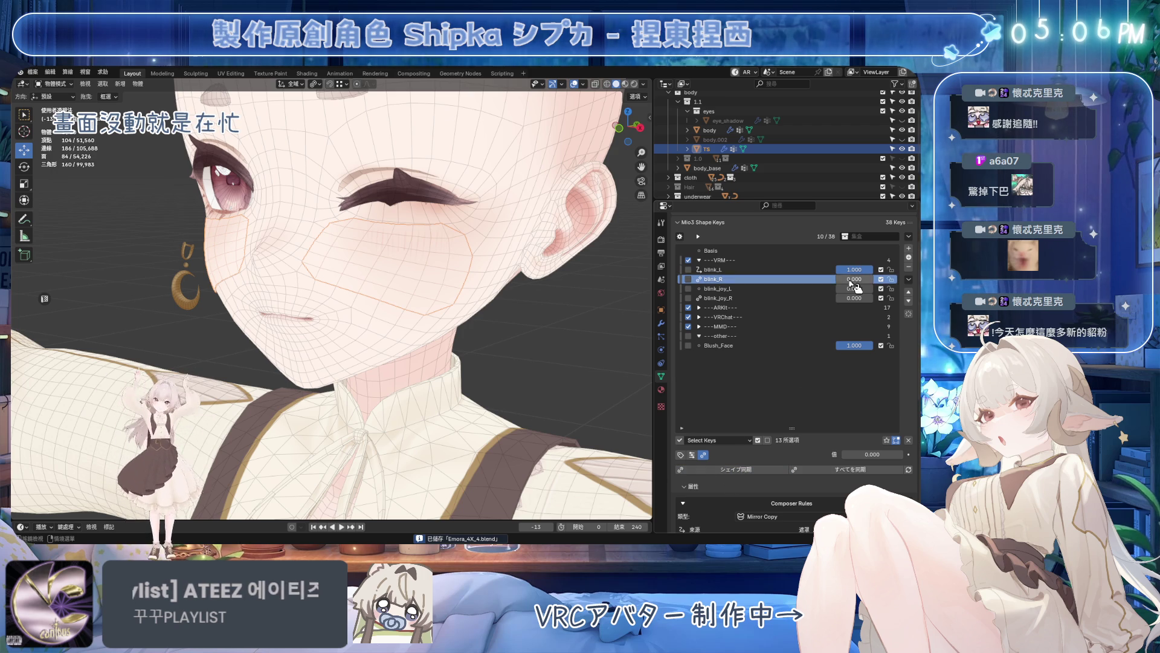
pyautogui.click(850, 468)
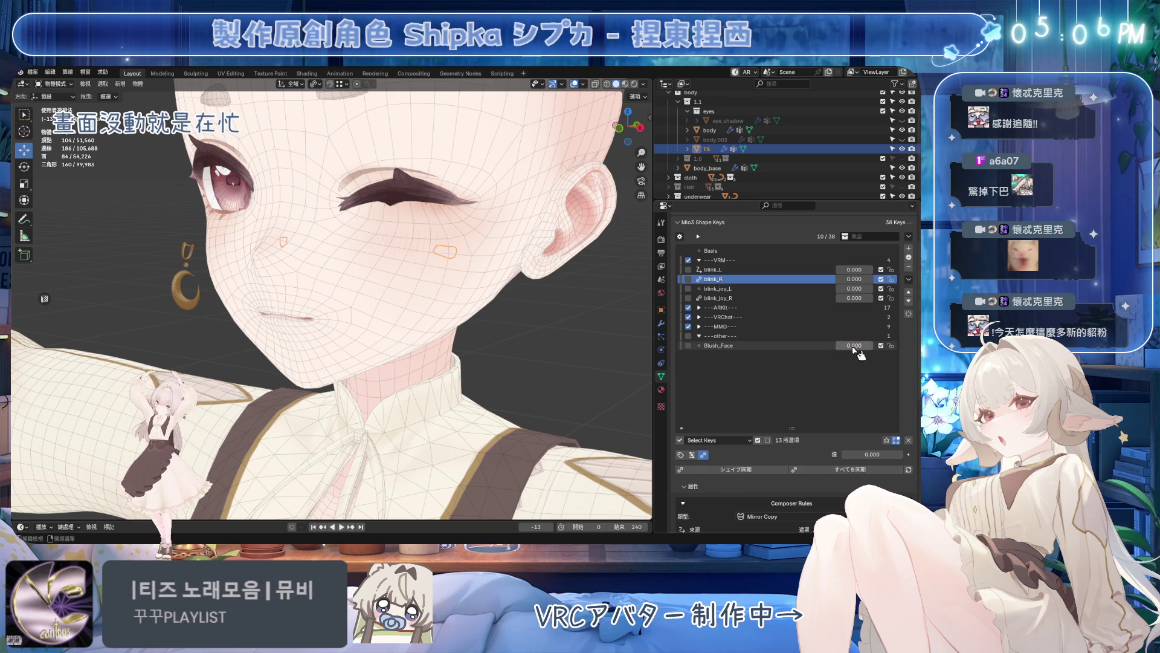
pyautogui.moveTo(508, 318); pyautogui.dragTo(422, 314, button='middle')
pyautogui.click(446, 265)
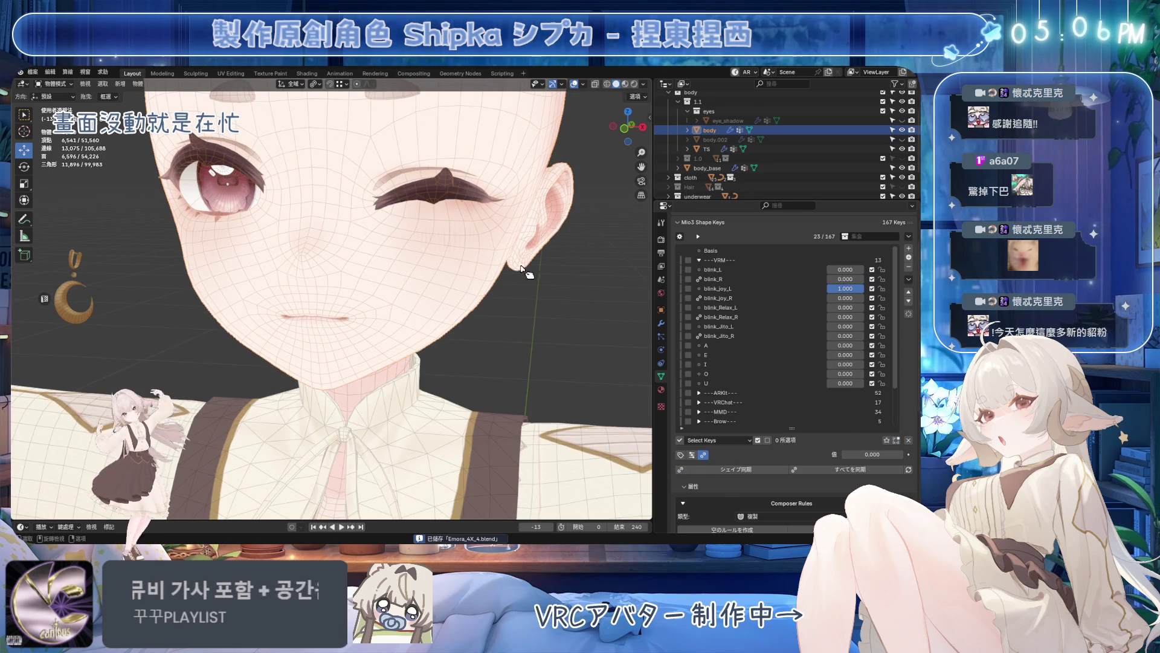
# - Reset blink_joy_L so both eyes open and enter Edit Mode on the blush face-part object
pyautogui.click(849, 468)
pyautogui.click(419, 245)
pyautogui.press('Tab')
pyautogui.moveTo(418, 245); pyautogui.dragTo(554, 256, button='middle')
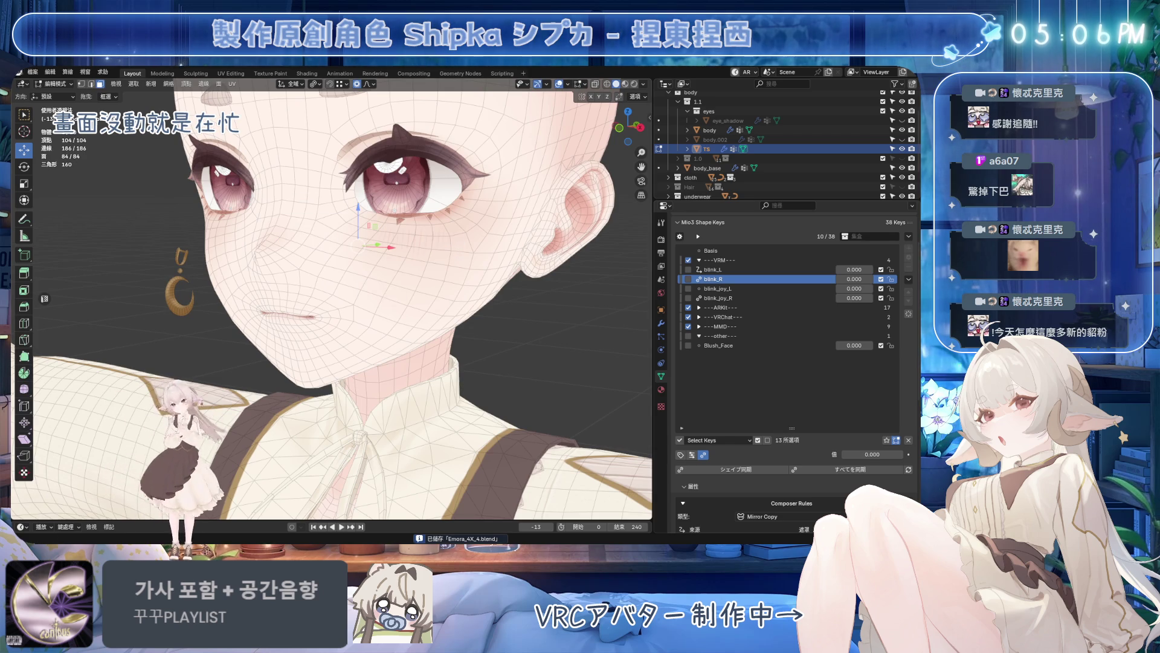
# - Split the 3D viewport vertically into two side-by-side views, leaving the mode unchanged
pyautogui.click(371, 272)
pyautogui.click(55, 83)
pyautogui.click(68, 104)
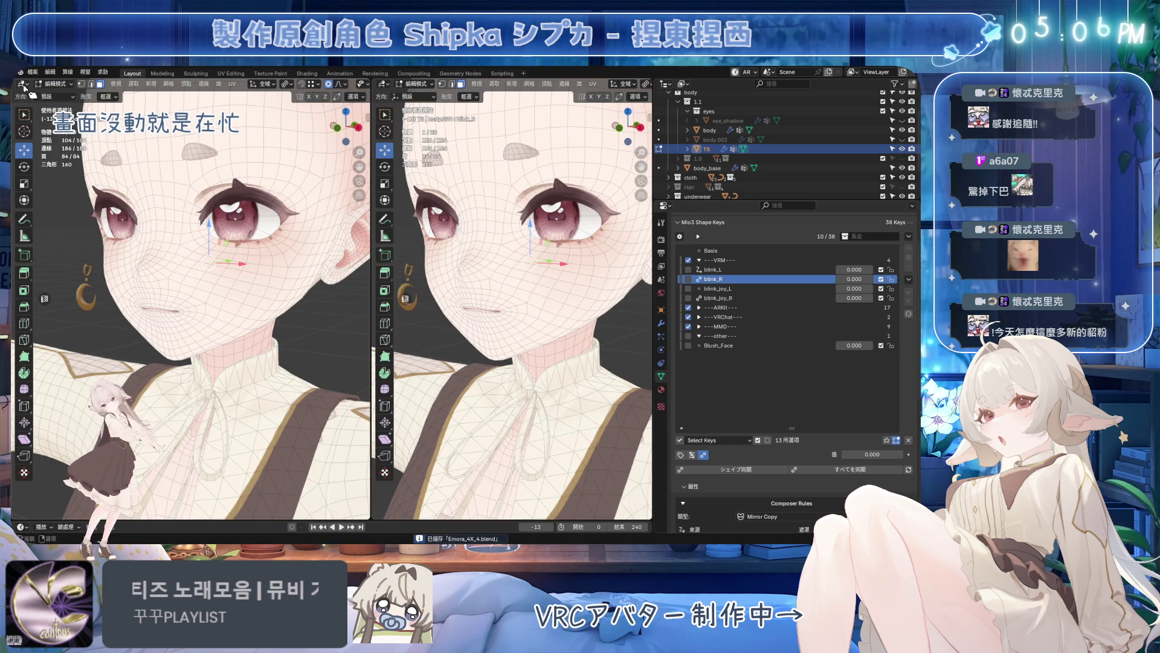
# - Turn the left view into a UV Editor and drag the blush UV islands below the texture
pyautogui.click(22, 84)
pyautogui.click(41, 130)
pyautogui.scroll(-3, 199, 287)
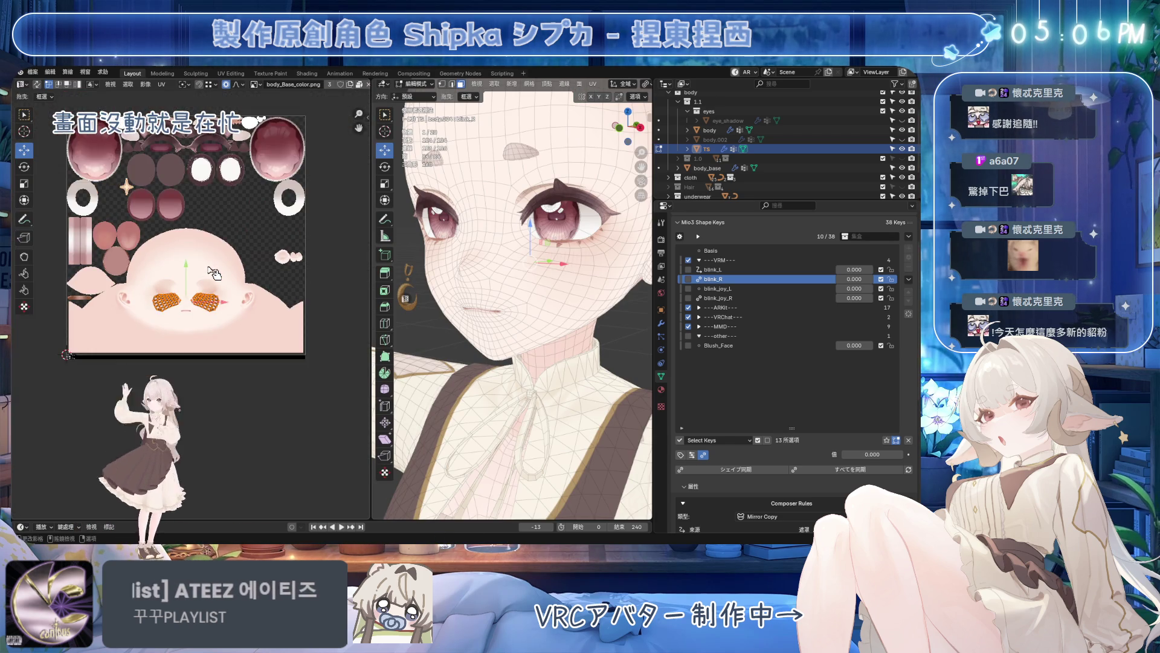
pyautogui.scroll(3, 200, 286)
pyautogui.scroll(2, 198, 287)
pyautogui.scroll(-2, 198, 287)
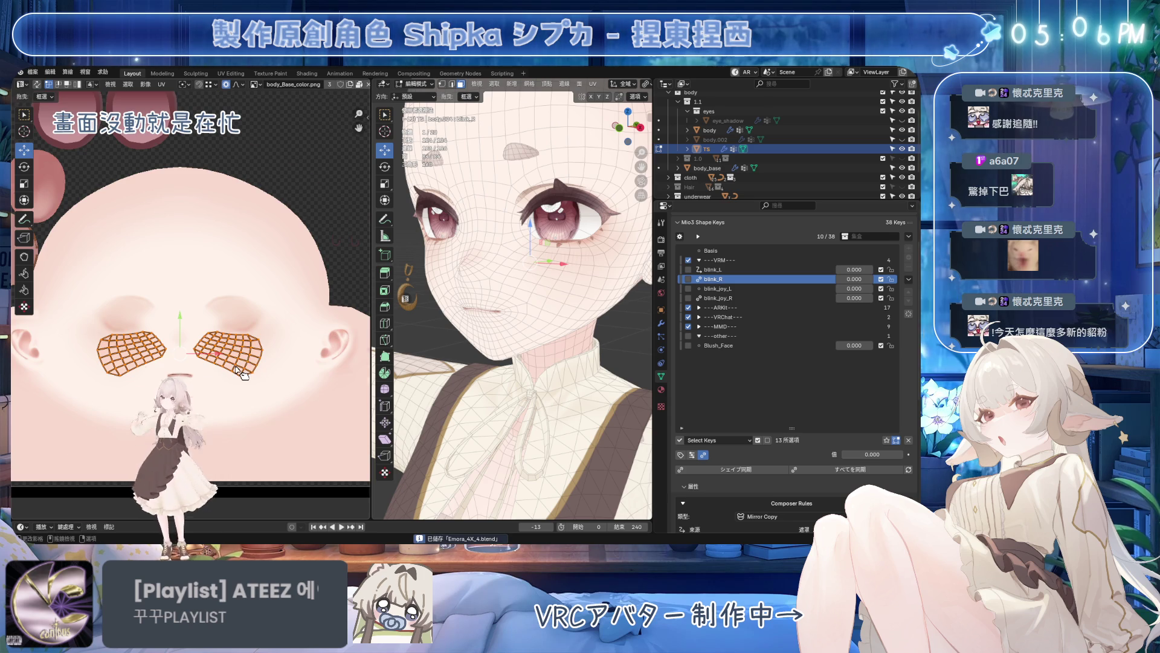
pyautogui.scroll(2, 197, 286)
pyautogui.scroll(-2, 263, 367)
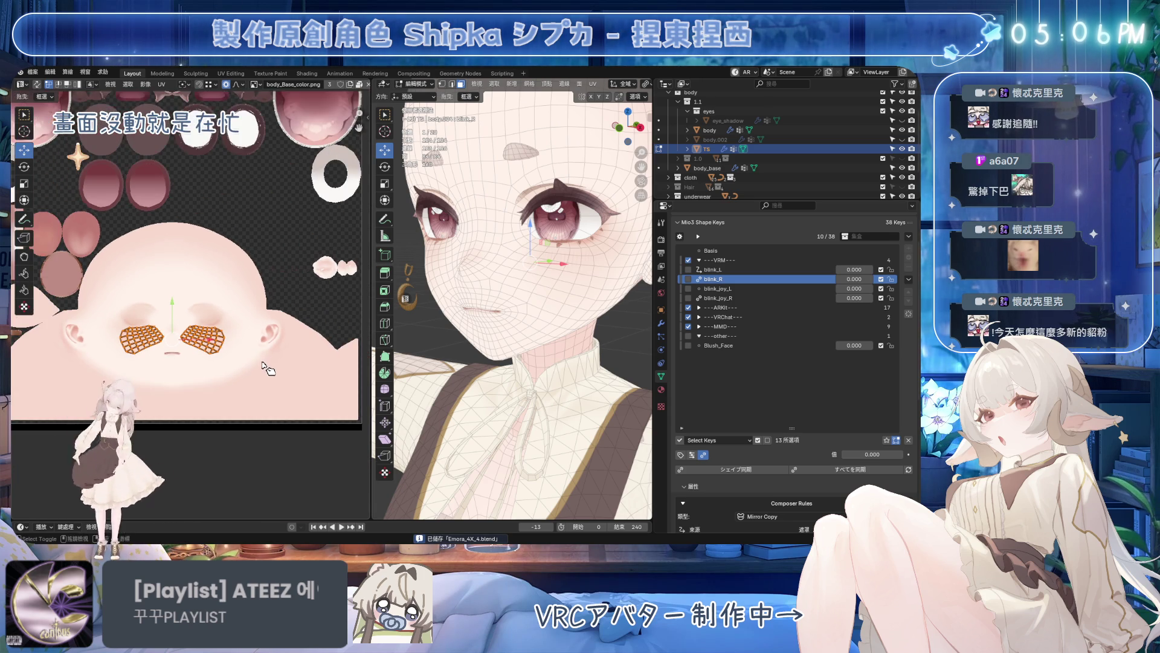
pyautogui.scroll(1, 263, 367)
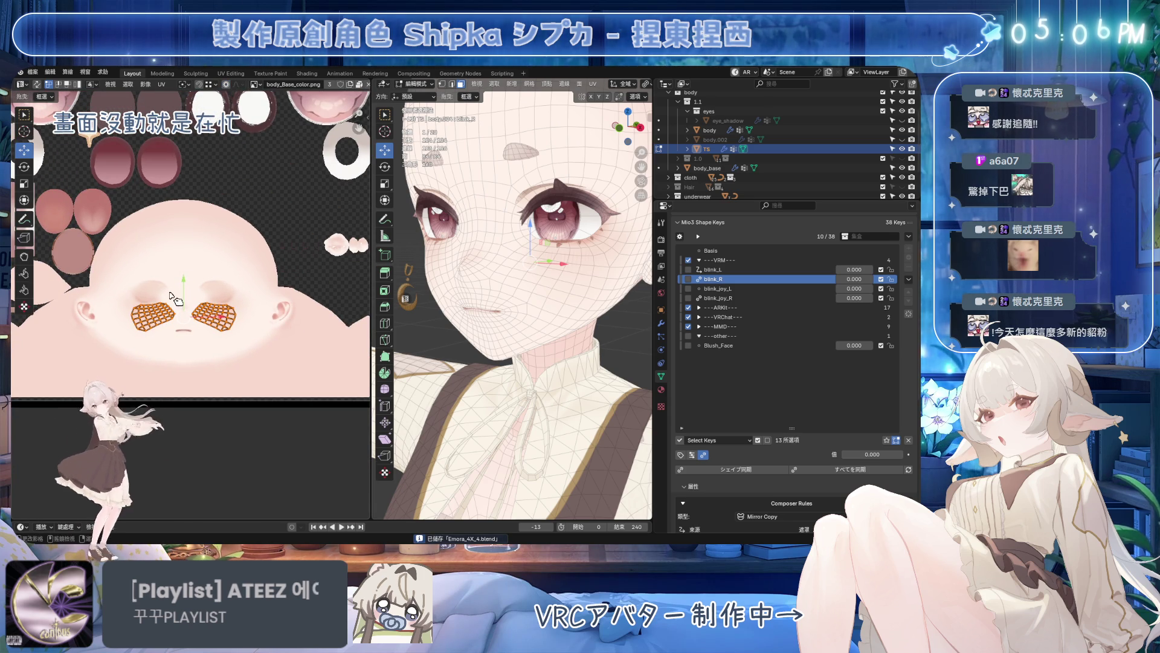
pyautogui.scroll(-3, 189, 289)
pyautogui.moveTo(160, 294); pyautogui.dragTo(160, 370)
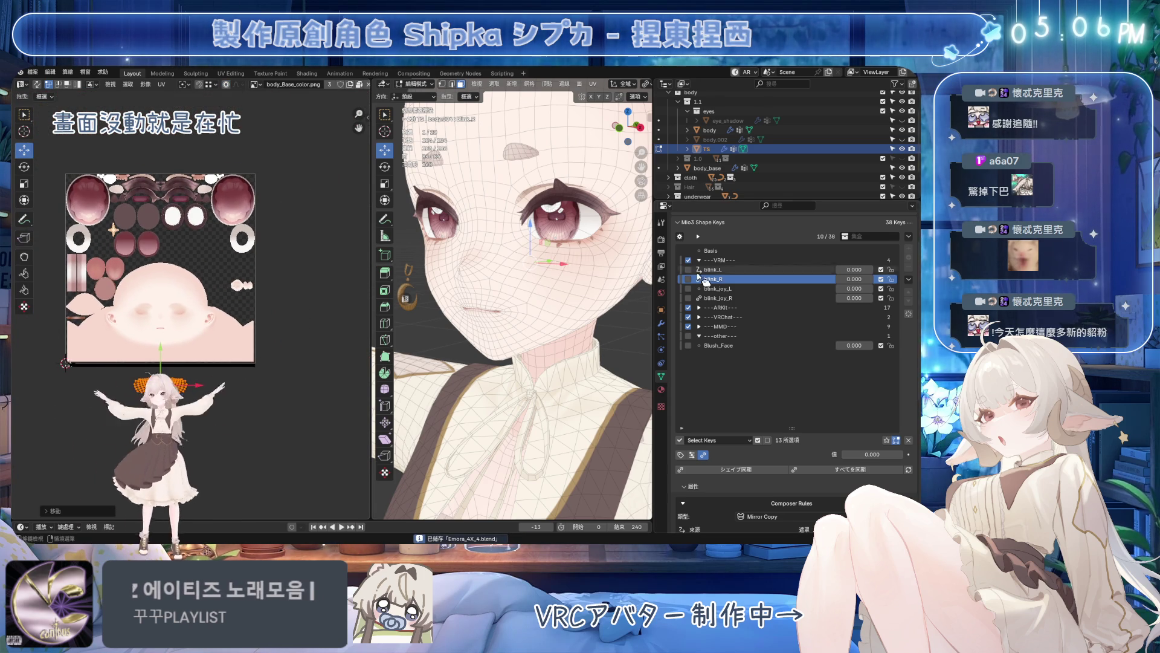
# - Set Blush_Face to 1 and view the blushed cheeks from the front and three-quarter
pyautogui.click(850, 345)
pyautogui.write('1')
pyautogui.press('Return')
pyautogui.press('KP_1')
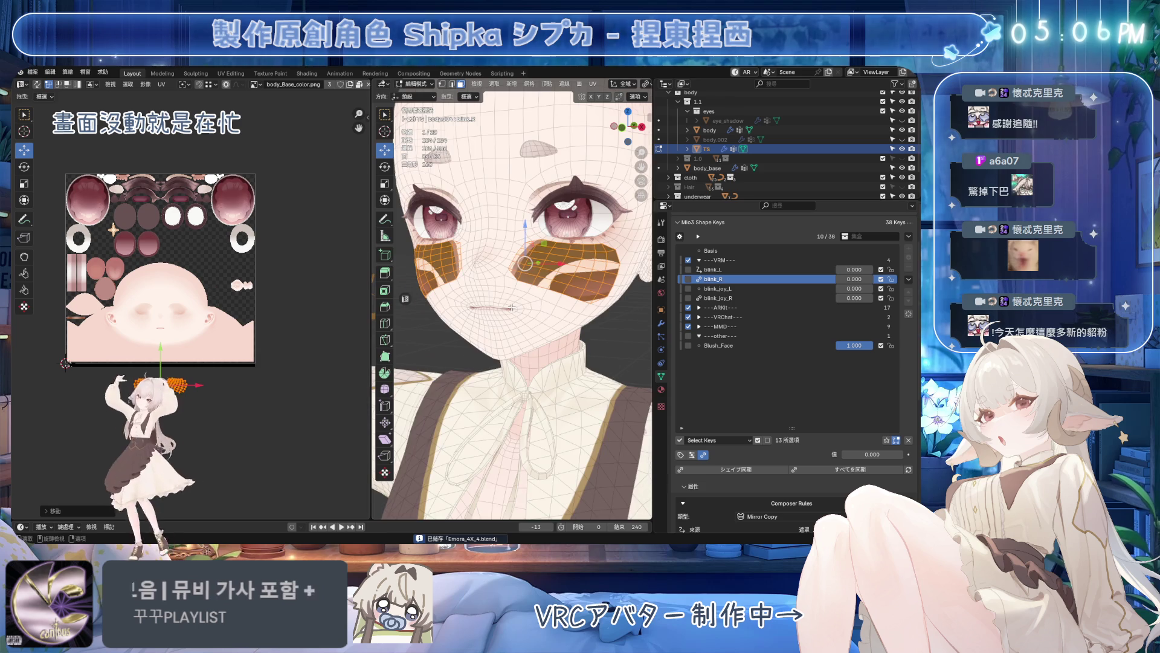
pyautogui.scroll(3, 256, 311)
pyautogui.scroll(2, 512, 299)
pyautogui.moveTo(513, 300); pyautogui.dragTo(534, 288, button='middle')
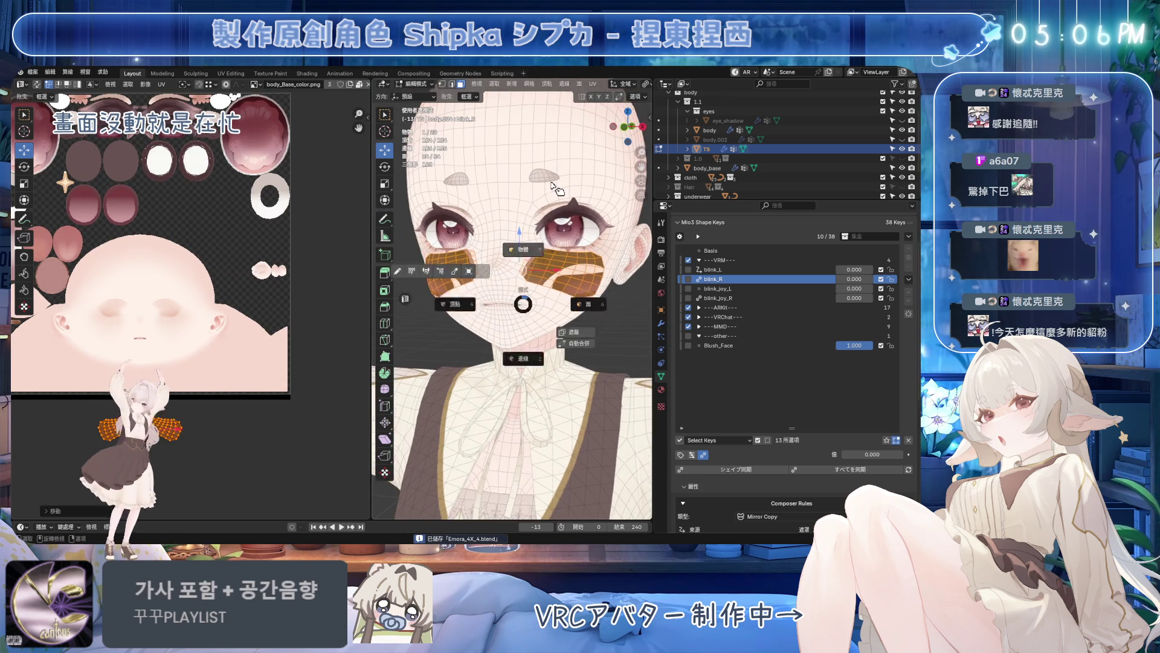
# - In Material Properties keep the body_APH slot and remove the body material slot
pyautogui.click(661, 389)
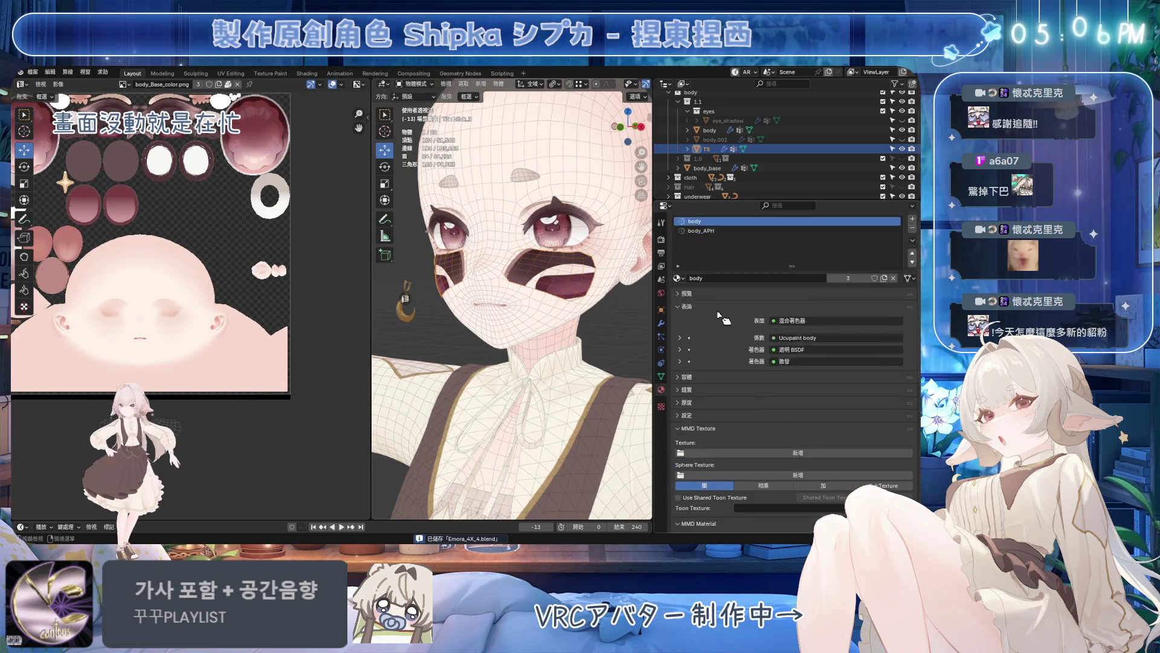
pyautogui.press('Tab')
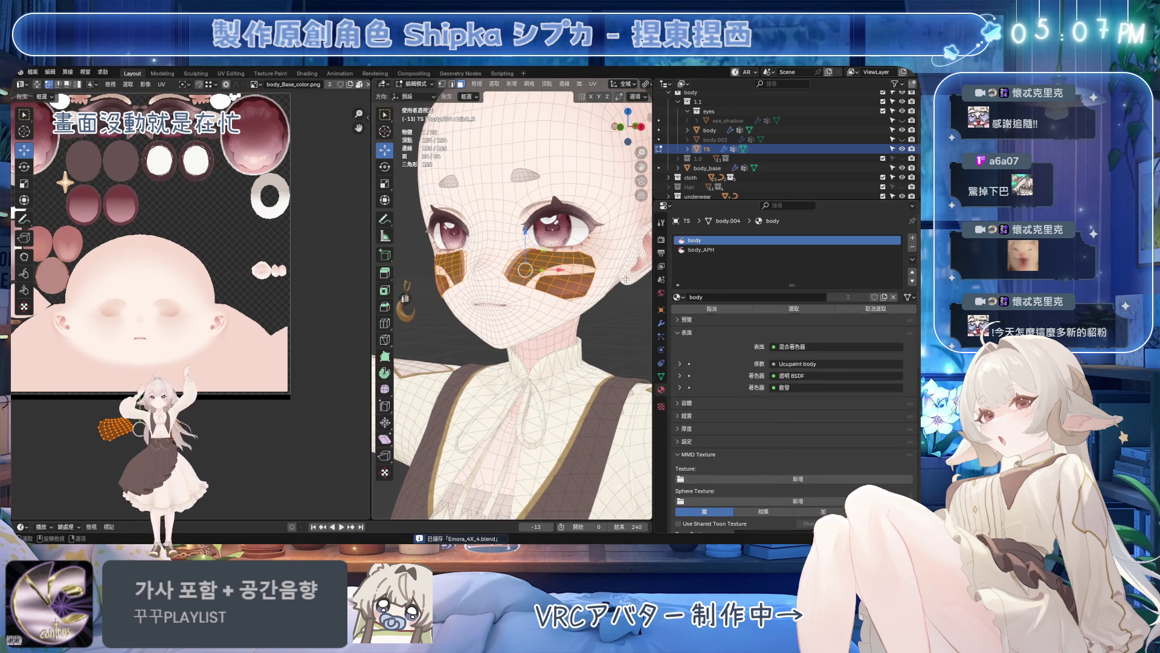
pyautogui.click(711, 253)
pyautogui.press('Tab')
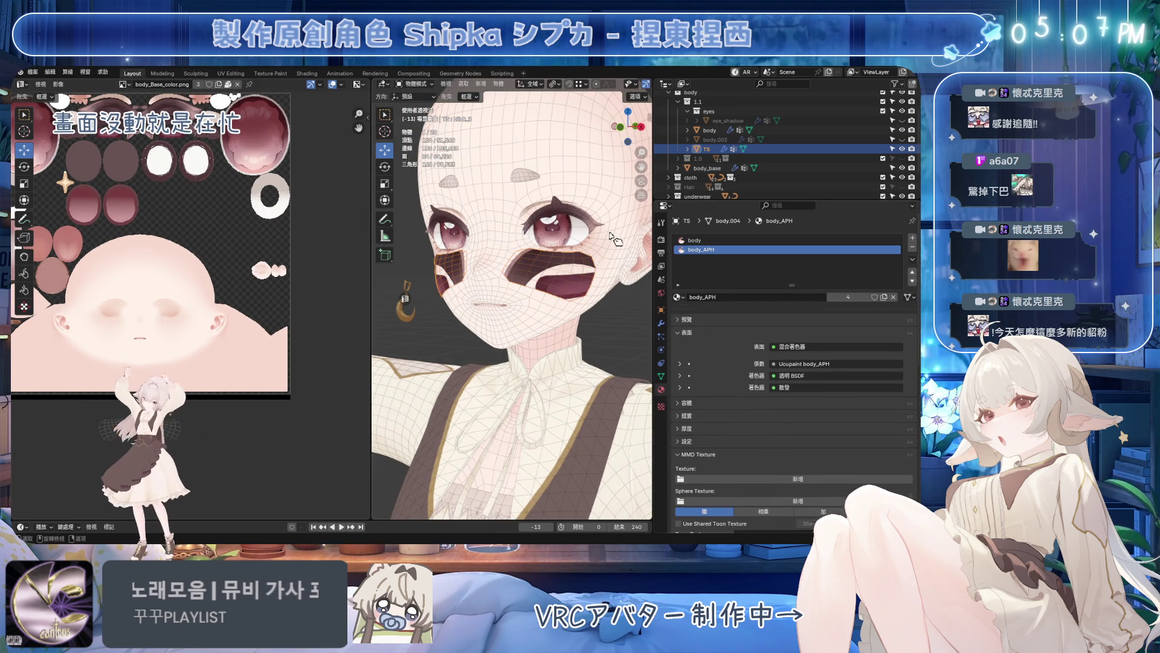
pyautogui.click(895, 242)
pyautogui.click(912, 258)
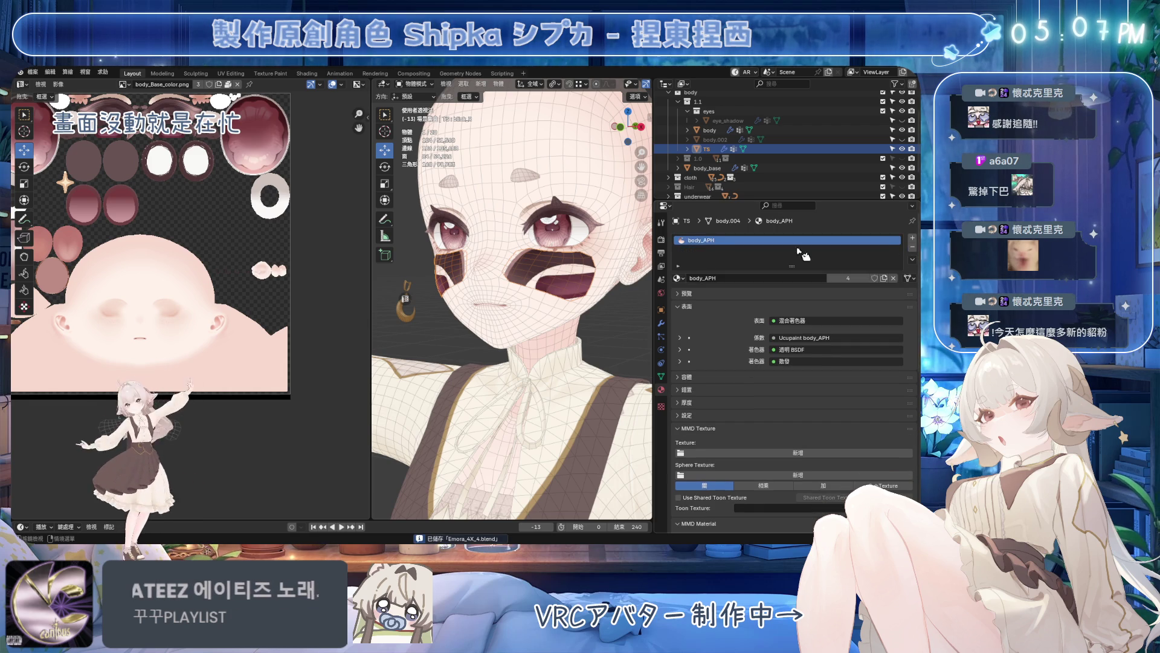
# - Move the selected blush UV islands with G and return to Object Mode
pyautogui.press('Tab')
pyautogui.press('g')
pyautogui.press('Return')
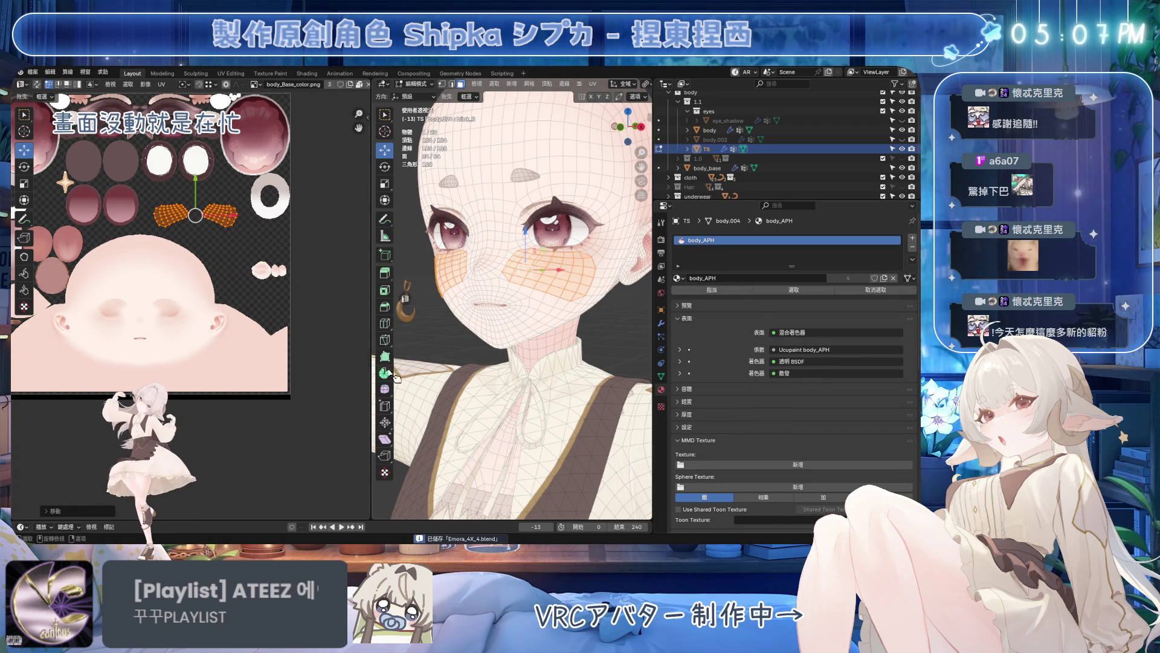
pyautogui.press('Tab')
# - Select the body to show its full face unwrap, then make eye_shadow the active object
pyautogui.moveTo(435, 345); pyautogui.dragTo(544, 272, button='middle')
pyautogui.click(544, 272)
pyautogui.press('Tab')
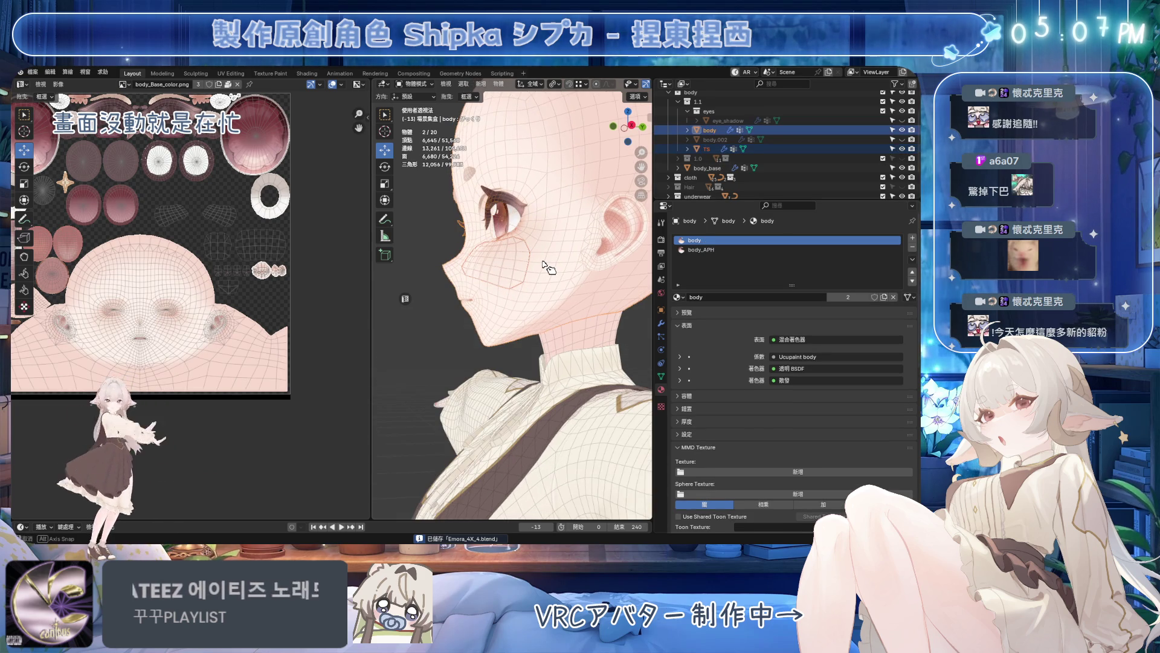
pyautogui.moveTo(225, 259); pyautogui.dragTo(259, 264, button='middle')
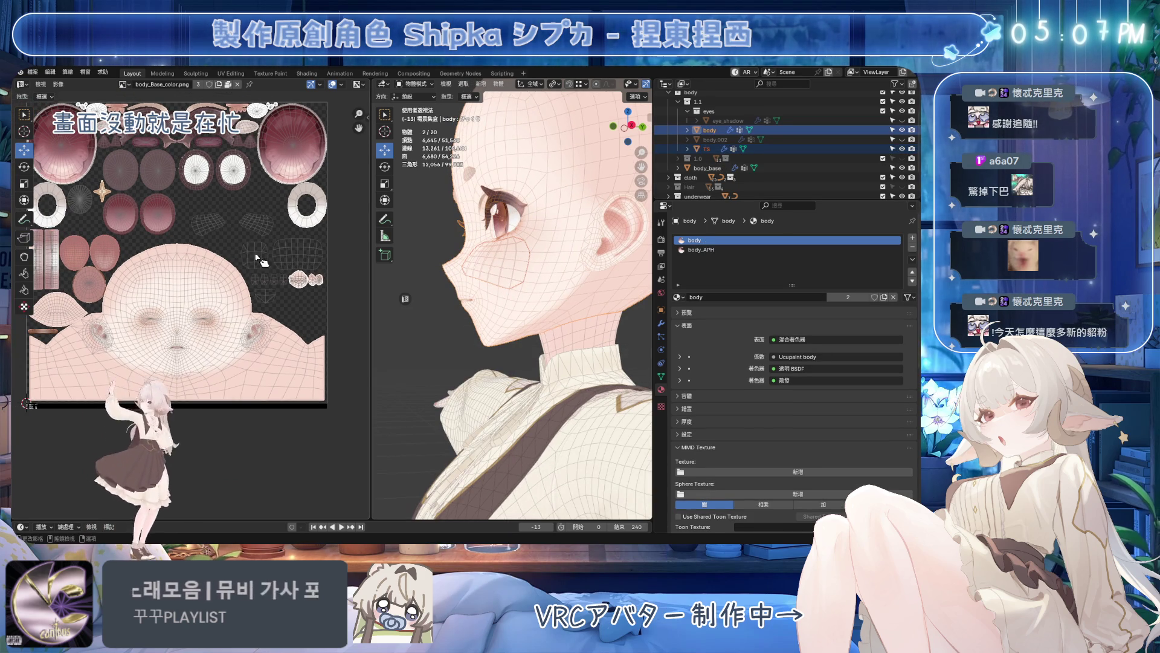
pyautogui.click(845, 120)
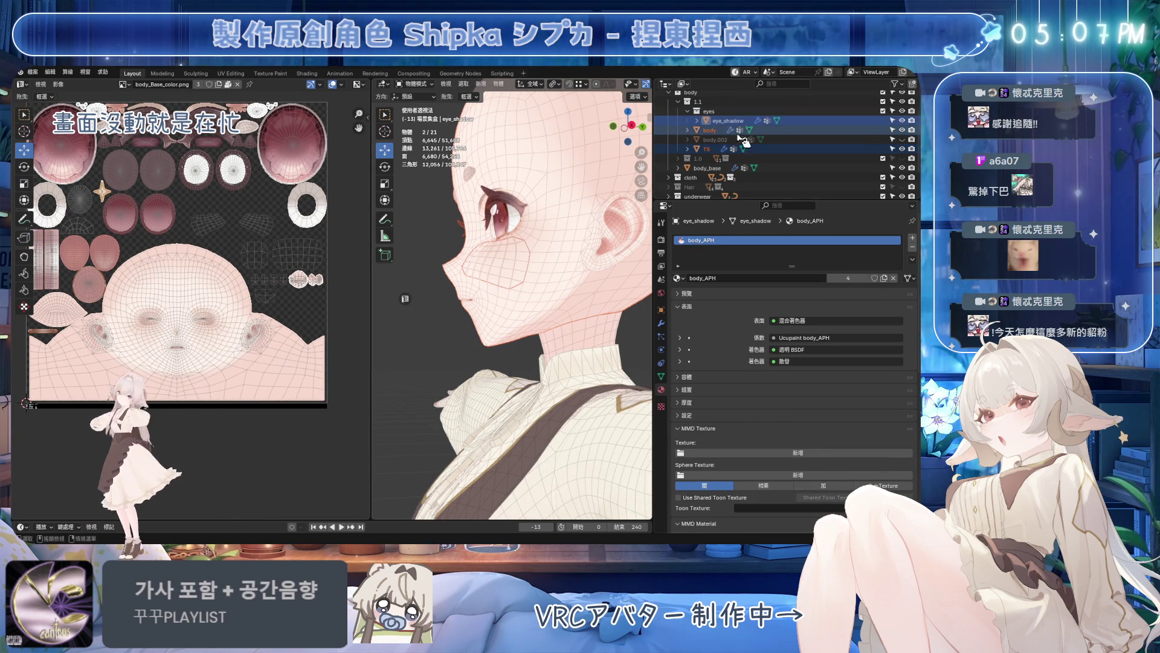
# - In Edit Mode select both eye-shadow UV islands with L and drag them below the eye islands
pyautogui.press('Tab')
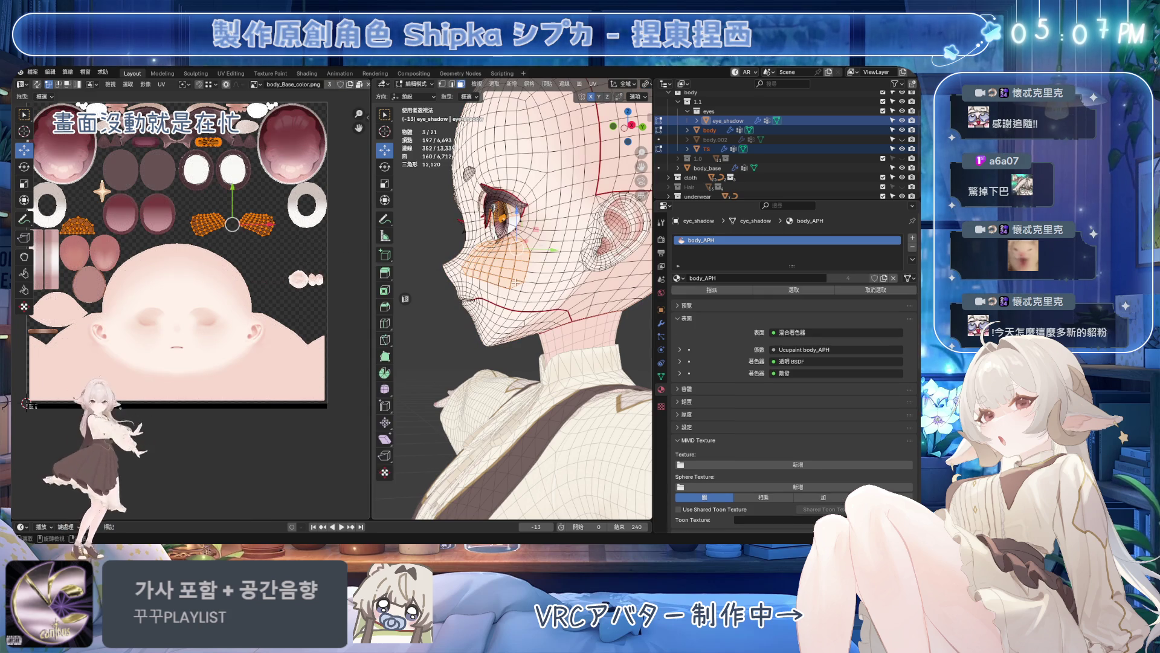
pyautogui.press('a')
pyautogui.scroll(4, 246, 289)
pyautogui.scroll(-2, 245, 291)
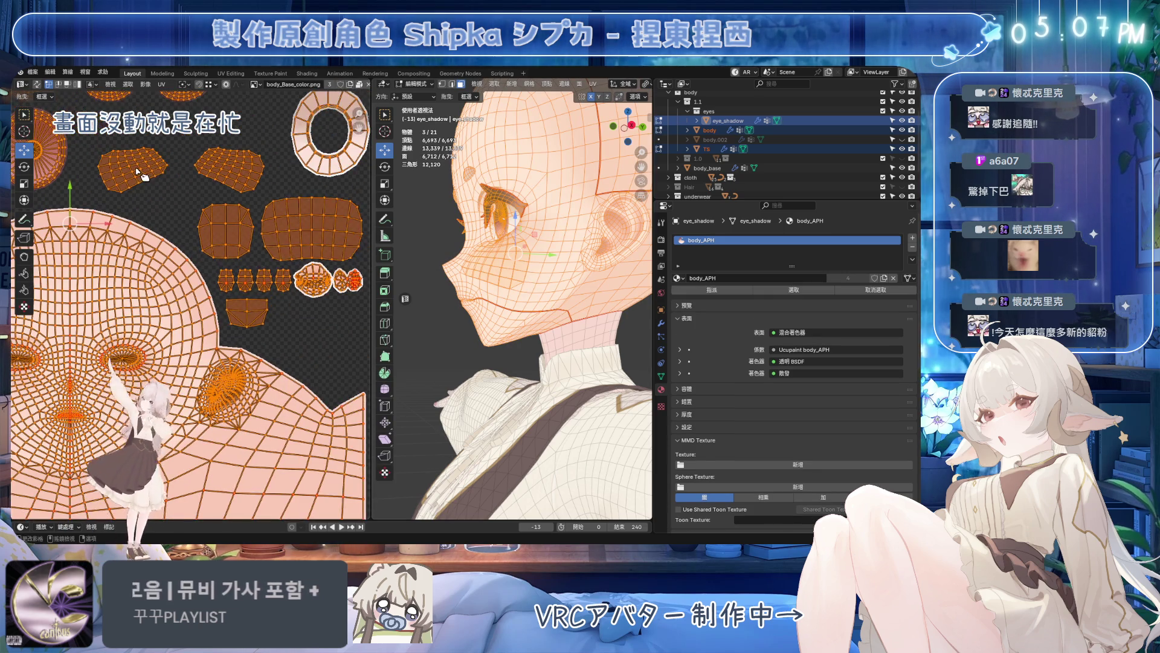
pyautogui.hotkey('alt', 'a')
pyautogui.press('l')
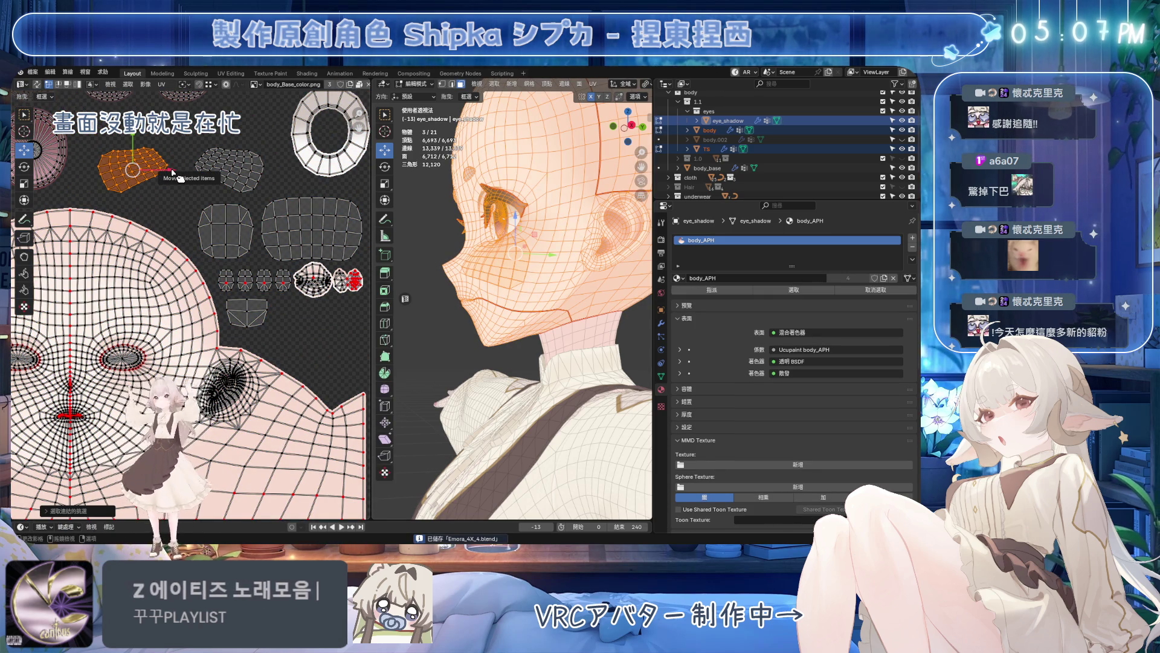
pyautogui.moveTo(169, 172); pyautogui.dragTo(192, 171)
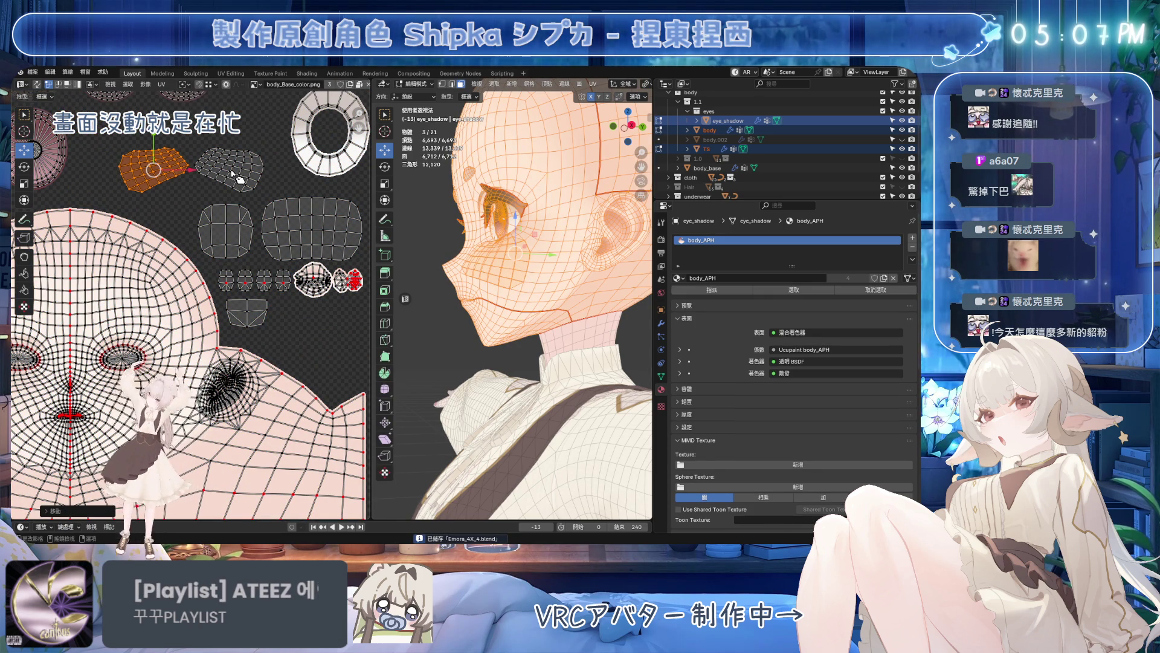
pyautogui.press('l')
pyautogui.moveTo(191, 169); pyautogui.dragTo(213, 322)
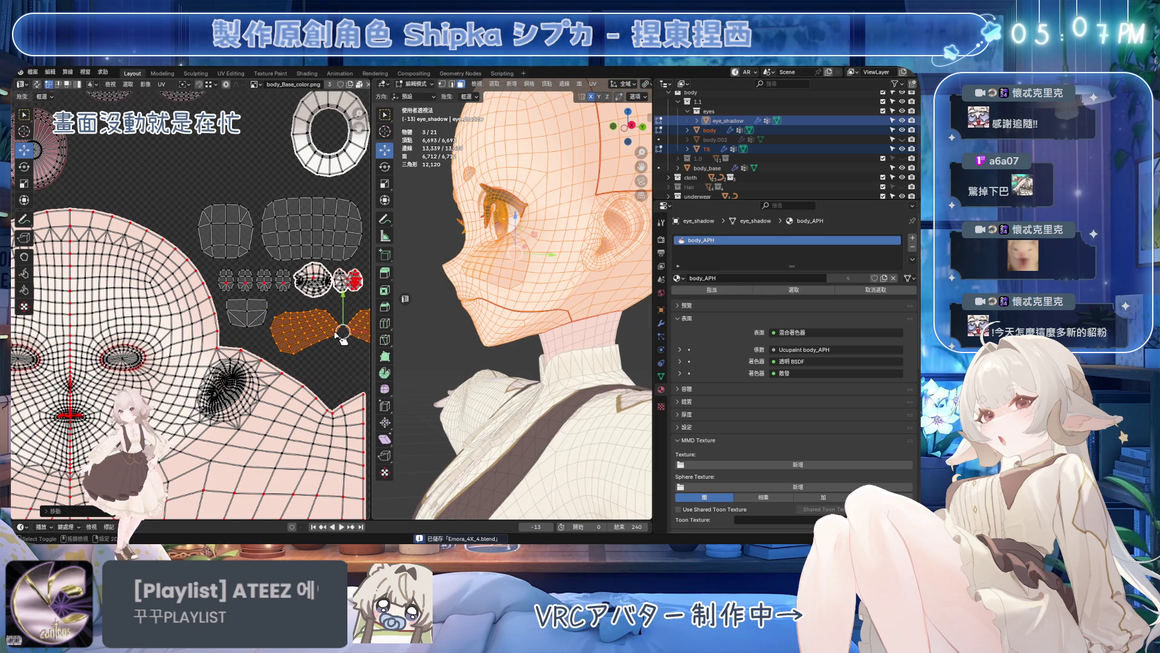
pyautogui.scroll(3, 227, 328)
# - Scale the two islands down then up, shift them left with G, and switch to front view
pyautogui.press('s')
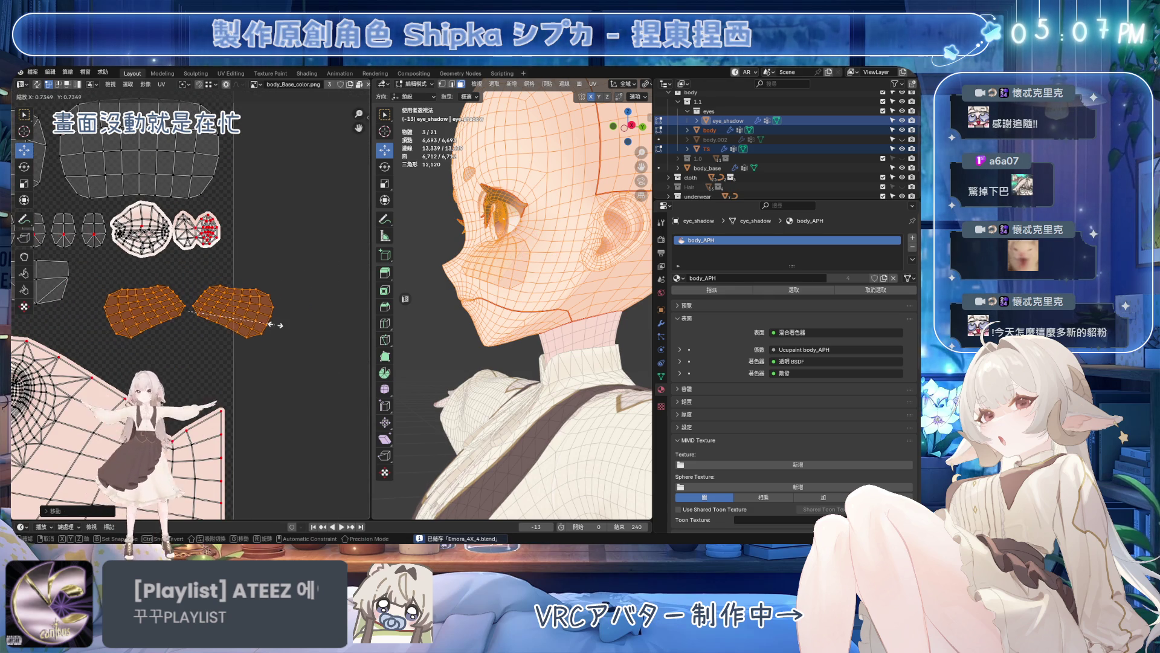
pyautogui.click(305, 308)
pyautogui.scroll(-2, 305, 308)
pyautogui.press('s')
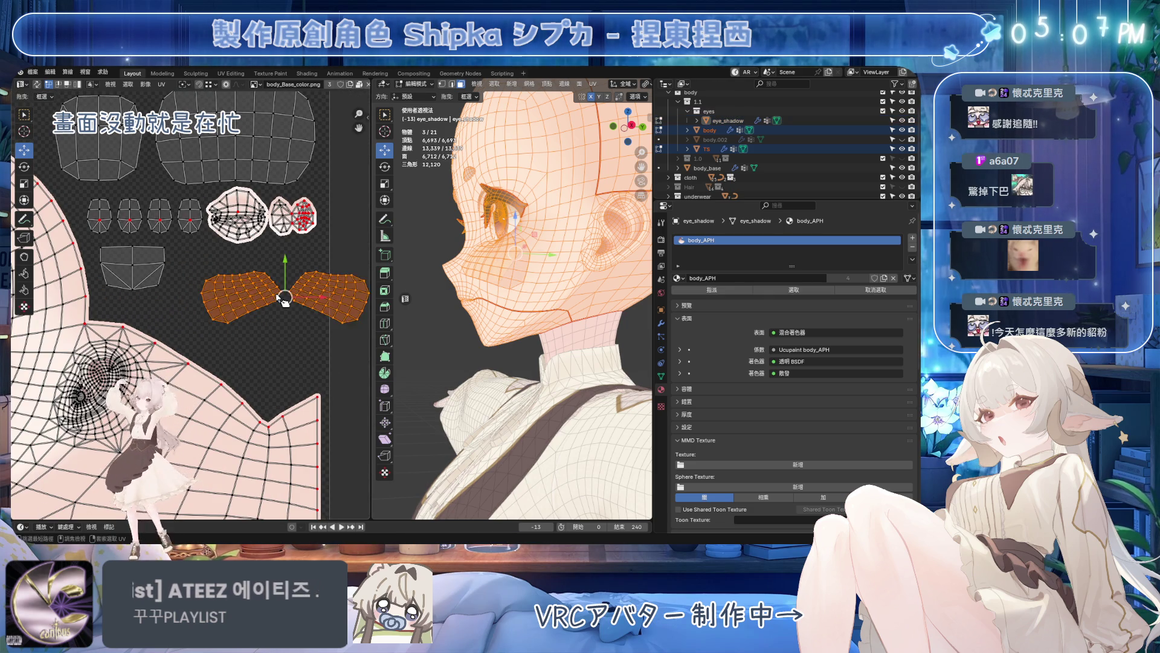
pyautogui.click(276, 294)
pyautogui.press('g')
pyautogui.click(391, 322)
pyautogui.press('KP_1')
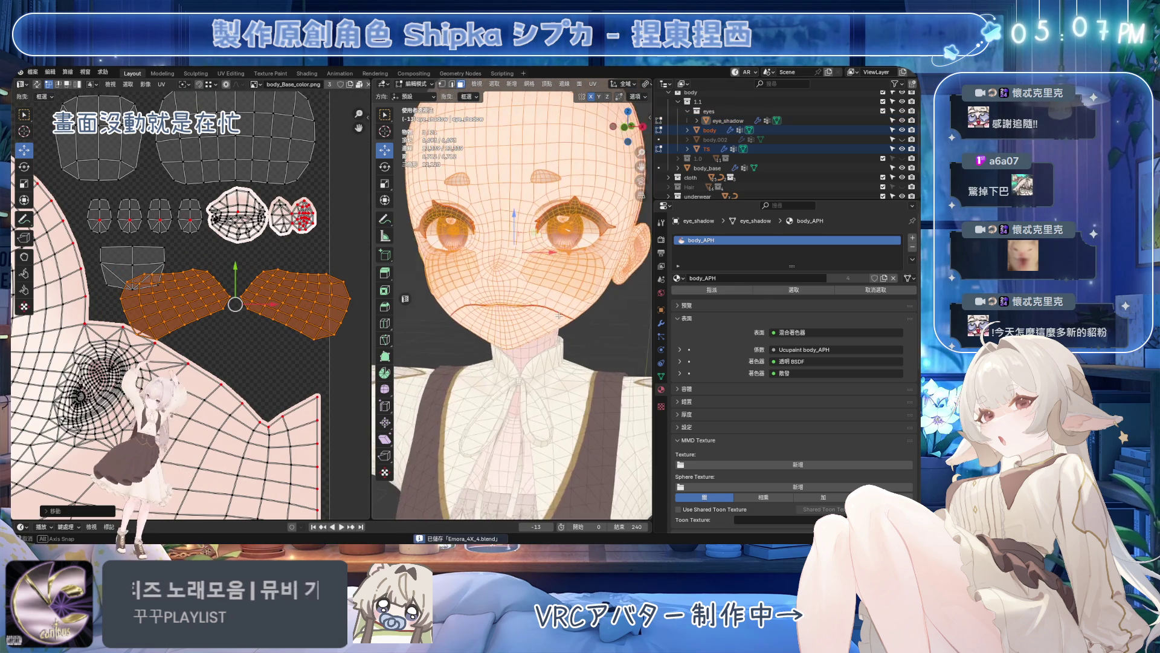
# - Rotate only the right eye-shadow UV island to a new angle, save, and widen the UV Editor
pyautogui.hotkey('ctrl', 's')
pyautogui.scroll(2, 299, 290)
pyautogui.scroll(2, 282, 306)
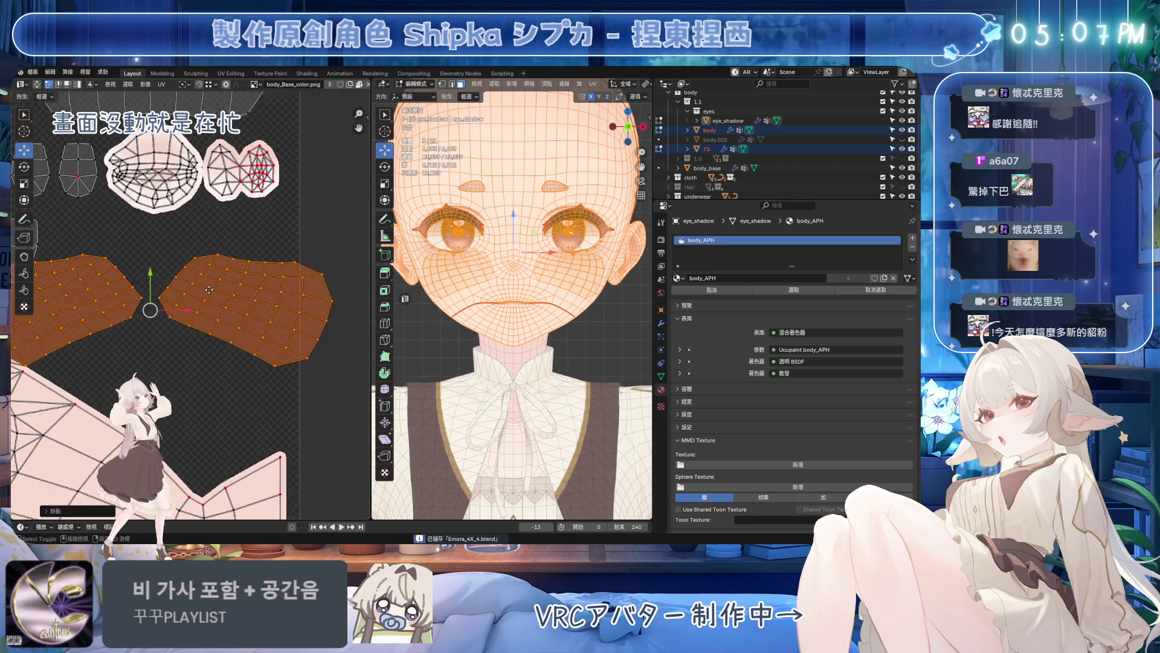
pyautogui.scroll(-2, 283, 307)
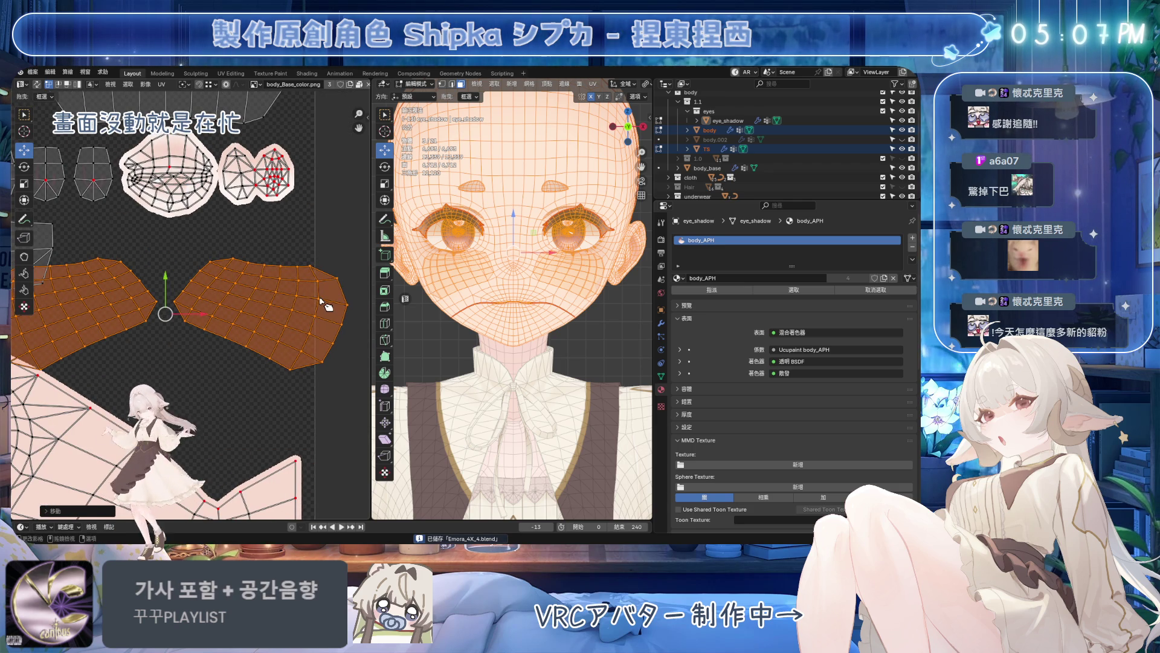
pyautogui.hotkey('alt', 'a')
pyautogui.press('l')
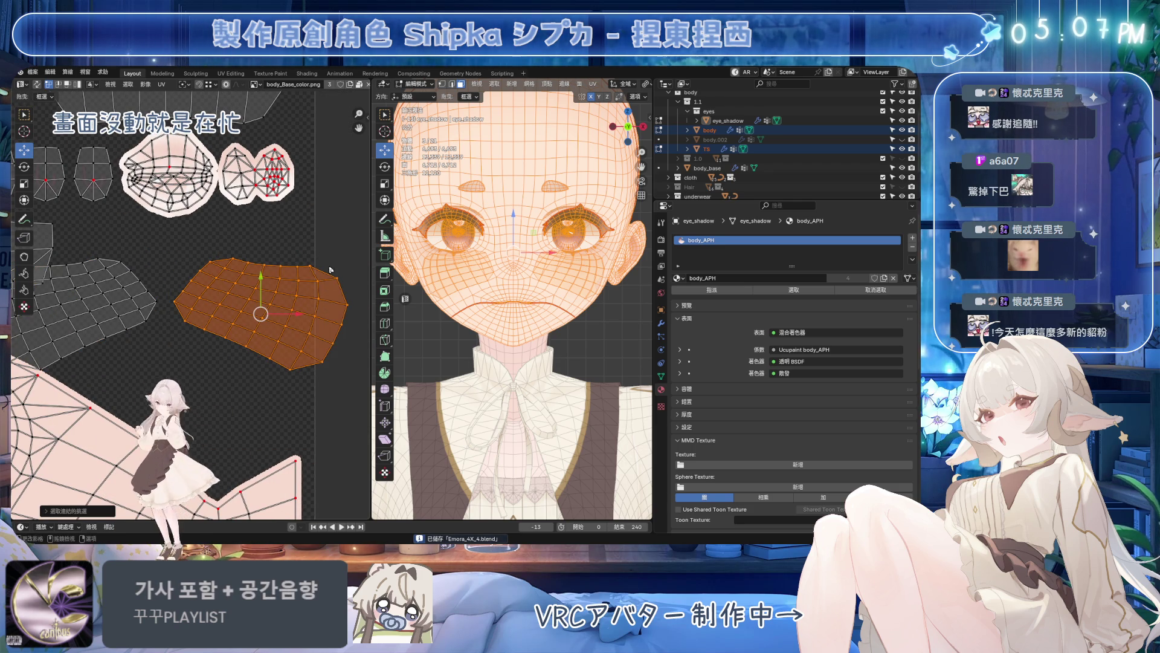
pyautogui.press('r')
pyautogui.click(277, 283)
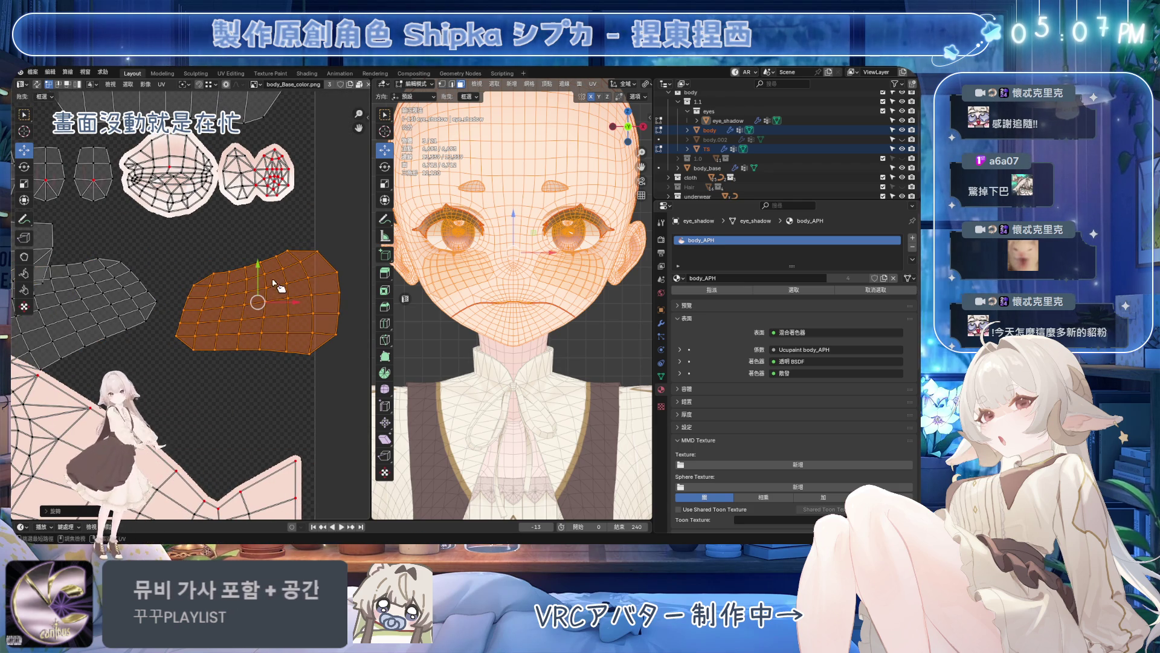
pyautogui.hotkey('ctrl', 's')
pyautogui.moveTo(233, 301)
pyautogui.mouseDown(button='middle')
pyautogui.moveTo(275, 298)
pyautogui.moveTo(228, 294)
pyautogui.mouseUp(button='middle')
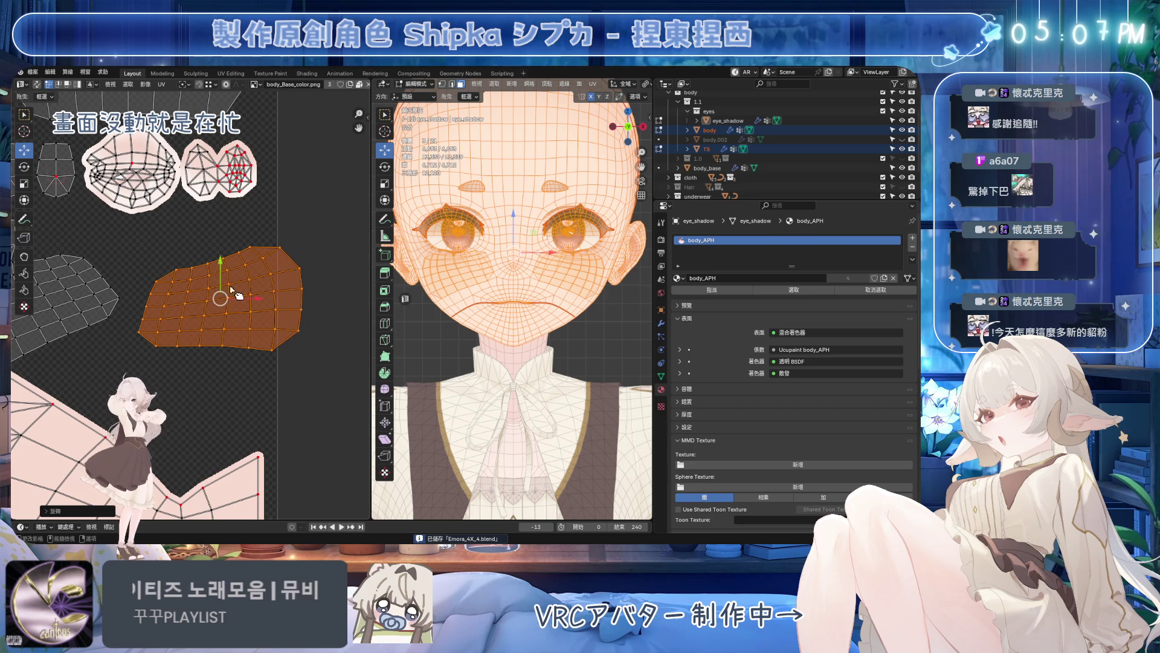
pyautogui.moveTo(372, 276); pyautogui.dragTo(441, 276)
pyautogui.scroll(2, 272, 299)
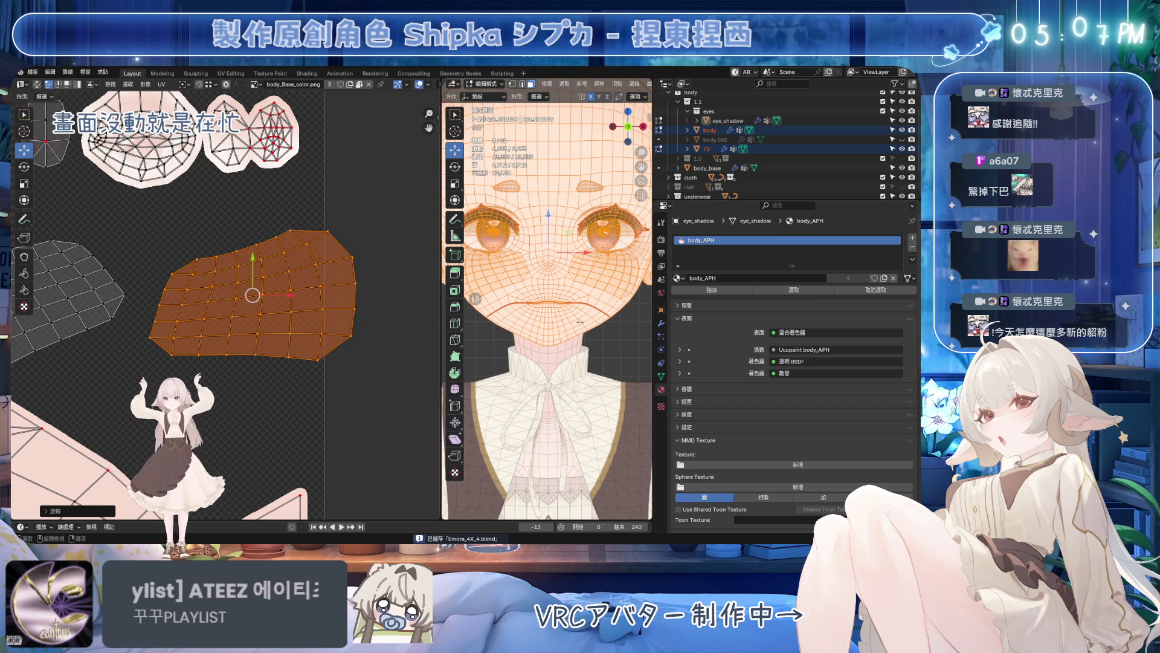
pyautogui.scroll(3, 512, 337)
pyautogui.scroll(2, 512, 339)
pyautogui.scroll(2, 511, 338)
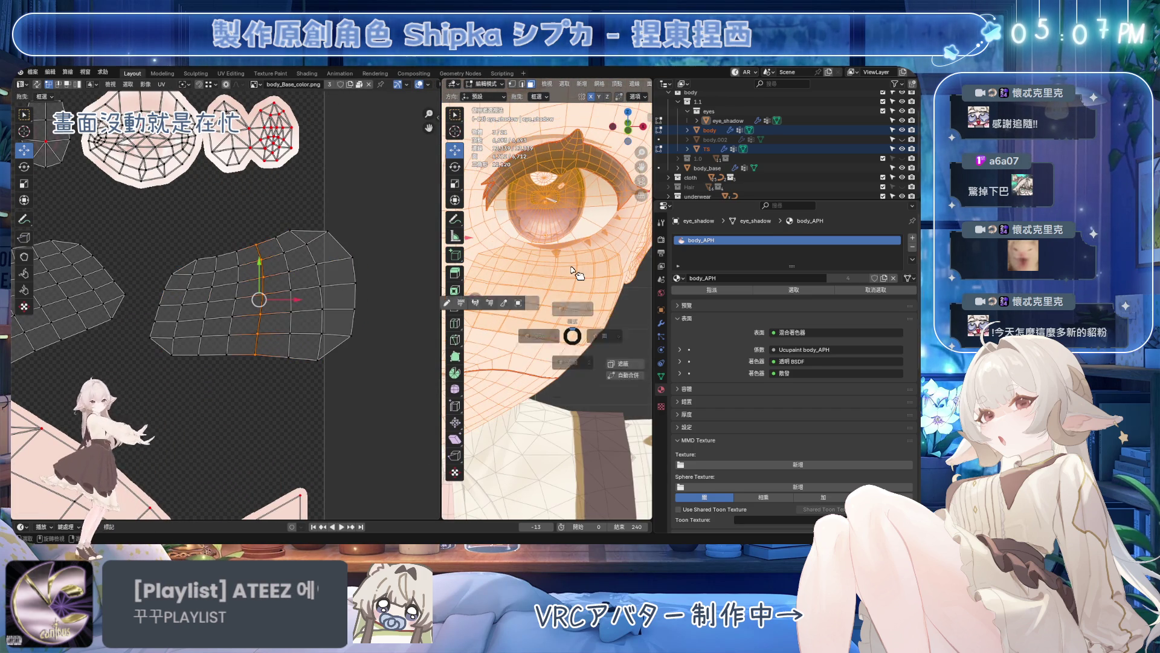
# - Enter Edit Mode on the cheek part and show the Mio3 UV tools in the UV Editor's side panel
pyautogui.press('Tab')
pyautogui.click(544, 298)
pyautogui.press('Tab')
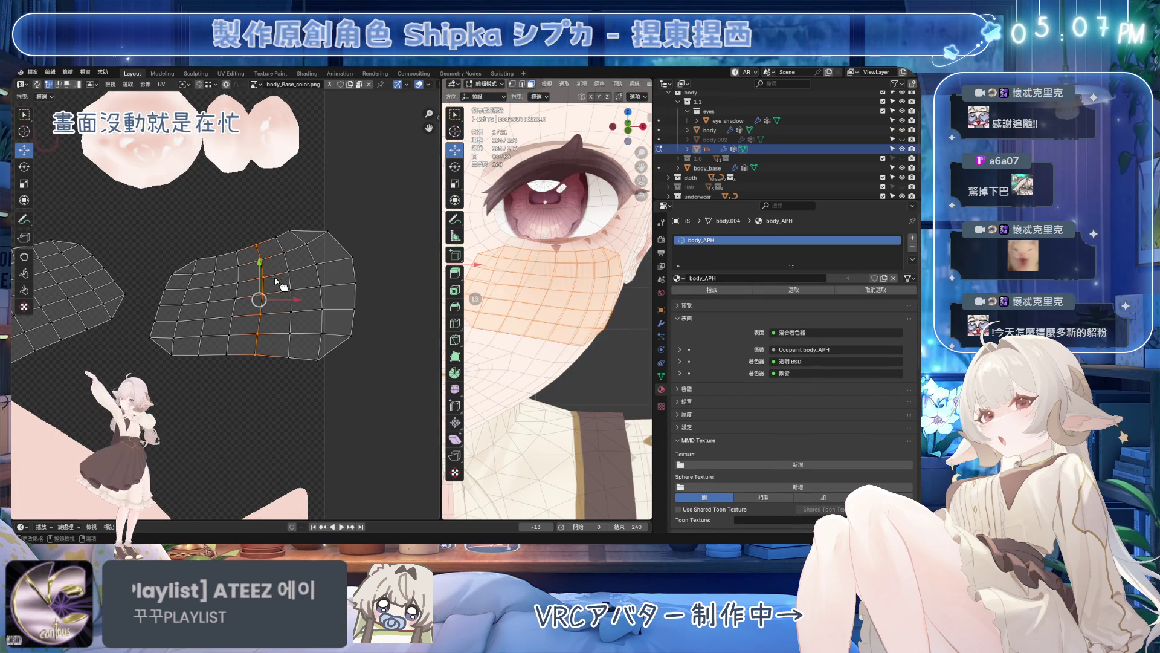
pyautogui.press('n')
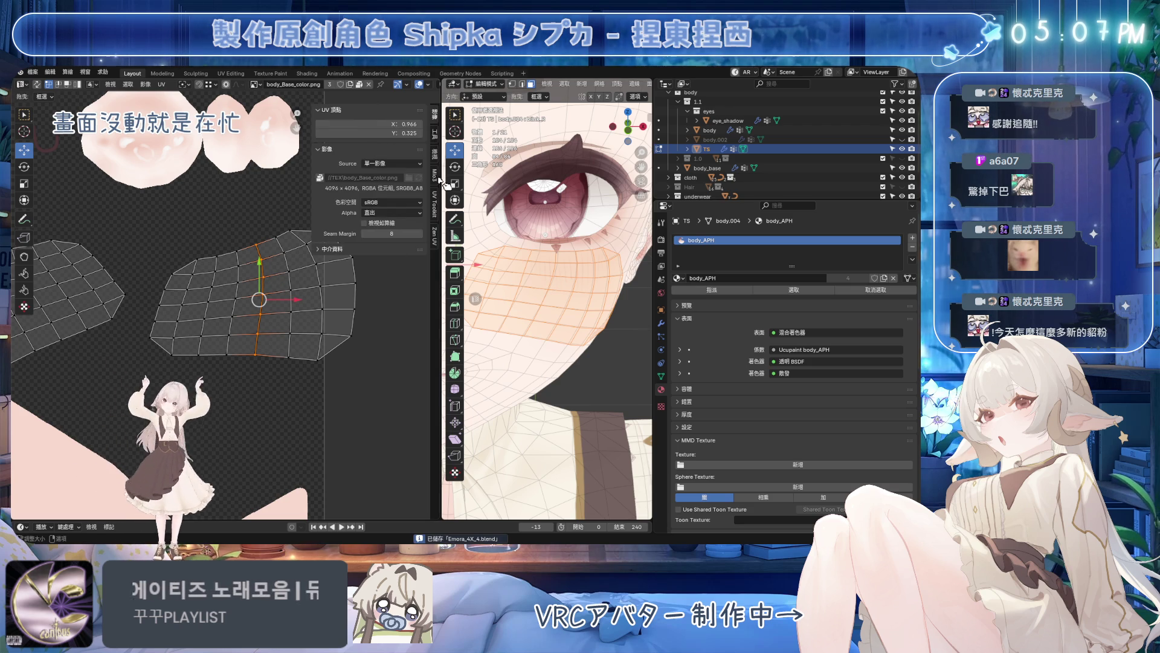
pyautogui.click(434, 173)
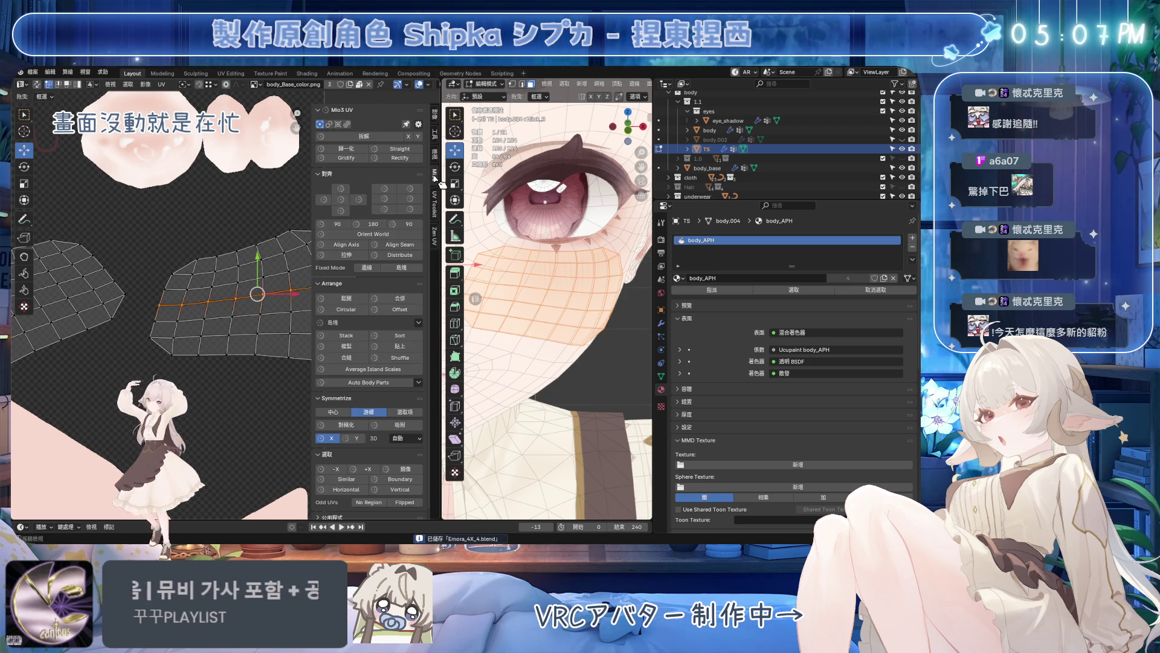
pyautogui.scroll(2, 272, 227)
pyautogui.moveTo(439, 199); pyautogui.dragTo(479, 198)
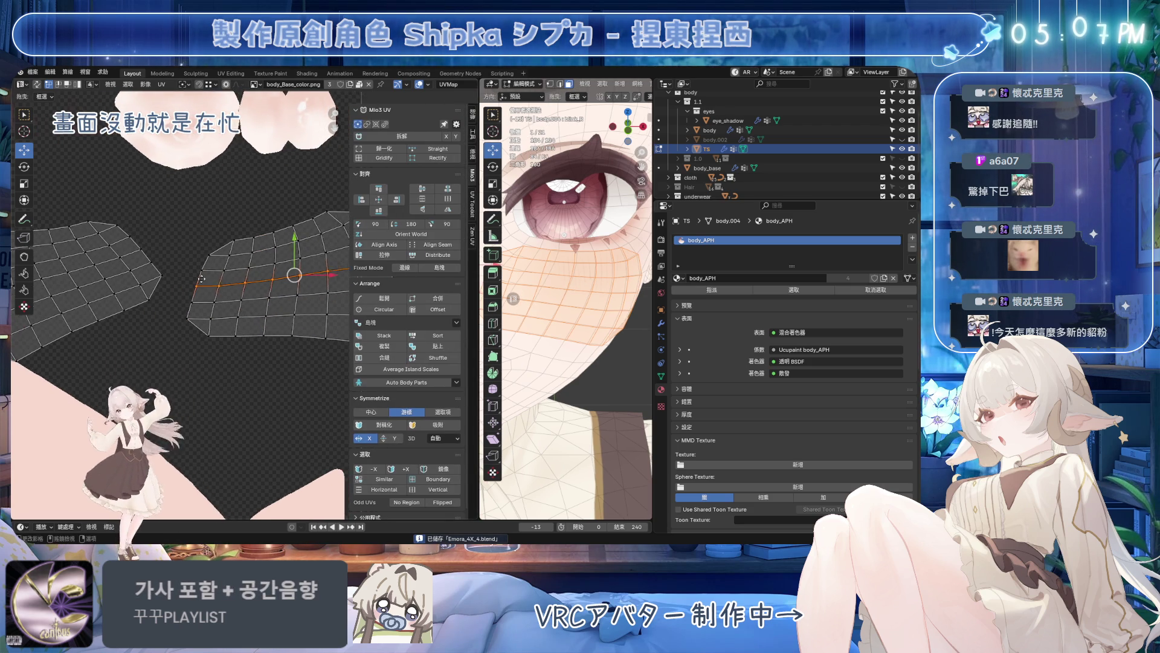
# - Purge unused data-blocks via File > Clean Up, straighten the UV island, and select the left island
pyautogui.click(33, 72)
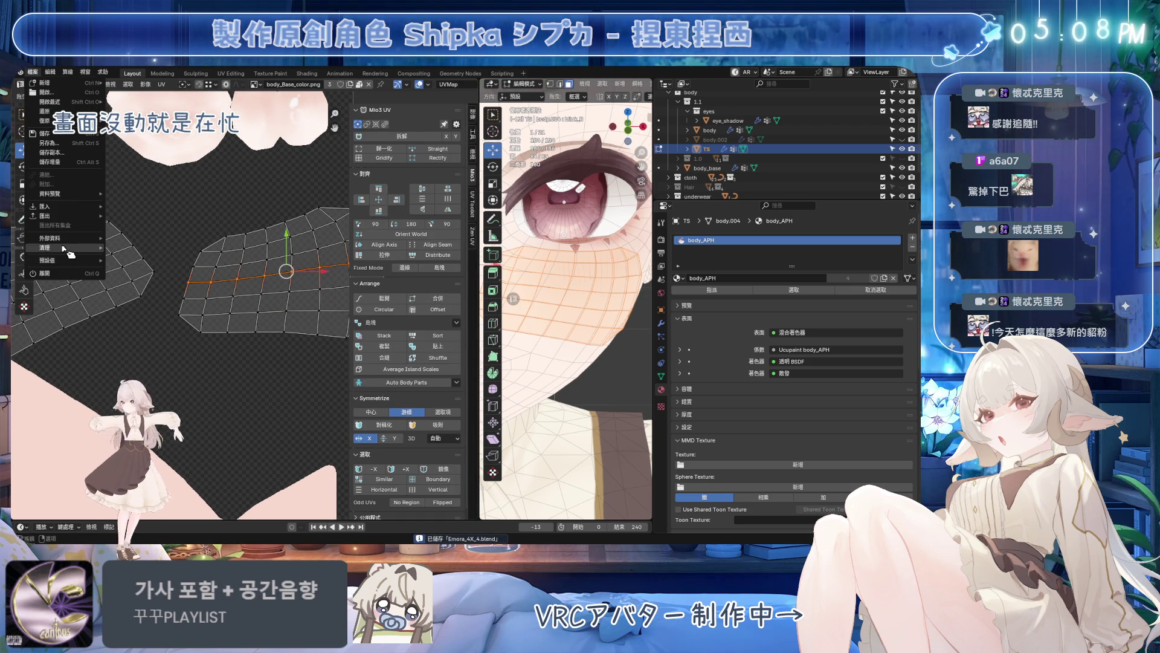
pyautogui.click(136, 250)
pyautogui.click(145, 306)
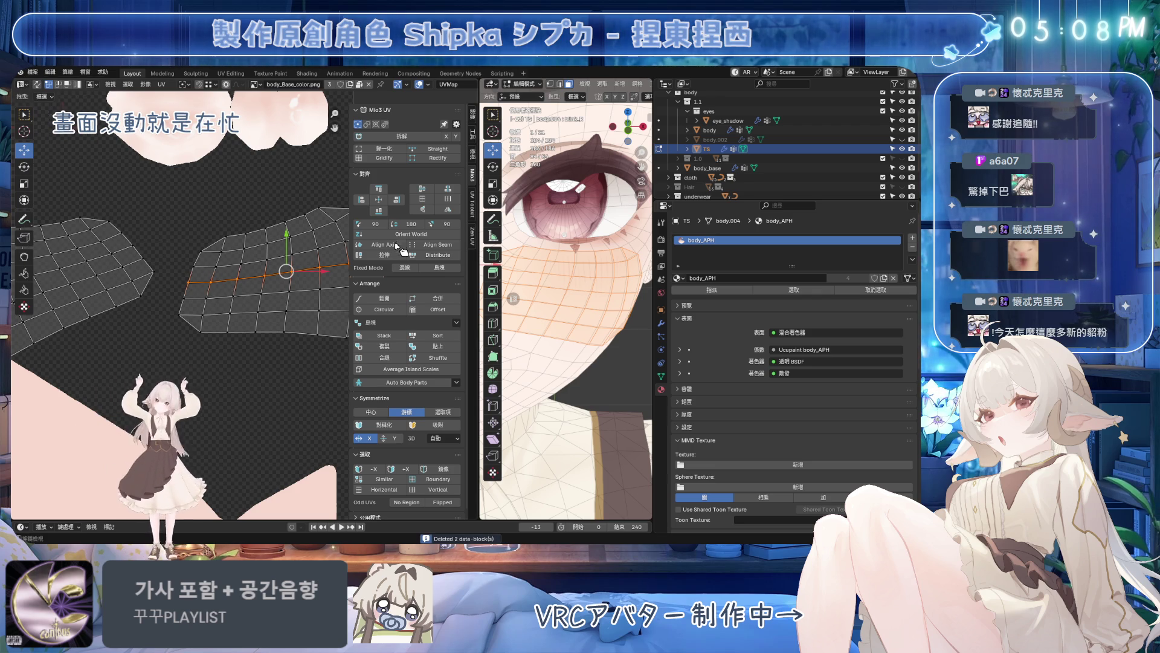
pyautogui.click(438, 150)
pyautogui.scroll(-4, 244, 279)
pyautogui.scroll(-2, 258, 310)
pyautogui.scroll(1, 245, 310)
pyautogui.scroll(2, 234, 291)
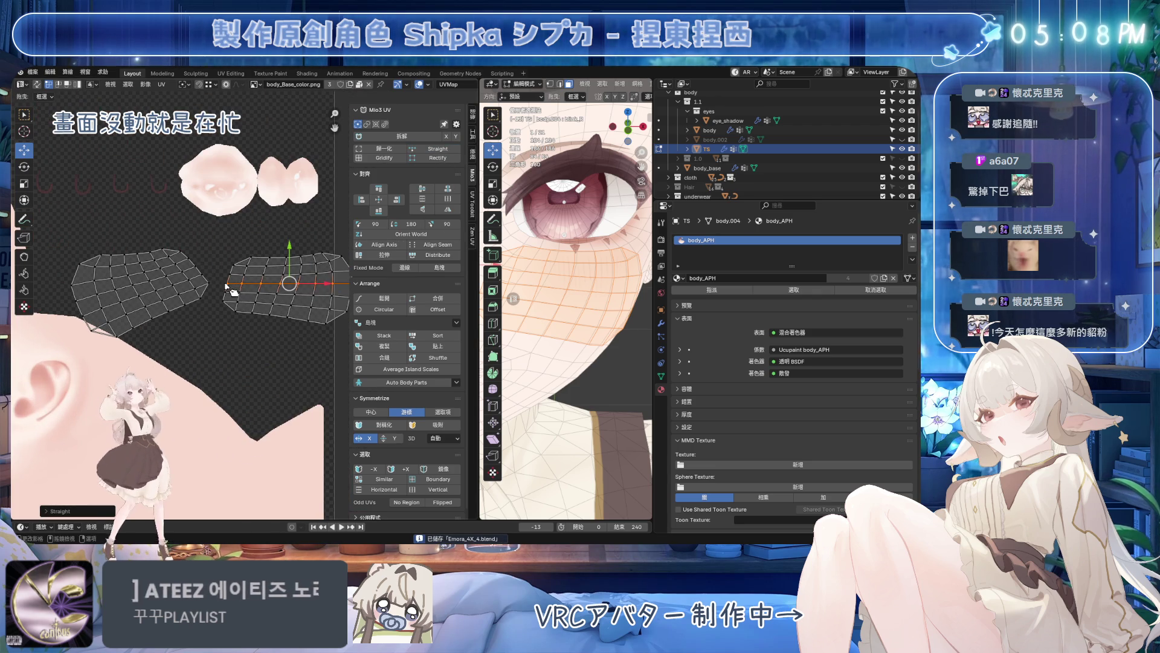
pyautogui.scroll(-2, 284, 311)
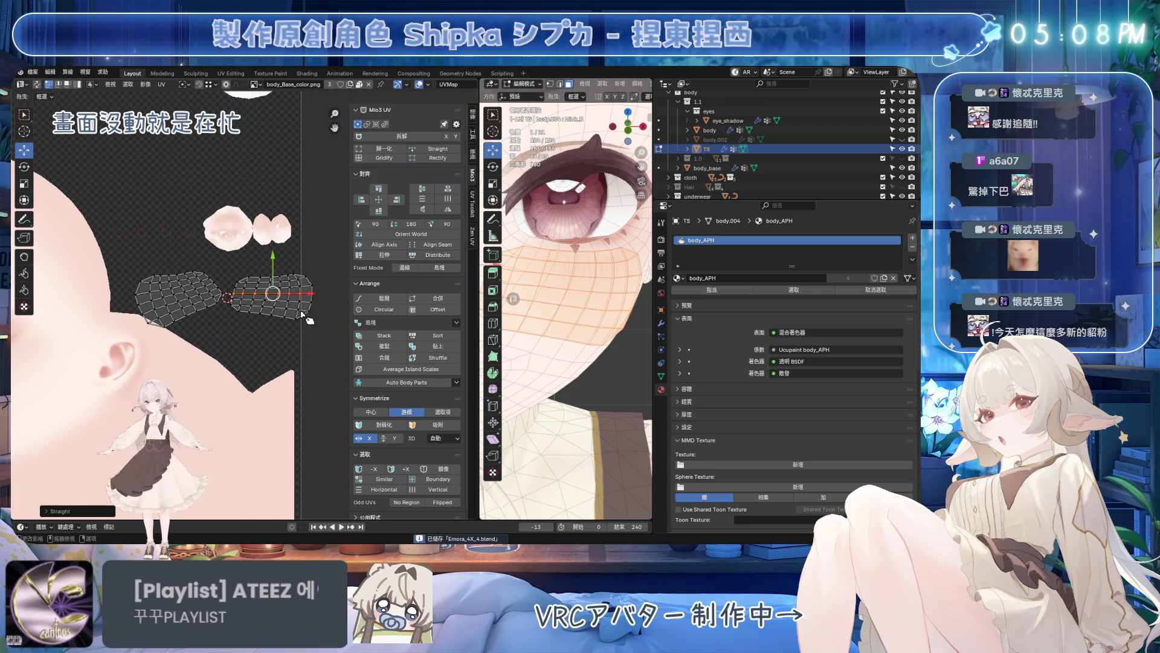
pyautogui.press('l')
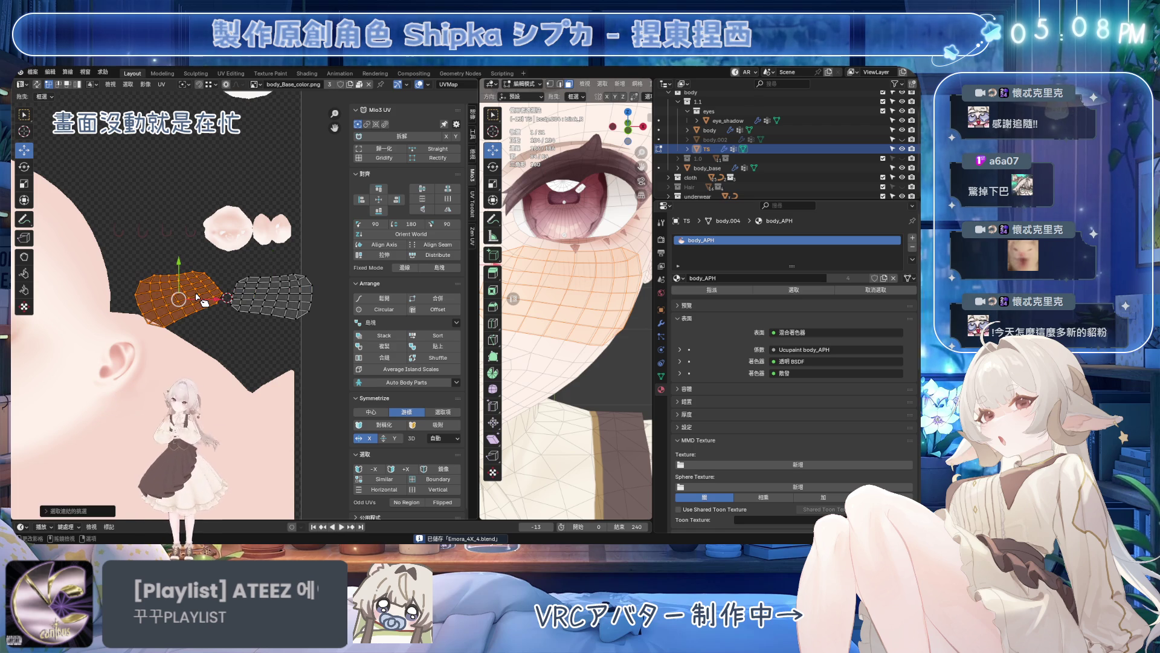
# - Symmetrize the cheek UV islands with Mio3, mirroring right onto left in Selection mode
pyautogui.click(392, 413)
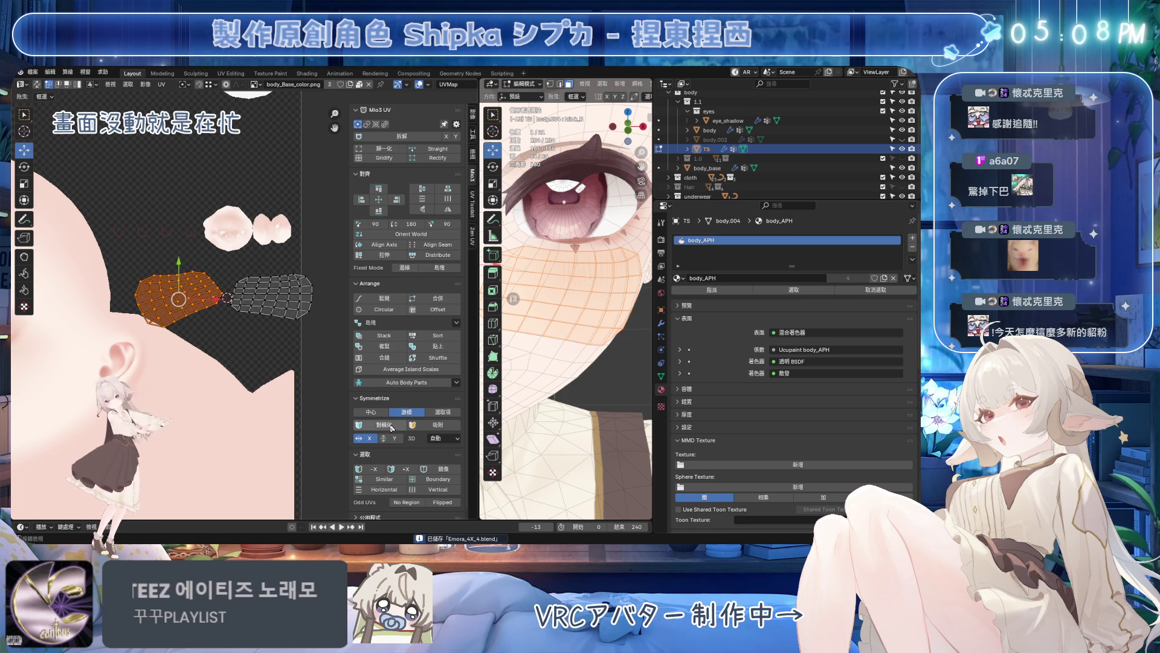
pyautogui.moveTo(520, 311); pyautogui.dragTo(552, 316, button='middle')
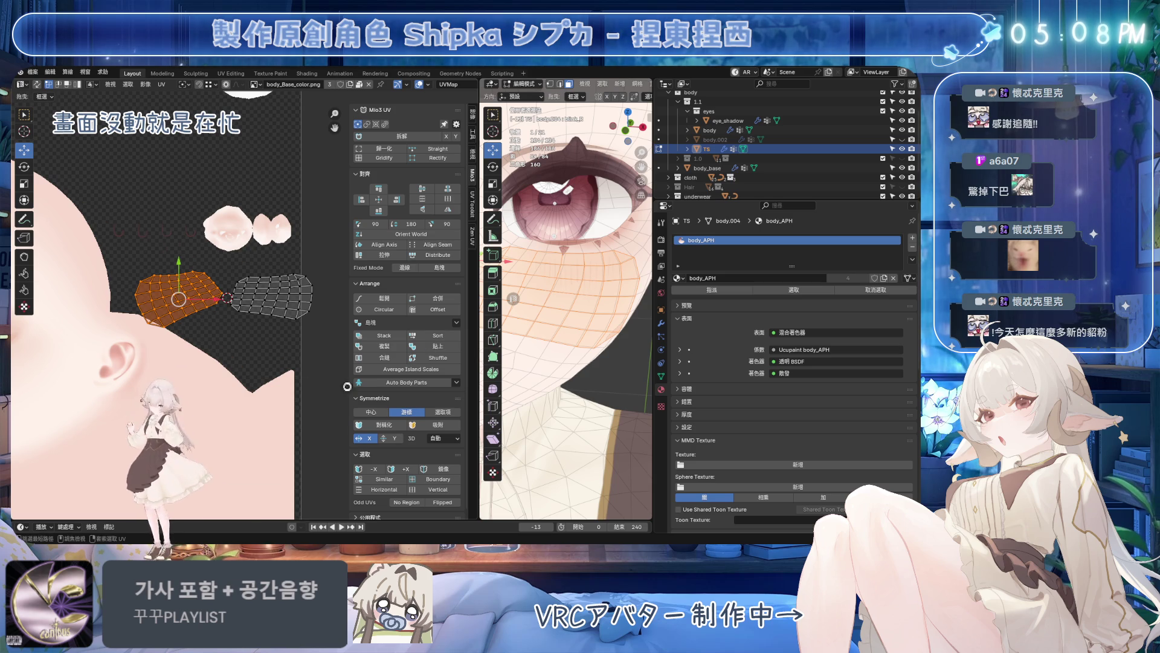
pyautogui.click(298, 308)
pyautogui.click(385, 424)
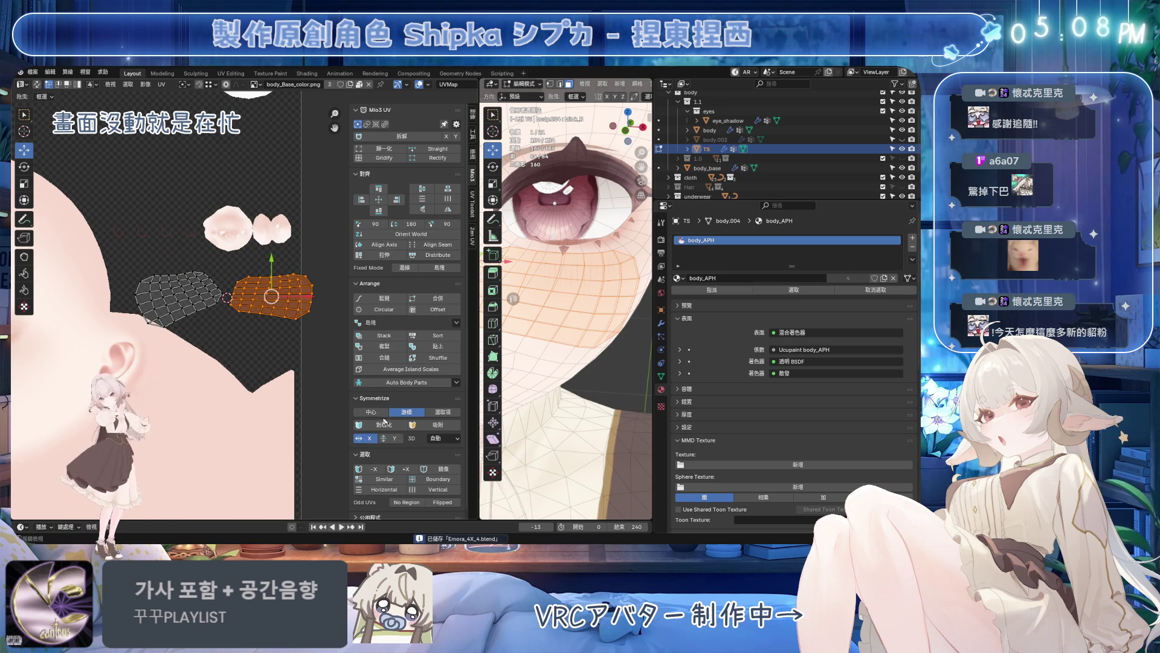
pyautogui.click(405, 413)
pyautogui.click(391, 424)
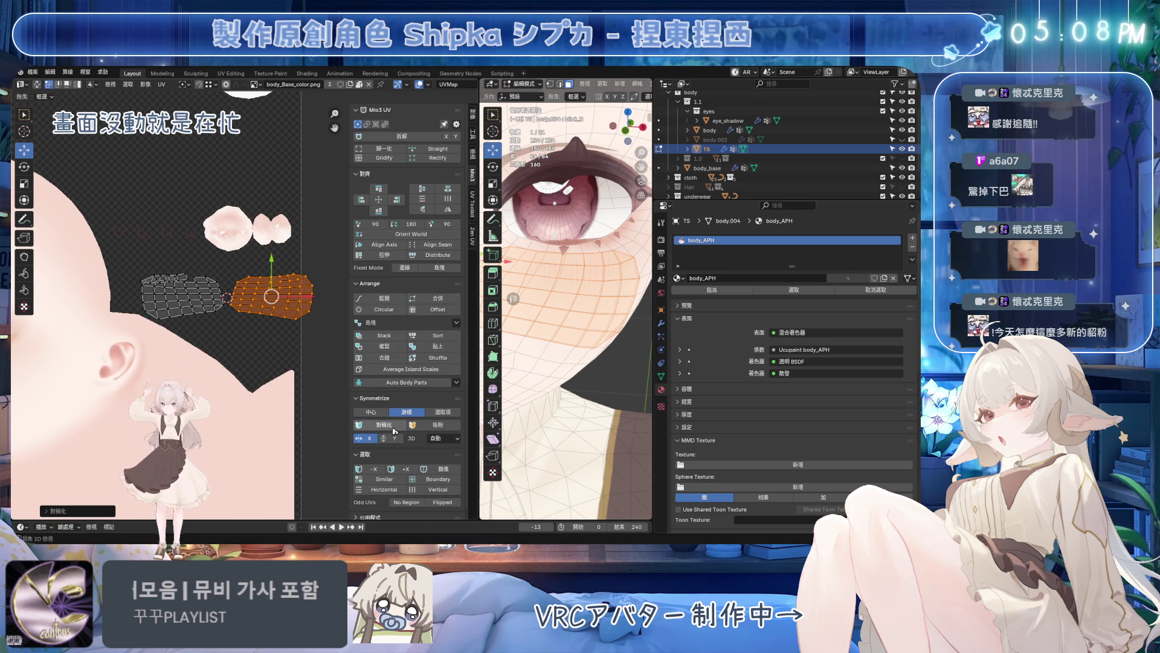
pyautogui.scroll(2, 256, 319)
# - Select the left island's middle edge loop and apply Straight to level it
pyautogui.click(182, 290)
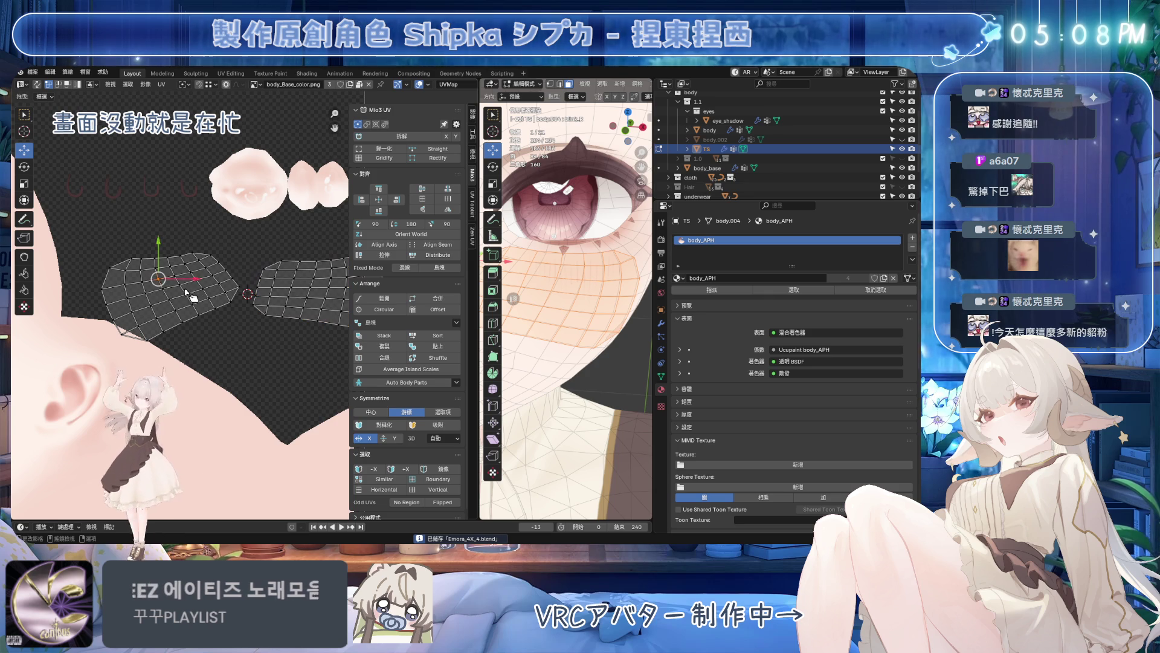
pyautogui.hotkey('ctrl', 'l')
pyautogui.moveTo(276, 313); pyautogui.dragTo(240, 312, button='middle')
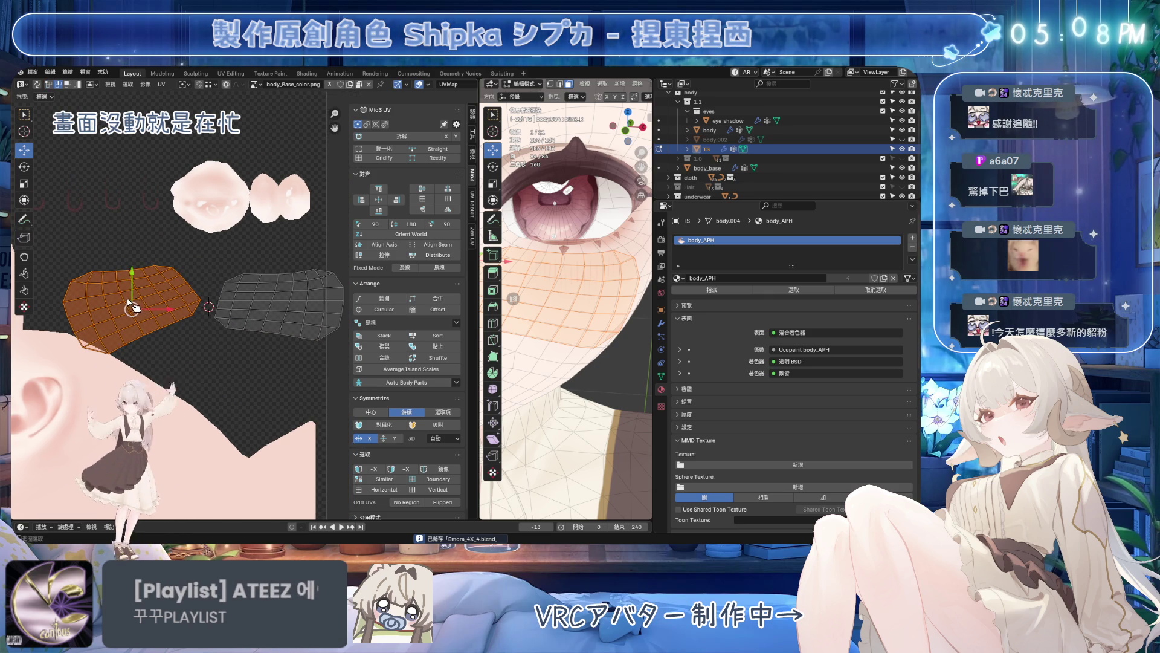
pyautogui.keyDown('alt'); pyautogui.click(184, 301); pyautogui.keyUp('alt')
pyautogui.click(433, 149)
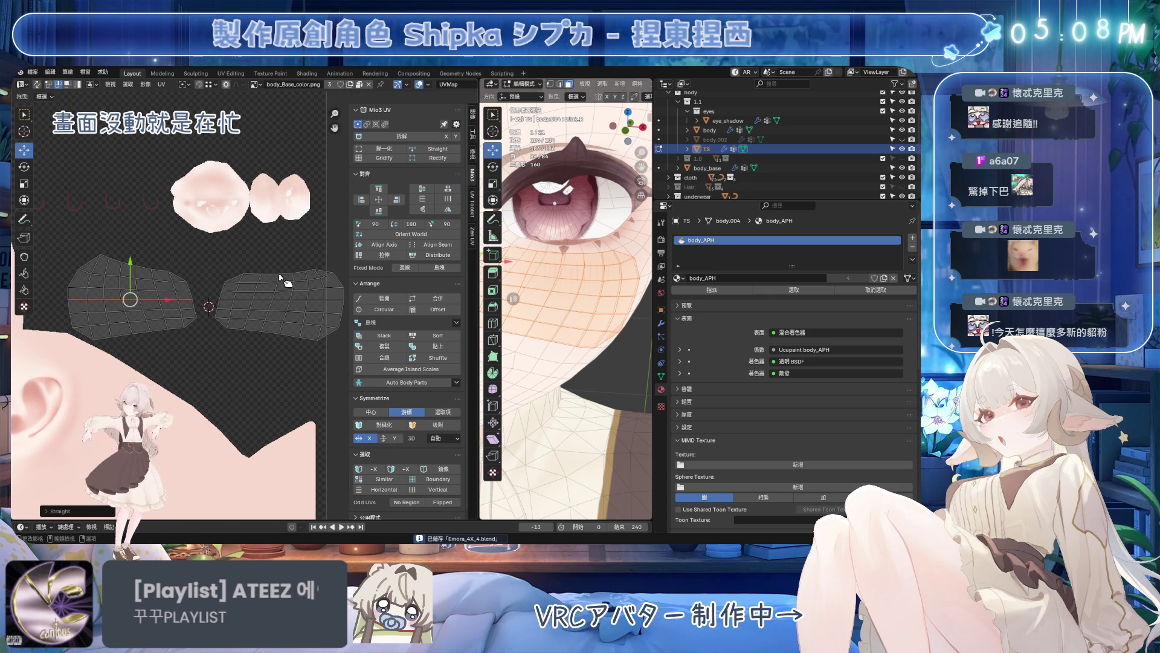
# - Select the top edge across both islands, save the file, and widen the 3D view
pyautogui.keyDown('alt'); pyautogui.keyDown('shift'); pyautogui.click(269, 307); pyautogui.keyUp('shift'); pyautogui.keyUp('alt')
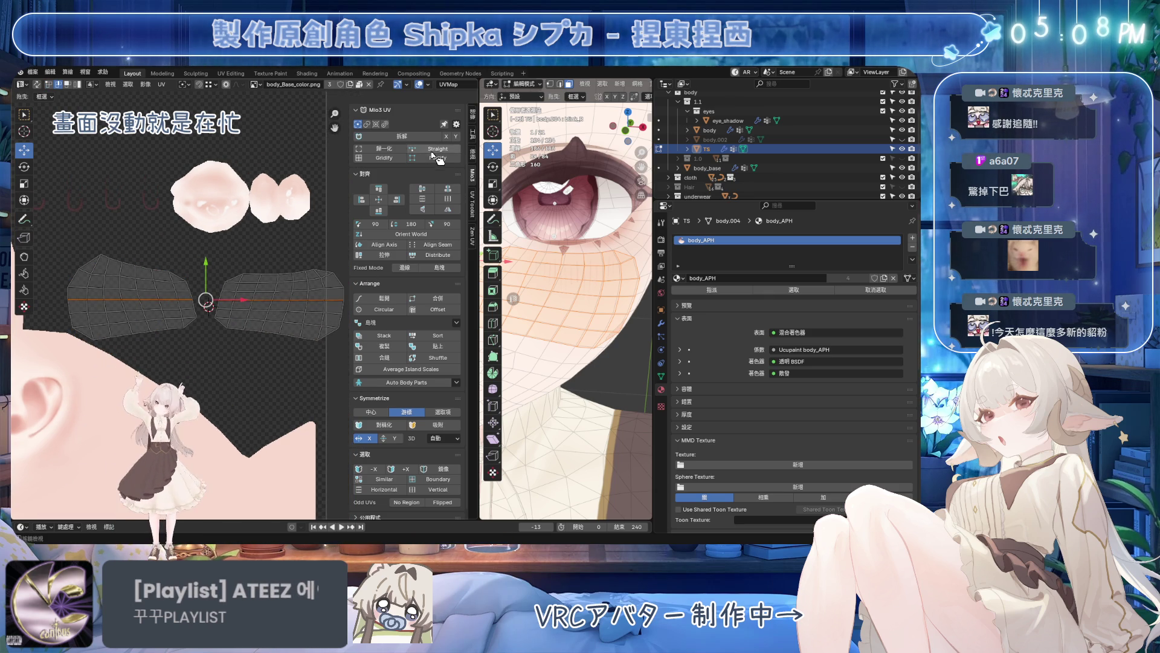
pyautogui.press('a')
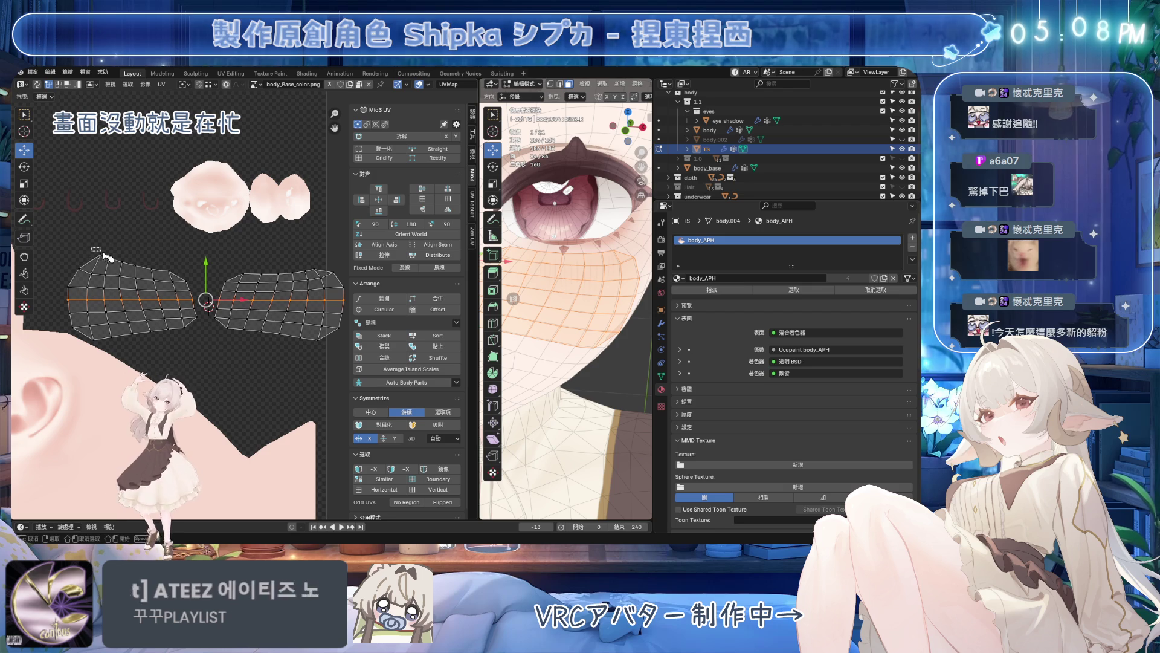
pyautogui.moveTo(187, 277); pyautogui.dragTo(186, 277)
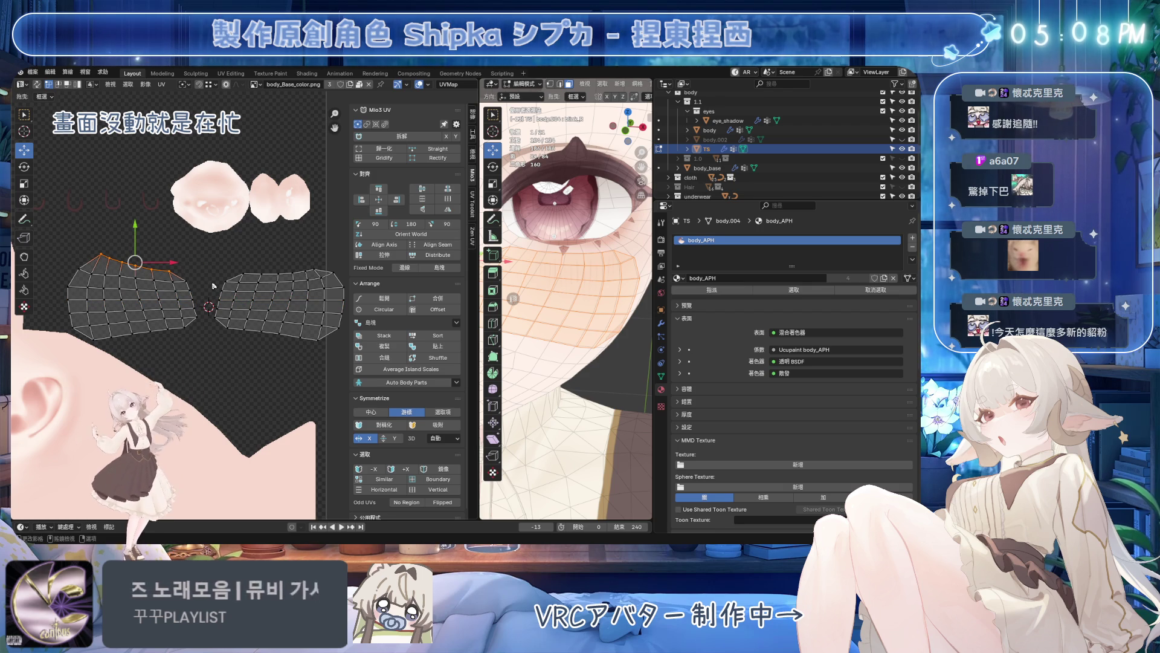
pyautogui.hotkey('ctrl', 's')
pyautogui.moveTo(476, 297); pyautogui.dragTo(316, 296)
pyautogui.scroll(-3, 508, 290)
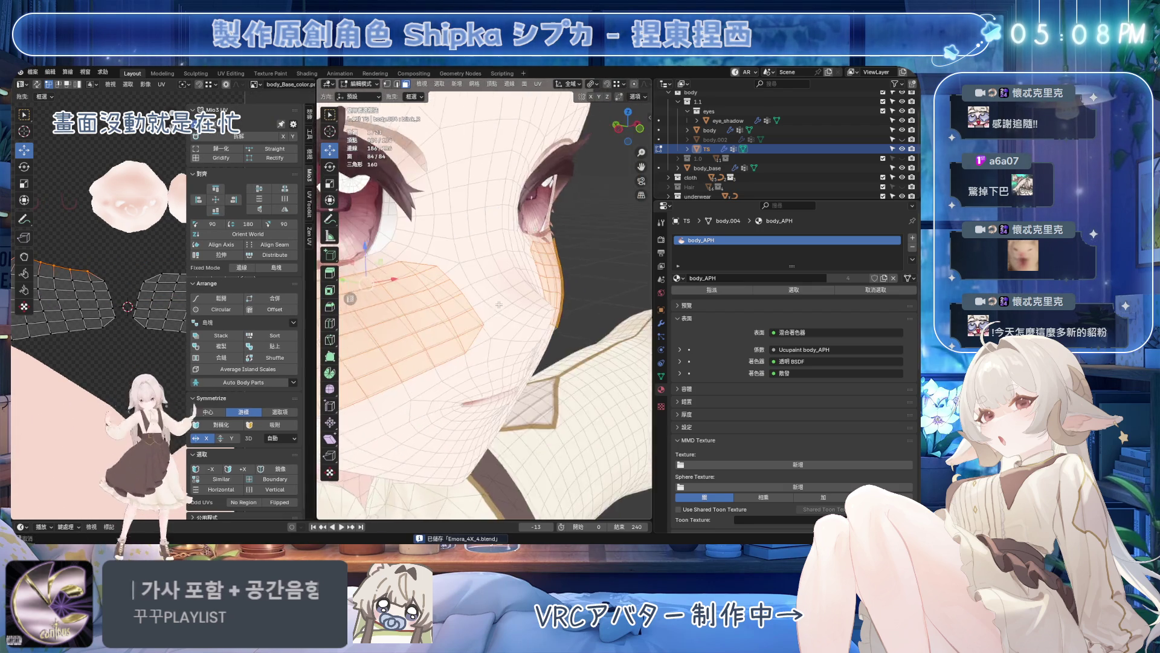
# - Select the whole right cheek blush patch with Ctrl+L and move it on the face
pyautogui.moveTo(509, 290); pyautogui.dragTo(524, 290, button='middle')
pyautogui.click(515, 286)
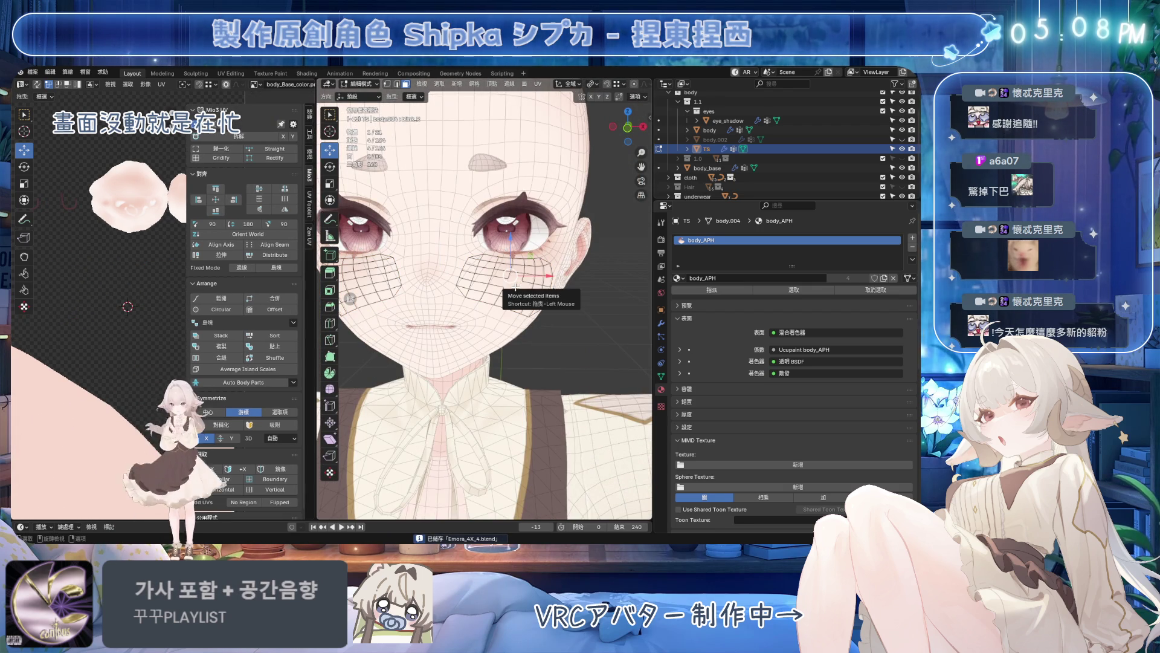
pyautogui.hotkey('ctrl', 'l')
pyautogui.scroll(-2, 515, 288)
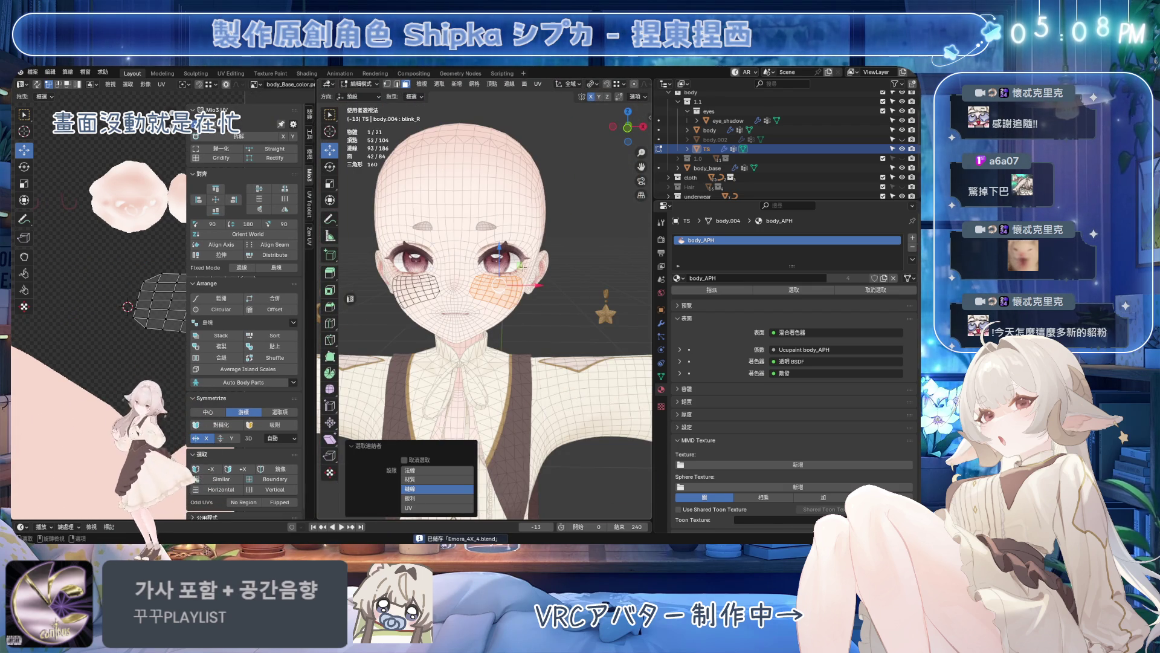
pyautogui.moveTo(518, 265); pyautogui.dragTo(550, 270)
pyautogui.click(577, 264)
# - In Shape Keys set blink_R and Blush_Face to 0 and make Basis active
pyautogui.click(662, 375)
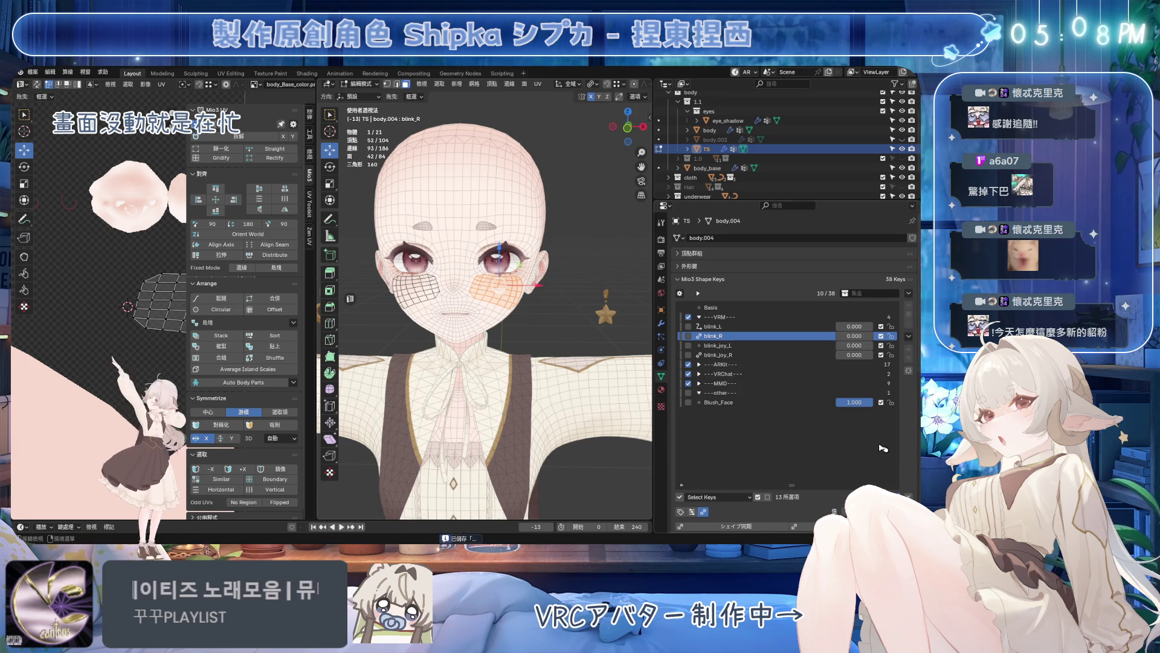
pyautogui.moveTo(853, 335); pyautogui.dragTo(816, 336)
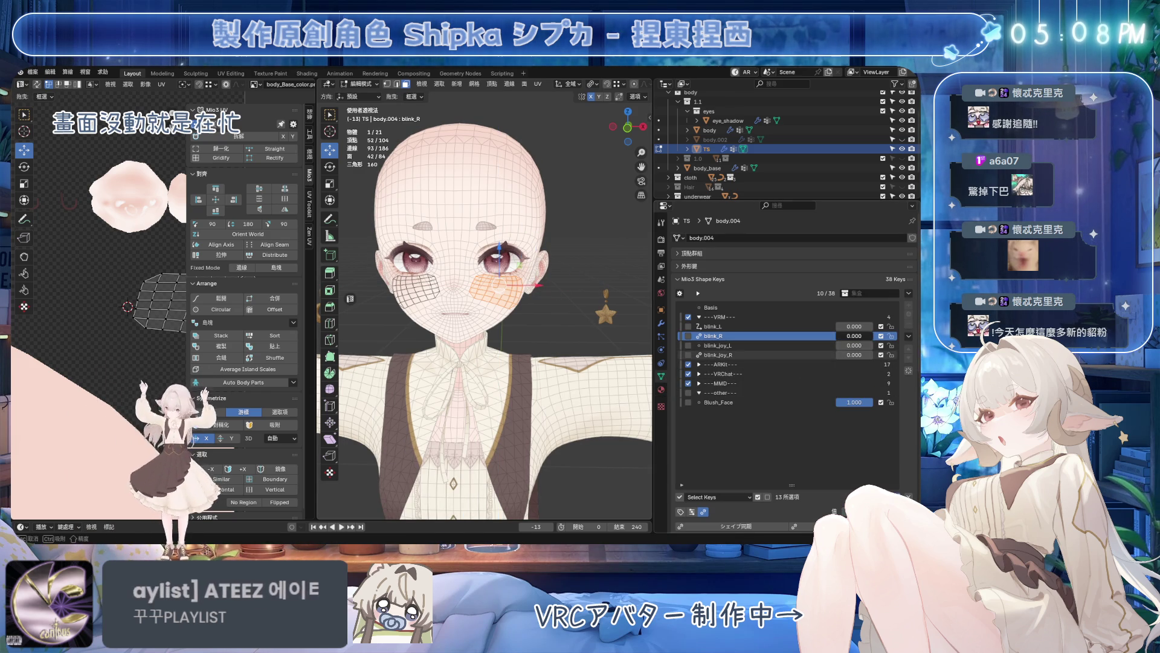
pyautogui.moveTo(854, 402); pyautogui.dragTo(816, 401)
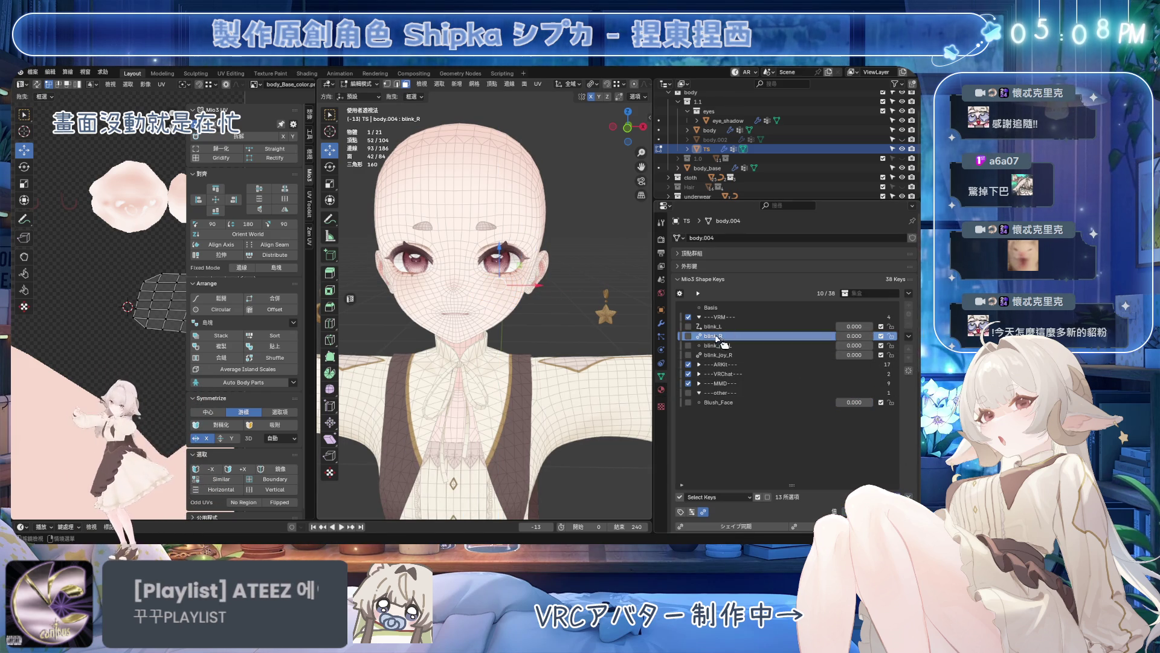
pyautogui.click(712, 306)
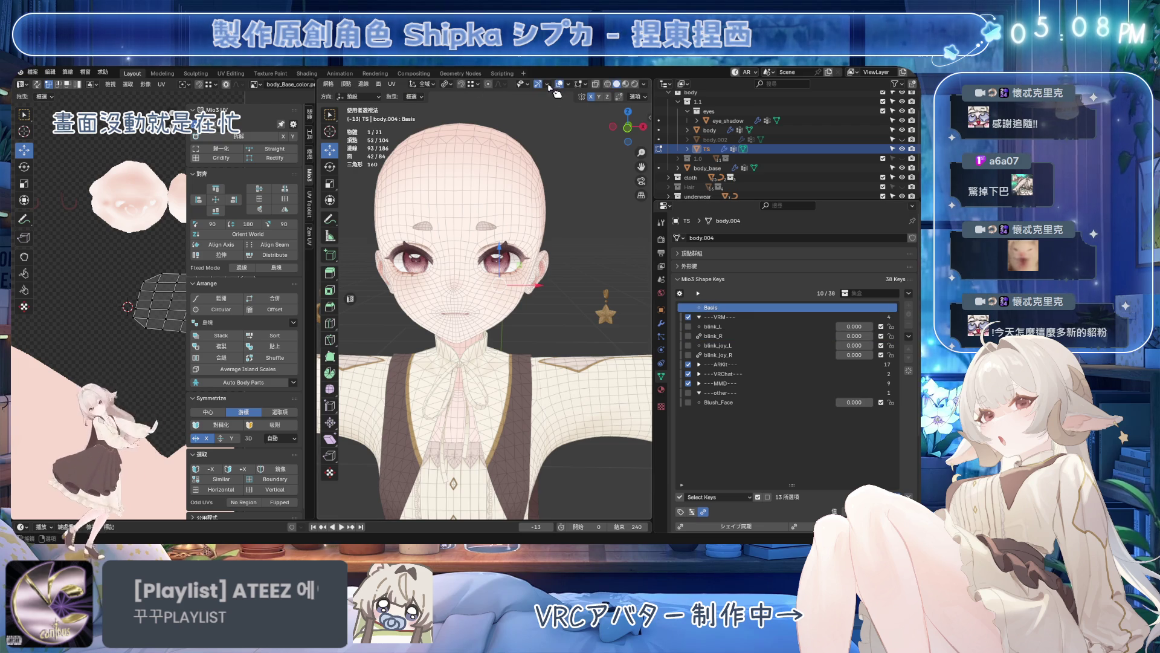
pyautogui.scroll(-3, 626, 90)
# - Move the hidden vertices in X-ray, leave Edit Mode, and set Blush_Face back to 1
pyautogui.hotkey('alt', 'z')
pyautogui.scroll(2, 390, 278)
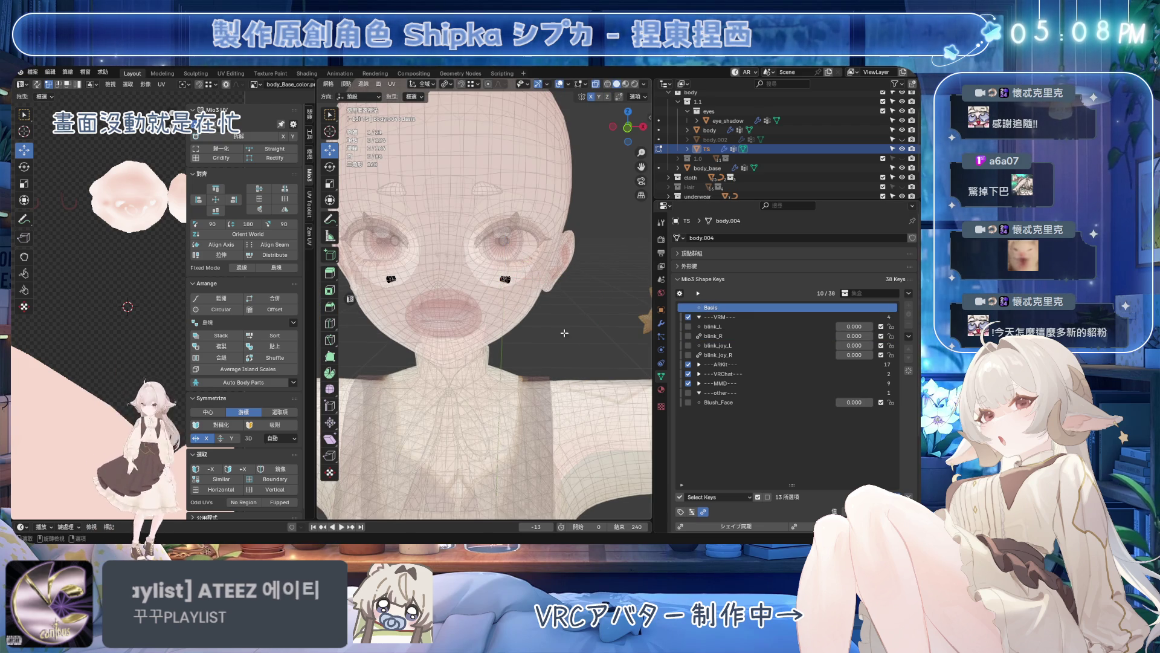
pyautogui.press('g')
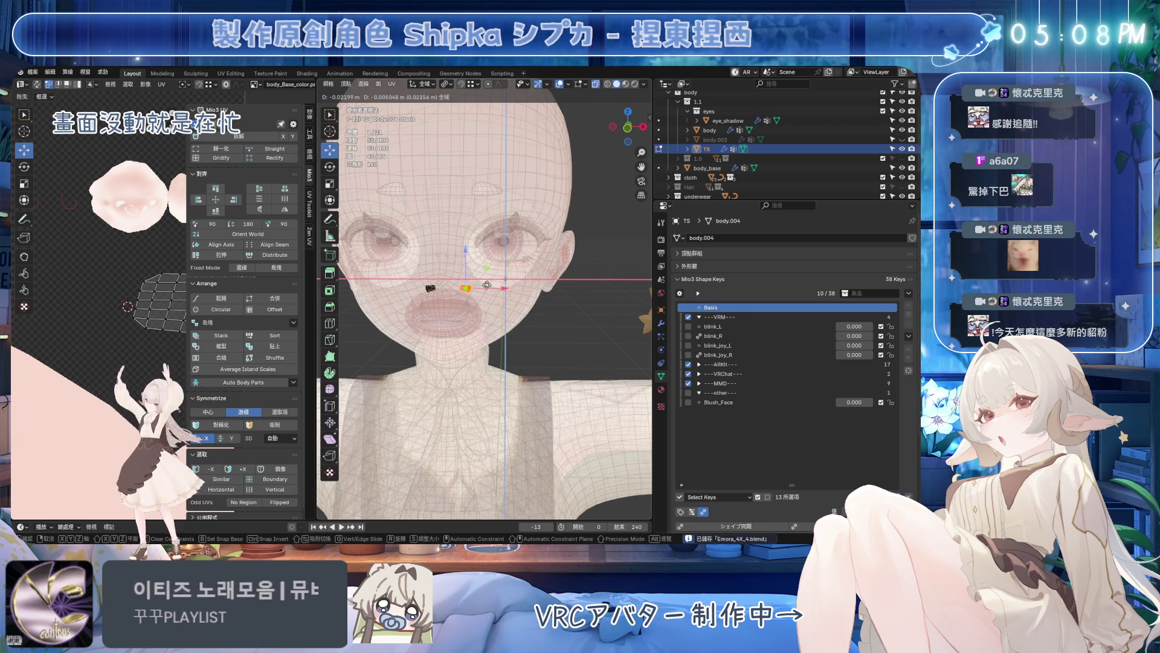
pyautogui.click(505, 282)
pyautogui.press('Tab')
pyautogui.hotkey('alt', 'z')
pyautogui.scroll(-3, 559, 227)
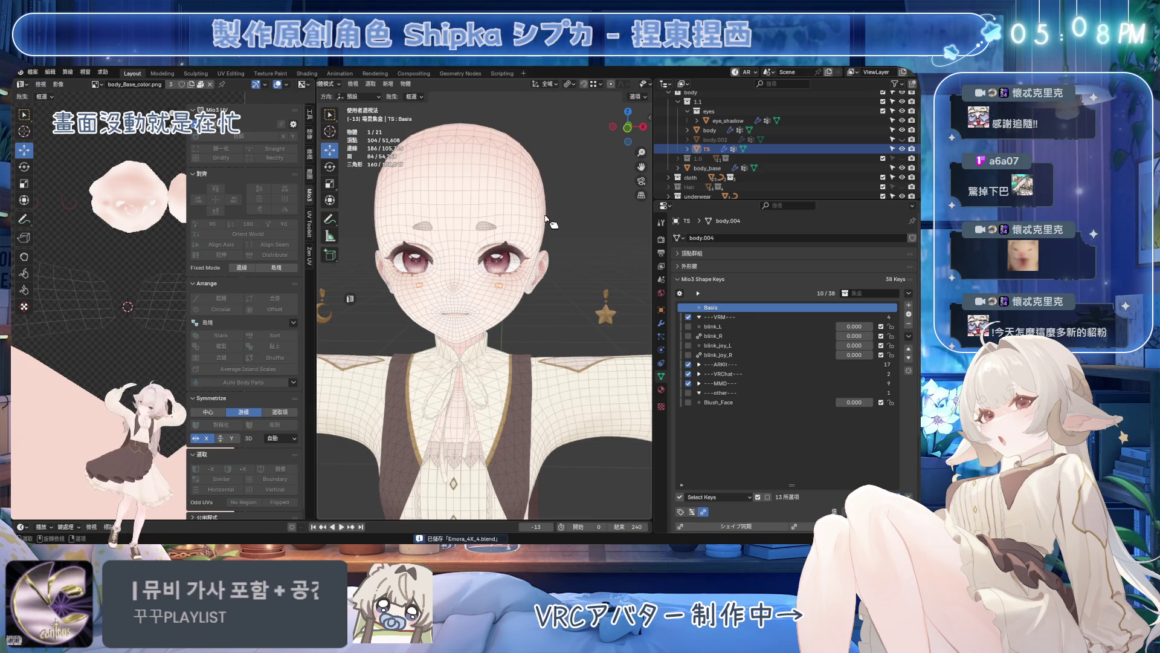
pyautogui.moveTo(843, 402); pyautogui.dragTo(898, 402)
pyautogui.moveTo(460, 342); pyautogui.dragTo(444, 341, button='middle')
pyautogui.moveTo(317, 336); pyautogui.dragTo(381, 335)
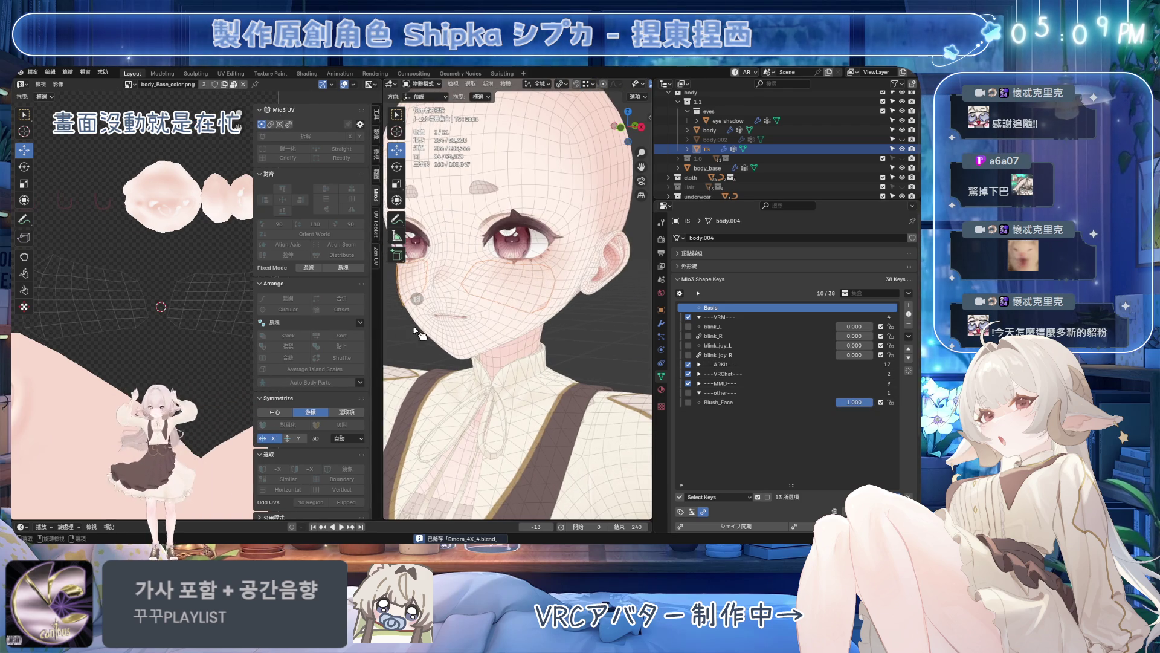
# - Edit the cheek part with a wider UV Editor showing its islands, open Object Properties, and save
pyautogui.press('Tab')
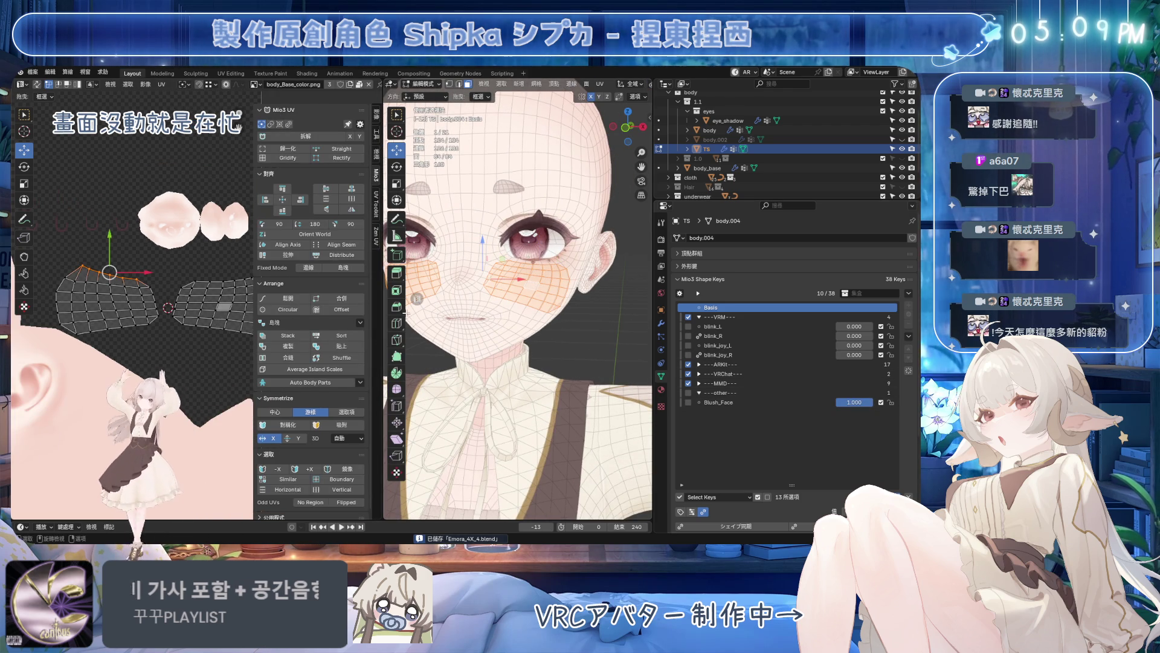
pyautogui.moveTo(381, 335); pyautogui.dragTo(485, 336)
pyautogui.moveTo(178, 325); pyautogui.dragTo(198, 313, button='middle')
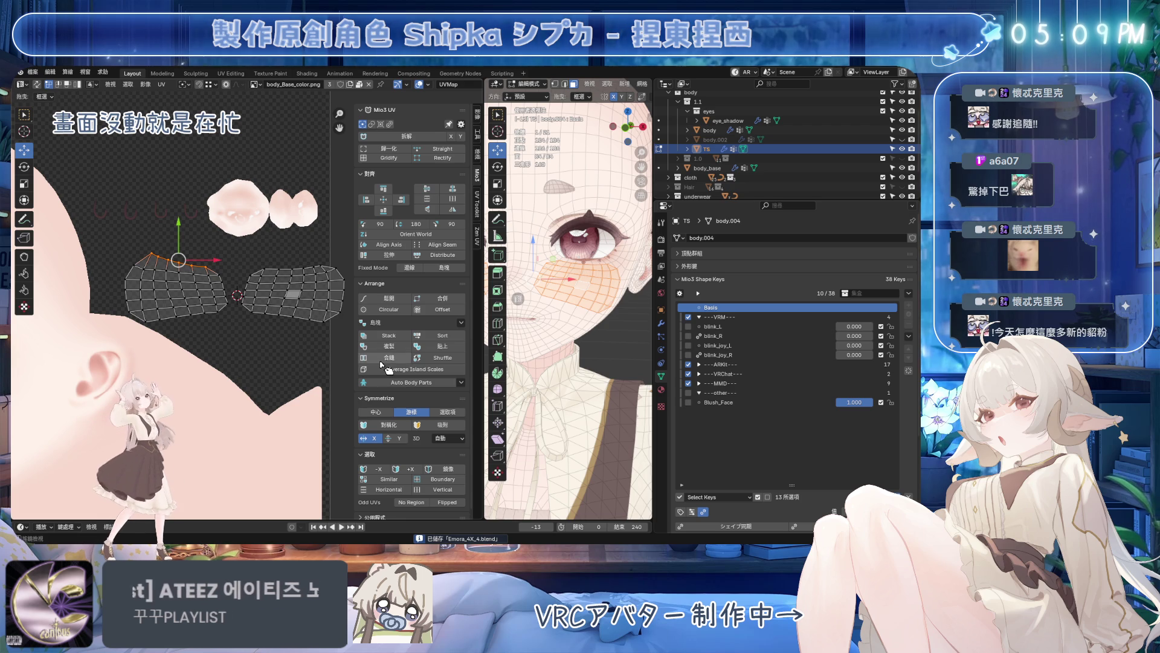
pyautogui.click(662, 310)
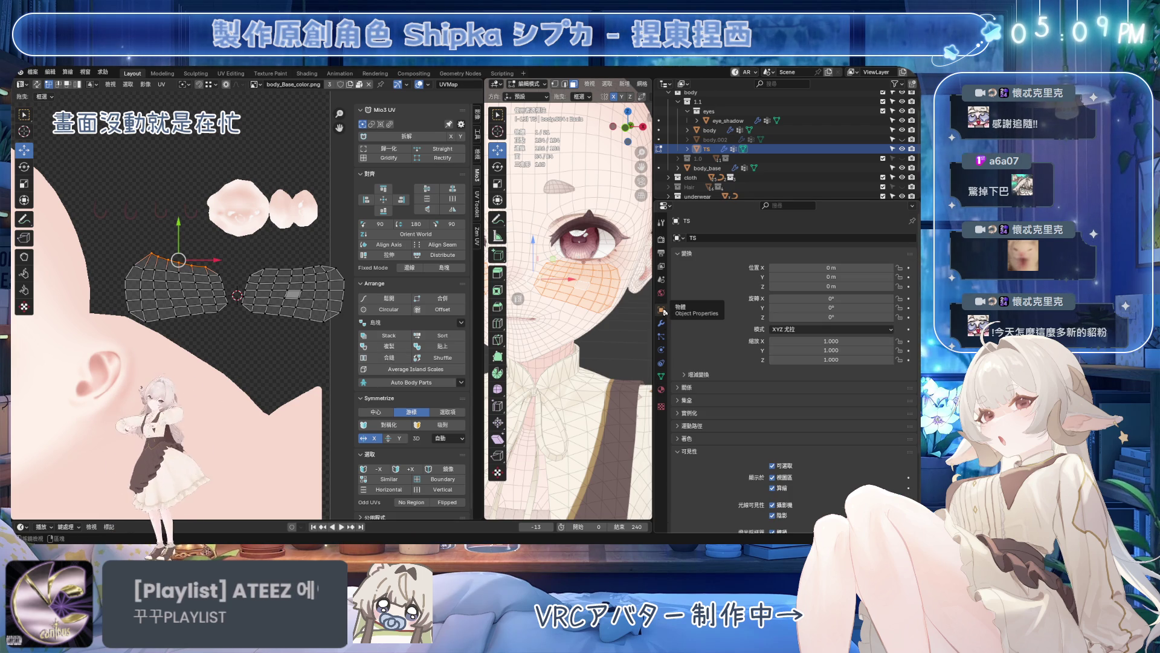
pyautogui.hotkey('ctrl', 's')
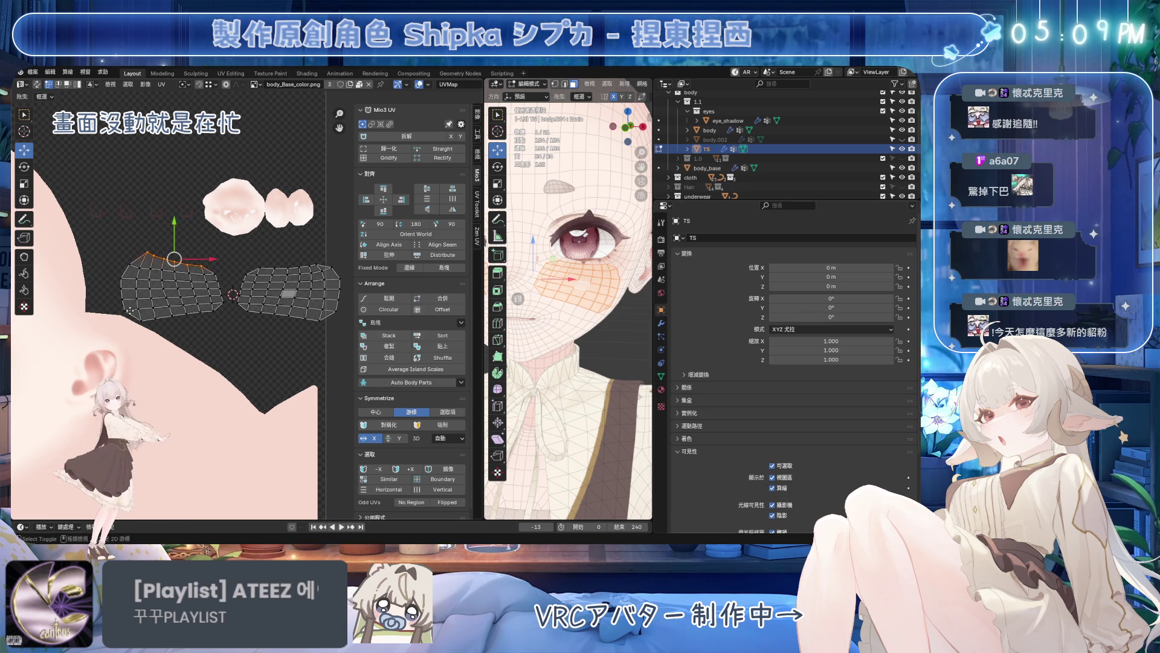
pyautogui.scroll(2, 340, 381)
pyautogui.scroll(-4, 224, 331)
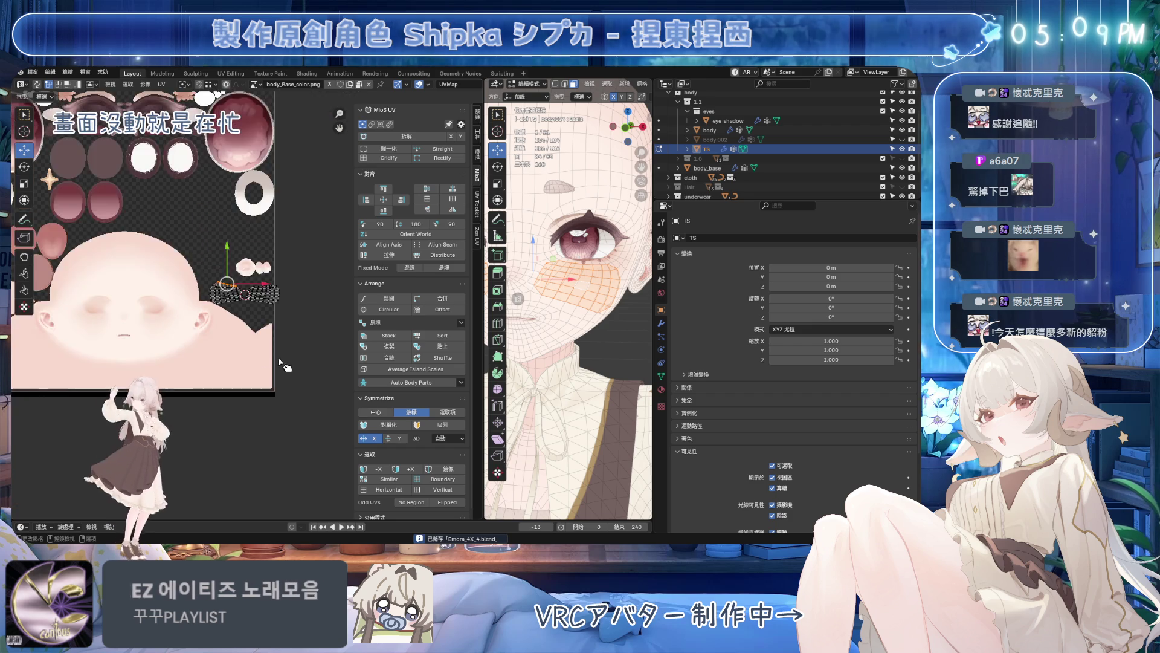
pyautogui.scroll(2, 254, 291)
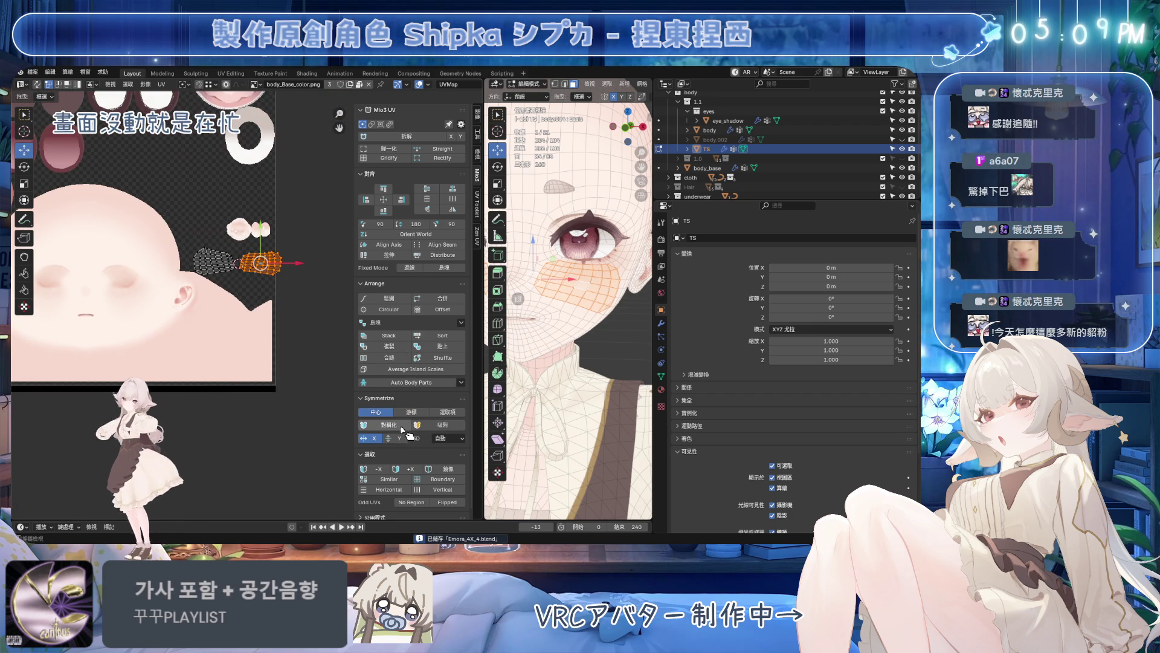
# - Shift the blush UV islands right beside another island, then make the body mesh active
pyautogui.moveTo(63, 304); pyautogui.dragTo(163, 299, button='middle')
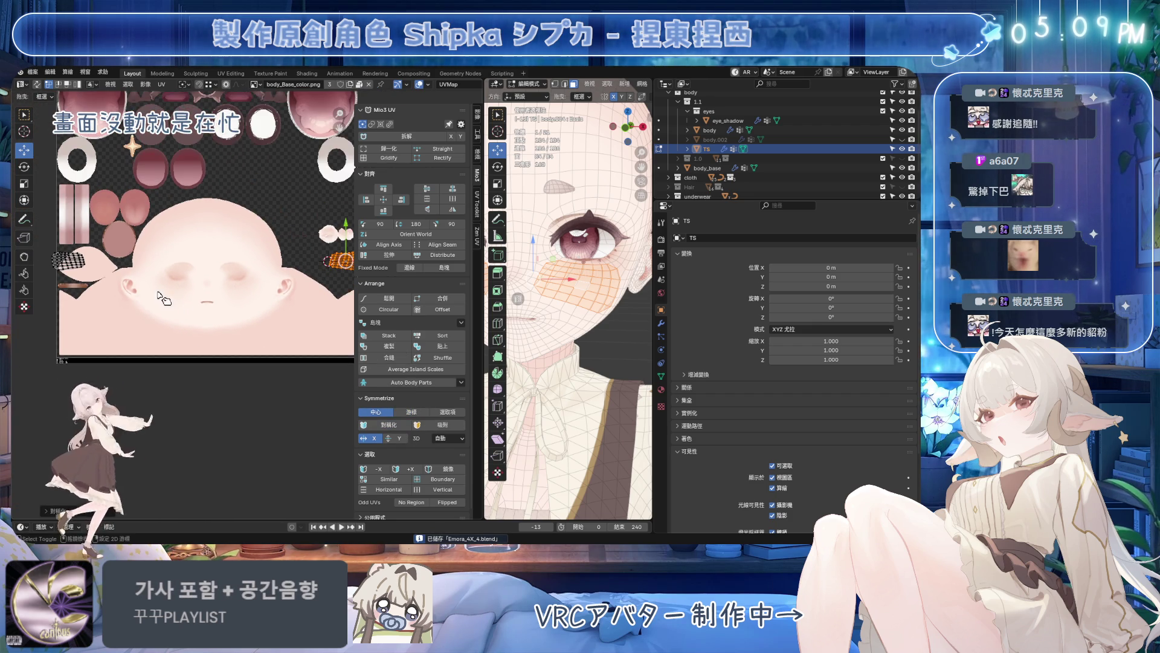
pyautogui.press('g')
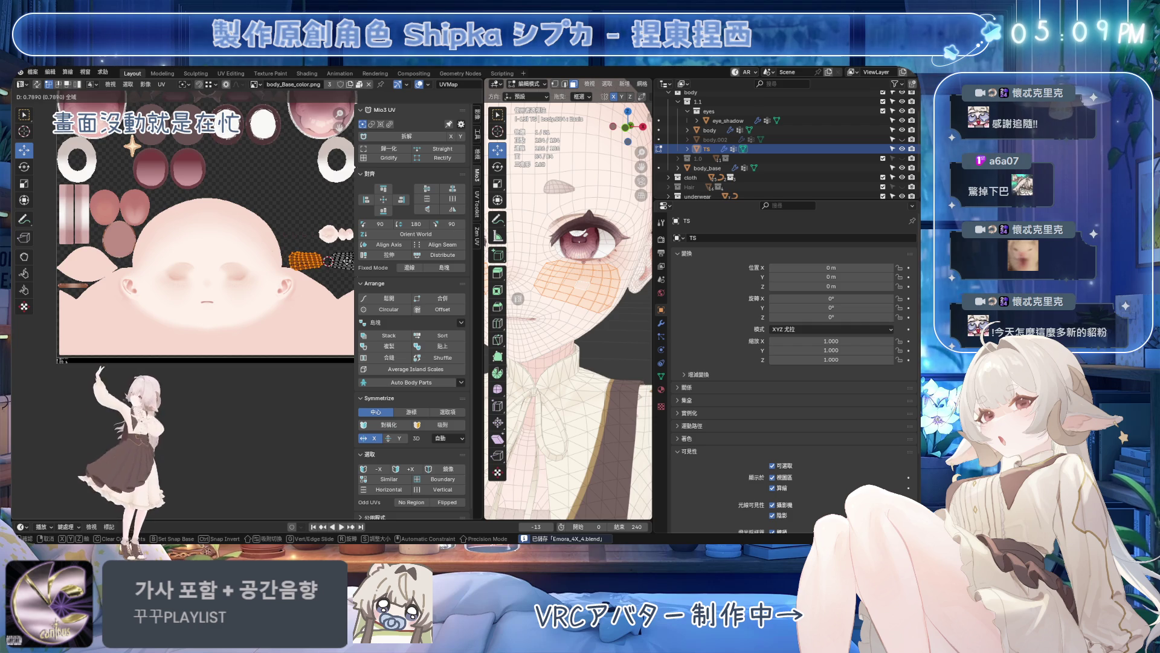
pyautogui.click(308, 263)
pyautogui.scroll(3, 271, 272)
pyautogui.scroll(2, 245, 281)
pyautogui.scroll(2, 227, 285)
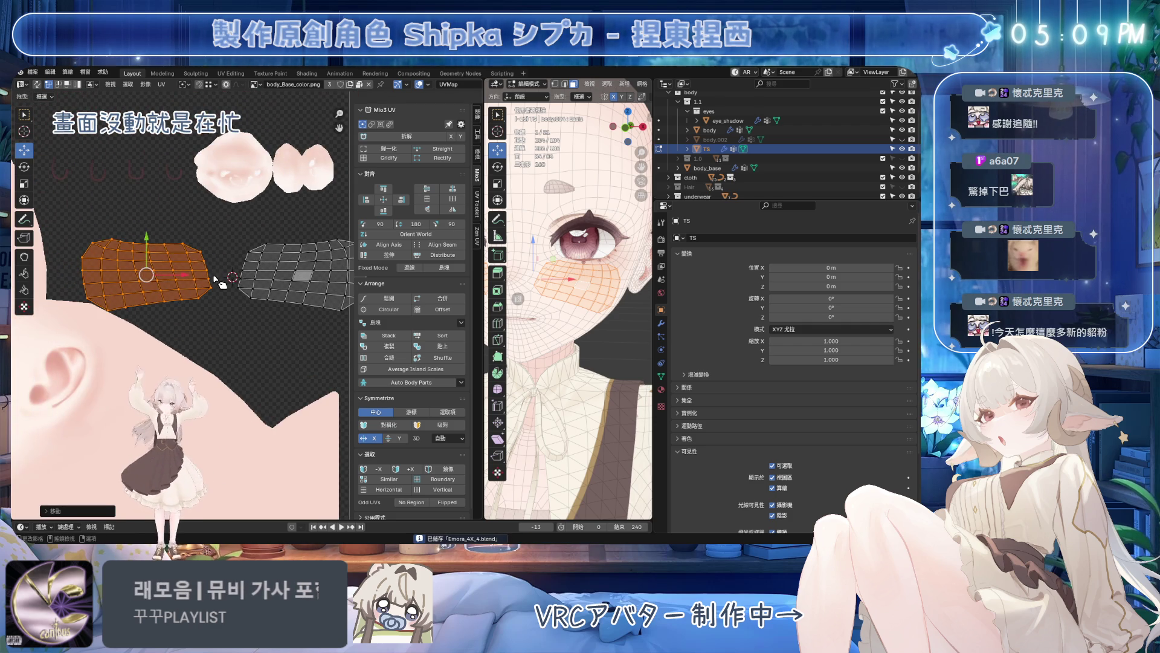
pyautogui.press('g')
pyautogui.click(234, 285)
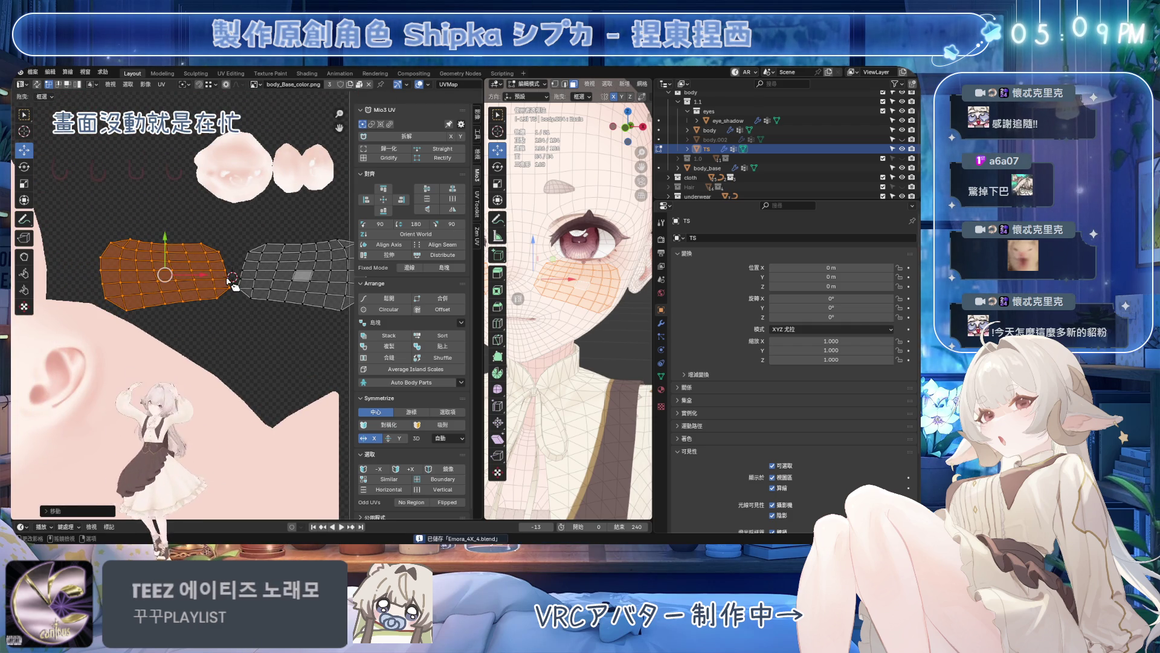
pyautogui.scroll(-2, 118, 327)
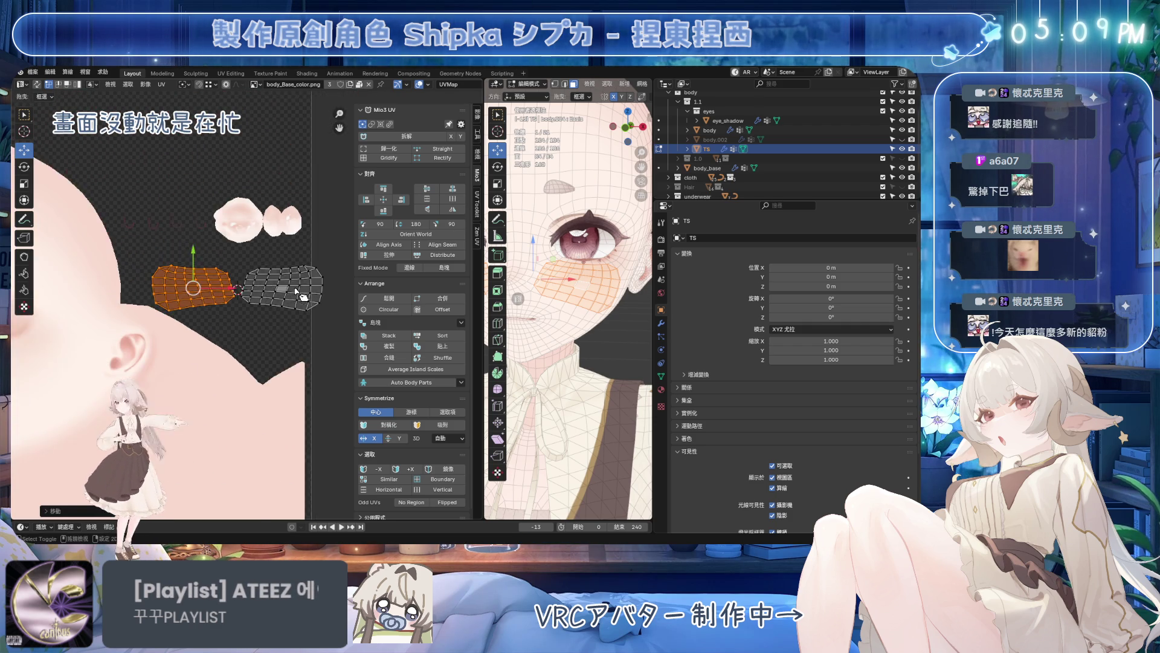
pyautogui.press('Tab')
pyautogui.click(563, 264)
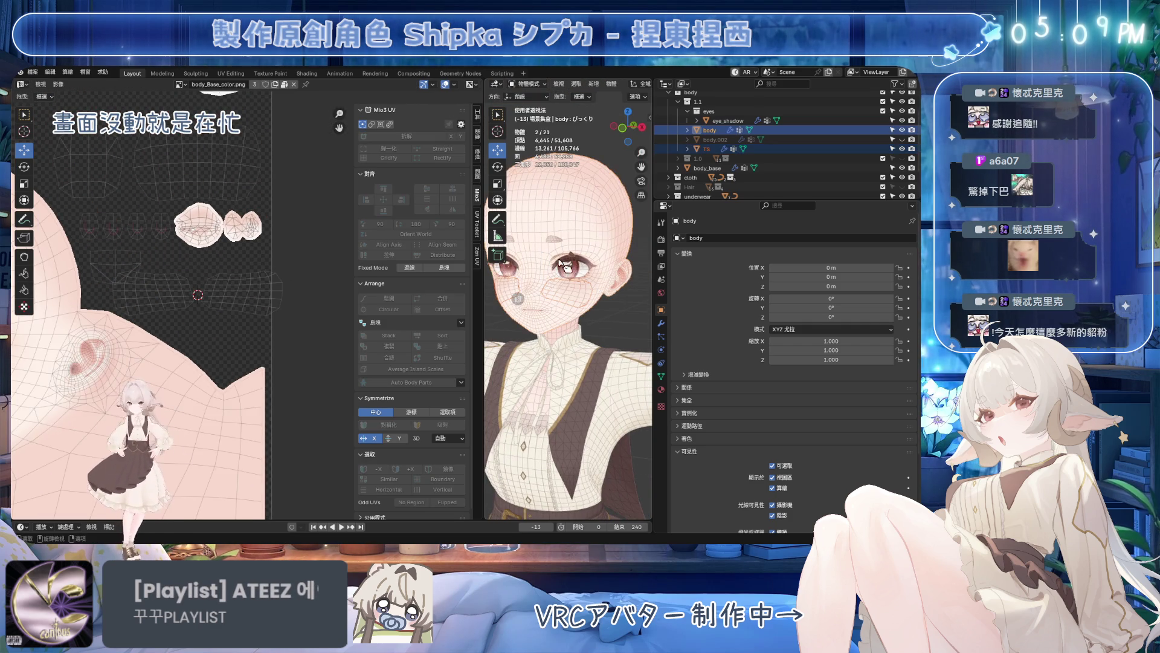
# - Enter edit mode on the body mesh and select both eye-area UV islands
pyautogui.press('Tab')
pyautogui.click(639, 273)
pyautogui.click(243, 295)
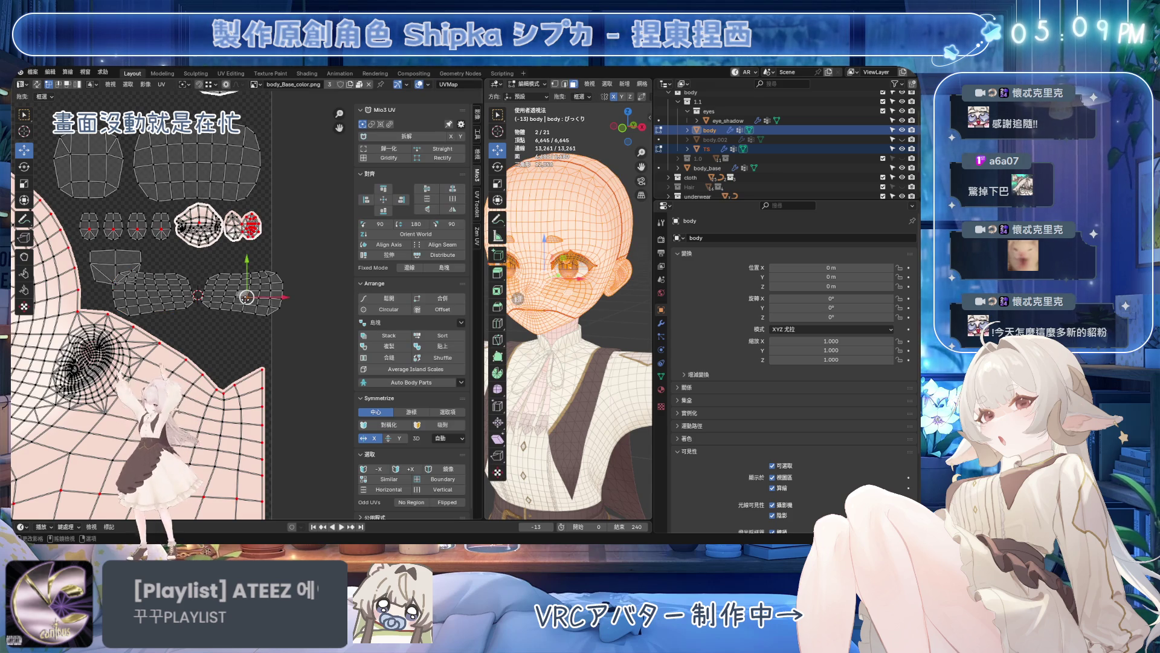
pyautogui.keyDown('shift'); pyautogui.click(186, 300); pyautogui.keyUp('shift')
pyautogui.hotkey('ctrl', 's')
pyautogui.scroll(-2, 236, 300)
pyautogui.scroll(1, 235, 301)
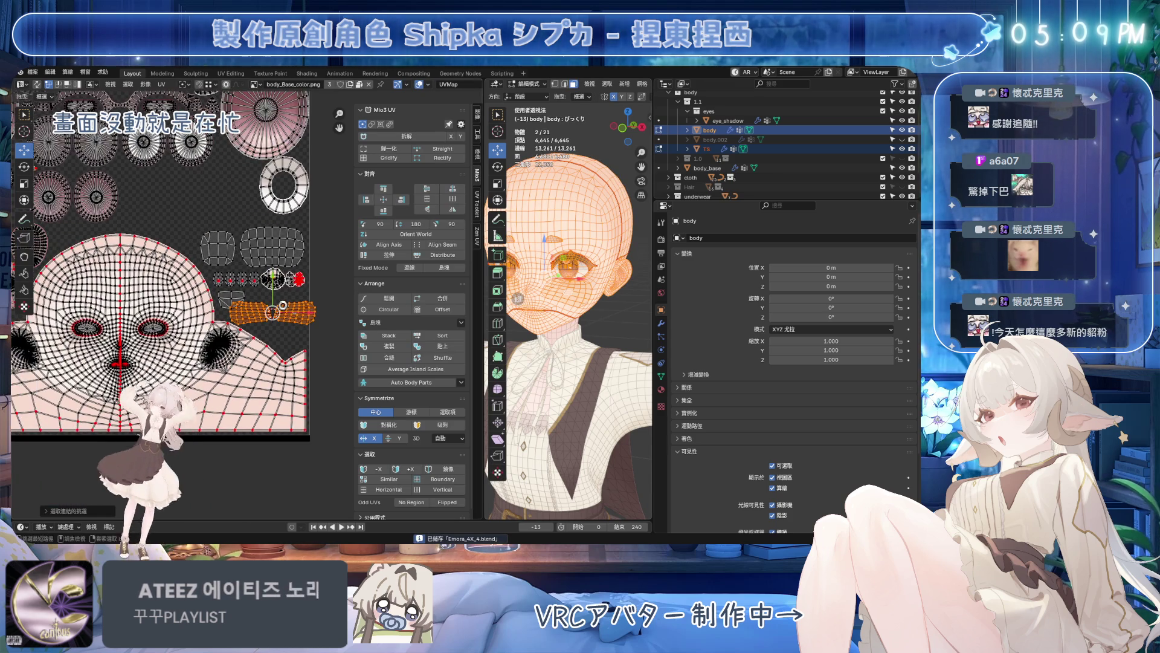
pyautogui.scroll(1, 240, 304)
pyautogui.scroll(2, 247, 309)
pyautogui.scroll(2, 256, 316)
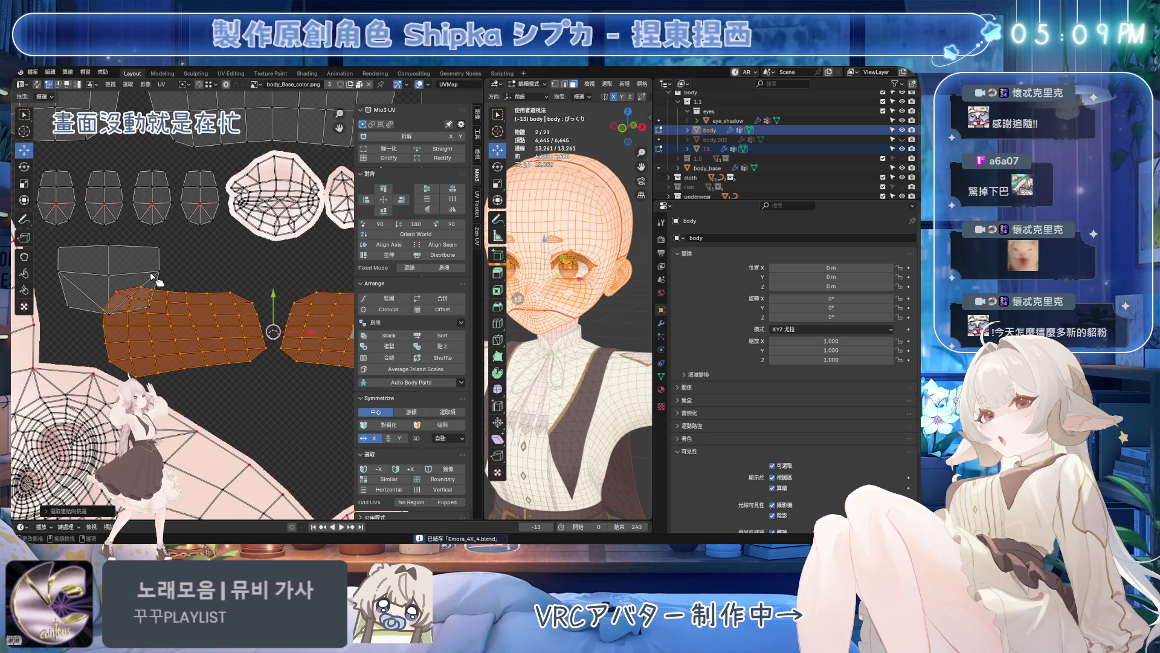
pyautogui.scroll(-1, 155, 281)
# - Move the two eye islands to their new spot, save, and resize the UV and 3D areas
pyautogui.press('g')
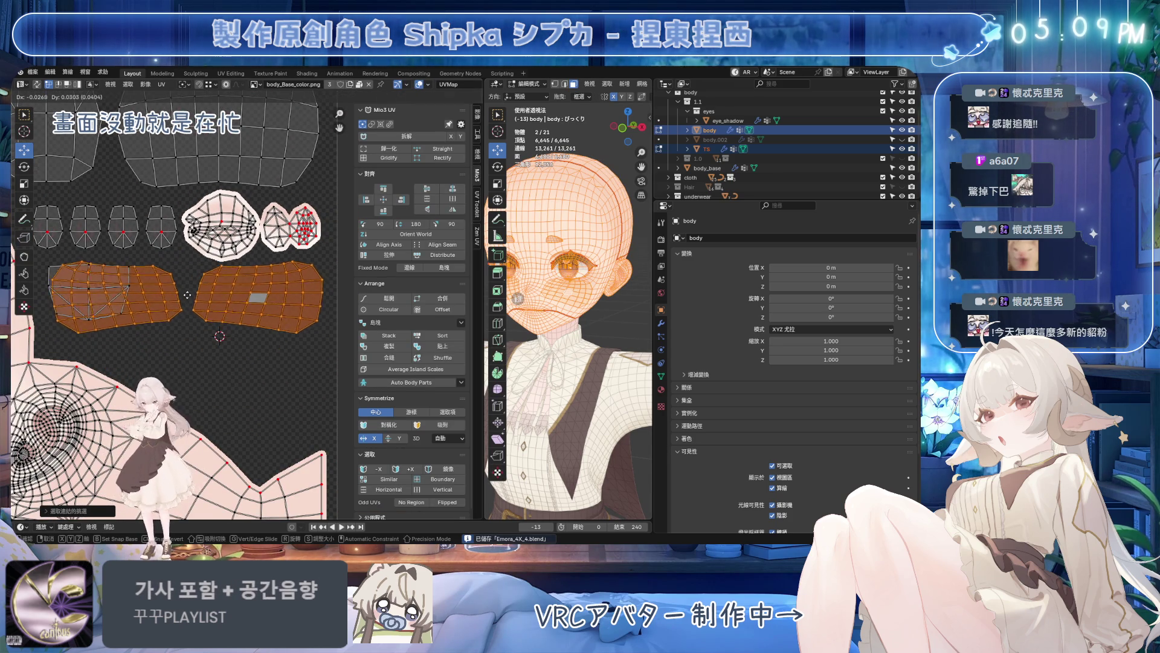
pyautogui.click(209, 324)
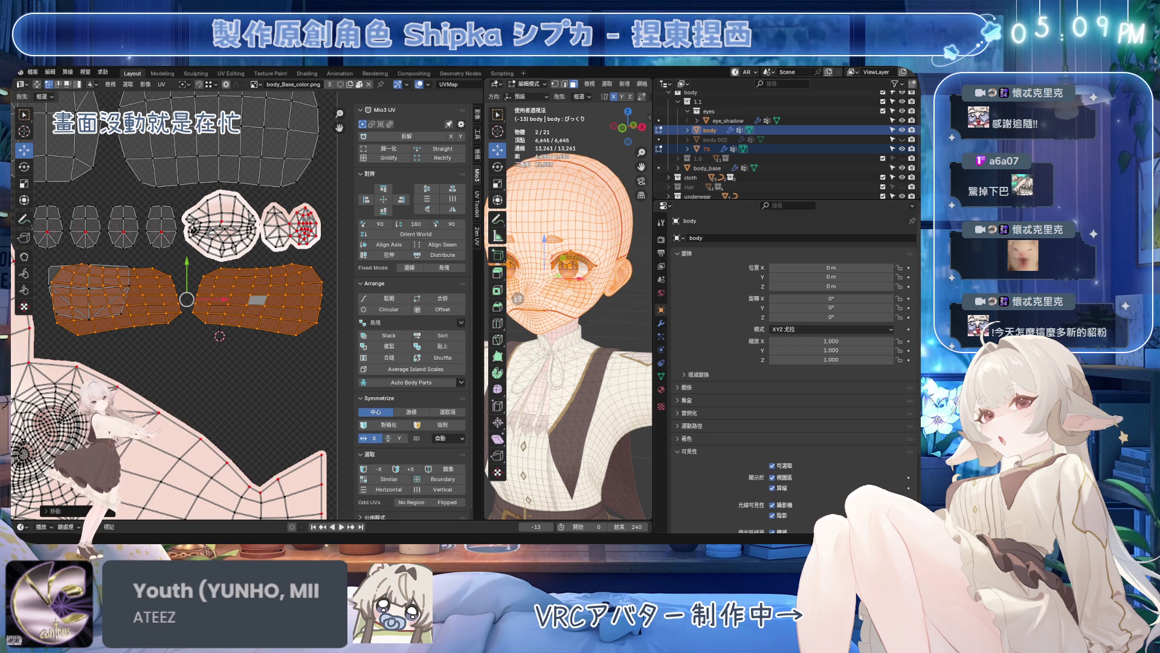
pyautogui.press('KP_Decimal')
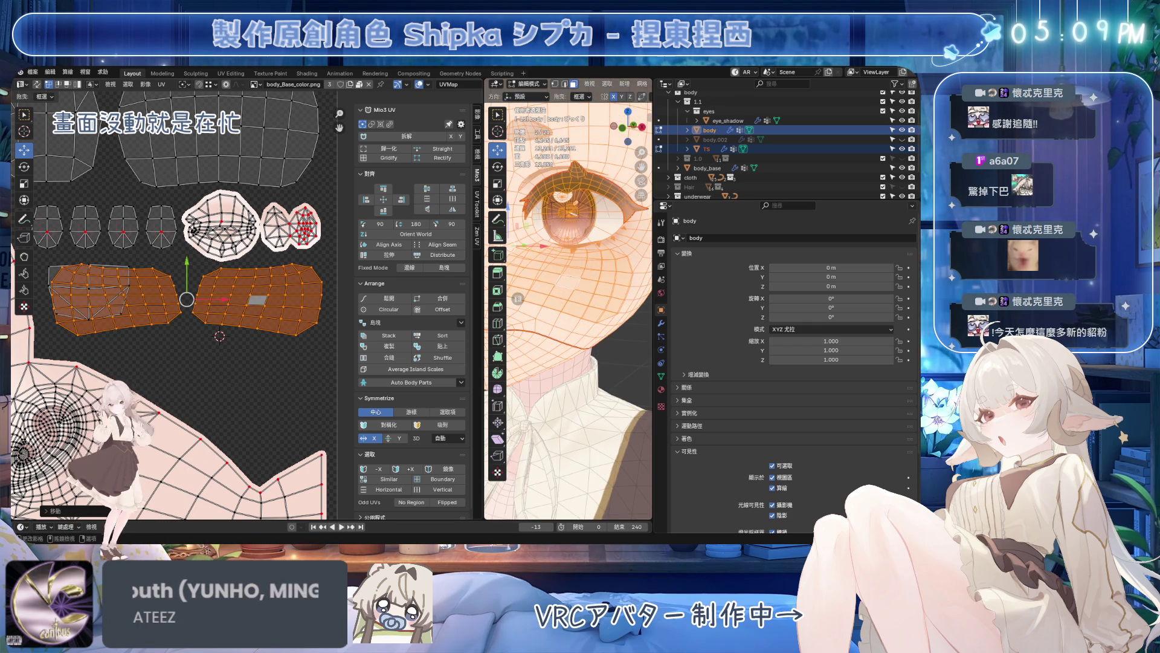
pyautogui.hotkey('ctrl', 's')
pyautogui.moveTo(484, 323); pyautogui.dragTo(390, 323)
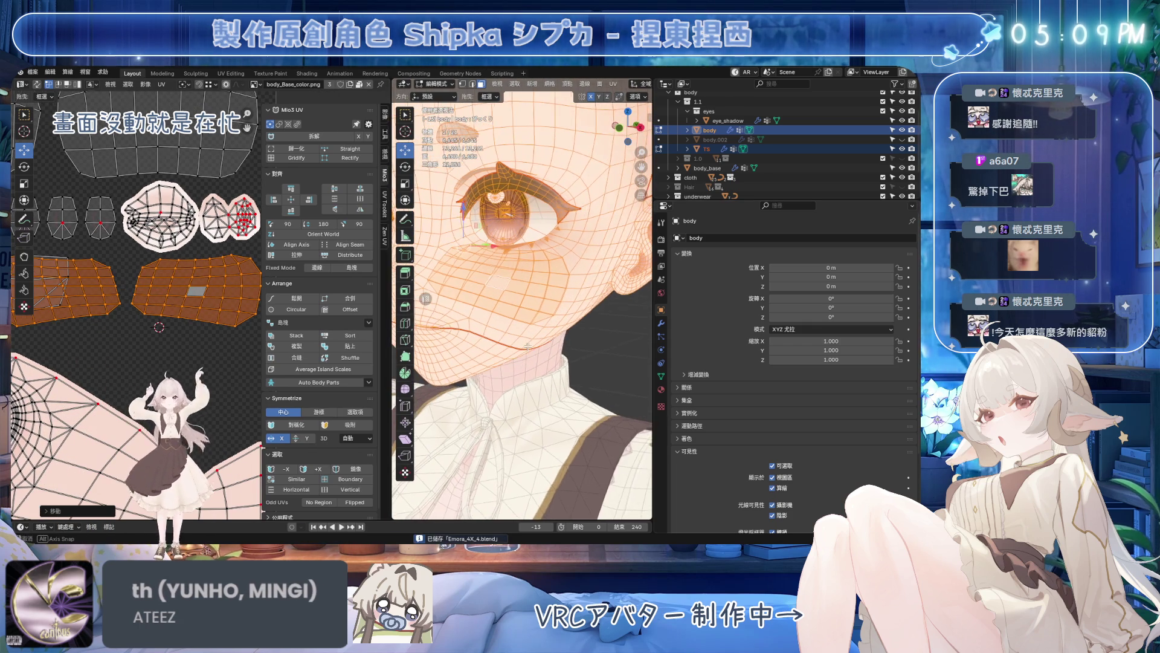
pyautogui.scroll(1, 202, 309)
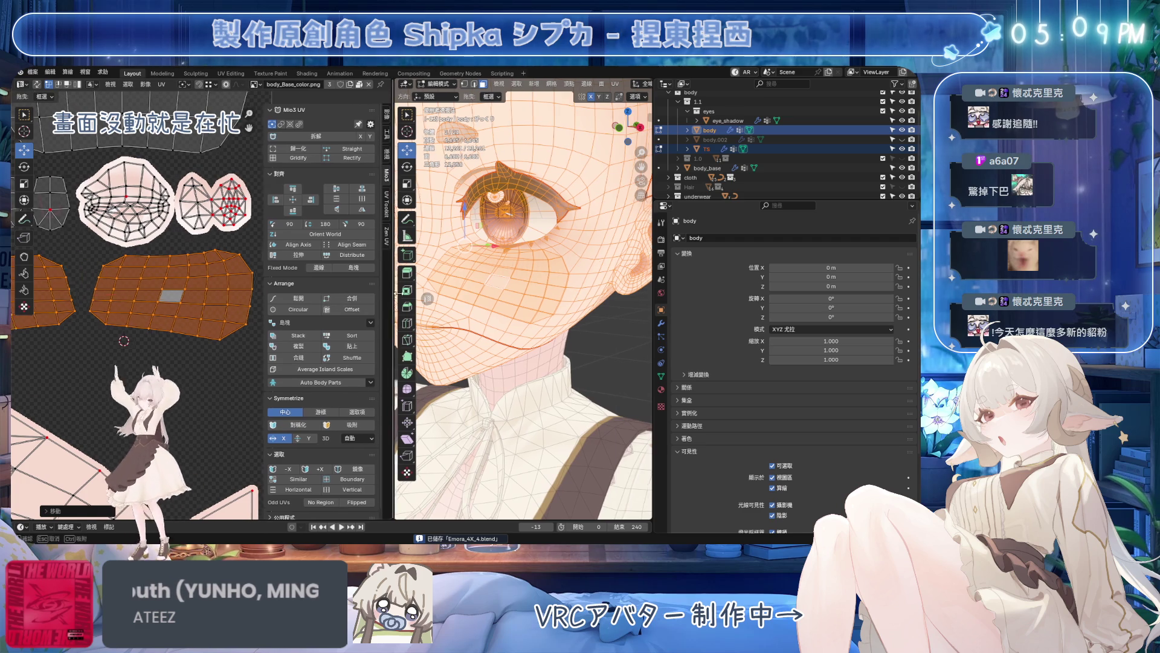
pyautogui.moveTo(390, 308); pyautogui.dragTo(478, 308)
pyautogui.scroll(-2, 305, 307)
pyautogui.moveTo(305, 307); pyautogui.dragTo(284, 311, button='middle')
# - Tilt the right eye UV island slightly with a small rotation
pyautogui.click(272, 308)
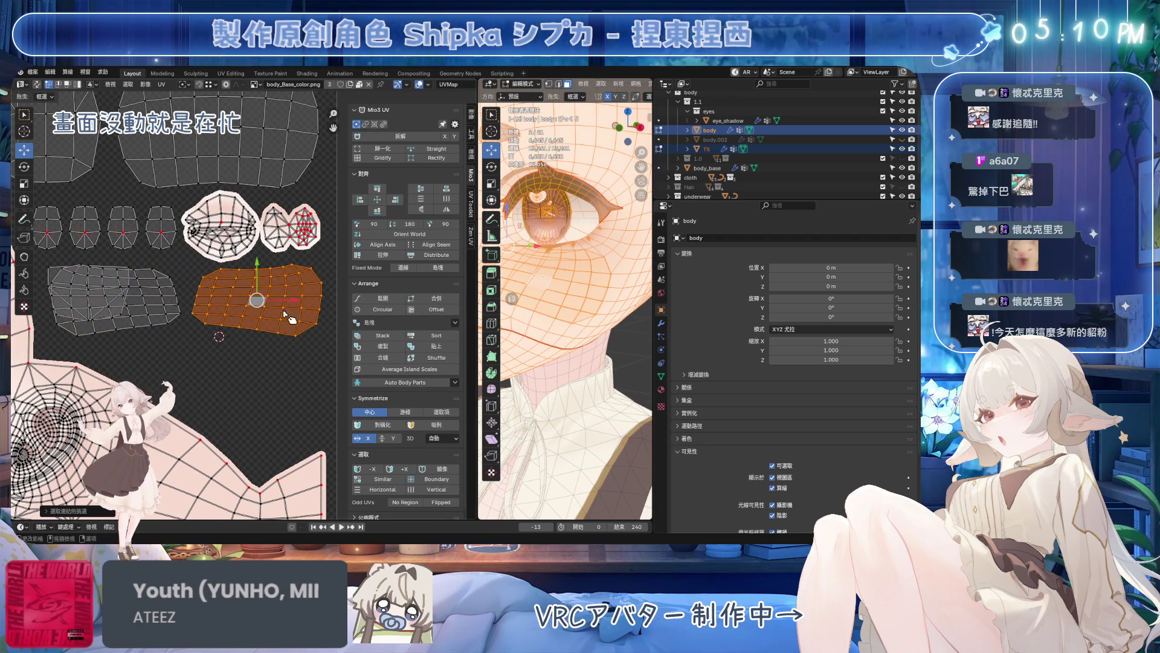
pyautogui.press('r')
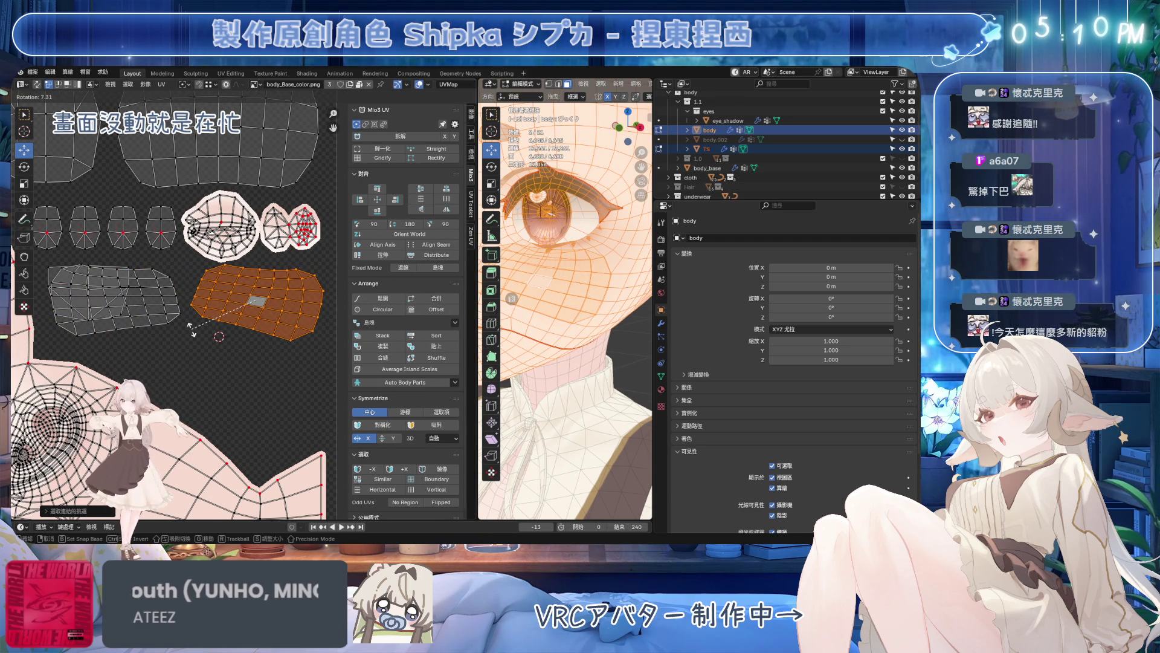
pyautogui.click(198, 336)
pyautogui.scroll(-4, 565, 359)
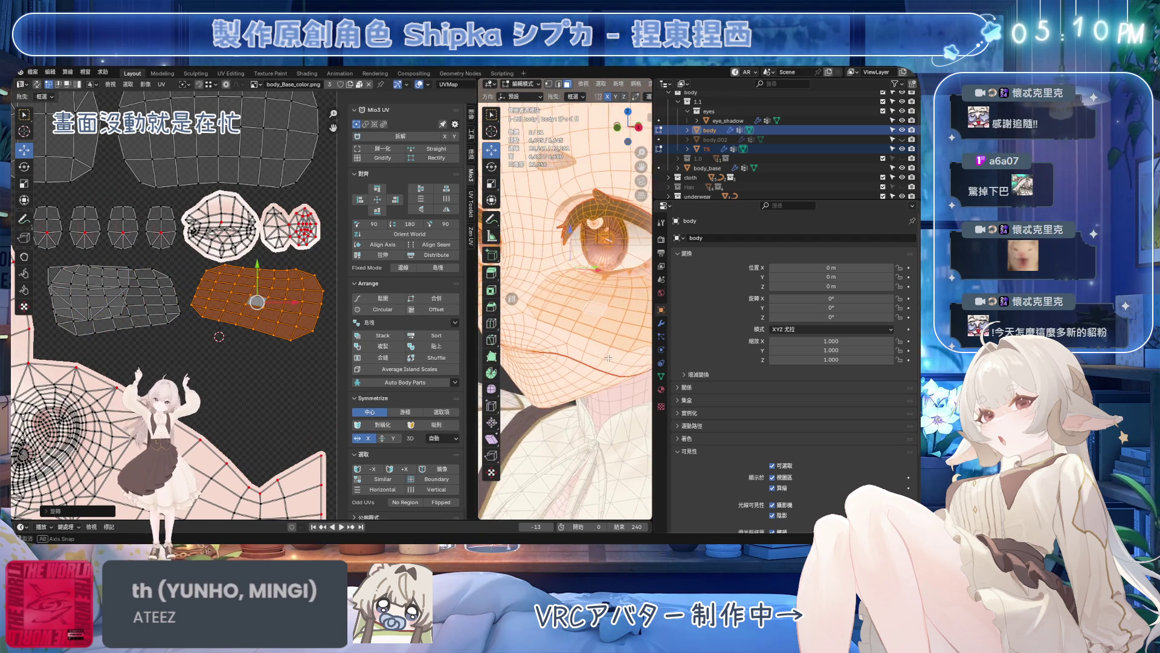
pyautogui.moveTo(565, 359); pyautogui.dragTo(534, 335, button='middle')
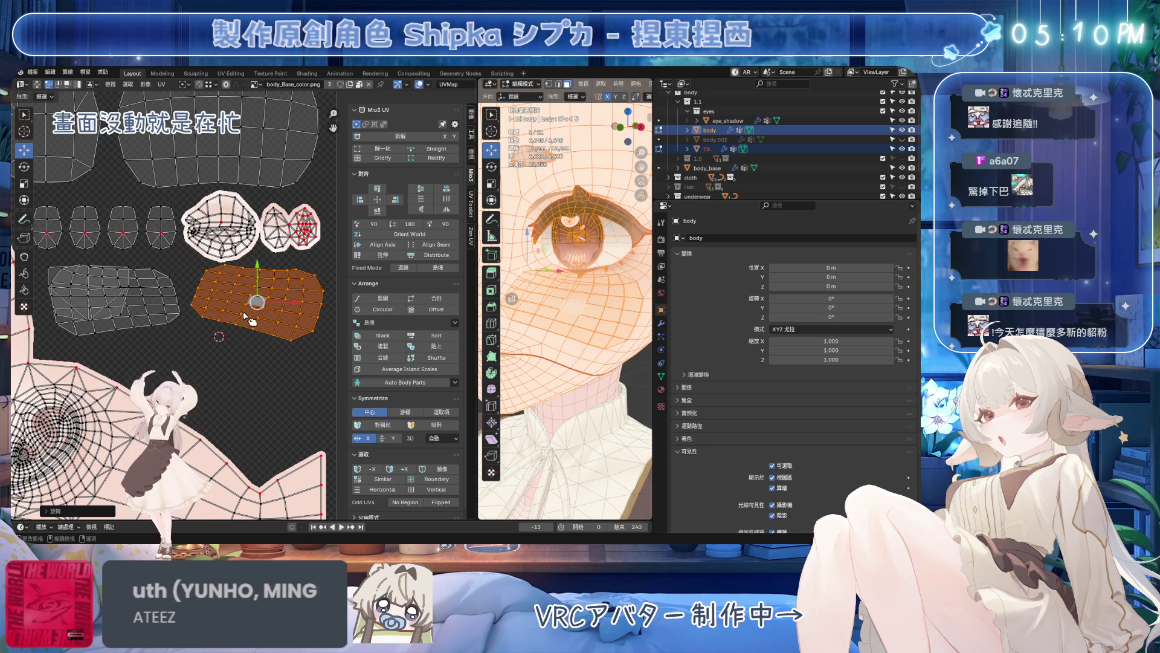
# - Leave the body mesh and switch to editing the TS object's mesh
pyautogui.press('Tab')
pyautogui.click(573, 306)
pyautogui.press('Tab')
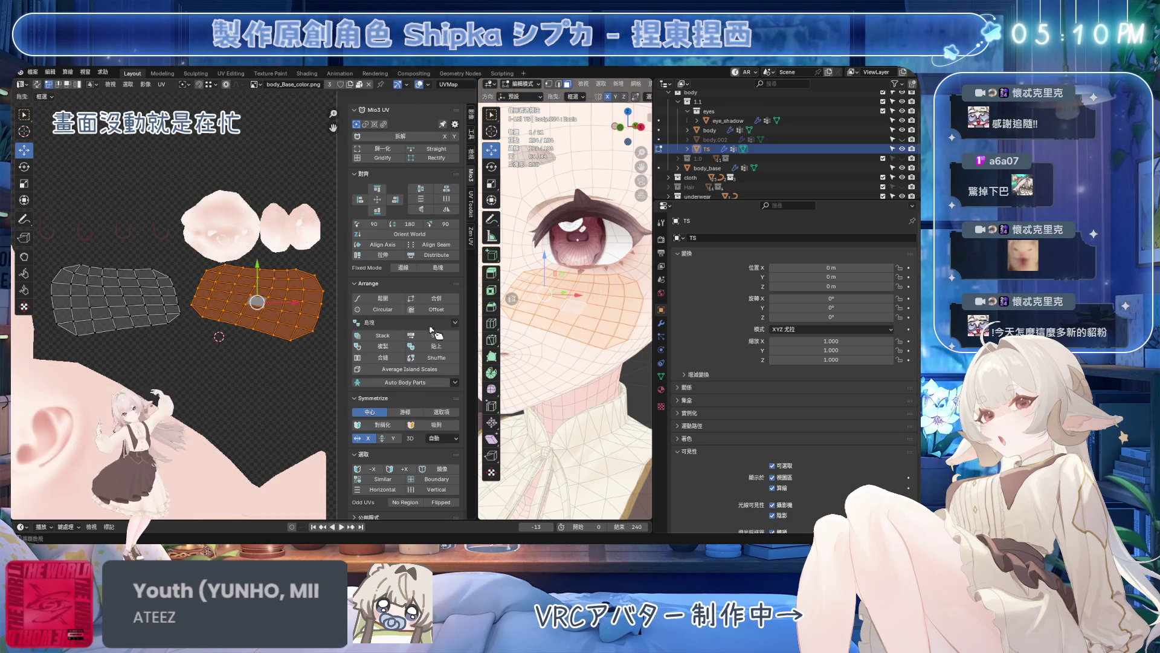
pyautogui.scroll(-5, 244, 320)
# - Shift the left TS UV island leftward off the grey island
pyautogui.hotkey('ctrl', 's')
pyautogui.click(405, 413)
pyautogui.scroll(5, 243, 310)
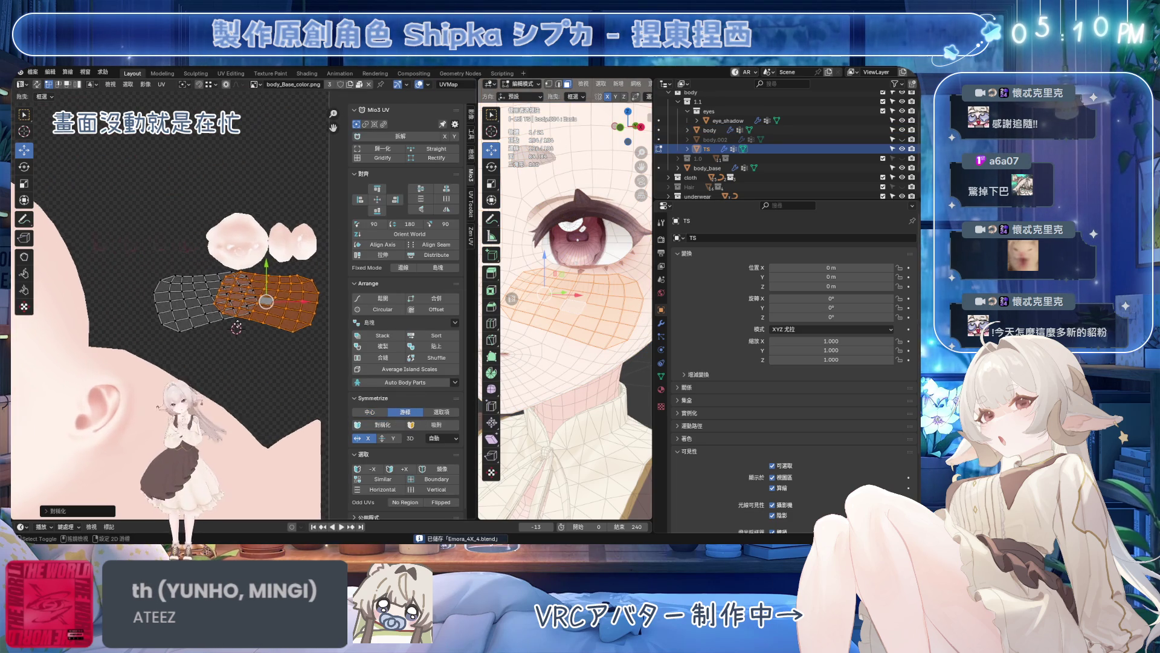
pyautogui.press('l')
pyautogui.press('g')
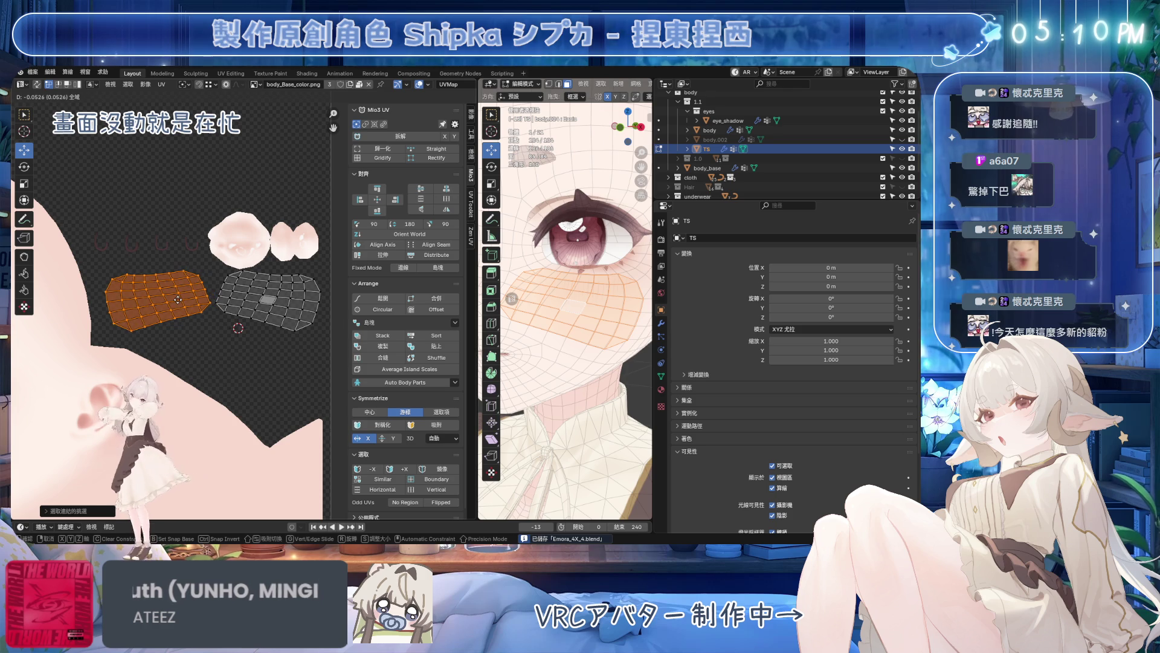
# - Return to the body mesh in edit mode and save the file
pyautogui.press('Tab')
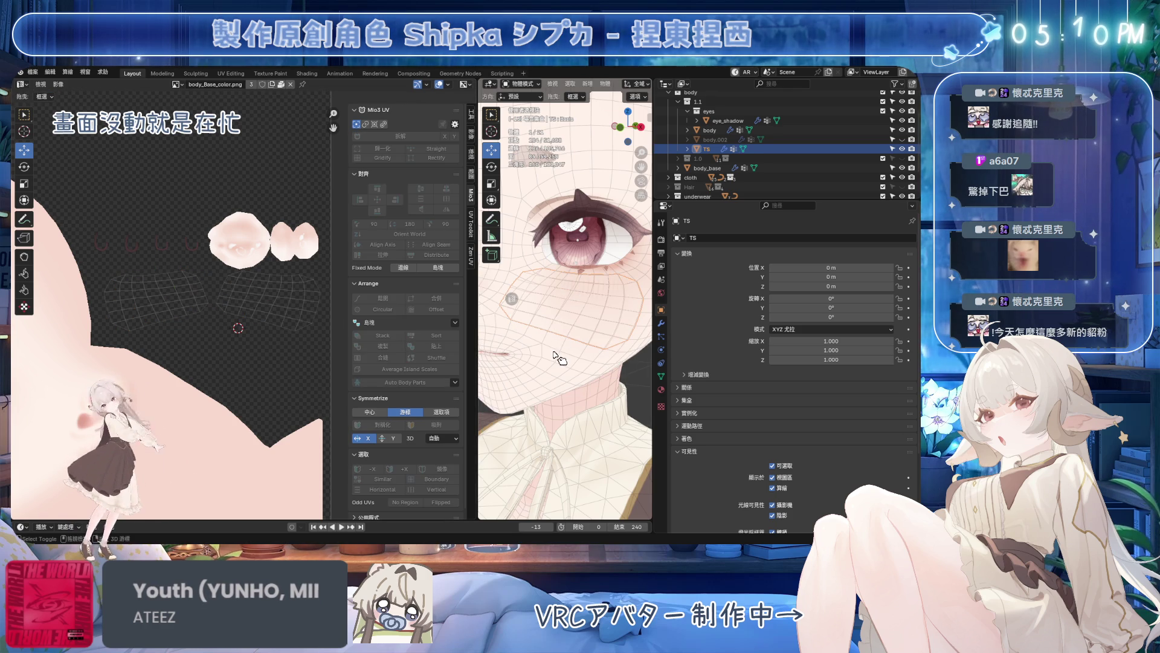
pyautogui.click(568, 351)
pyautogui.hotkey('ctrl', 'Tab')
pyautogui.click(632, 357)
pyautogui.hotkey('ctrl', 's')
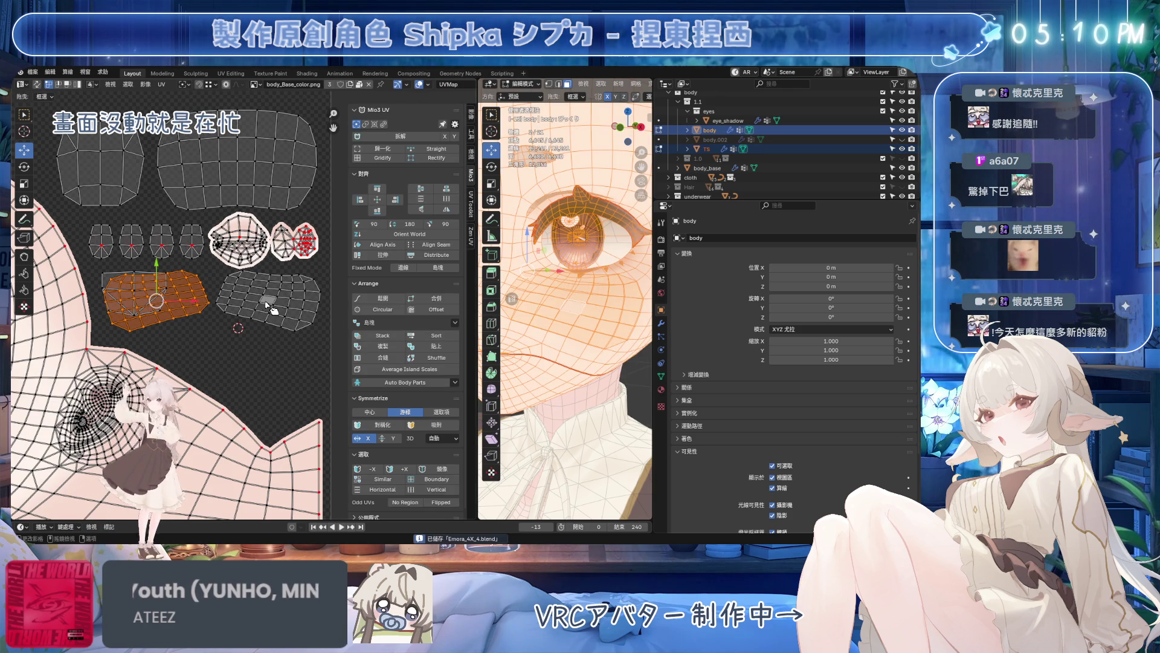
# - Nudge the eye islands down-left and move the small grey island to a new spot
pyautogui.press('l')
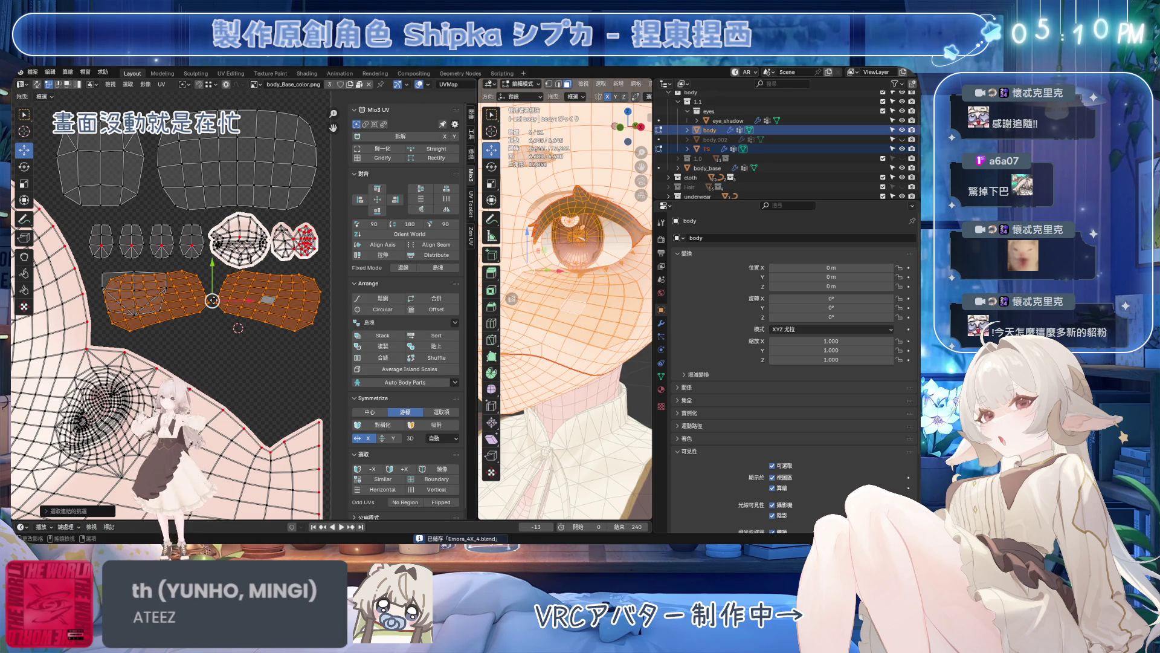
pyautogui.moveTo(147, 275); pyautogui.dragTo(142, 284)
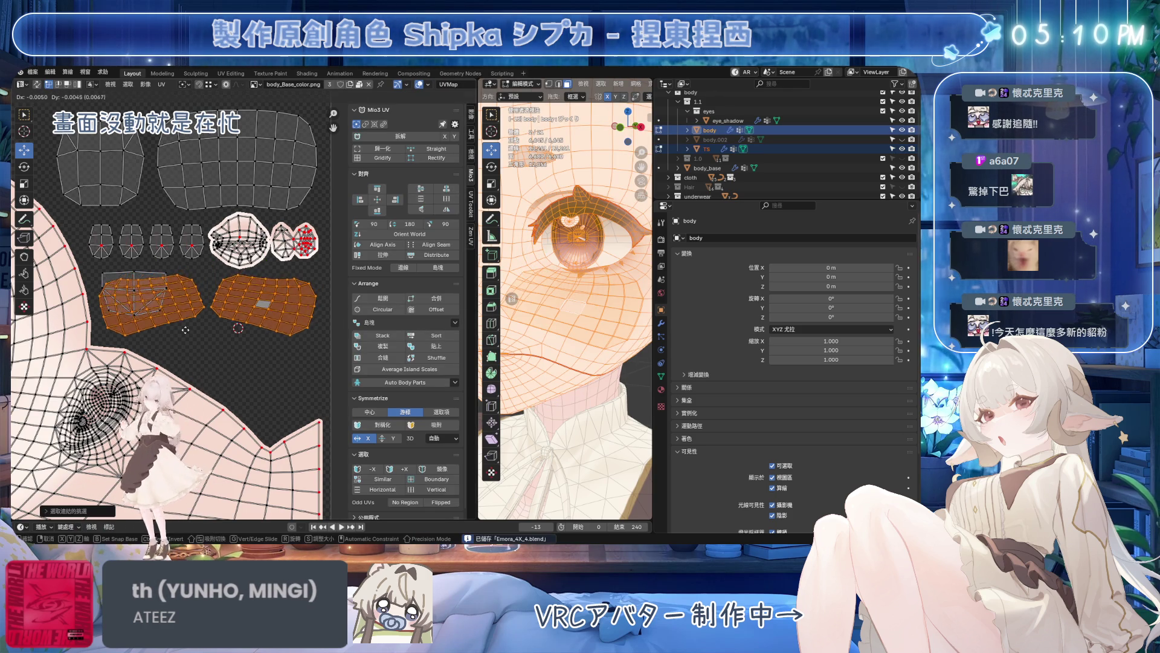
pyautogui.click(142, 283)
pyautogui.press('l')
pyautogui.press('g')
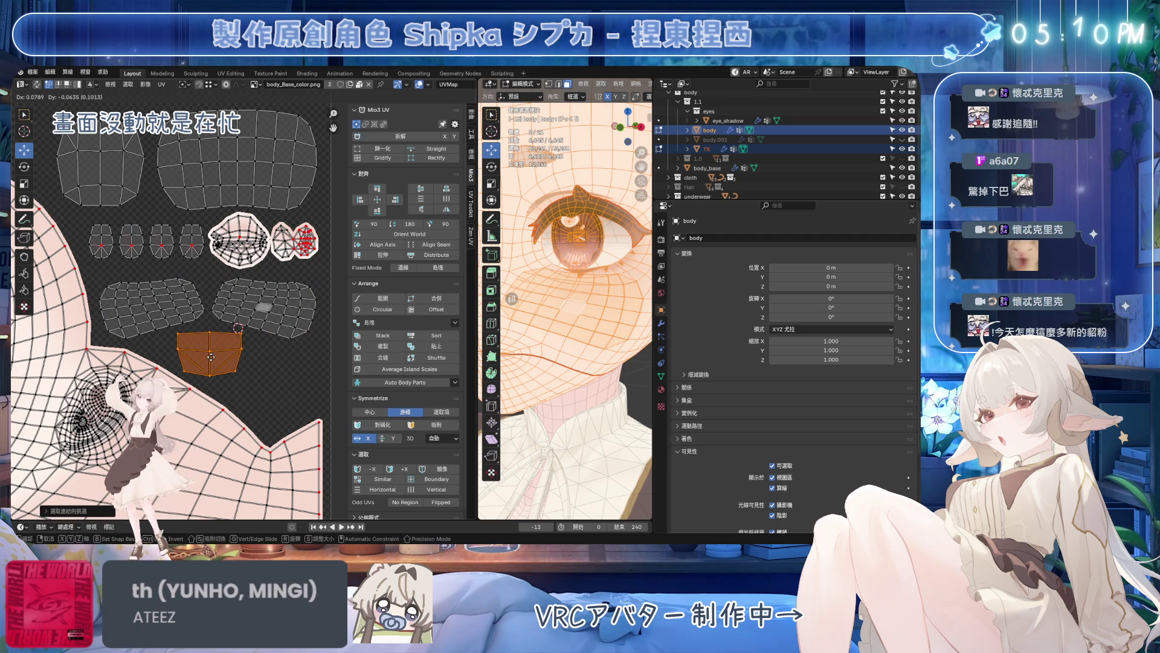
pyautogui.click(244, 317)
pyautogui.scroll(2, 244, 318)
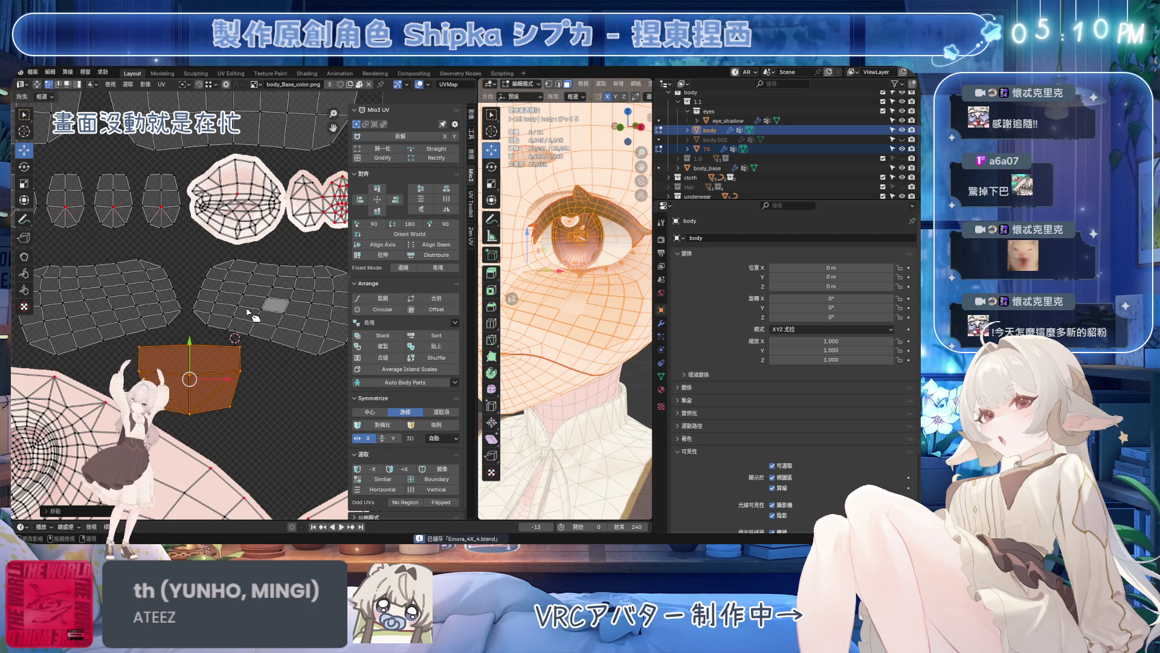
# - Snap the 2D cursor to the centre of the two large islands and select the lower island
pyautogui.click(256, 317)
pyautogui.keyDown('shift'); pyautogui.click(138, 303); pyautogui.keyUp('shift')
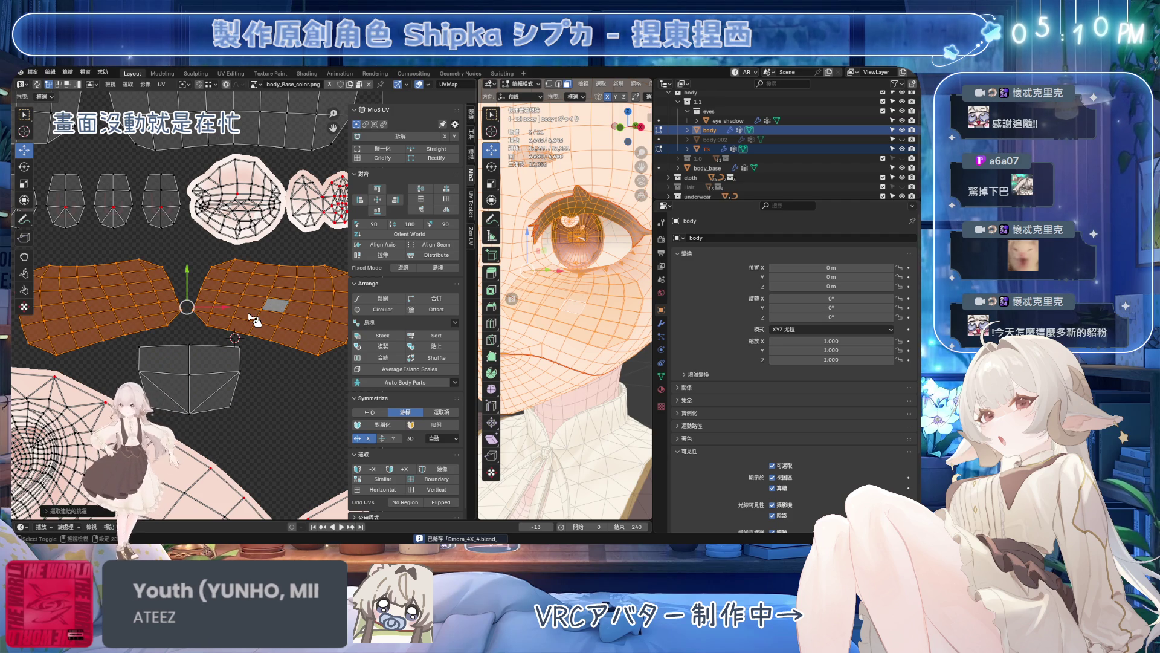
pyautogui.hotkey('shift', 's')
pyautogui.click(212, 368)
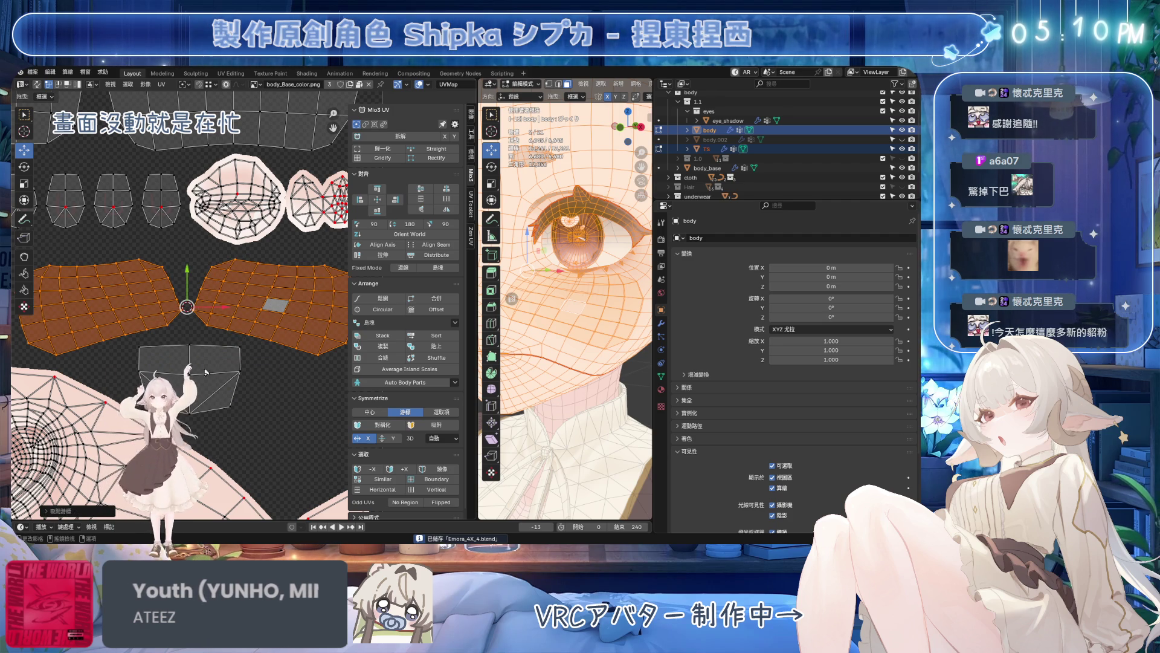
pyautogui.click(191, 351)
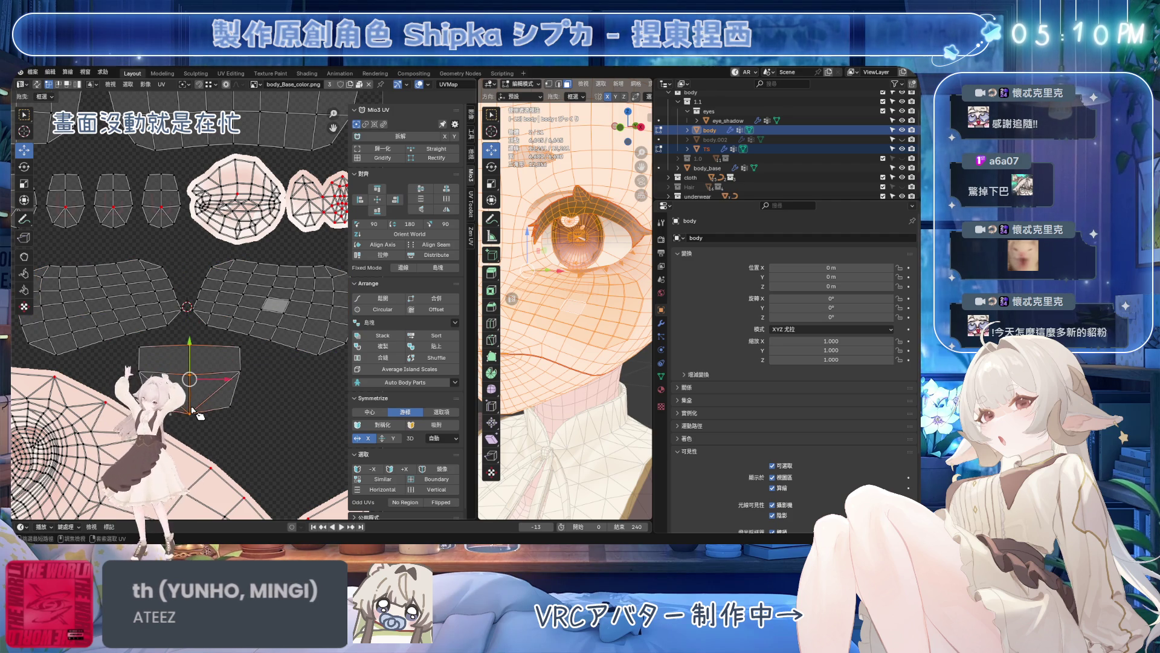
pyautogui.hotkey('ctrl', 's')
# - Align the lower island's edge to an axis with the pivot set to the 2D cursor
pyautogui.click(391, 252)
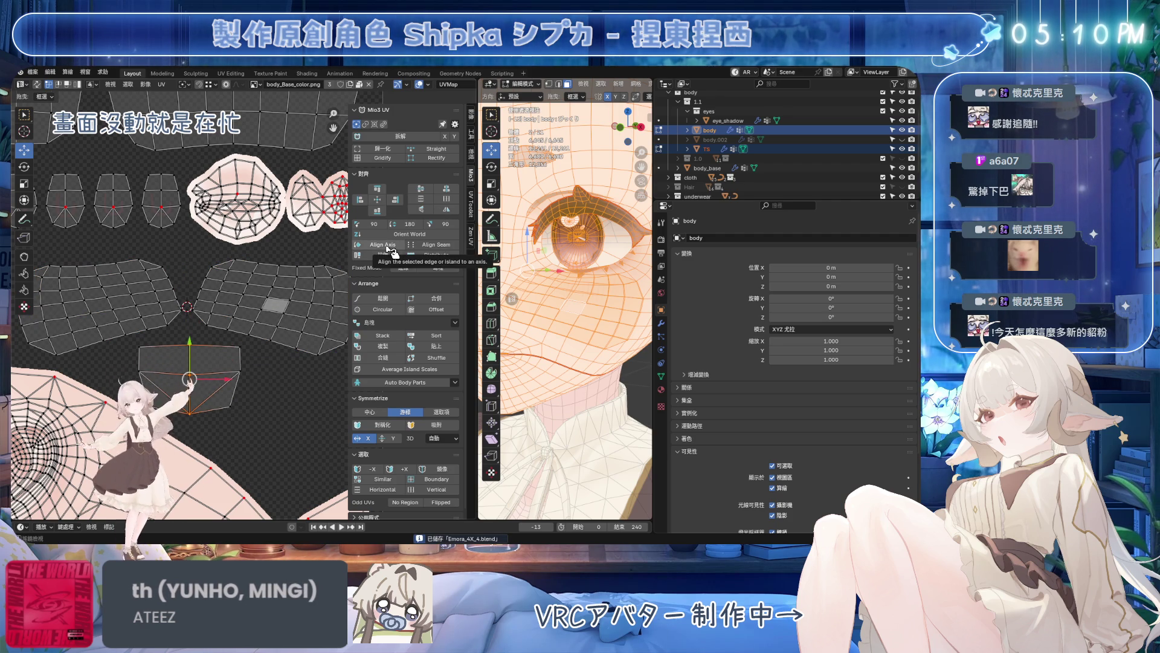
pyautogui.click(84, 515)
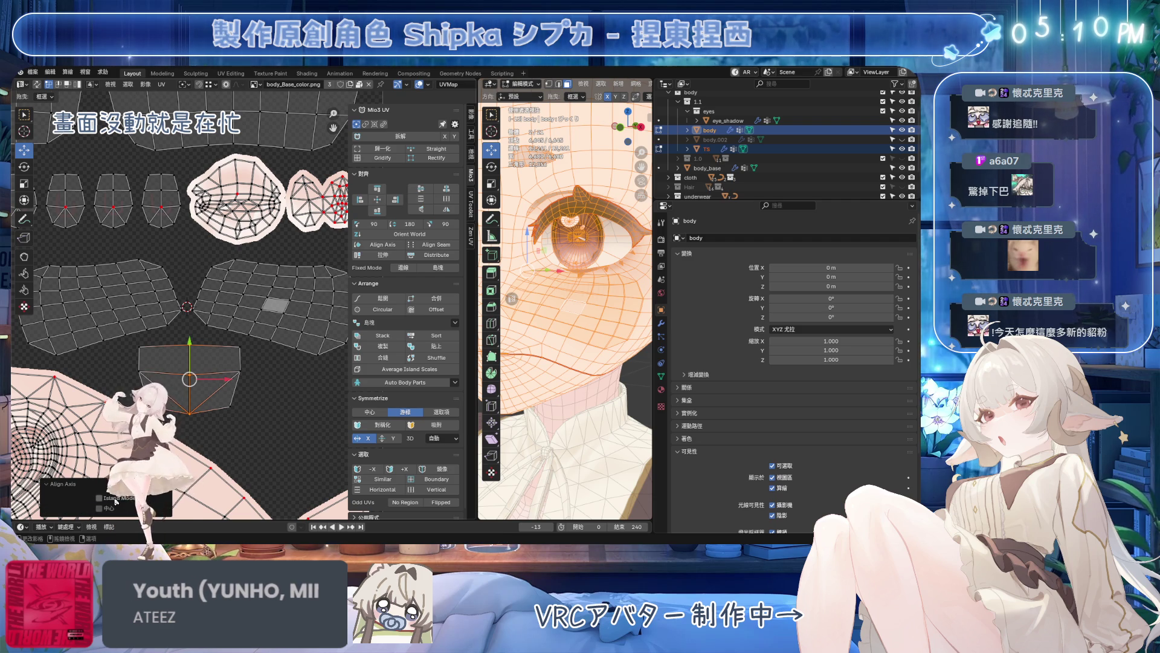
pyautogui.click(183, 86)
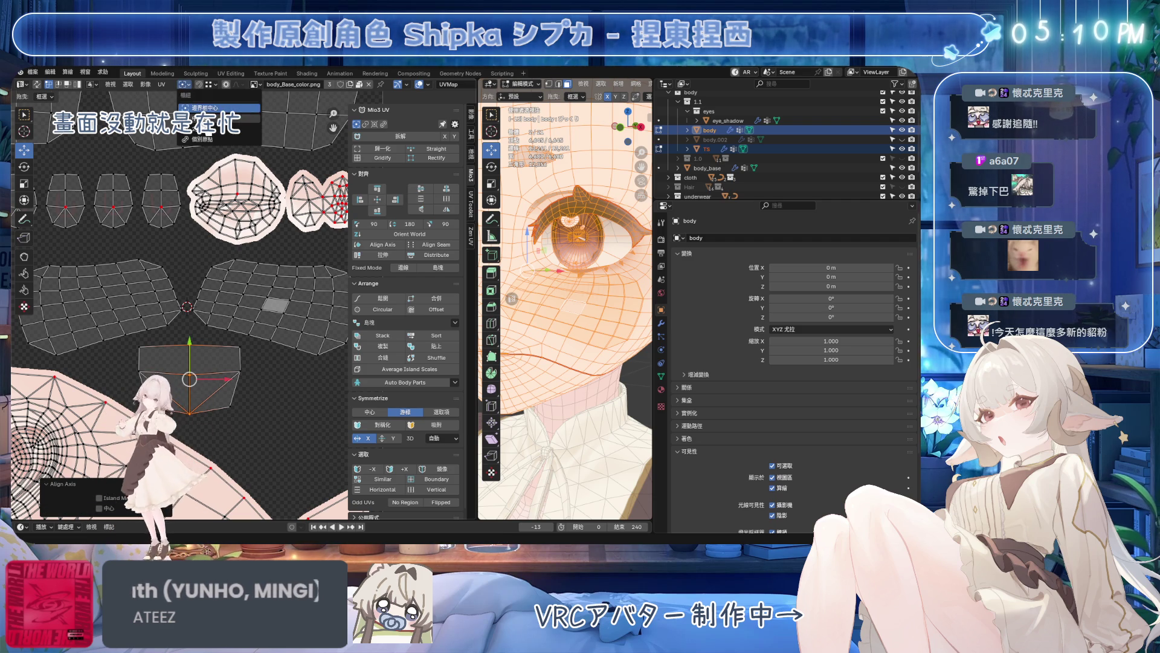
pyautogui.click(210, 128)
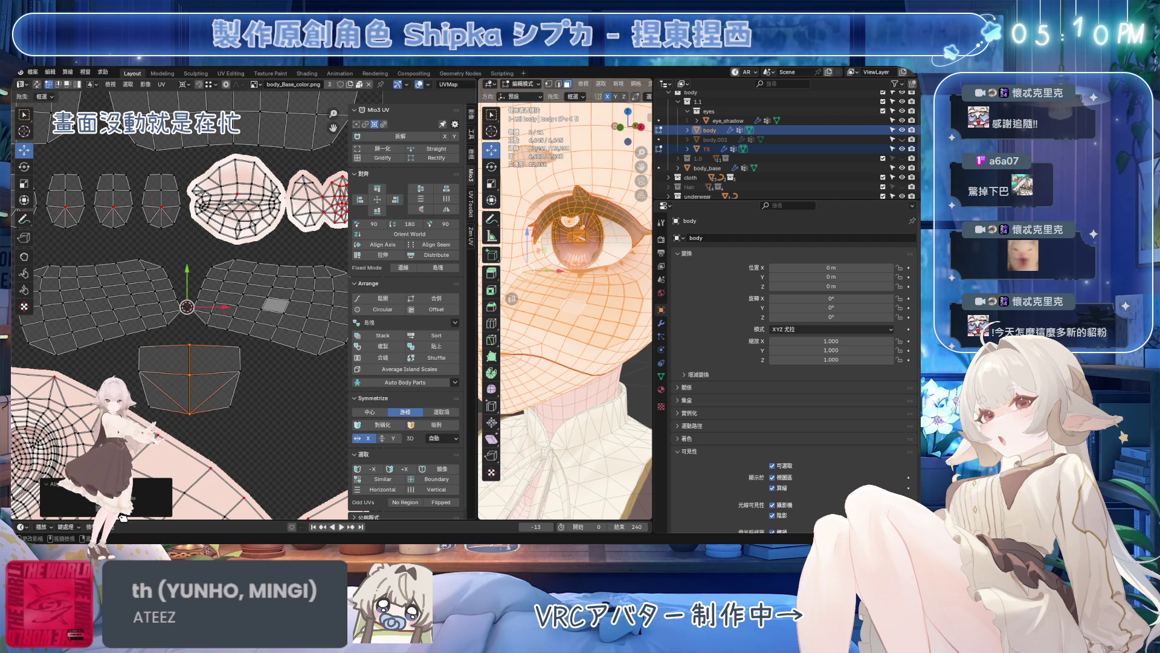
pyautogui.hotkey('shift', 'r')
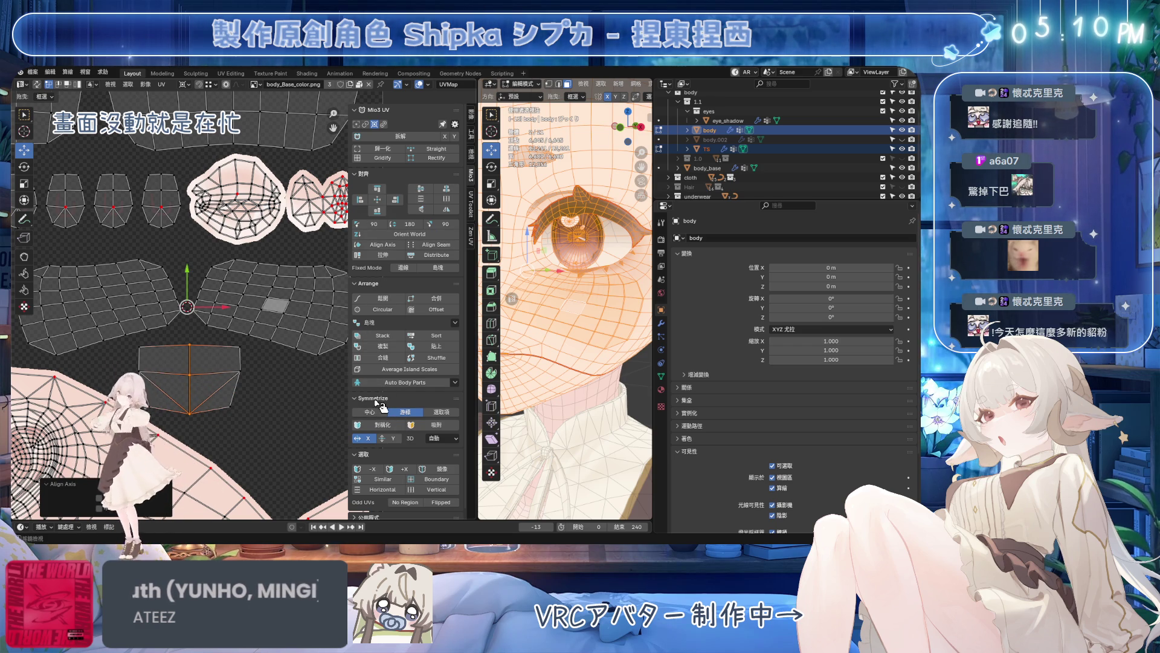
pyautogui.click(384, 246)
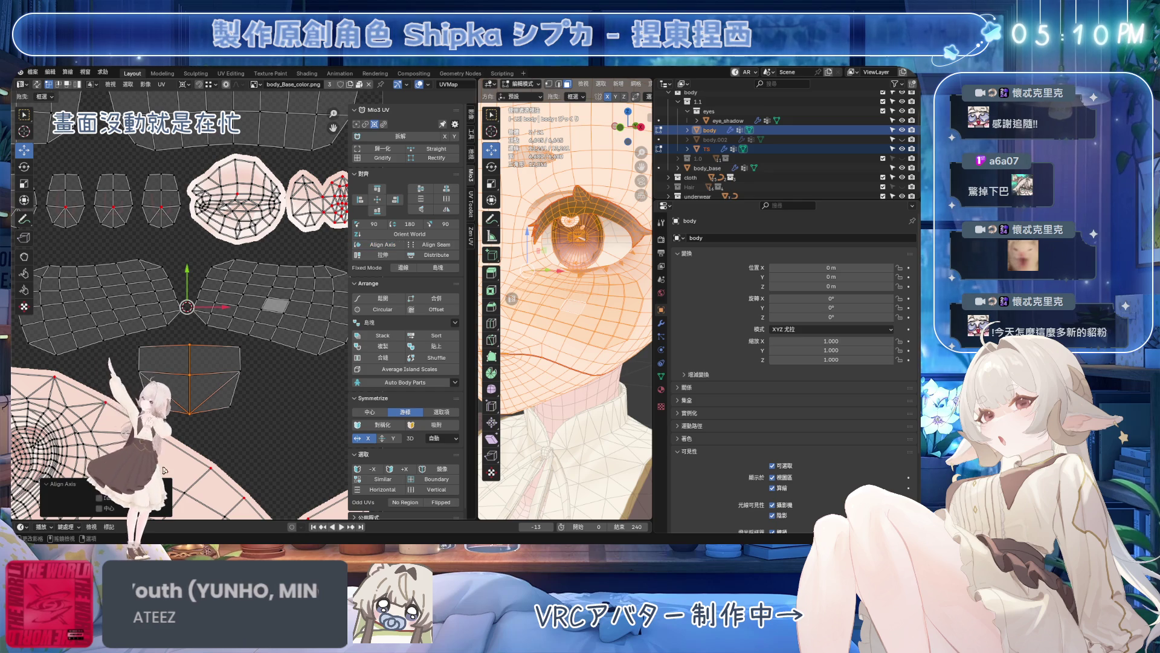
pyautogui.scroll(2, 222, 386)
pyautogui.scroll(1, 253, 339)
pyautogui.click(254, 330)
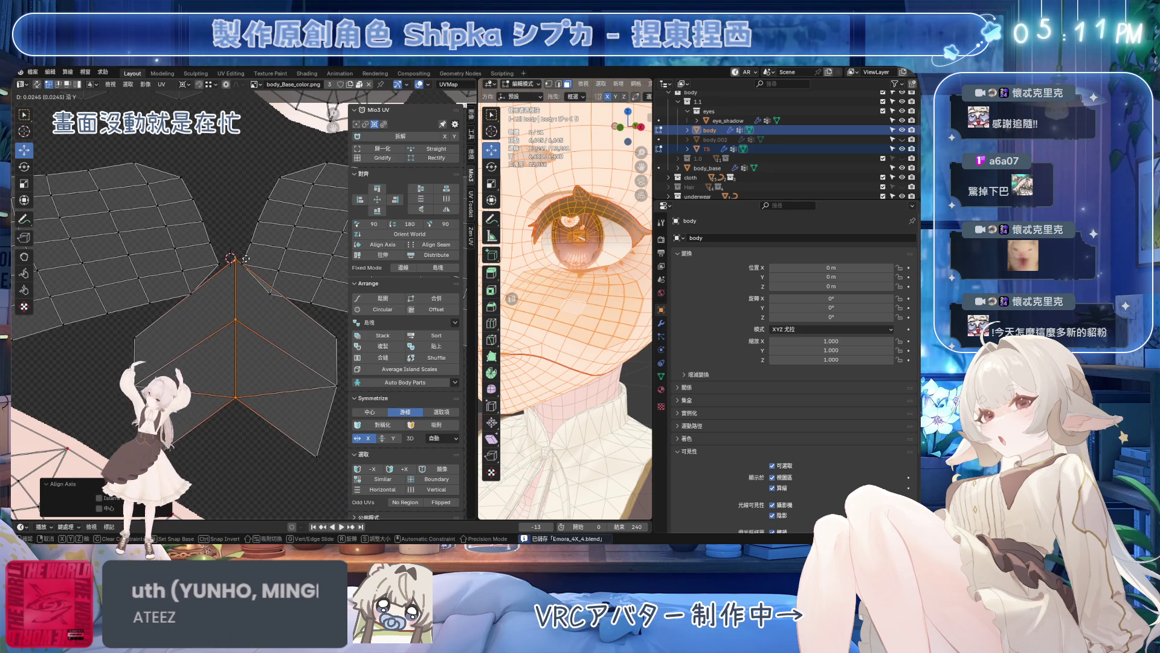
# - Move the lower island upward in several grabs to sit beneath the wide pair
pyautogui.press('3')
pyautogui.press('g')
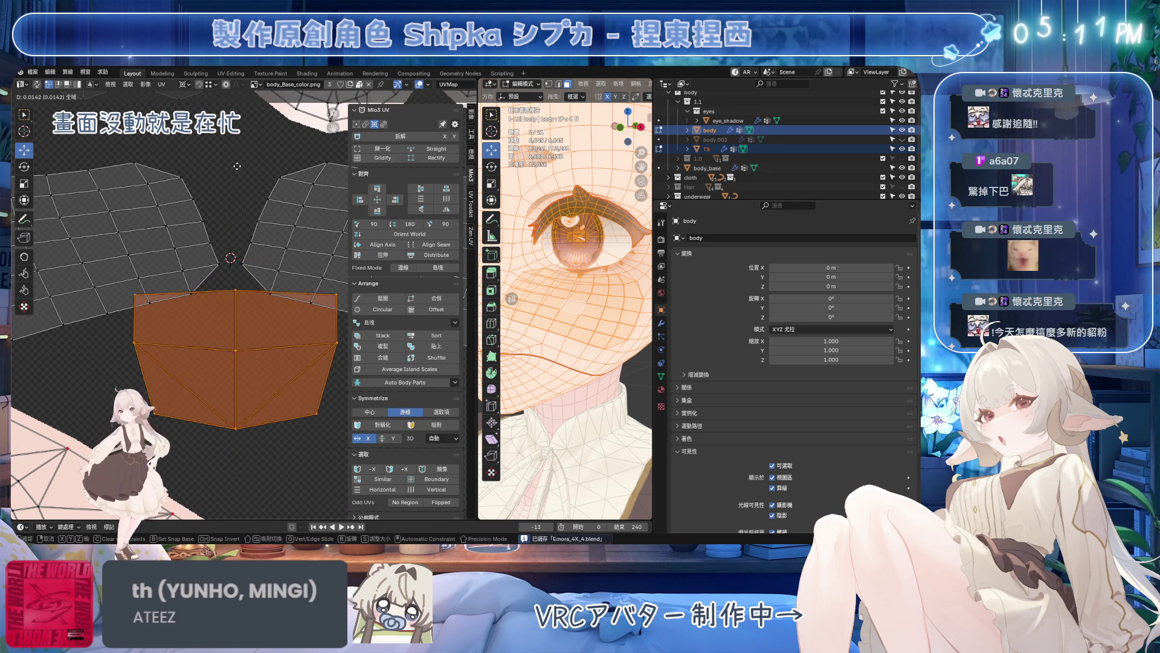
pyautogui.press('Return')
pyautogui.scroll(5, 192, 310)
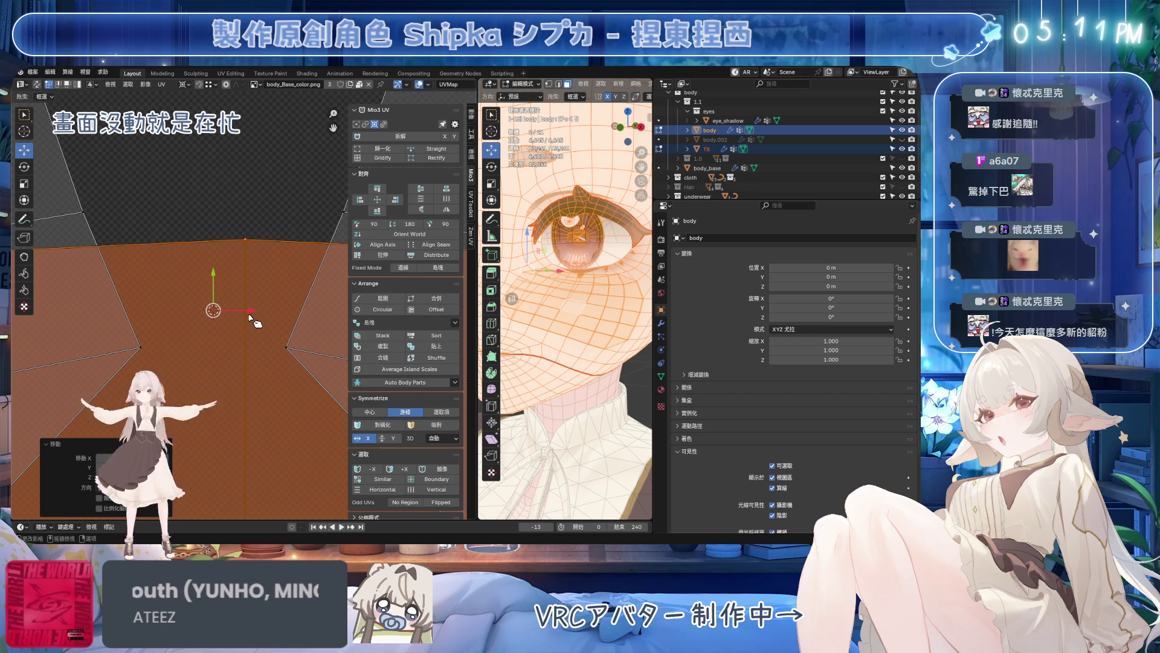
pyautogui.press('g')
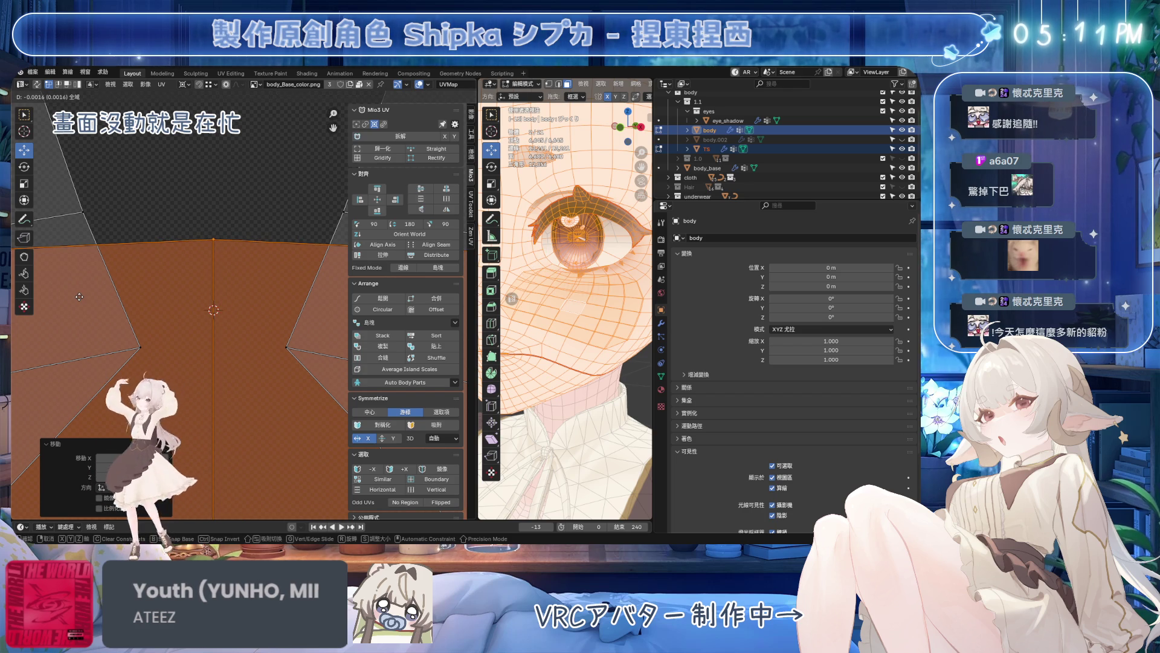
pyautogui.press('Return')
pyautogui.scroll(3, 215, 312)
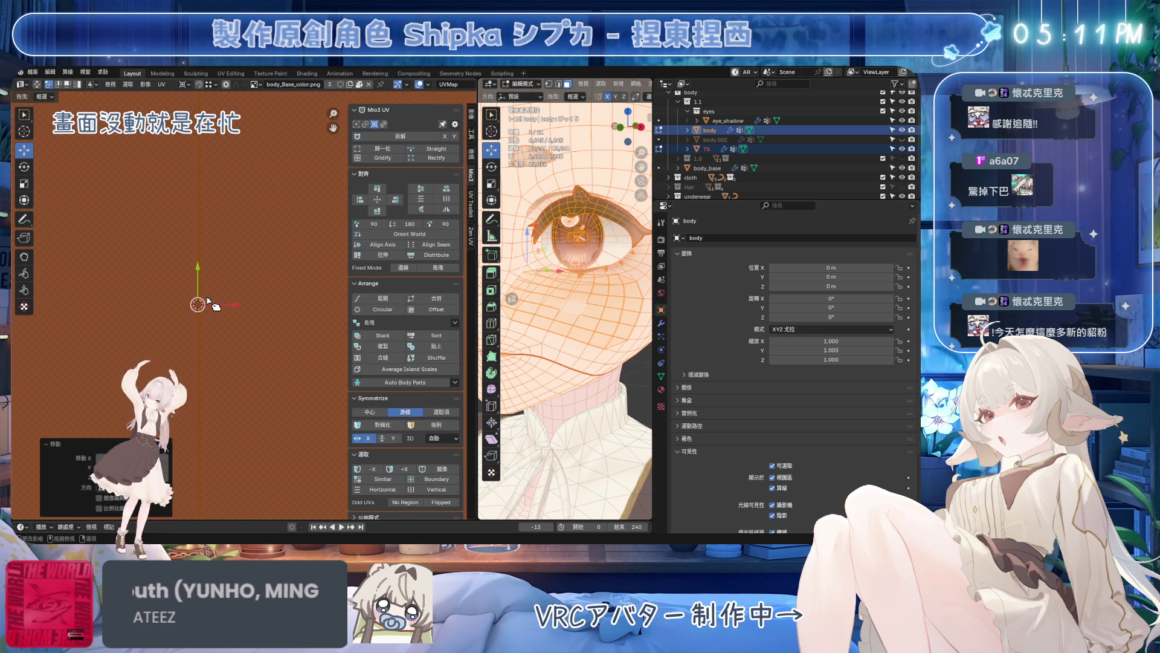
pyautogui.press('g')
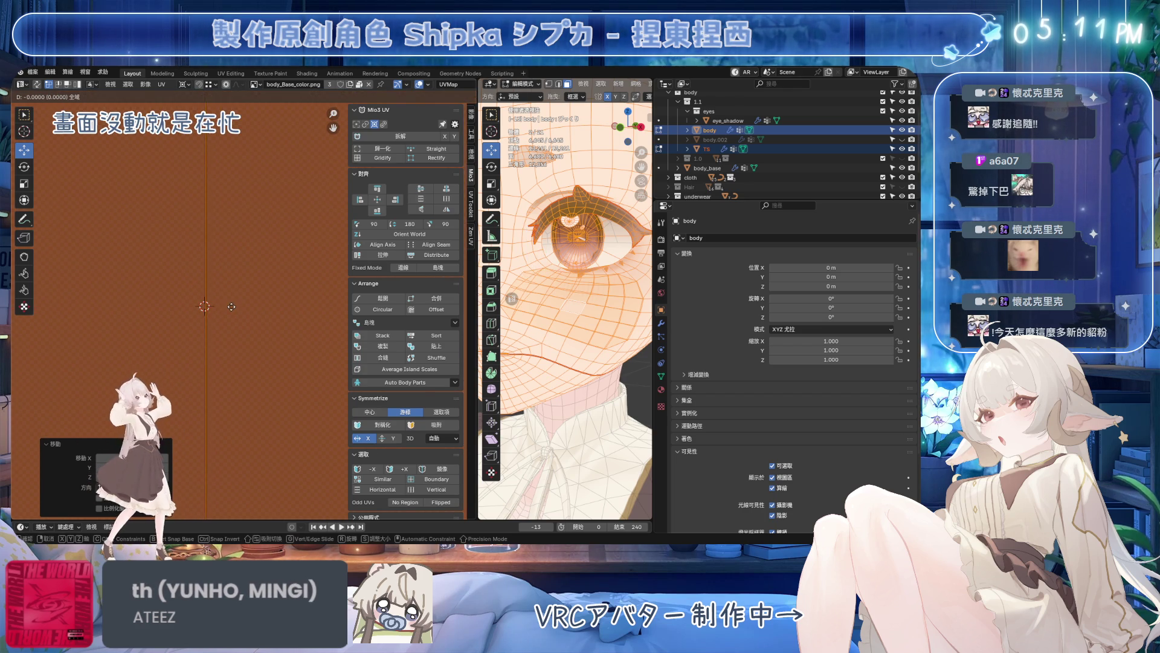
pyautogui.click(221, 306)
pyautogui.scroll(-2, 228, 309)
pyautogui.scroll(-2, 234, 312)
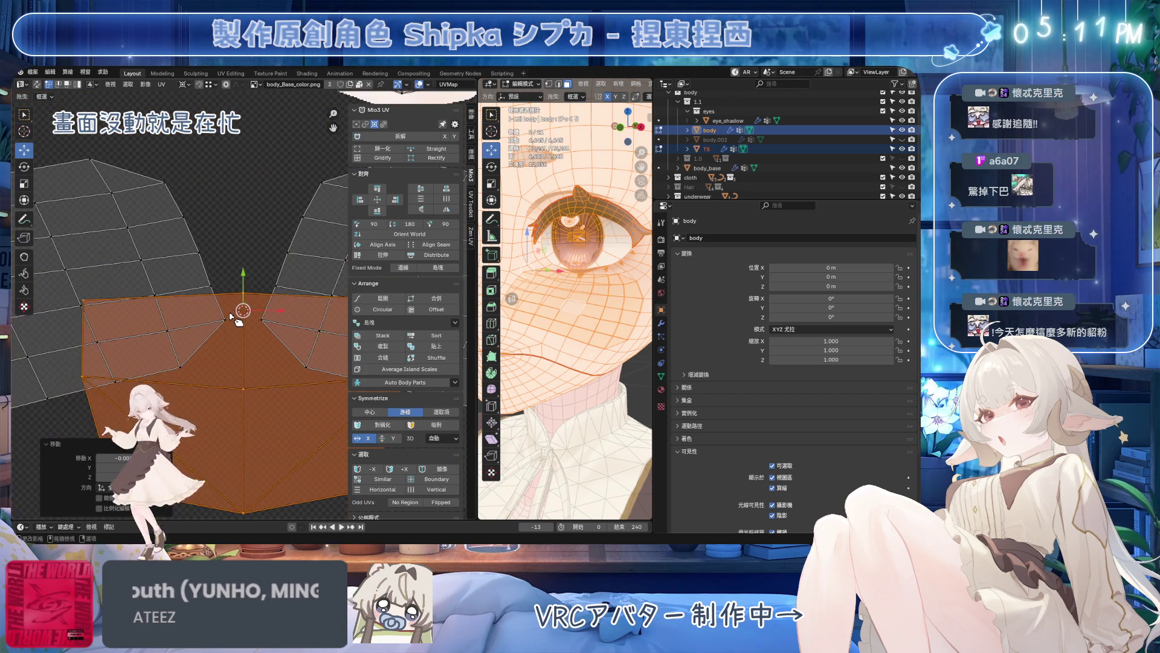
pyautogui.scroll(-2, 235, 318)
pyautogui.scroll(3, 244, 337)
pyautogui.press('g')
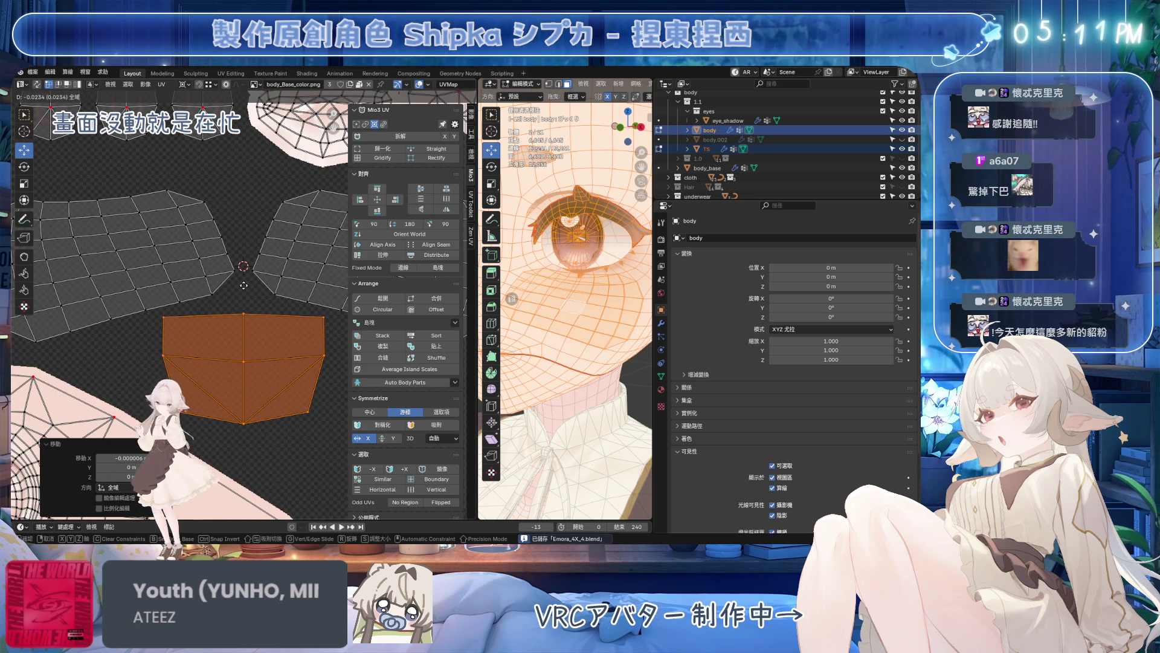
pyautogui.click(245, 309)
pyautogui.scroll(-3, 245, 309)
# - Nudge the two wide islands slightly upward, then deselect everything
pyautogui.click(308, 296)
pyautogui.press('l')
pyautogui.scroll(2, 299, 300)
pyautogui.scroll(2, 272, 299)
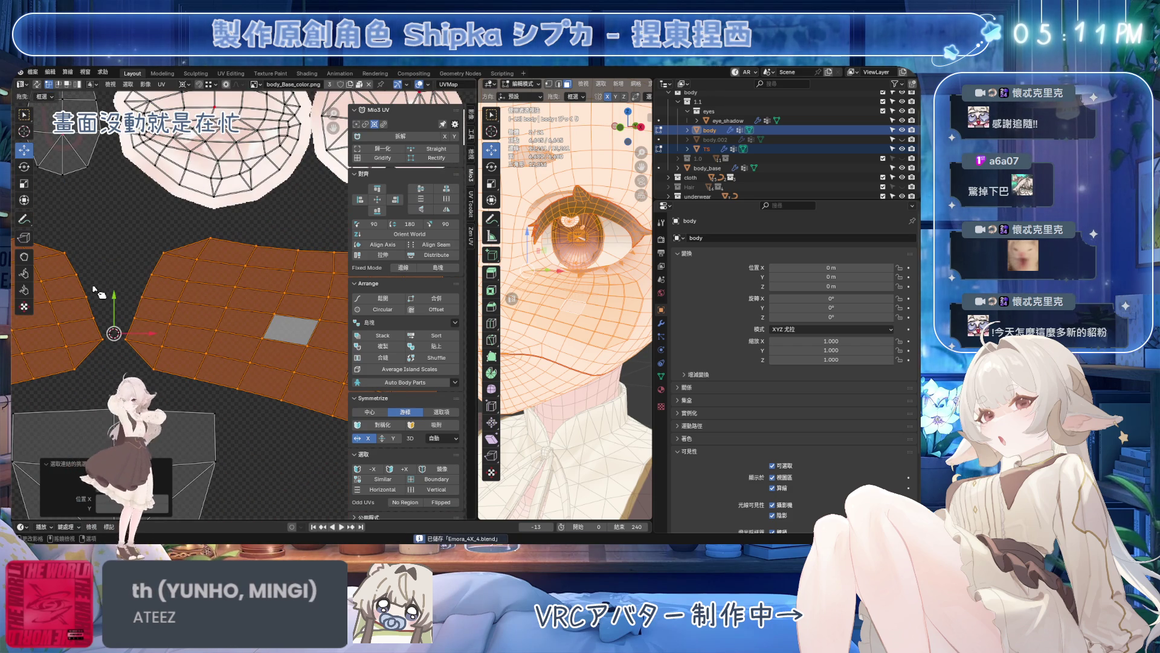
pyautogui.moveTo(121, 298); pyautogui.dragTo(122, 295)
pyautogui.scroll(-3, 137, 313)
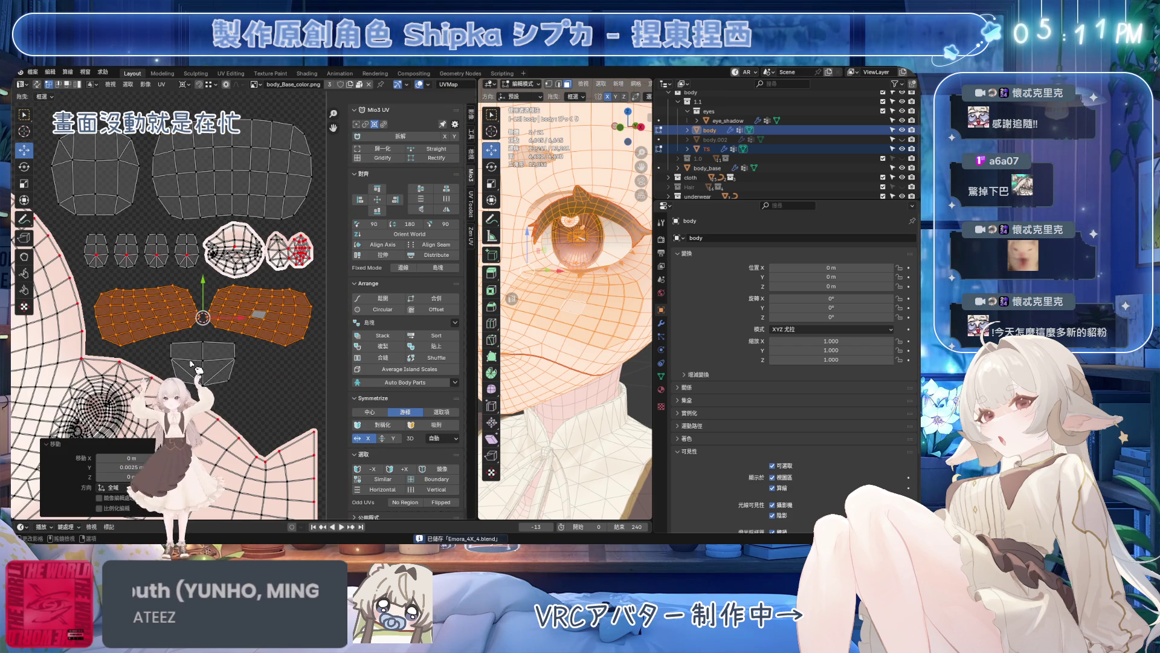
pyautogui.press('l')
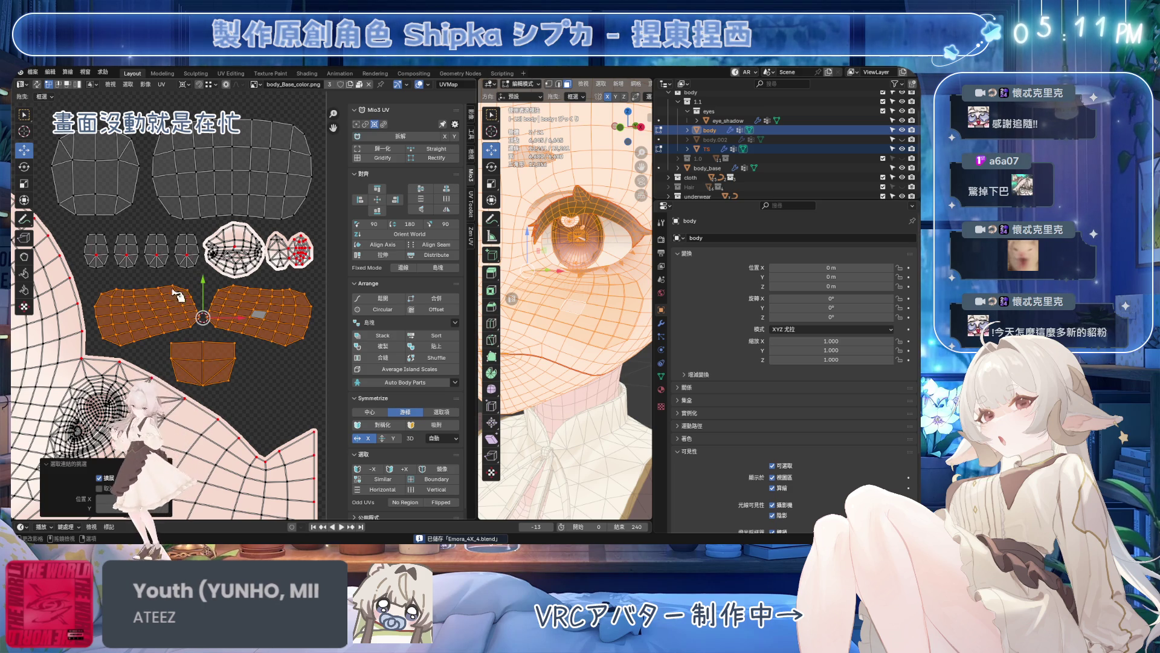
pyautogui.rightClick(201, 282)
pyautogui.click(202, 284)
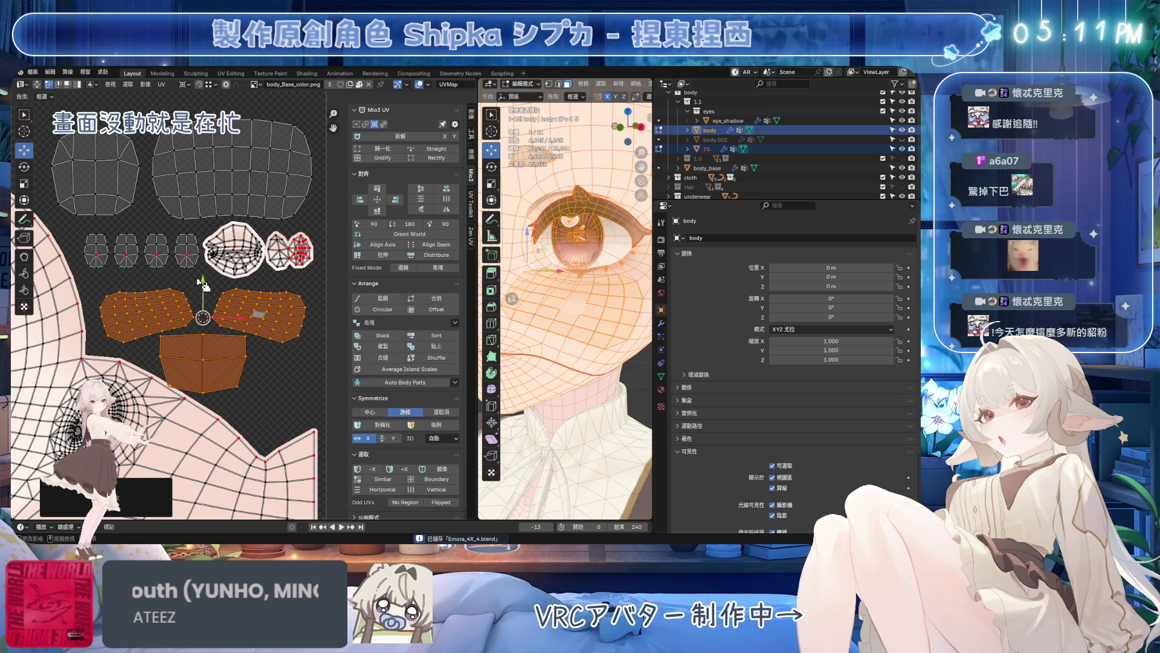
pyautogui.click(205, 287)
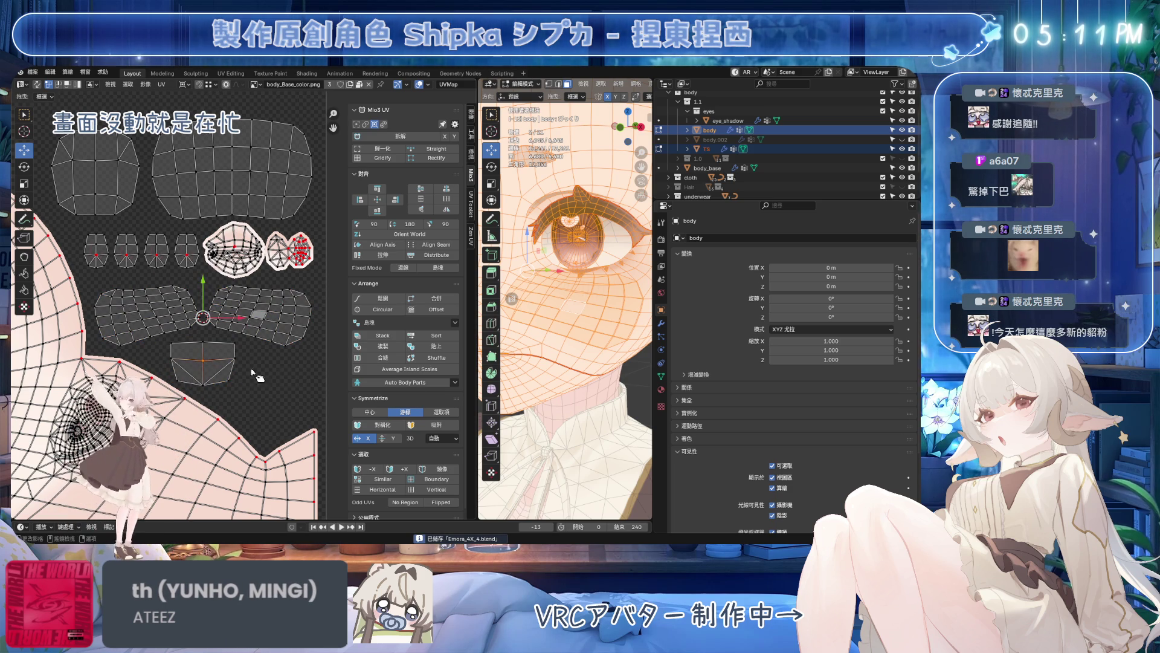
pyautogui.scroll(-3, 559, 358)
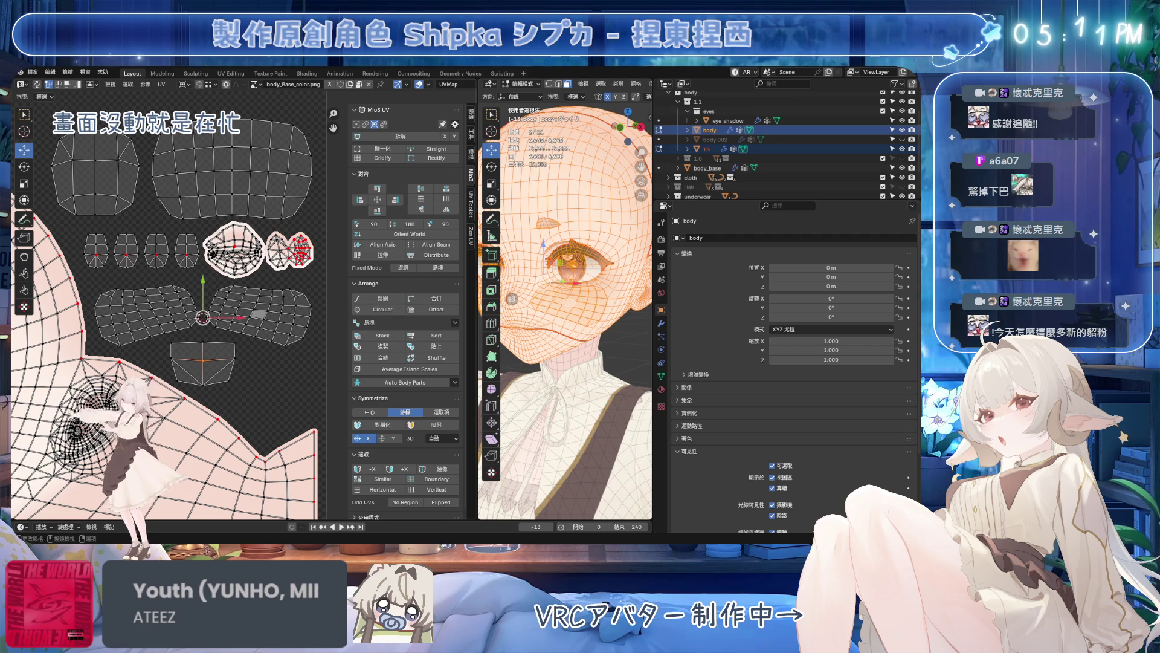
pyautogui.scroll(1, 243, 310)
pyautogui.press('l')
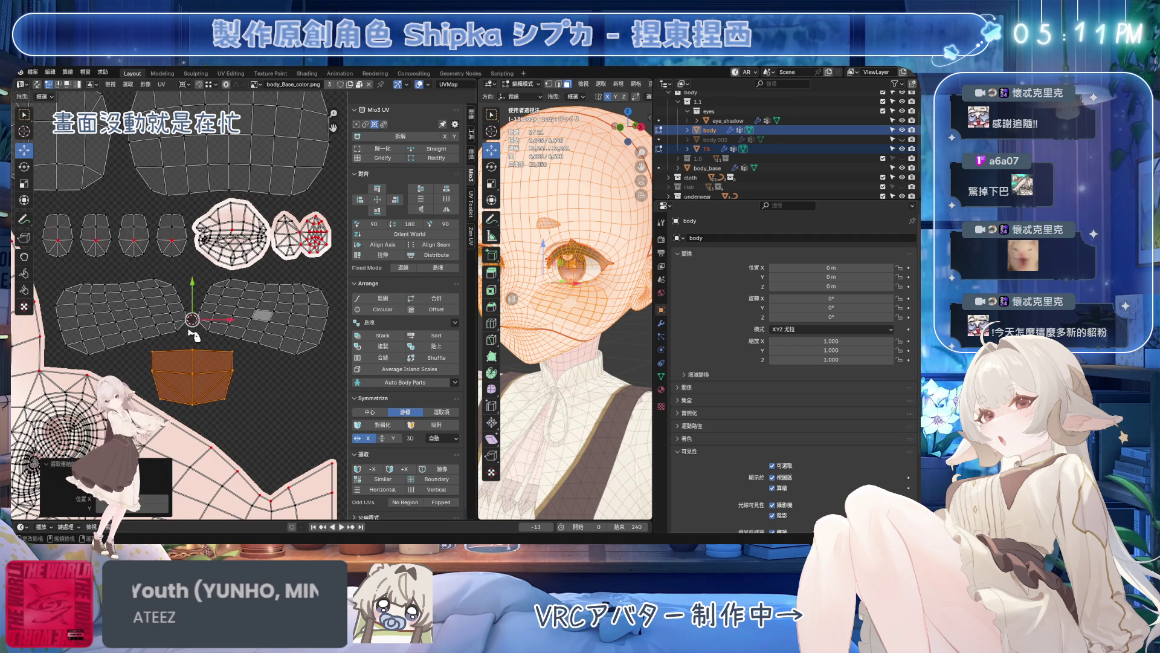
pyautogui.press('g')
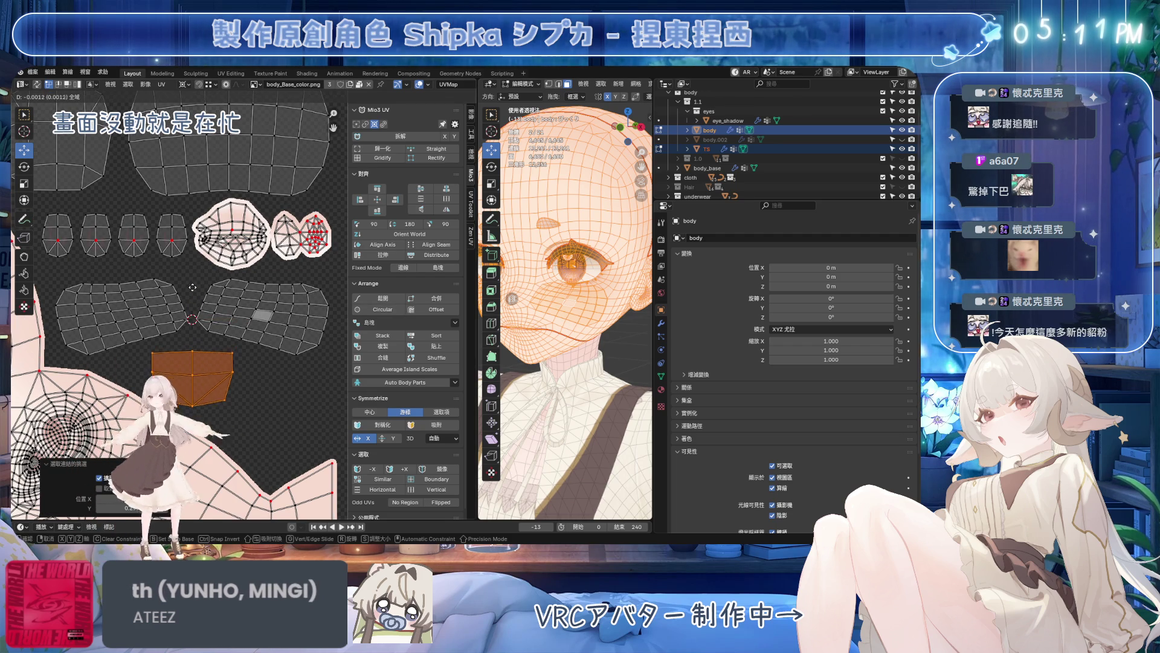
pyautogui.click(194, 268)
pyautogui.scroll(-3, 233, 314)
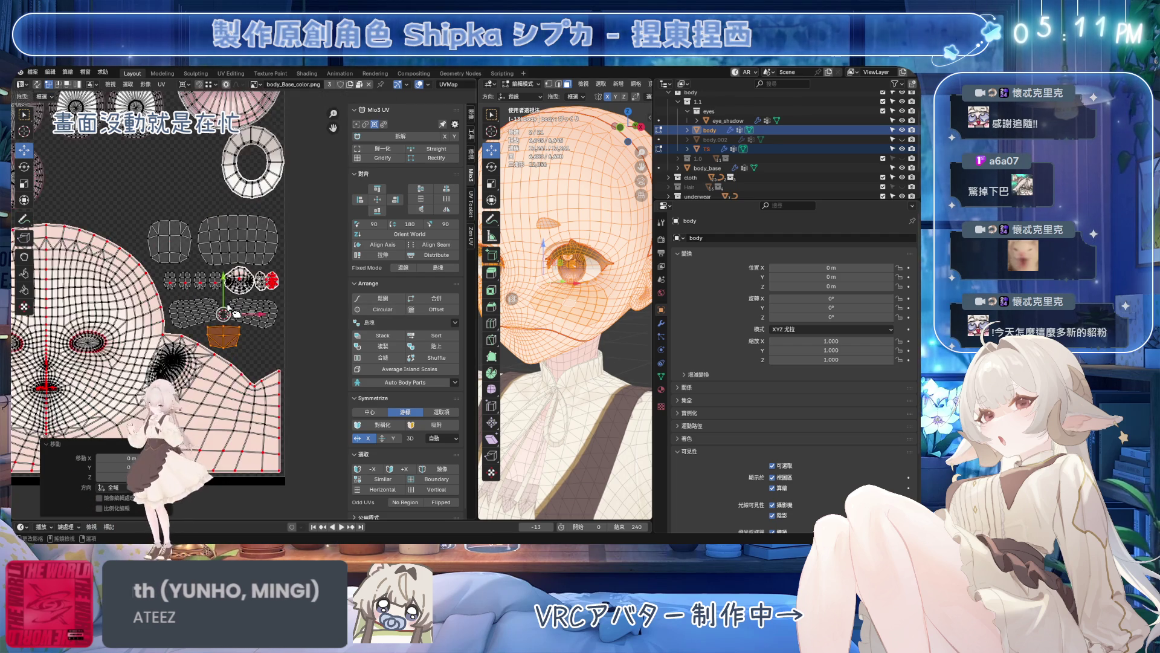
pyautogui.scroll(4, 227, 312)
pyautogui.hotkey('alt', 'a')
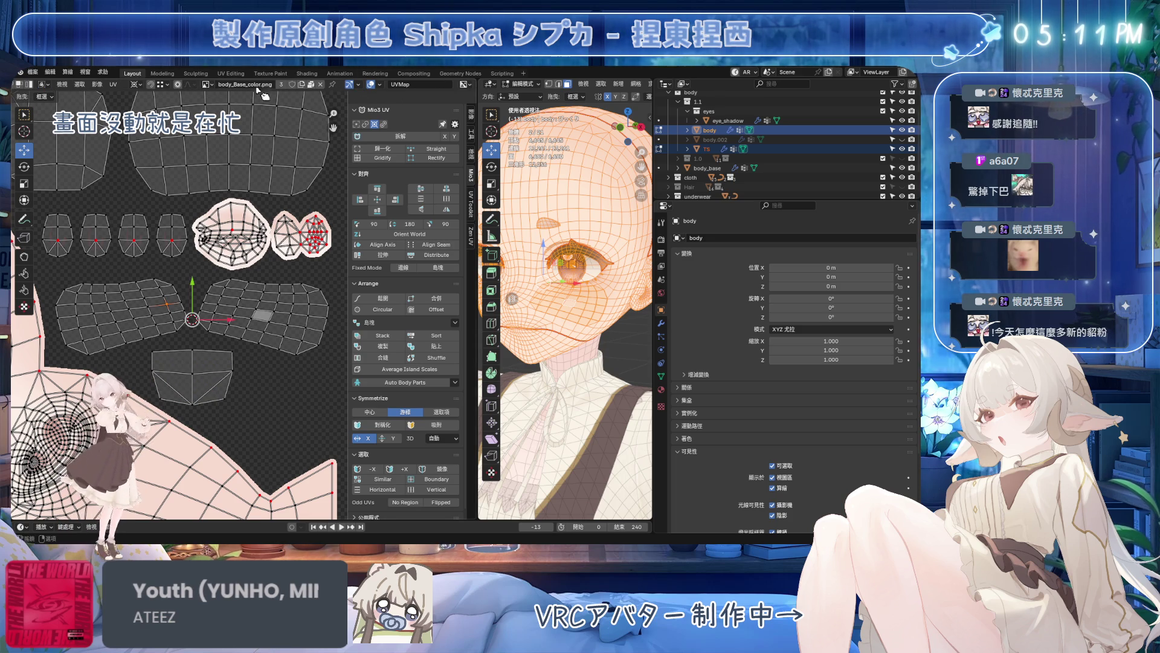
# - Unlink the UV editor texture and reassign body_Base_color.png
pyautogui.click(322, 85)
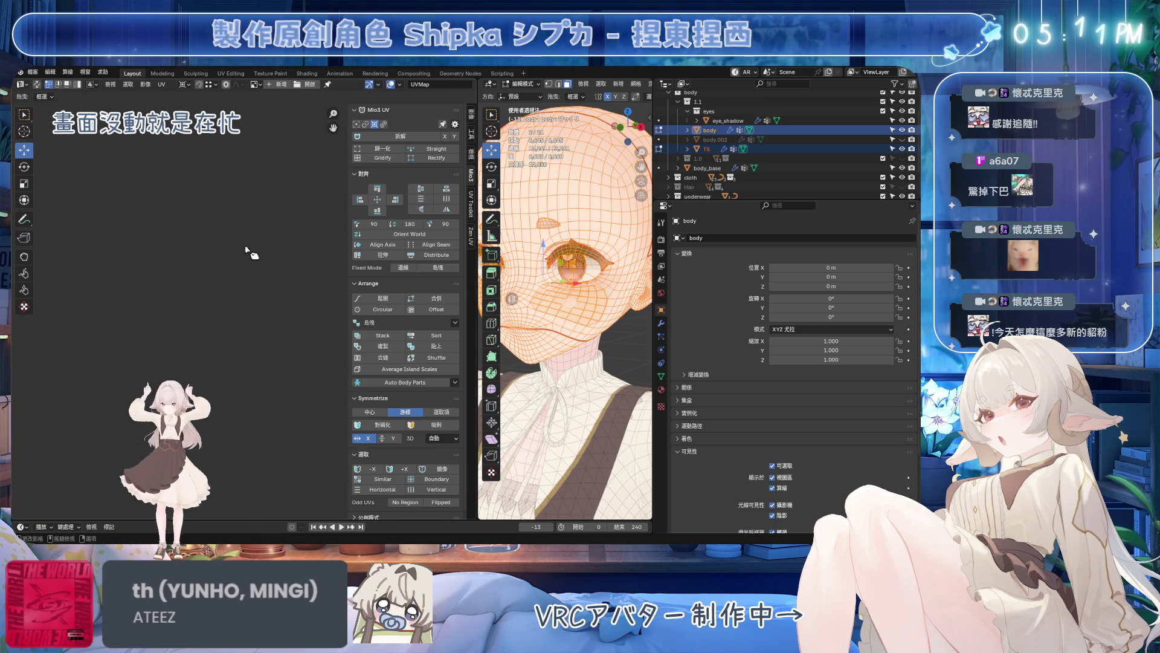
pyautogui.scroll(5, 238, 302)
pyautogui.scroll(2, 234, 288)
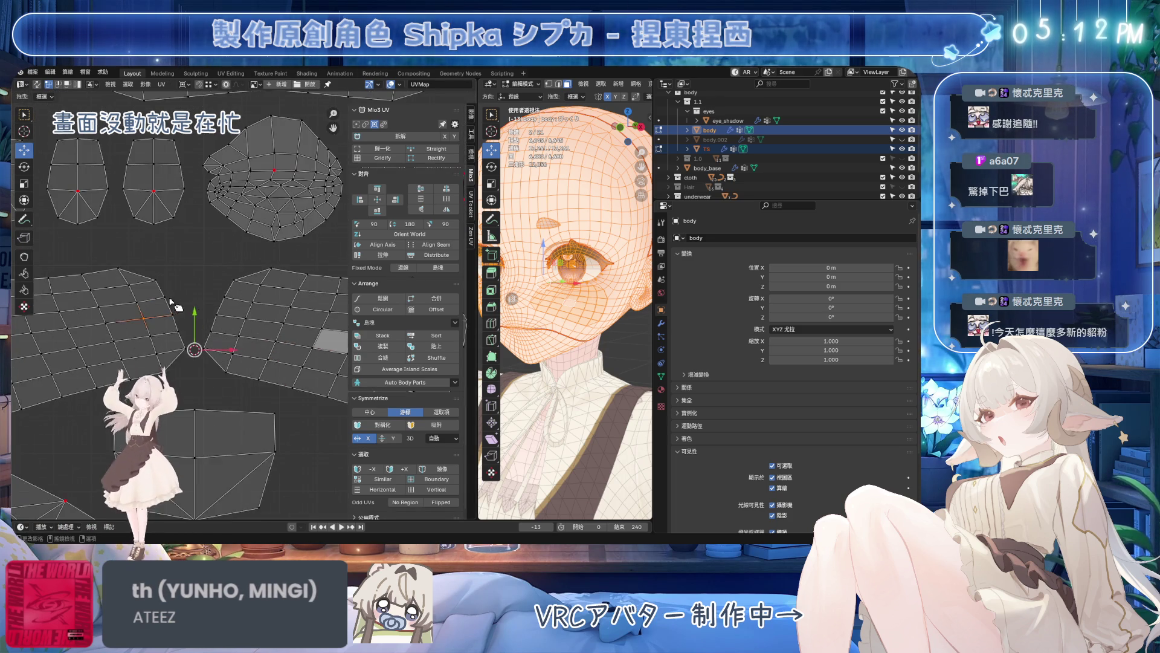
pyautogui.scroll(2, 182, 272)
pyautogui.scroll(1, 214, 181)
pyautogui.scroll(-4, 218, 271)
pyautogui.scroll(-2, 264, 290)
pyautogui.scroll(-2, 305, 311)
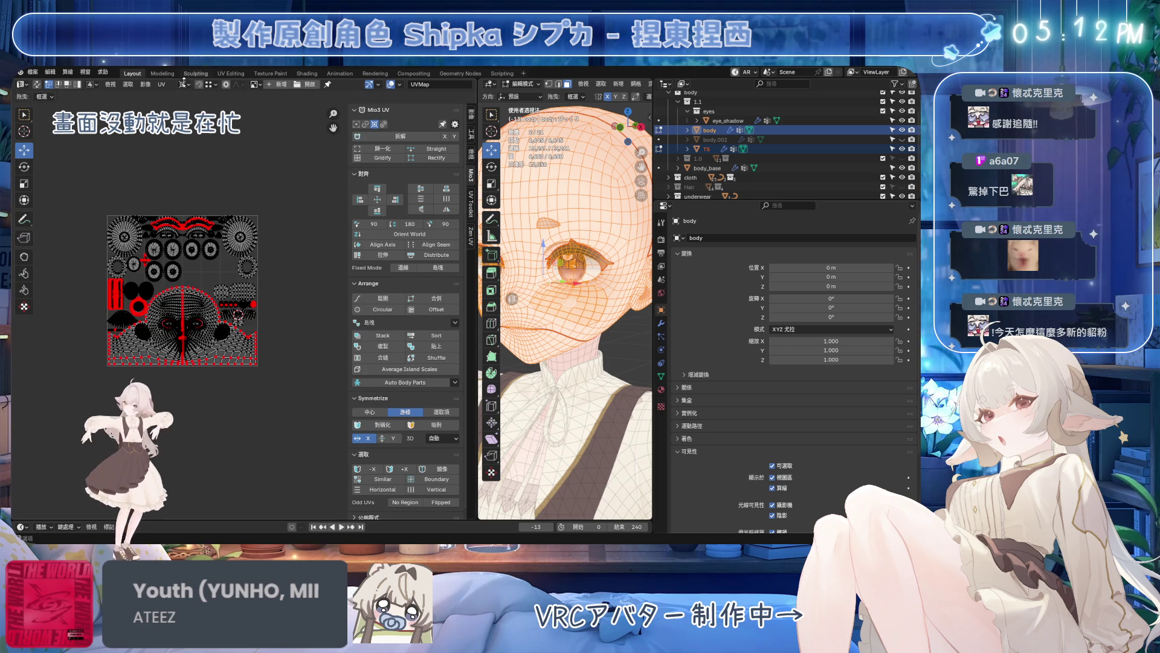
pyautogui.click(256, 84)
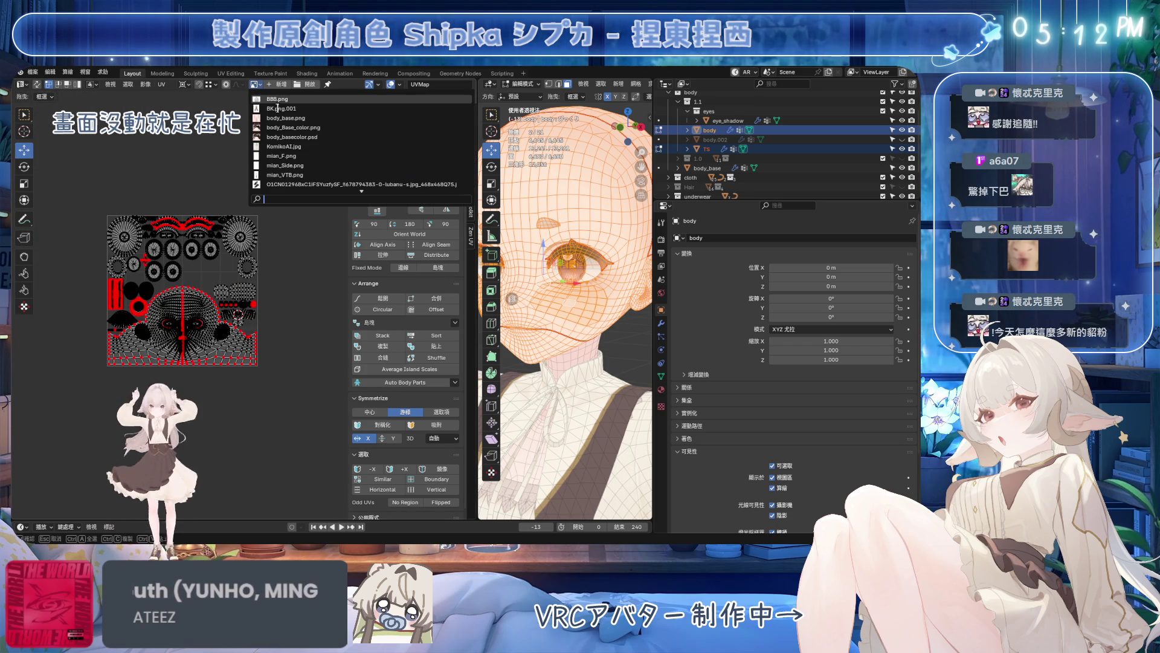
pyautogui.click(325, 133)
pyautogui.scroll(3, 226, 258)
pyautogui.scroll(-3, 226, 257)
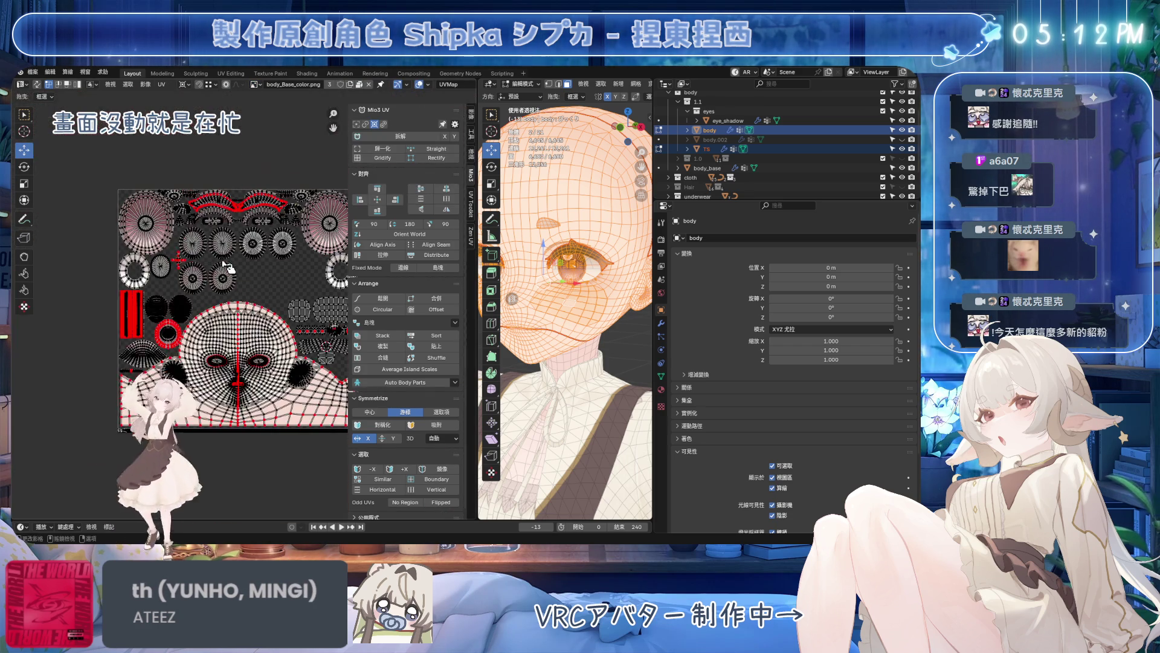
pyautogui.scroll(3, 260, 335)
pyautogui.scroll(2, 252, 329)
# - Save the file and return the body to object mode with its skin texture shown
pyautogui.hotkey('ctrl', 's')
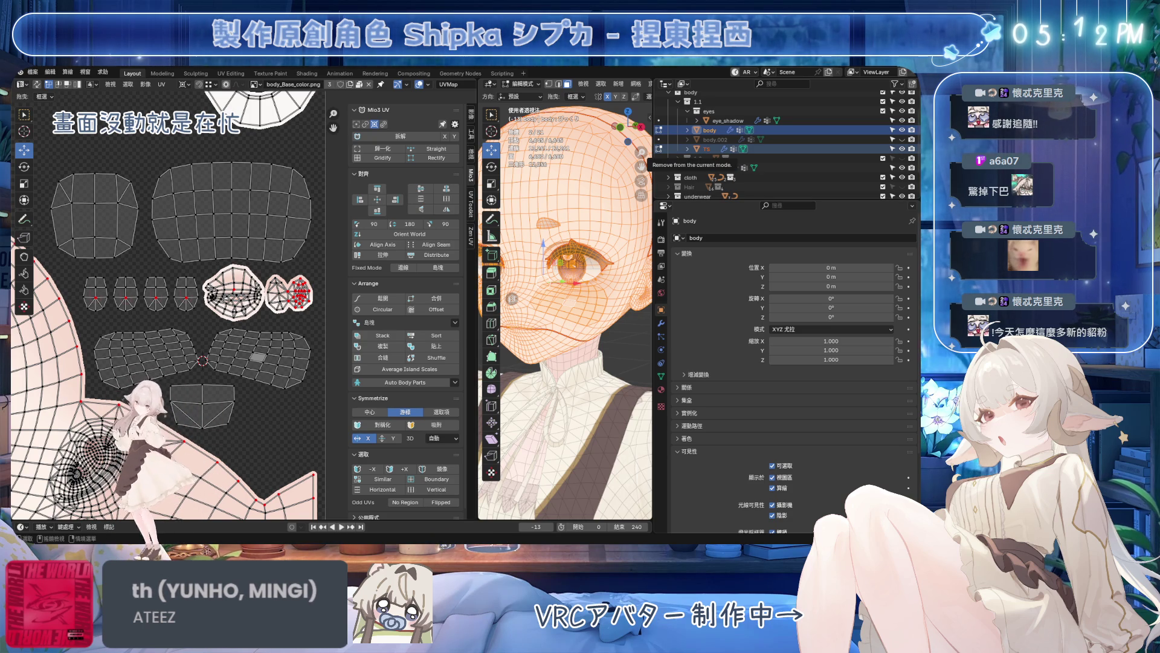
pyautogui.scroll(1, 233, 345)
pyautogui.scroll(1, 232, 346)
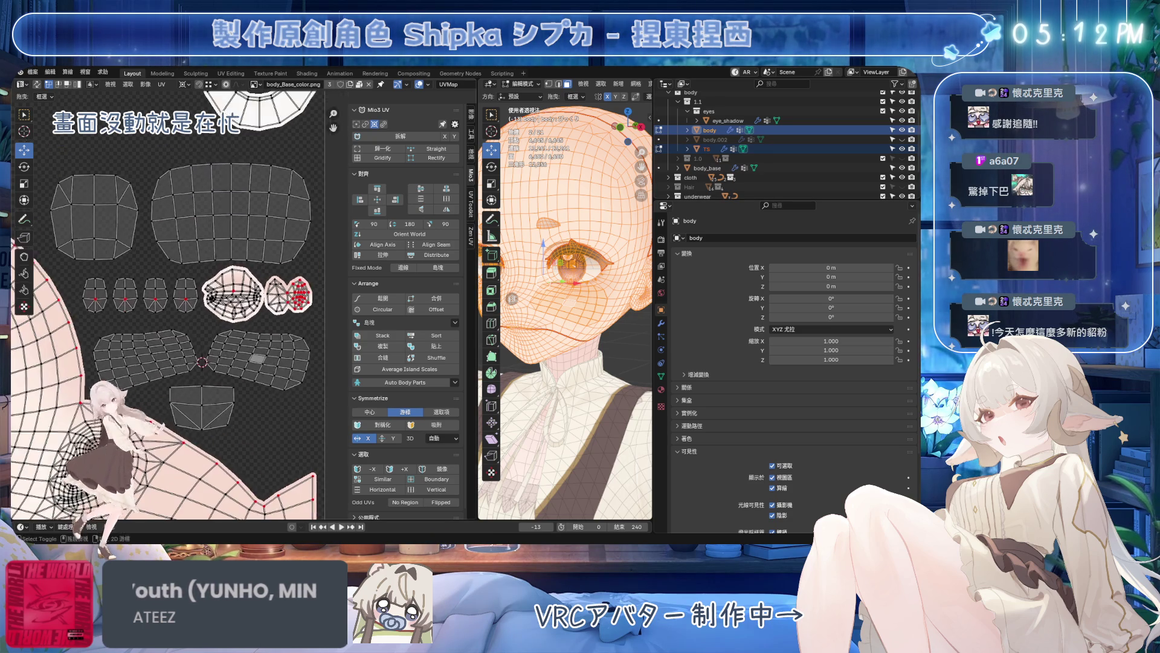
pyautogui.scroll(2, 232, 345)
pyautogui.scroll(2, 234, 346)
pyautogui.scroll(1, 228, 324)
pyautogui.scroll(-2, 218, 317)
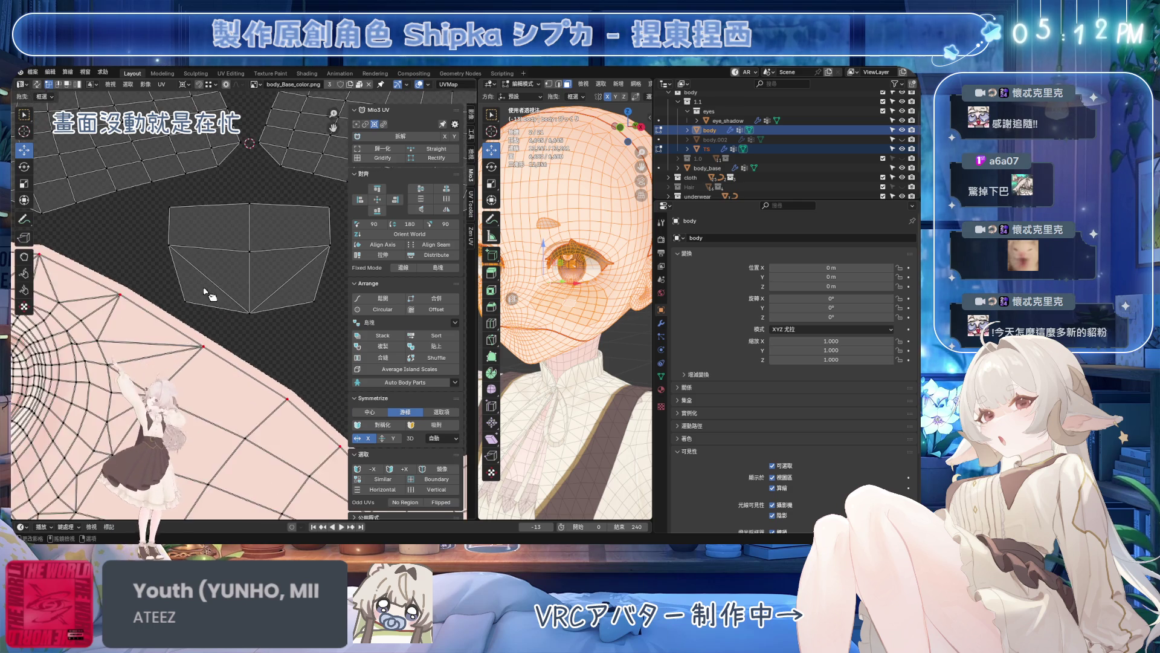
pyautogui.scroll(1, 233, 306)
pyautogui.press('l')
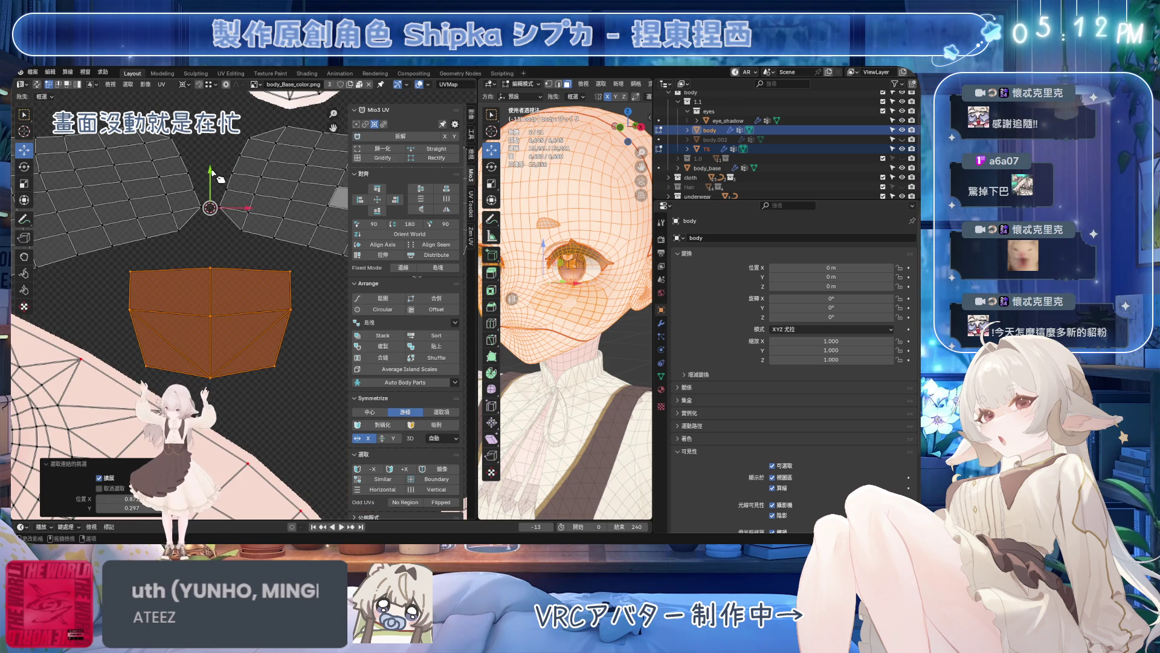
pyautogui.scroll(-2, 214, 363)
pyautogui.scroll(-1, 214, 364)
pyautogui.scroll(-2, 214, 363)
pyautogui.scroll(-3, 214, 364)
pyautogui.scroll(-1, 213, 364)
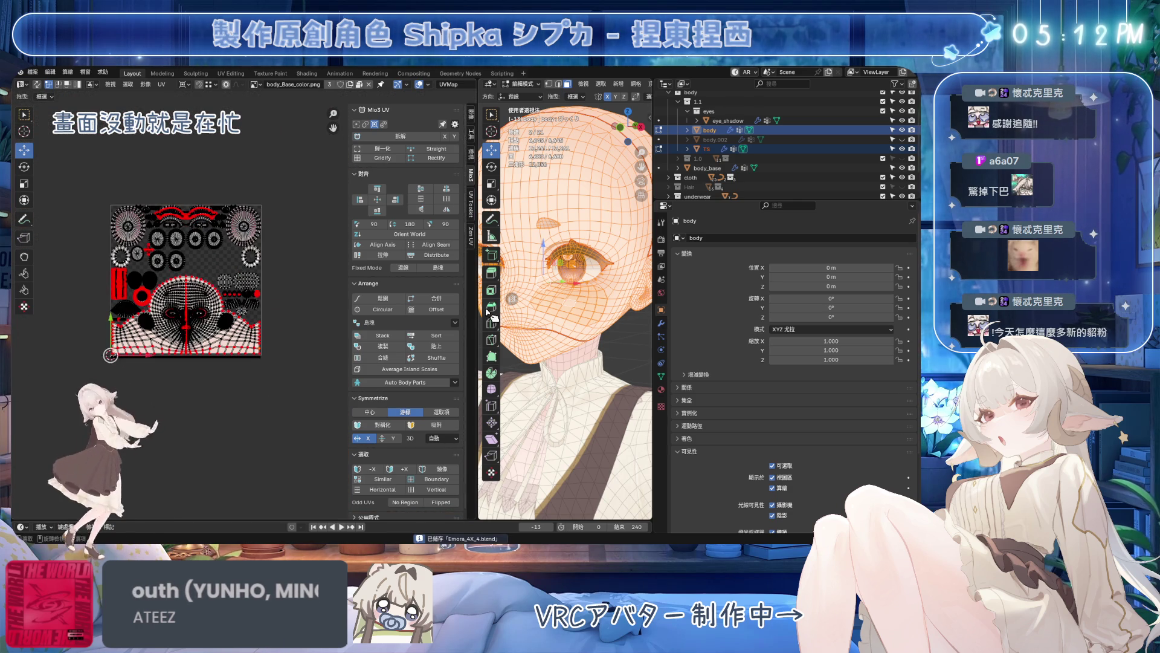
pyautogui.scroll(5, 272, 226)
pyautogui.press('Tab')
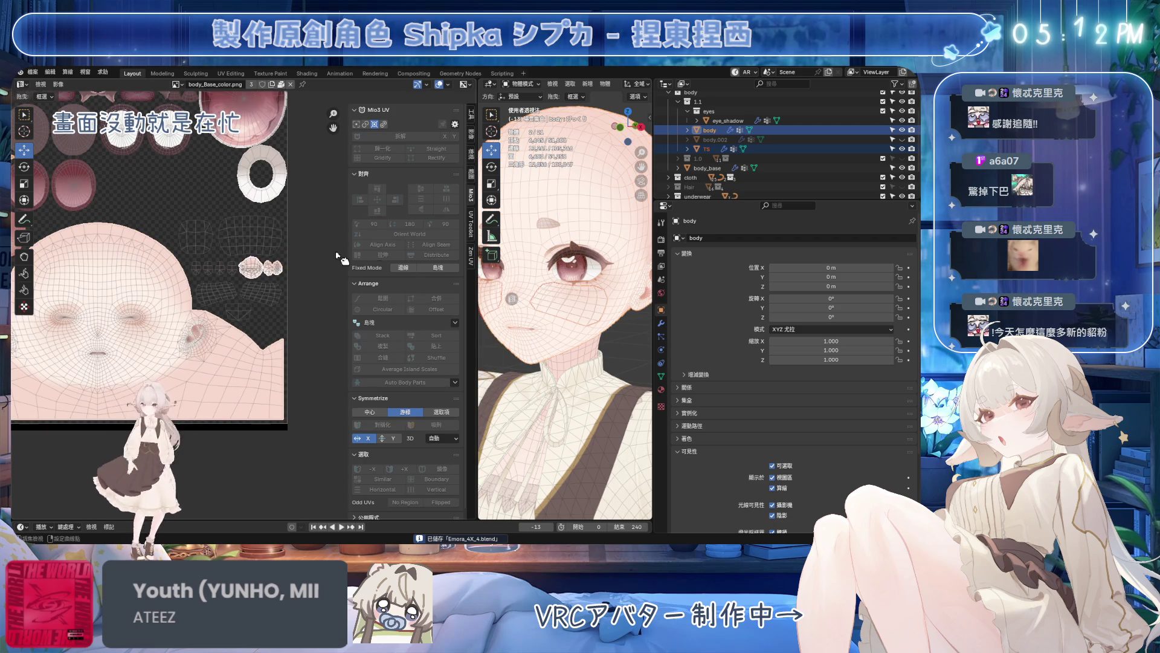
# - Enlarge the 3D view, make body active and show its shape keys
pyautogui.moveTo(475, 296); pyautogui.dragTo(304, 299)
pyautogui.click(536, 330)
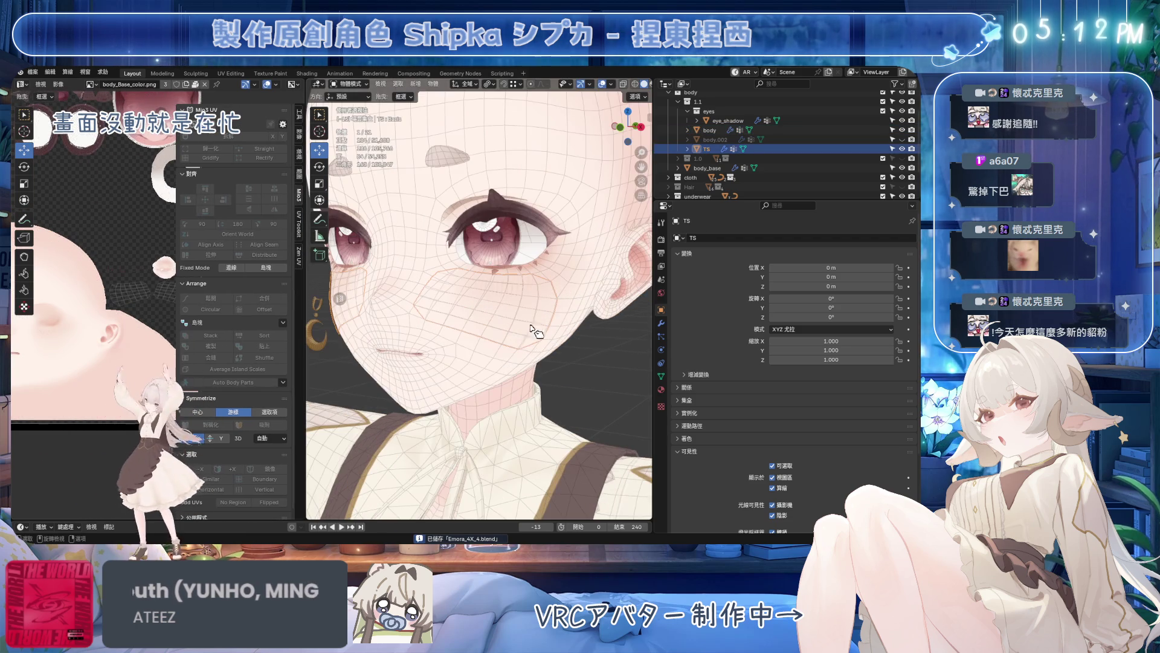
pyautogui.click(496, 362)
pyautogui.moveTo(306, 345); pyautogui.dragTo(212, 346)
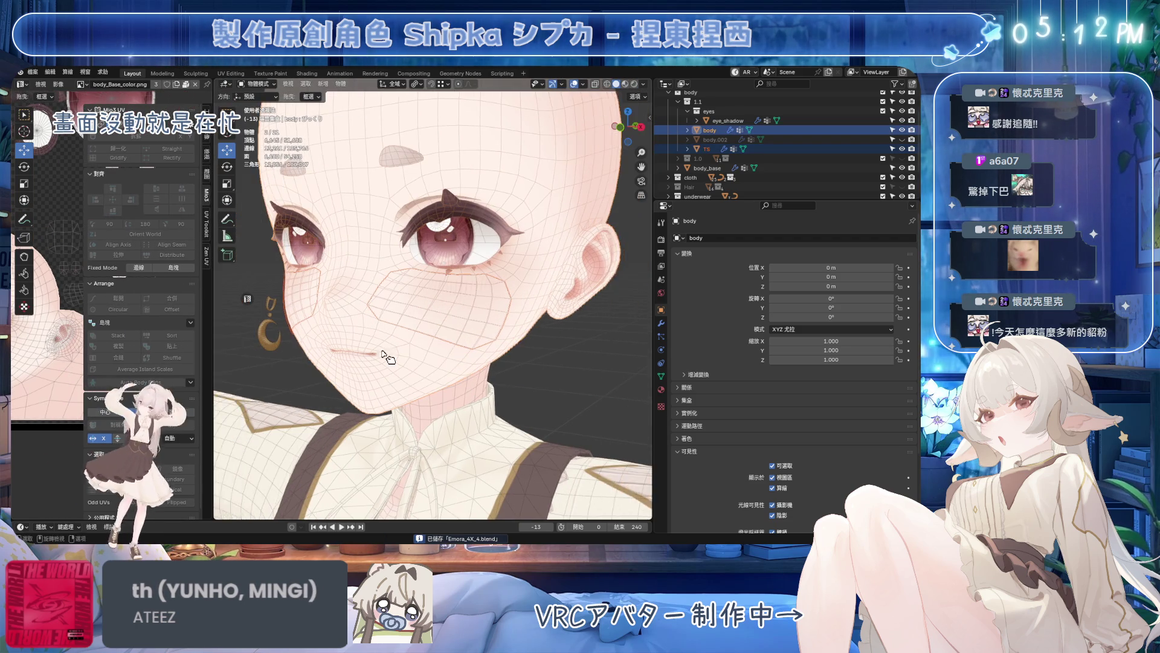
pyautogui.keyDown('shift'); pyautogui.moveTo(435, 363); pyautogui.dragTo(481, 364, button='middle'); pyautogui.keyUp('shift')
pyautogui.click(663, 377)
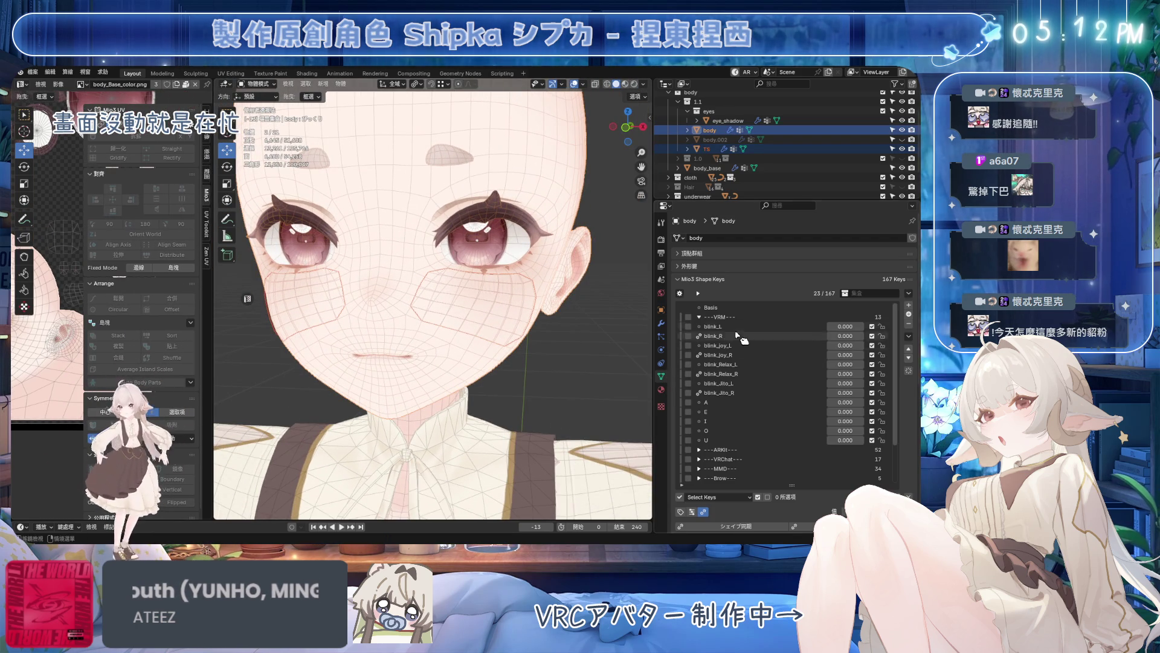
# - Join the side areas into the viewport, select body and bring up File > Clean Up
pyautogui.click(545, 318)
pyautogui.scroll(-2, 526, 338)
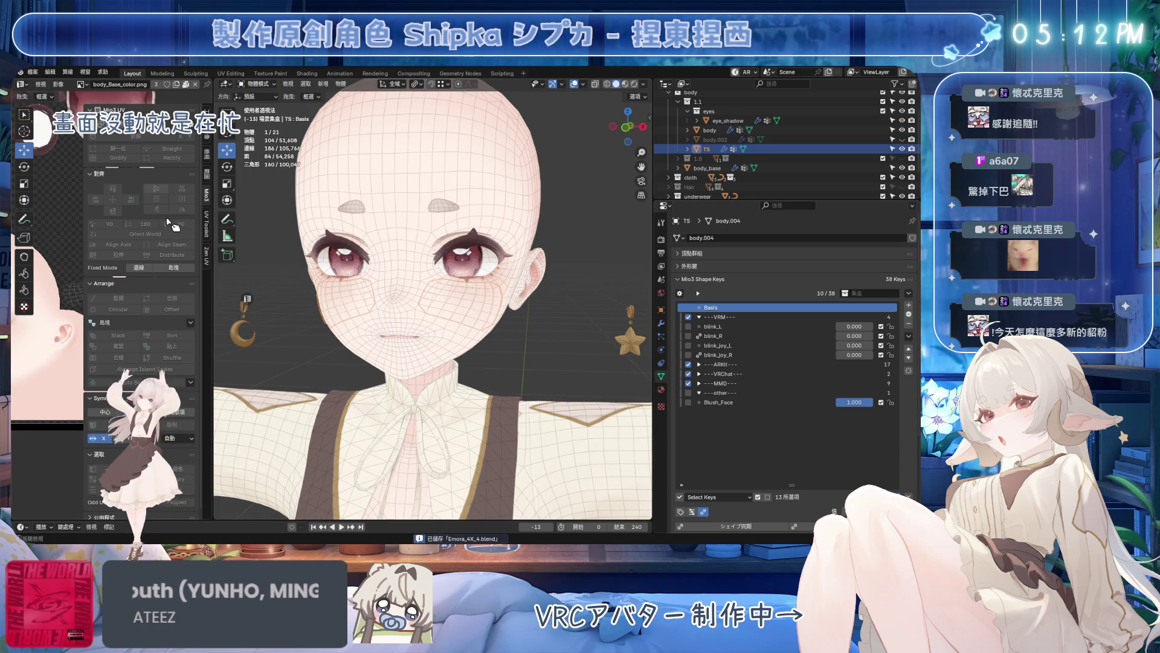
pyautogui.rightClick(215, 288)
pyautogui.click(189, 321)
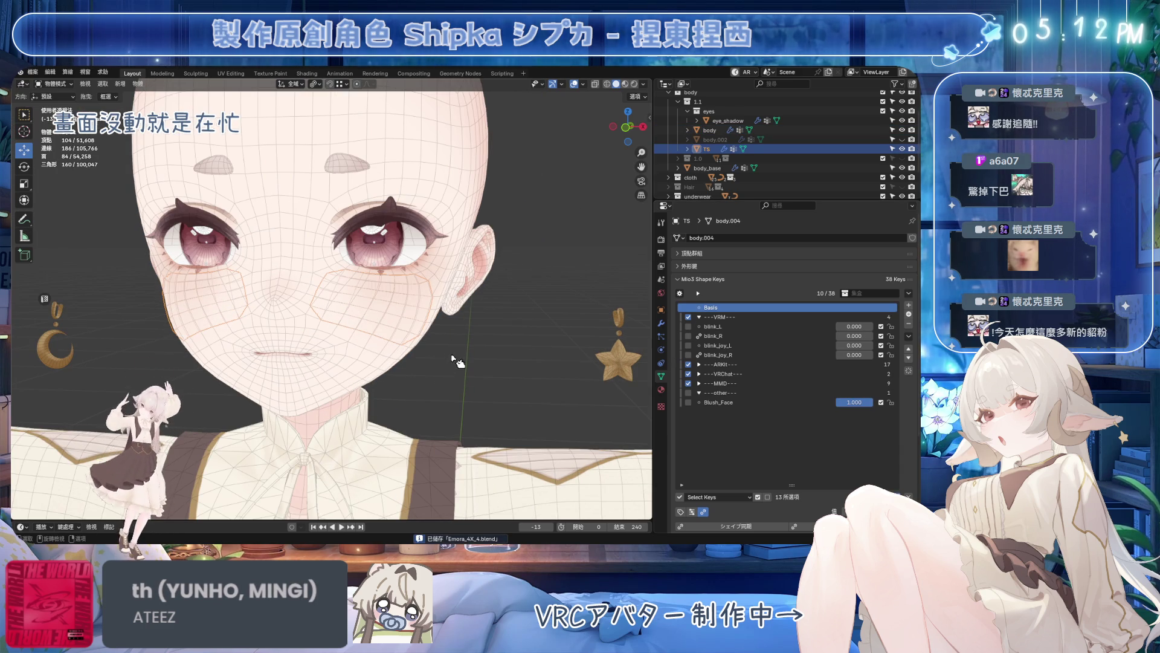
pyautogui.click(345, 361)
pyautogui.click(32, 72)
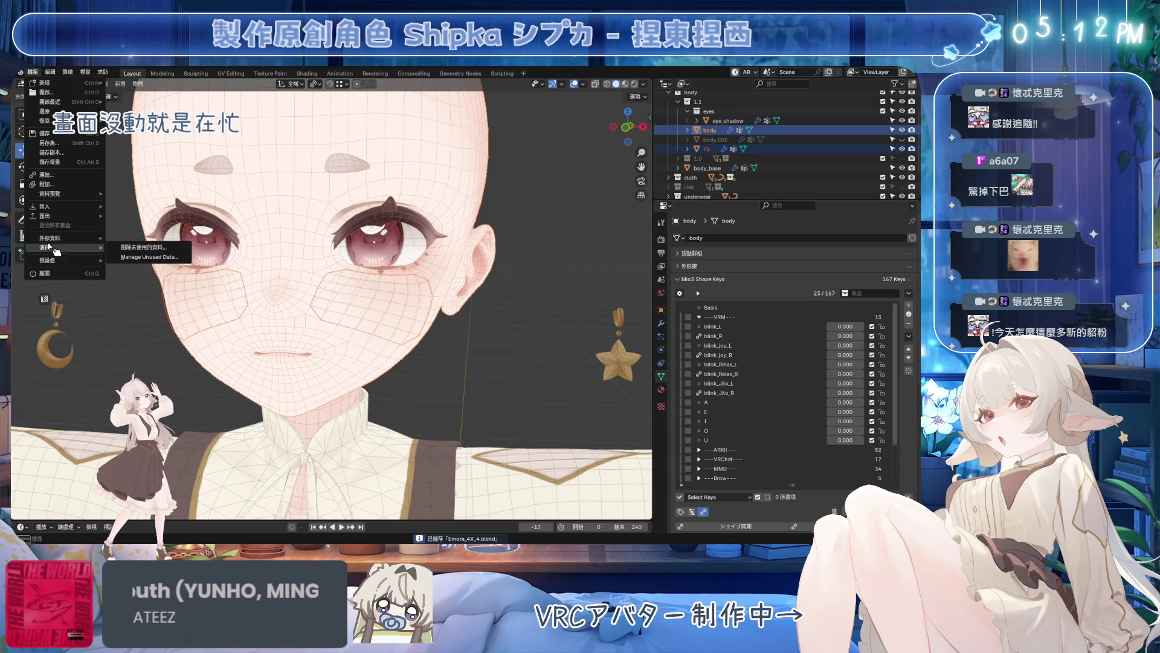
# - Purge unused data from the file, check the TS material and save
pyautogui.click(145, 246)
pyautogui.click(131, 312)
pyautogui.click(446, 366)
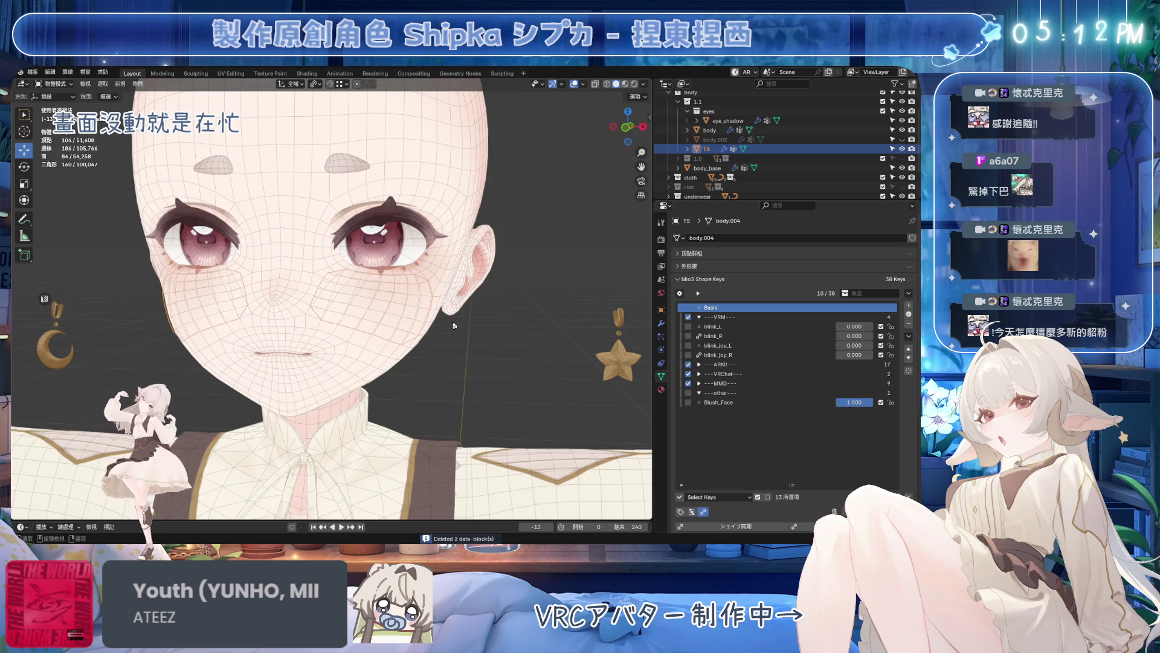
pyautogui.moveTo(522, 364); pyautogui.dragTo(653, 413, button='middle')
pyautogui.hotkey('ctrl', 's')
pyautogui.click(661, 389)
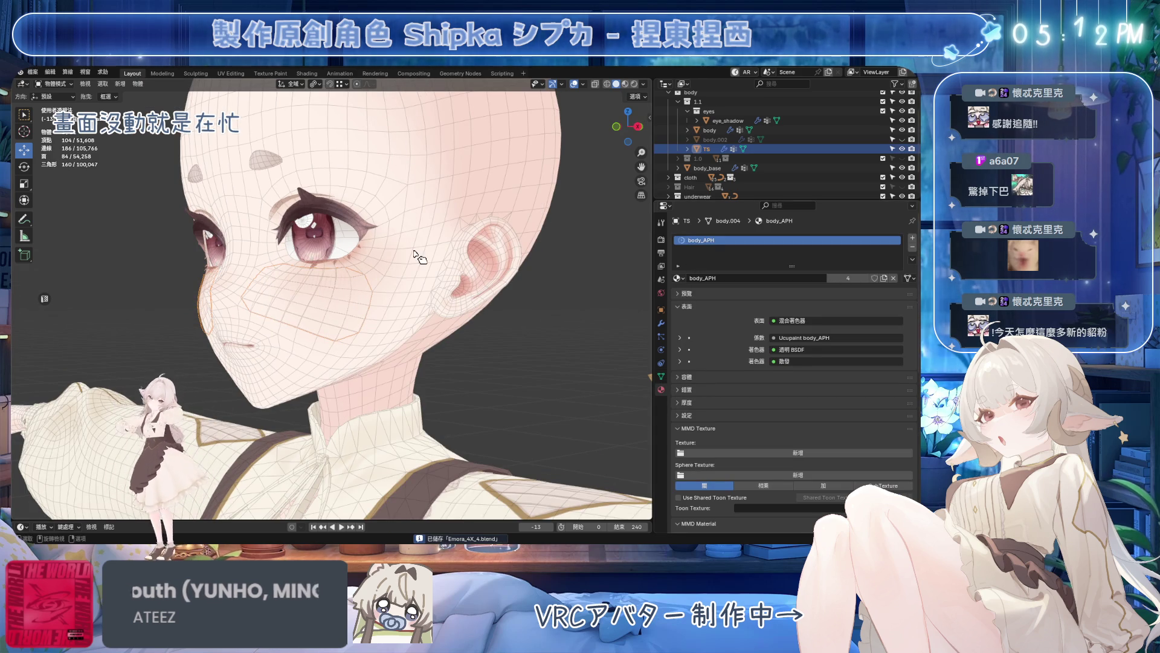
# - Join the TS mesh into the body so it holds all 168 shape keys
pyautogui.moveTo(415, 257); pyautogui.dragTo(451, 308, button='middle')
pyautogui.click(363, 361)
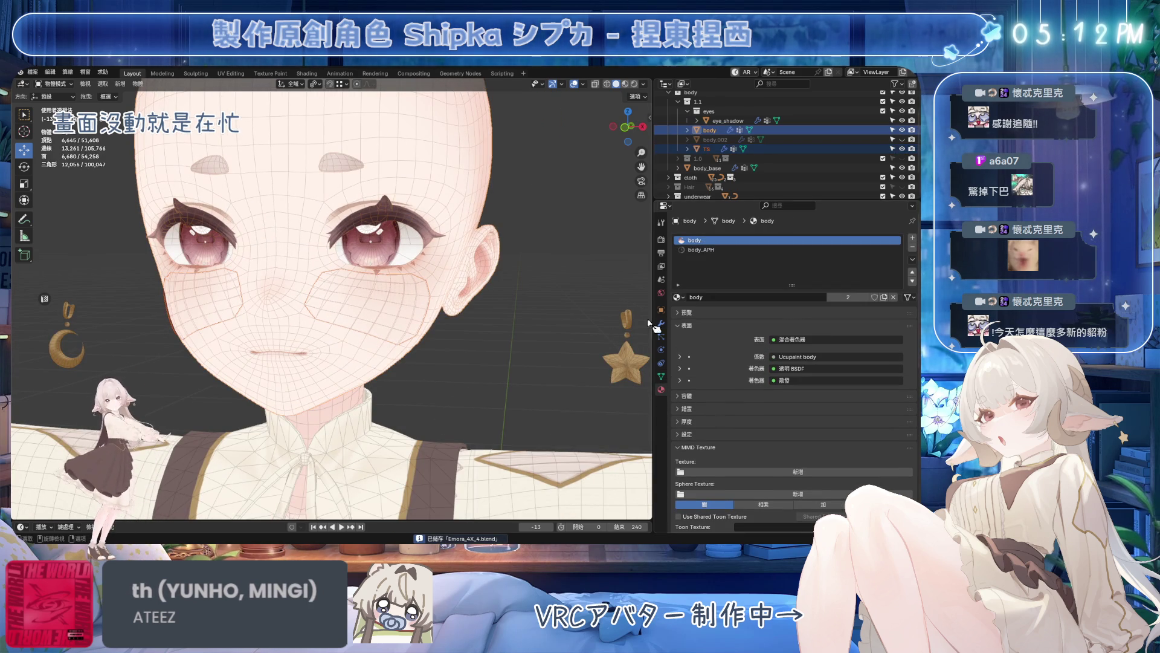
pyautogui.moveTo(538, 329); pyautogui.dragTo(562, 338, button='middle')
pyautogui.click(662, 377)
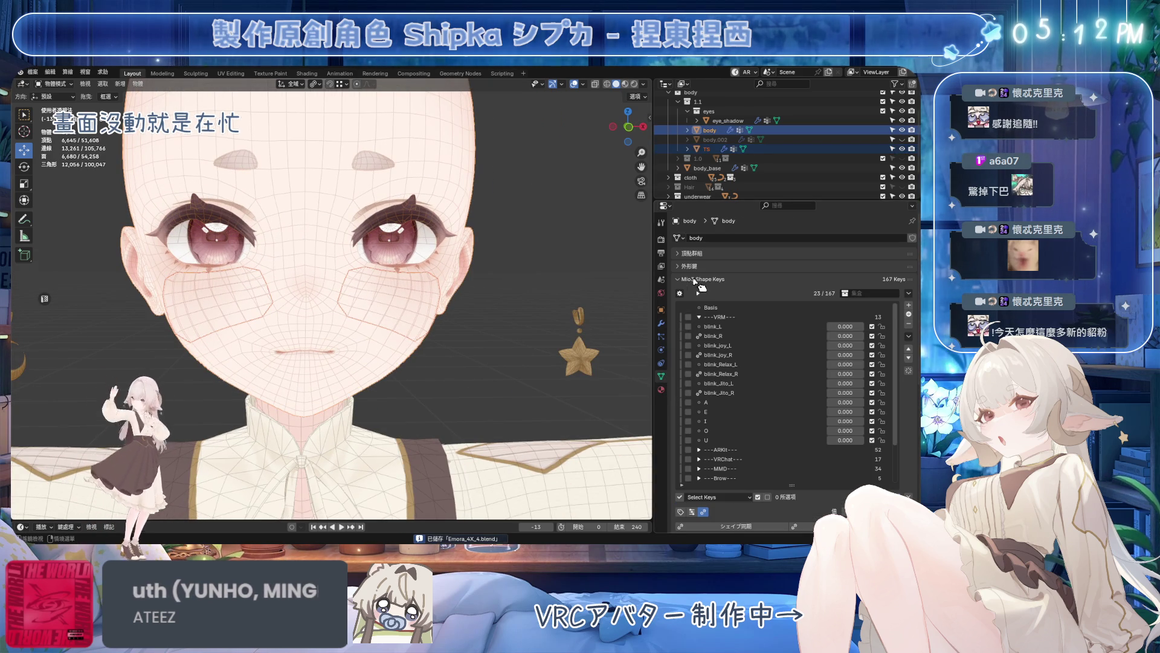
pyautogui.scroll(-2, 911, 417)
pyautogui.keyDown('shift'); pyautogui.moveTo(465, 353); pyautogui.dragTo(478, 317, button='middle'); pyautogui.keyUp('shift')
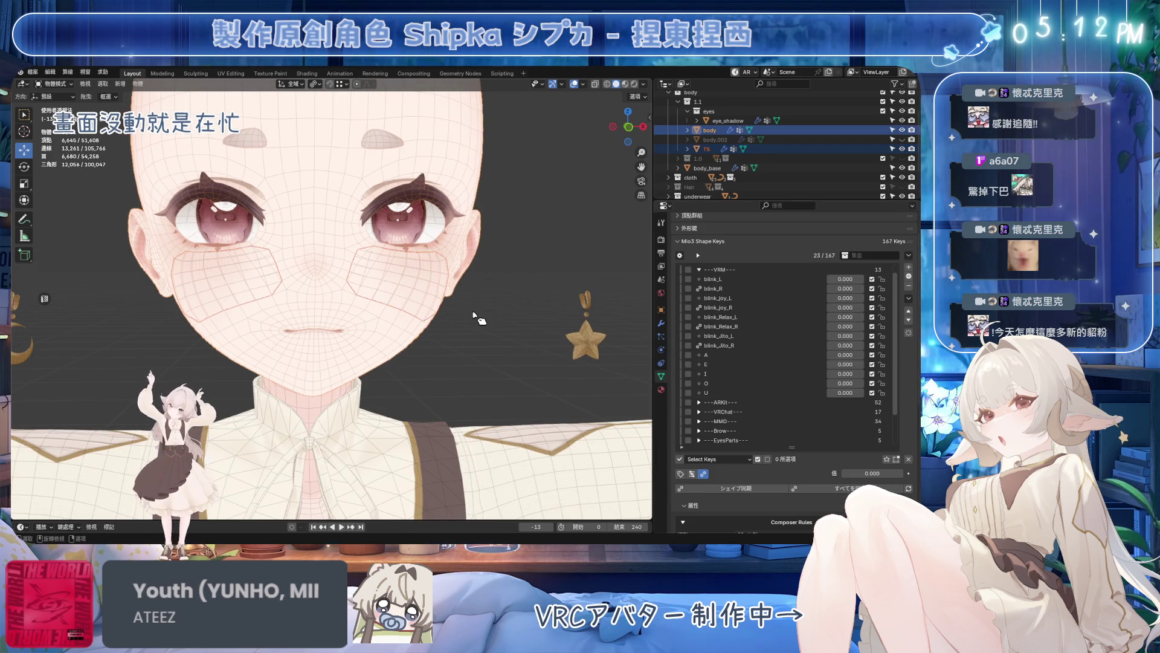
pyautogui.hotkey('ctrl', 'j')
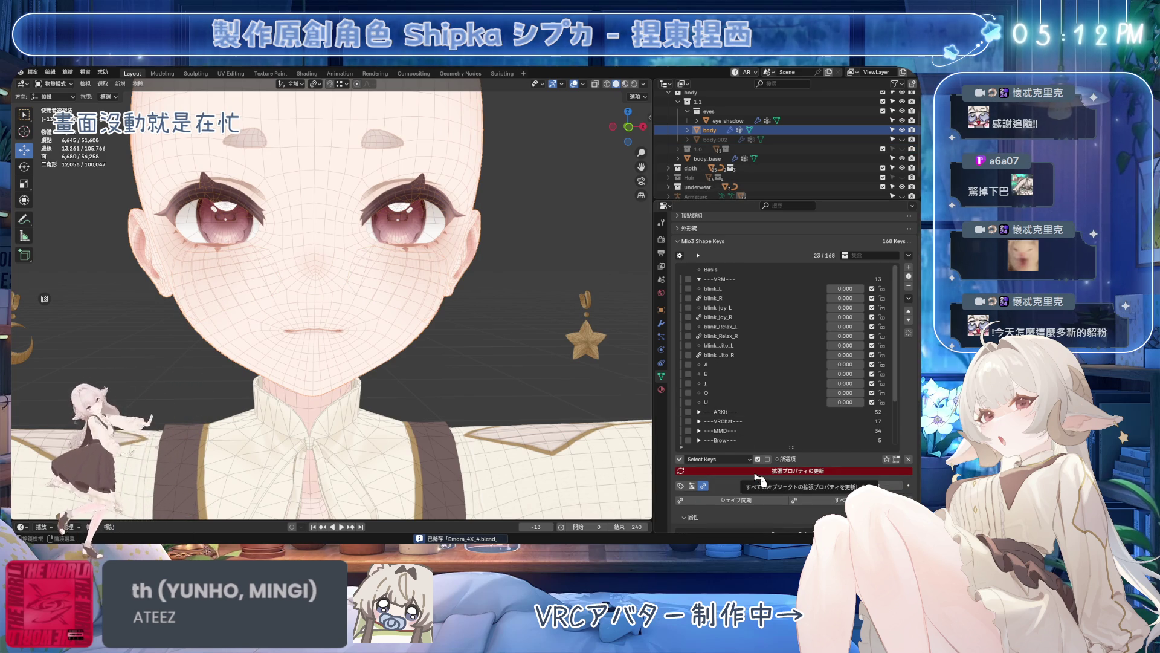
# - Update the shape key properties, collapse the VRM group, show the sidebar and unhide hair, ears and horns
pyautogui.click(758, 470)
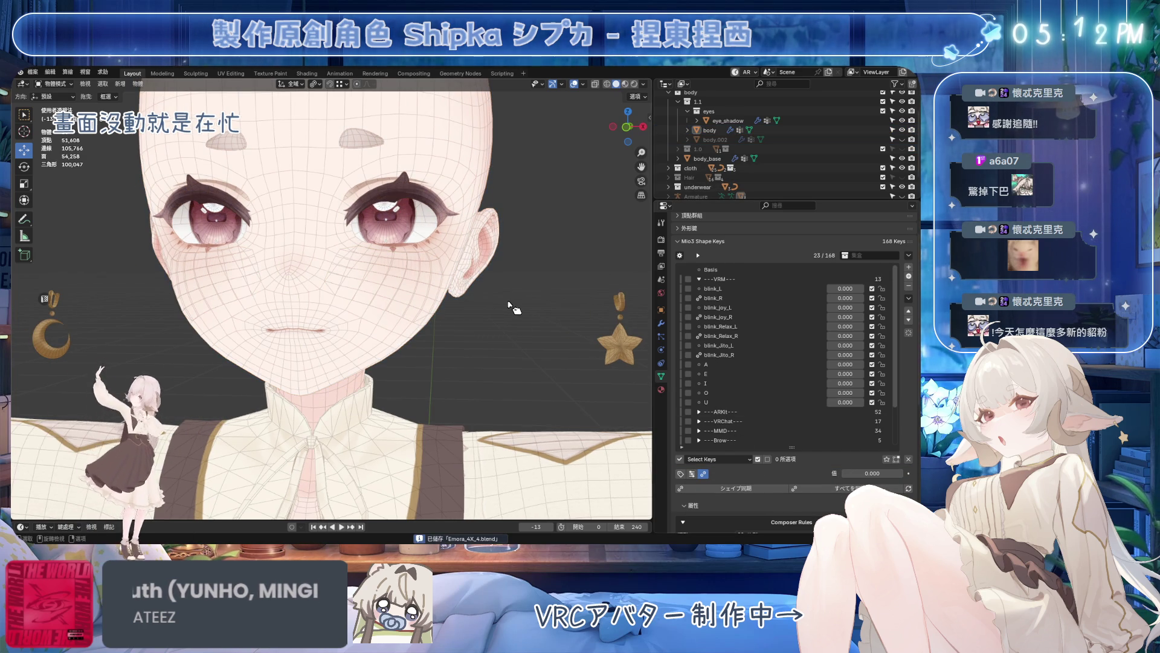
pyautogui.press('KP_1')
pyautogui.click(709, 280)
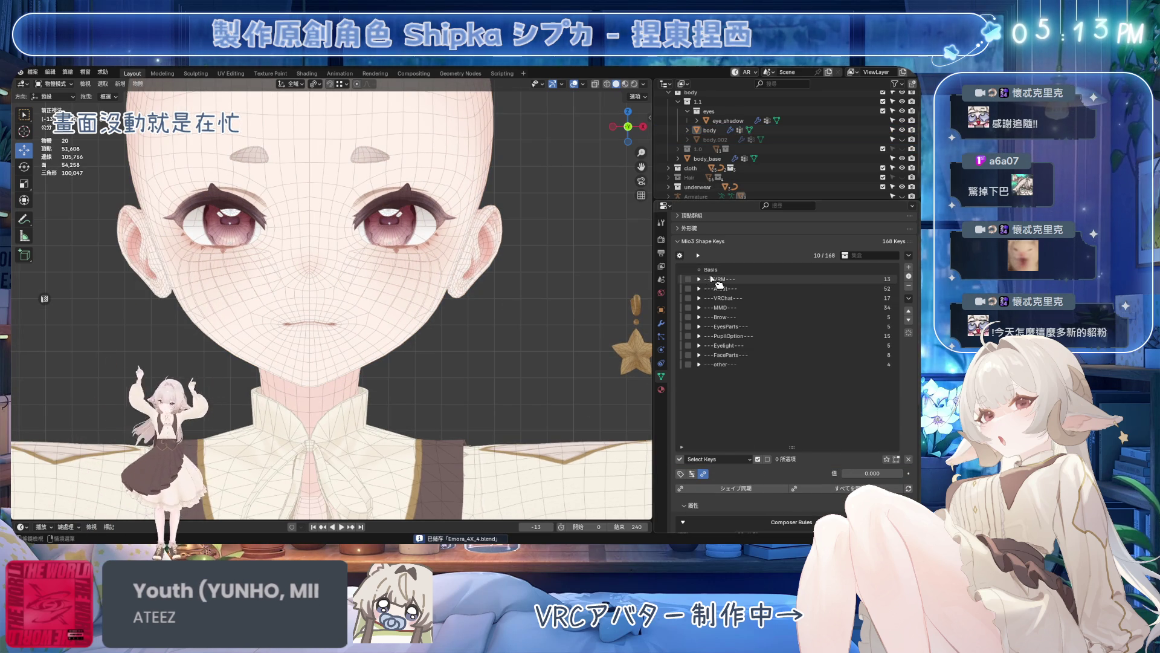
pyautogui.keyDown('shift'); pyautogui.moveTo(553, 191); pyautogui.dragTo(566, 213, button='middle'); pyautogui.keyUp('shift')
pyautogui.press('n')
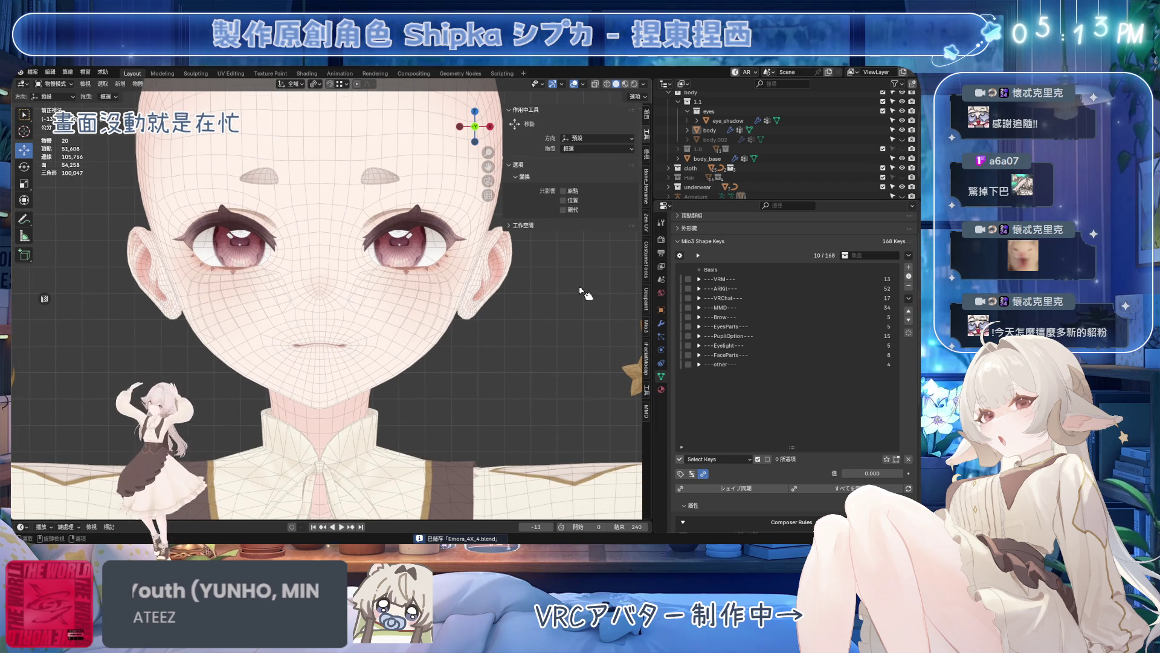
pyautogui.scroll(-1, 868, 164)
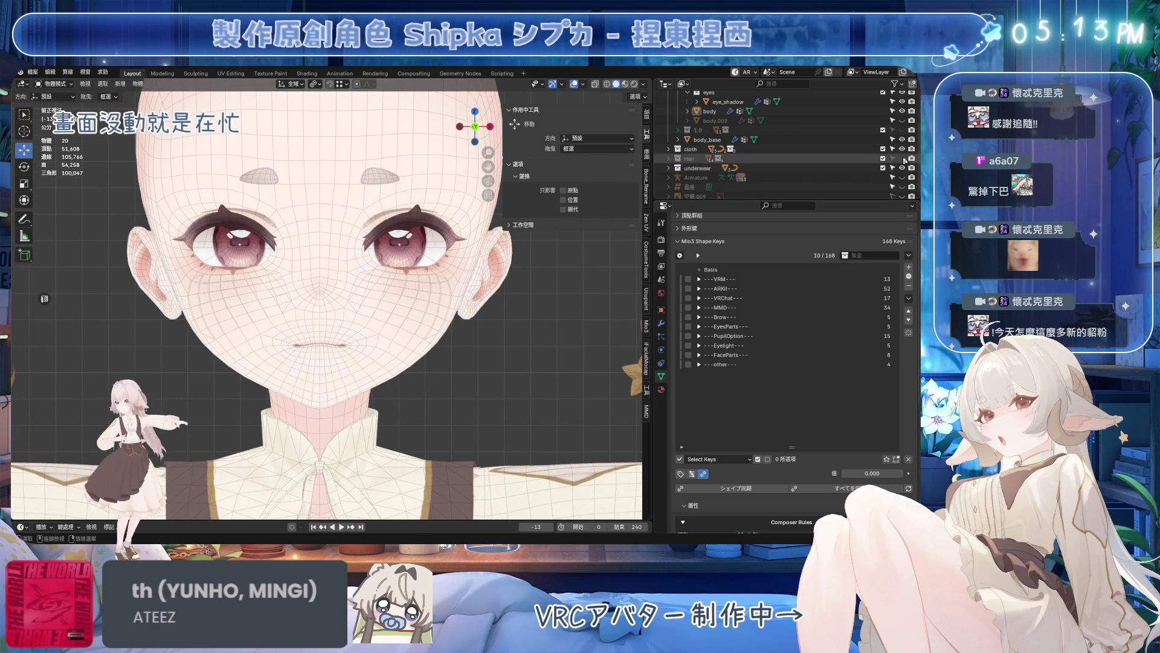
pyautogui.hotkey('alt', 'h')
# - Face the head front-on, show the iFacialMocap sidebar tab and hide viewport overlays
pyautogui.moveTo(487, 323)
pyautogui.mouseDown(button='middle')
pyautogui.moveTo(461, 318)
pyautogui.moveTo(499, 324)
pyautogui.mouseUp(button='middle')
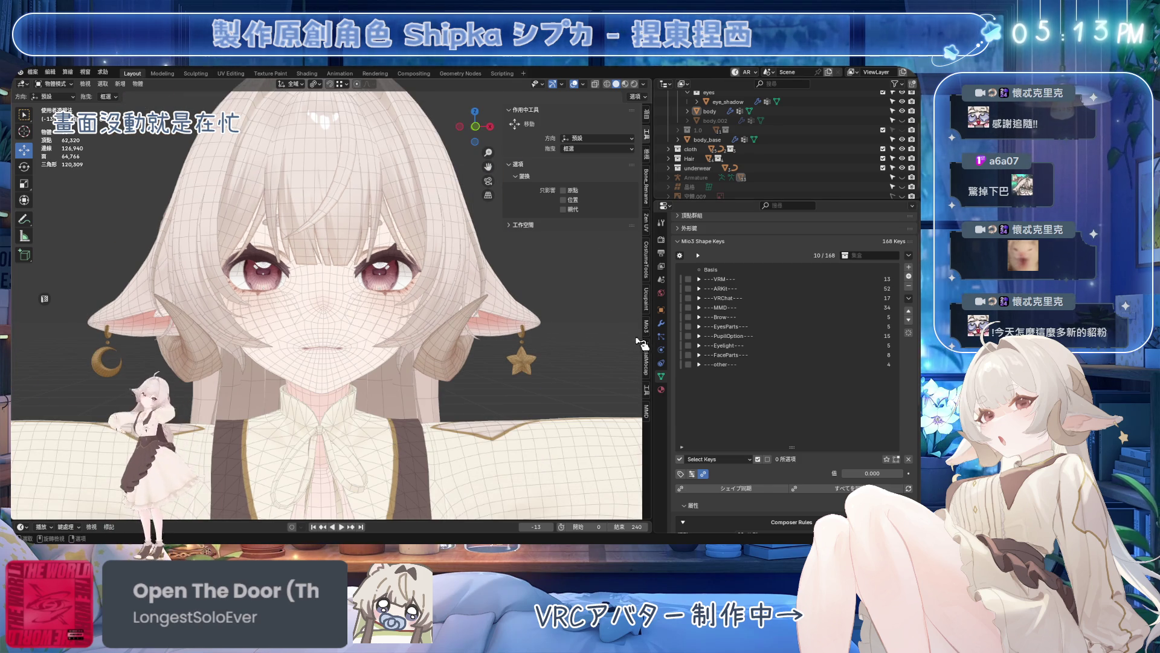
pyautogui.click(646, 342)
pyautogui.click(573, 85)
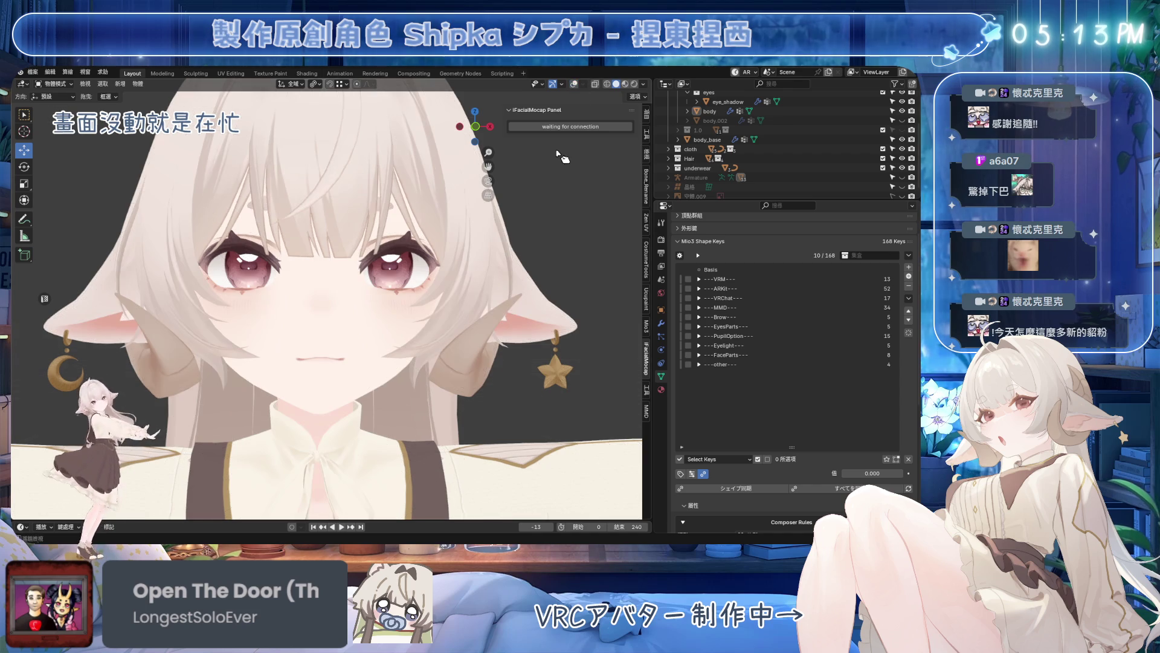
# - Turn overlays back on and start the iFacialMocap connection for live face capture
pyautogui.click(573, 84)
pyautogui.click(582, 84)
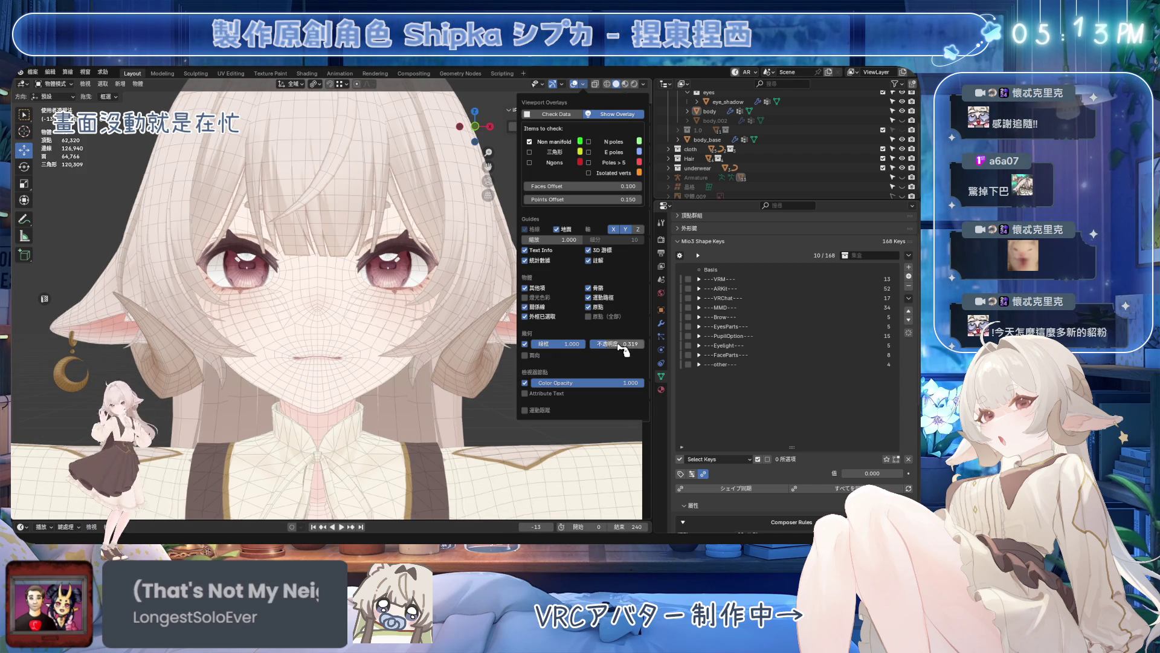
pyautogui.click(572, 128)
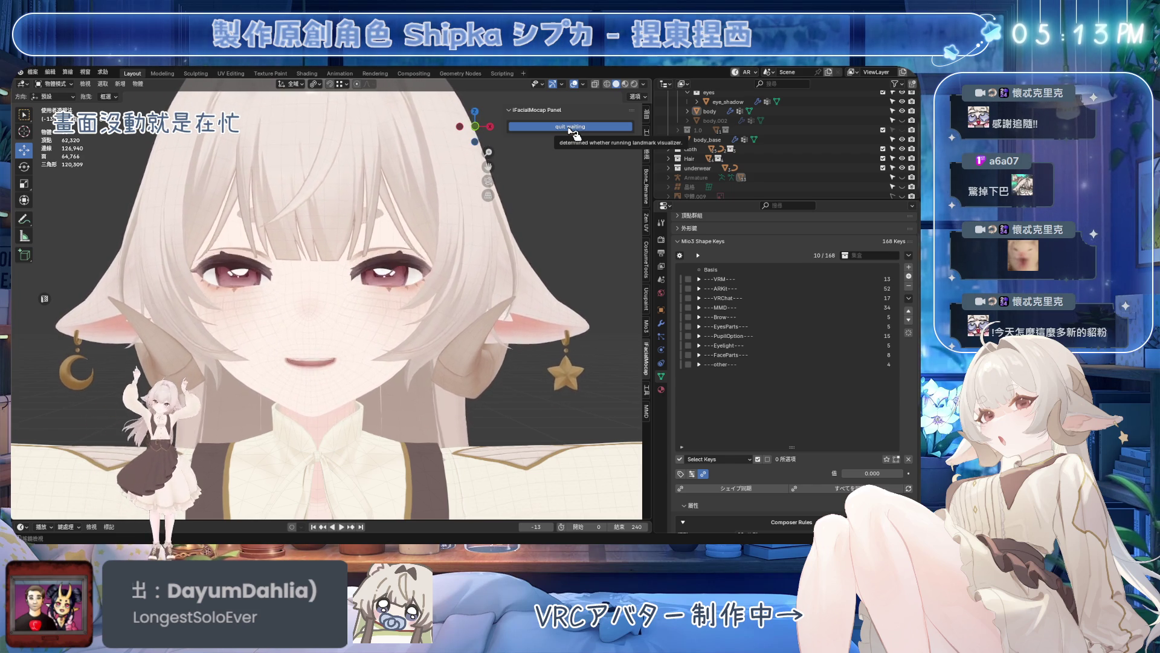
pyautogui.scroll(5, 484, 239)
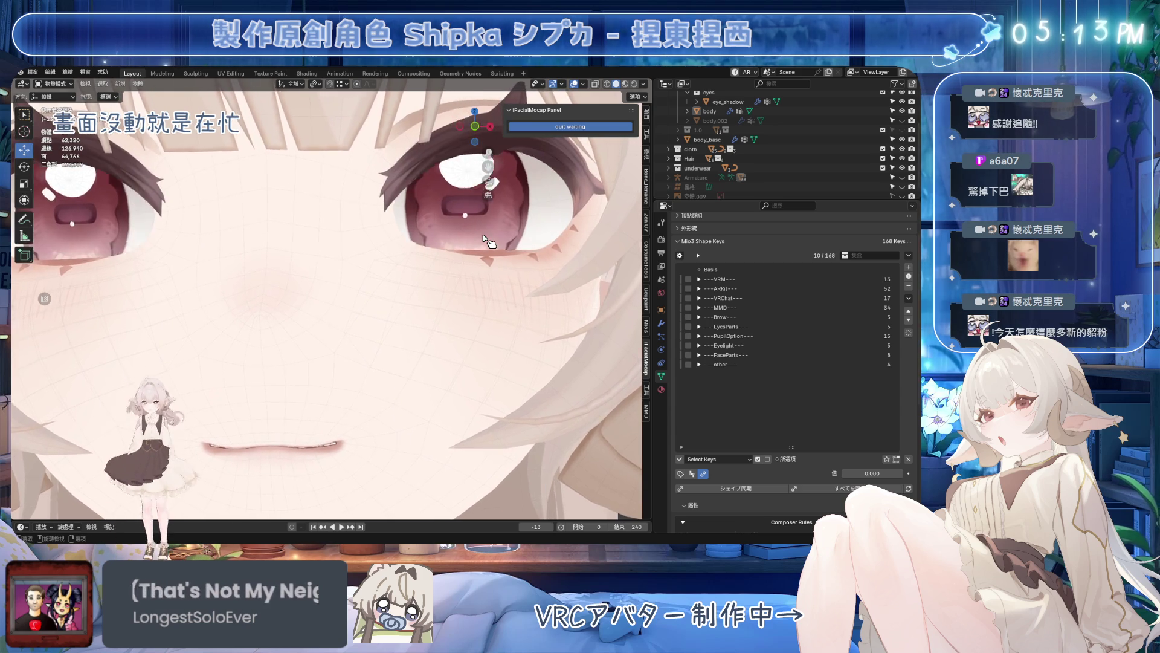
pyautogui.scroll(-5, 482, 239)
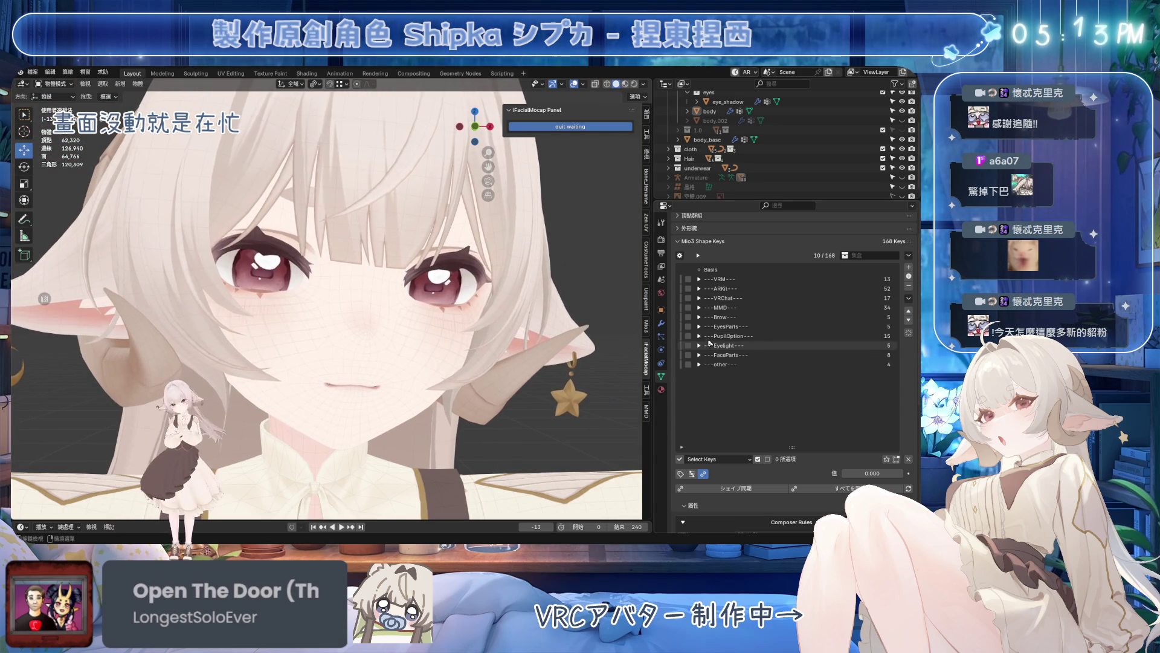
# - Expand PupilOption and test Pupil_shape_Cat and Cat_zoom at 1, then zero them
pyautogui.click(699, 336)
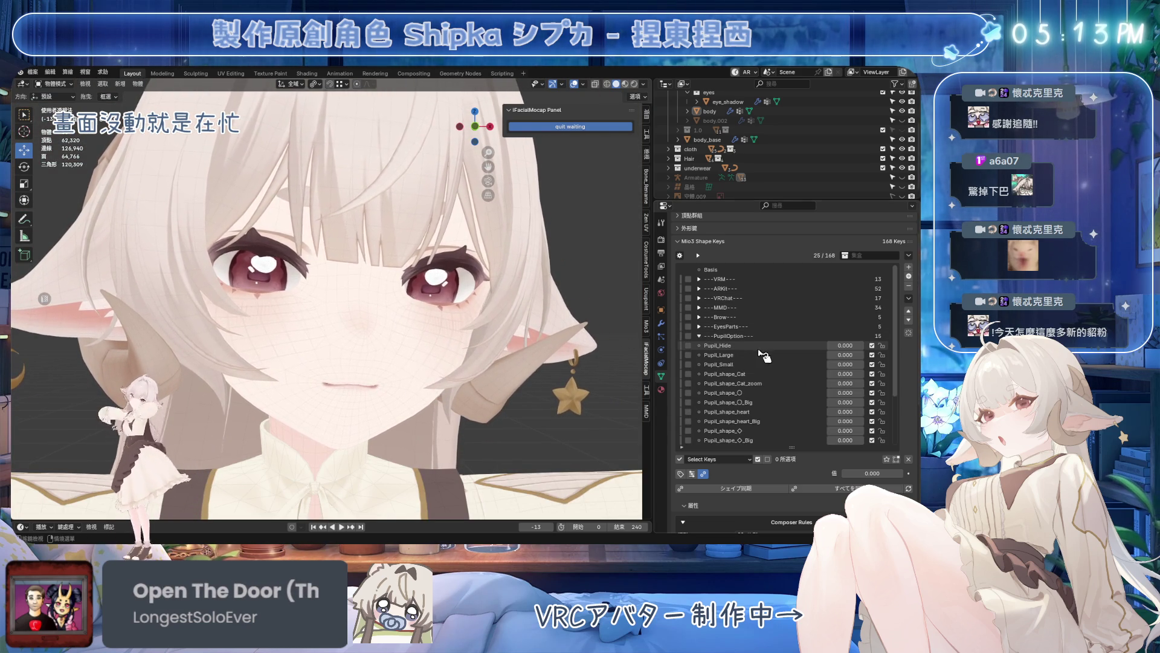
pyautogui.click(816, 373)
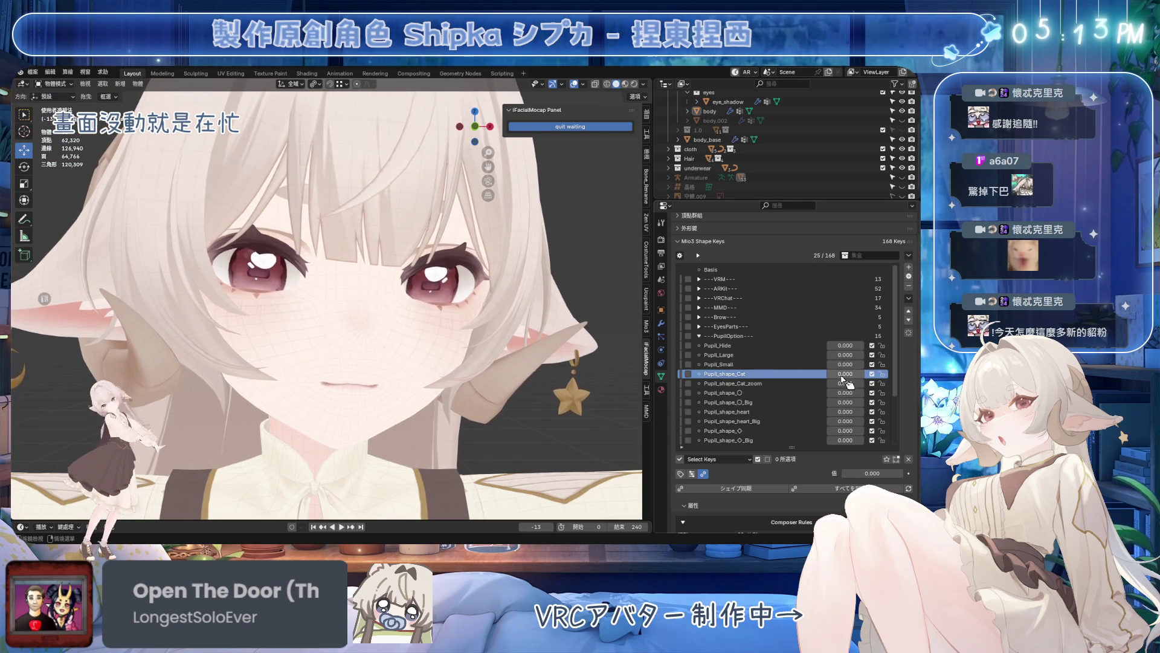
pyautogui.moveTo(845, 382); pyautogui.dragTo(893, 382)
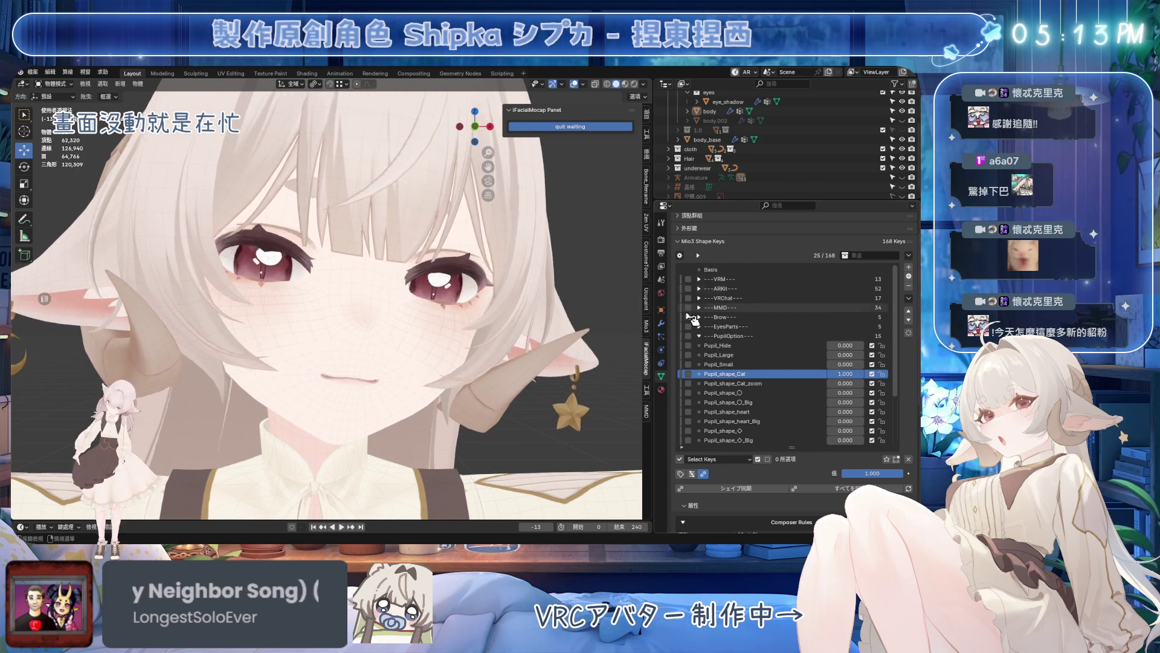
pyautogui.moveTo(845, 372)
pyautogui.mouseDown()
pyautogui.moveTo(798, 372)
pyautogui.moveTo(888, 373)
pyautogui.moveTo(872, 391)
pyautogui.mouseUp()
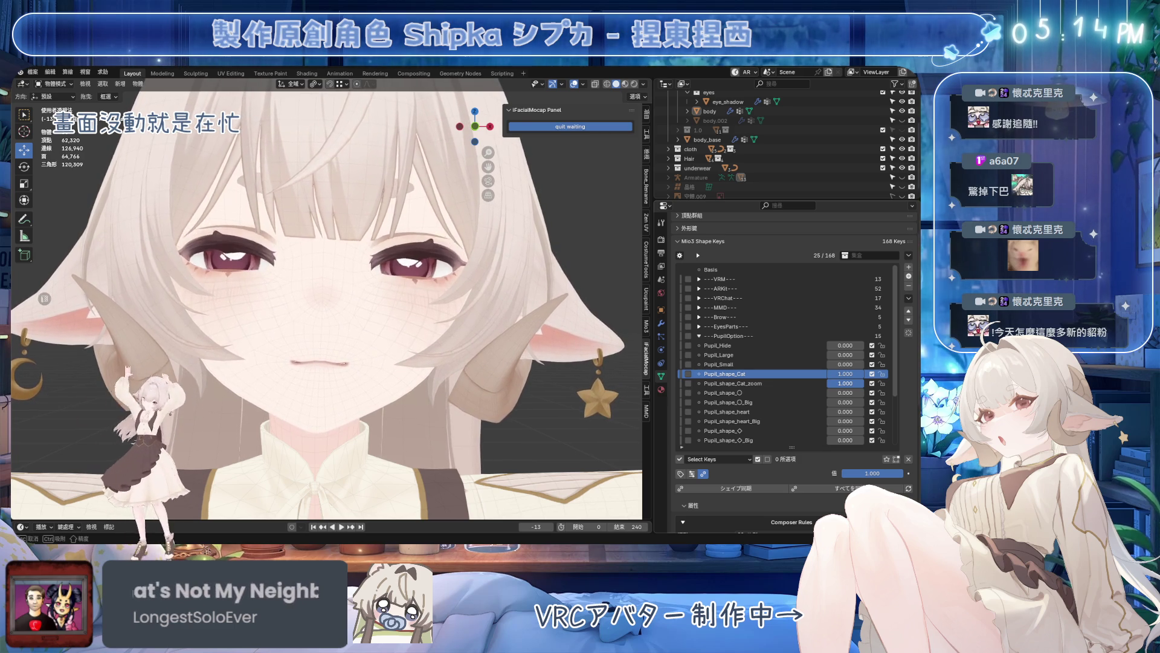
pyautogui.doubleClick(843, 373)
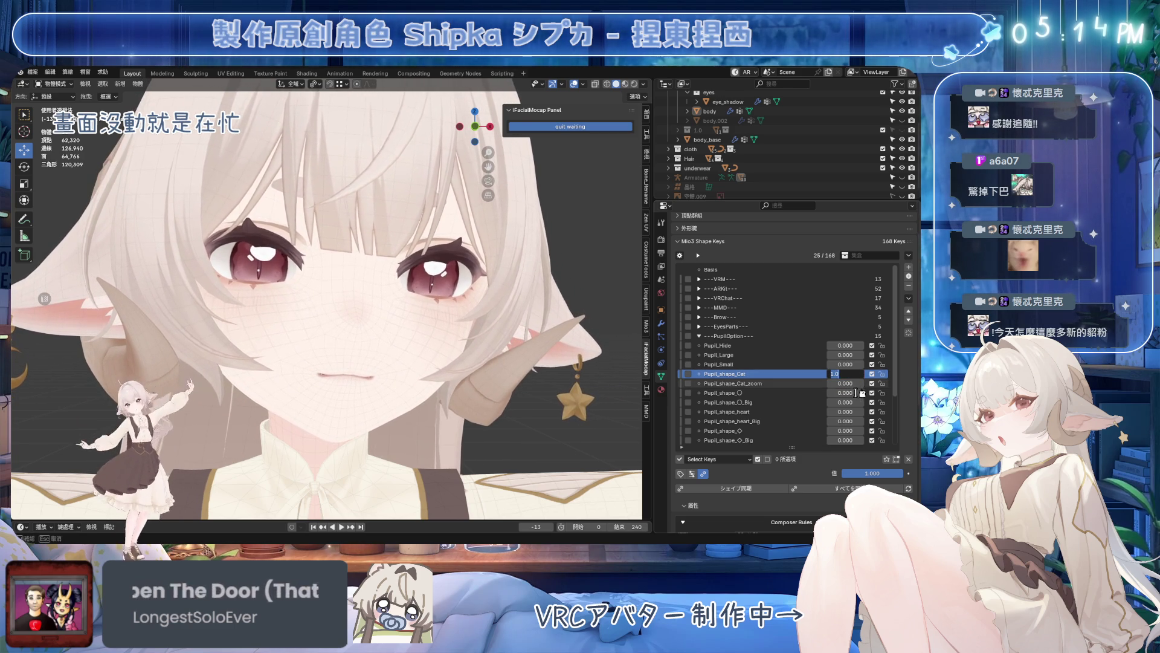
pyautogui.write('00')
pyautogui.press('Return')
# - Test Pupil_shape_〇 and 〇_Big at full strength, then return them to 0
pyautogui.doubleClick(842, 393)
pyautogui.write('1')
pyautogui.press('Return')
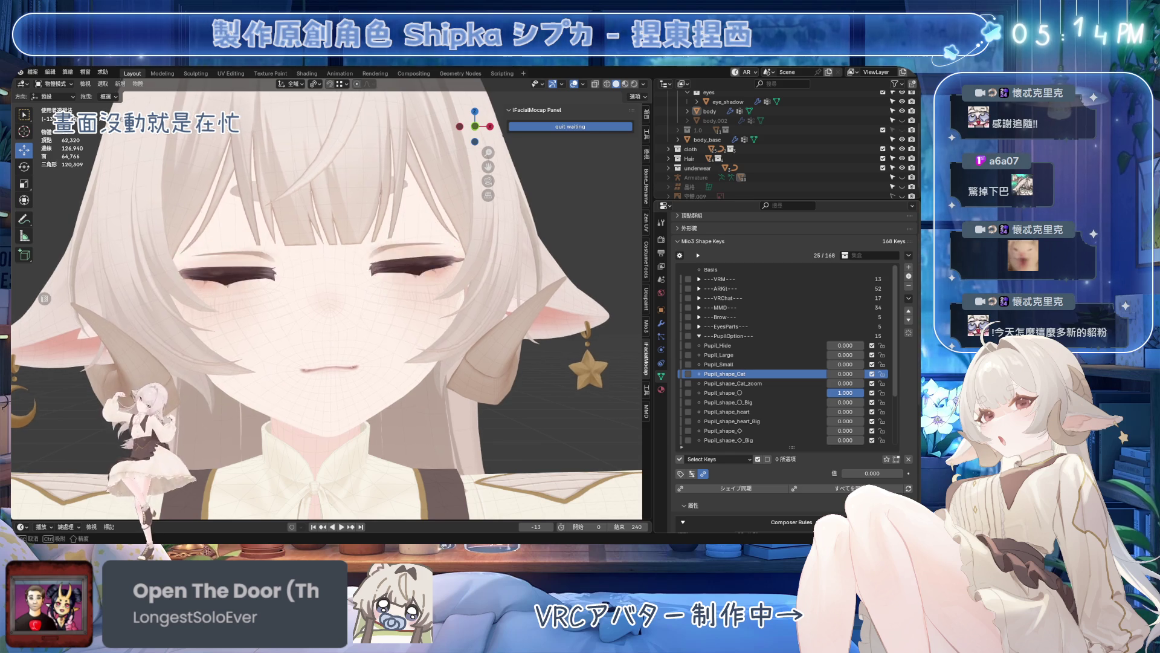
pyautogui.doubleClick(843, 392)
pyautogui.write('0')
pyautogui.press('Return')
pyautogui.doubleClick(843, 402)
pyautogui.write('1')
pyautogui.press('Return')
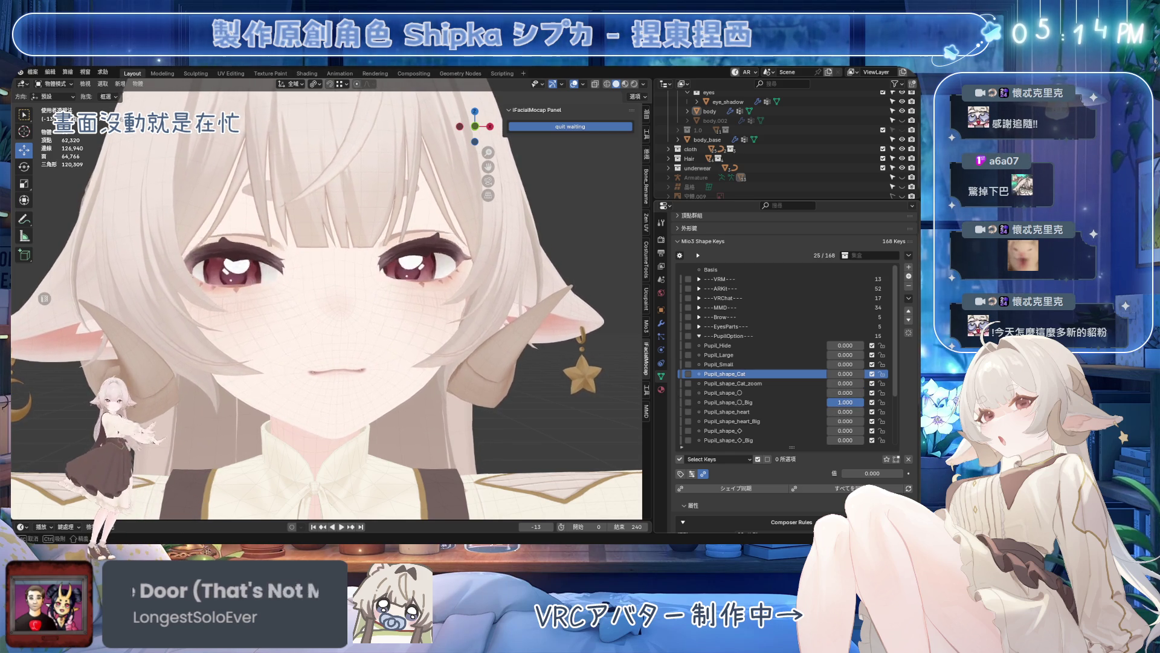
pyautogui.doubleClick(843, 401)
pyautogui.write('0')
pyautogui.press('Return')
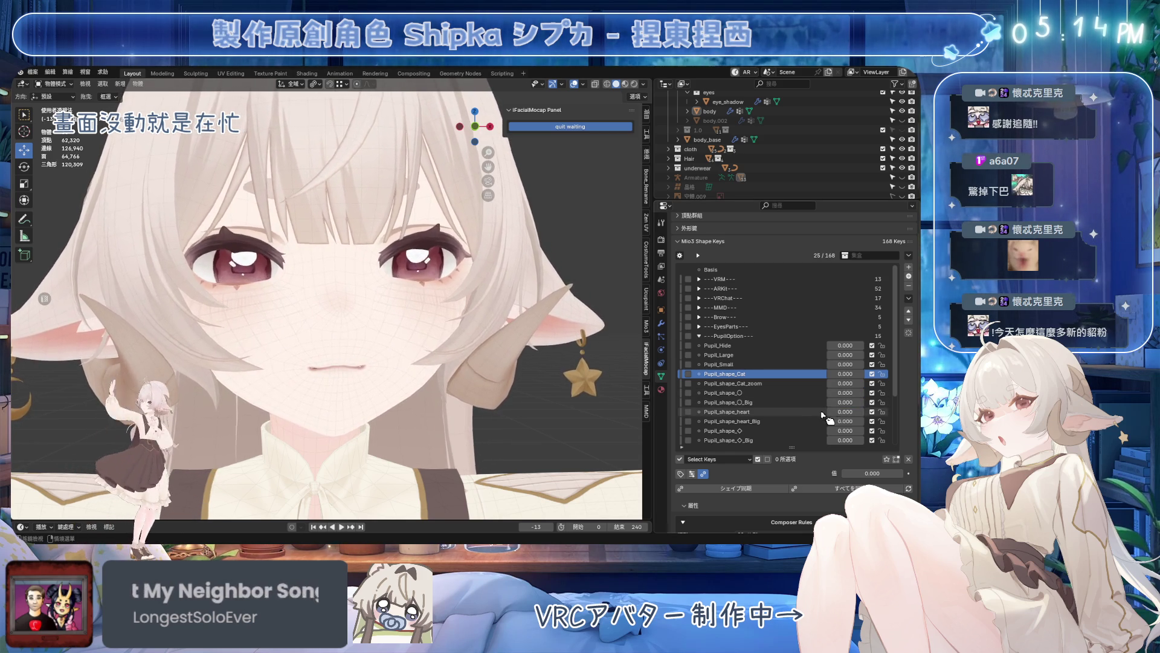
# - Test Pupil_shape_heart and heart_Big at 1, reset them, and make Pupil_shape_◇ active
pyautogui.click(843, 411)
pyautogui.write('1')
pyautogui.press('Return')
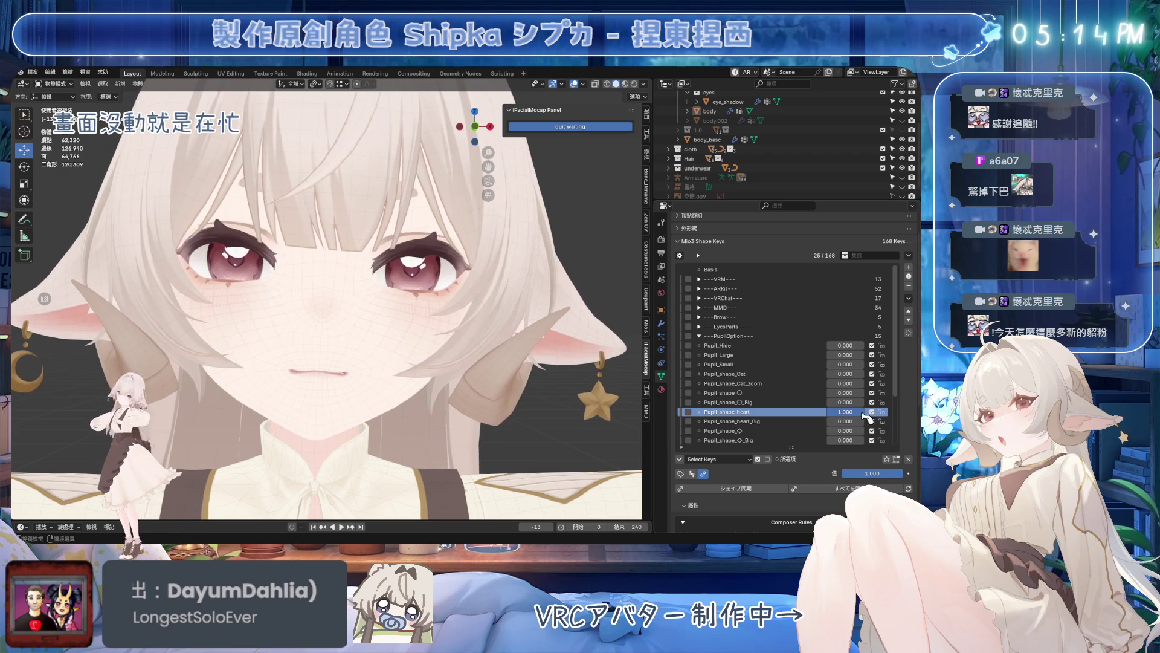
pyautogui.doubleClick(843, 412)
pyautogui.write('0')
pyautogui.press('Return')
pyautogui.doubleClick(843, 420)
pyautogui.write('1')
pyautogui.press('Return')
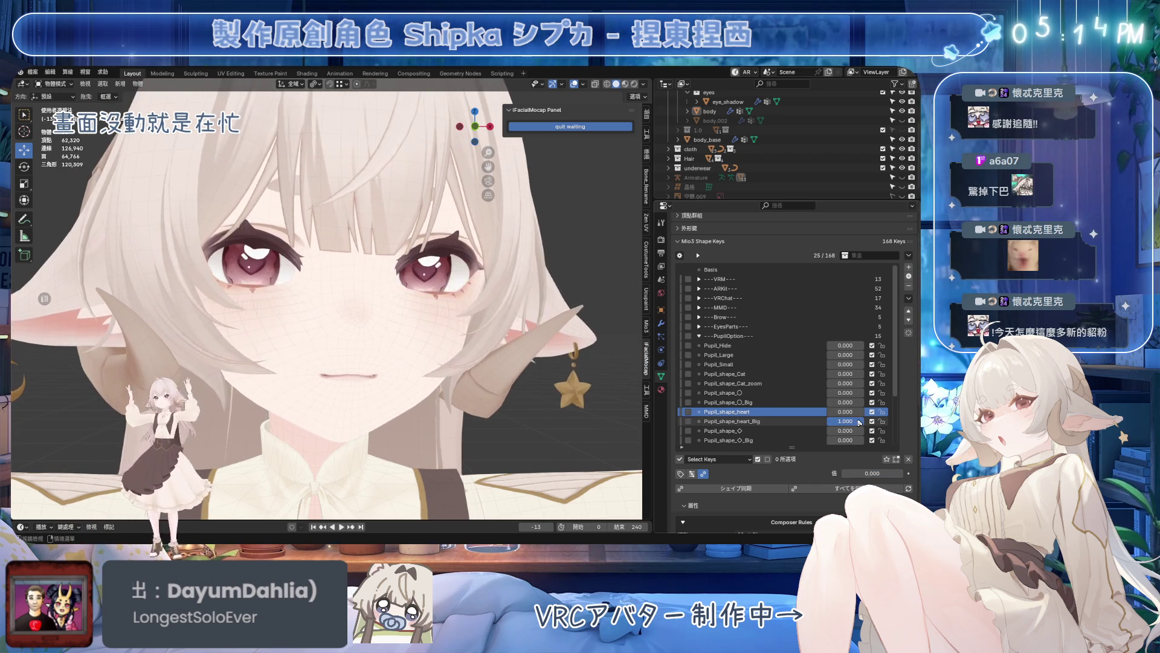
pyautogui.click(812, 431)
pyautogui.scroll(-5, 807, 399)
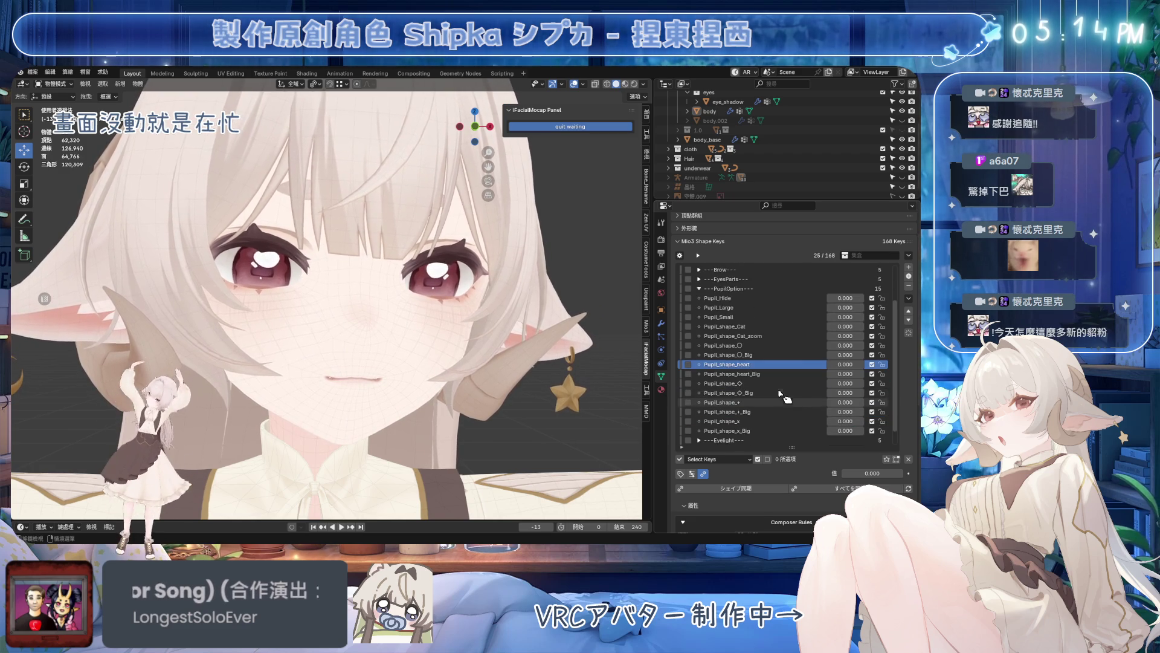
# - Try Pupil_shape_◇ and ◇_Big at full strength and reset them to zero
pyautogui.moveTo(840, 388); pyautogui.dragTo(866, 388)
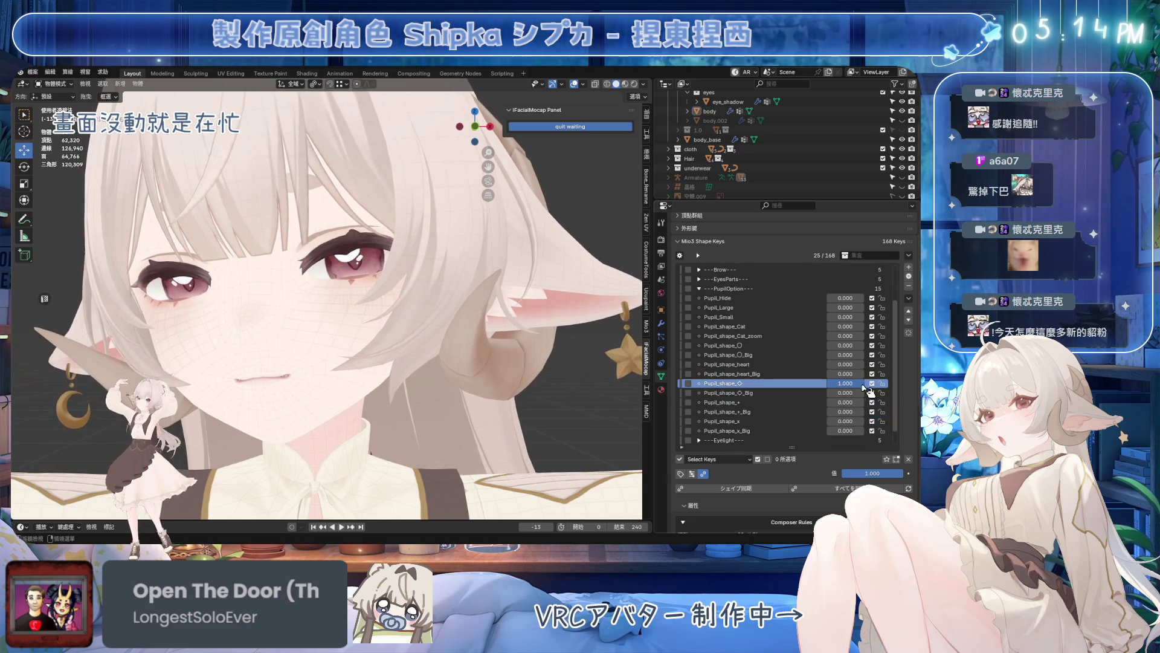
pyautogui.moveTo(870, 389); pyautogui.dragTo(850, 390)
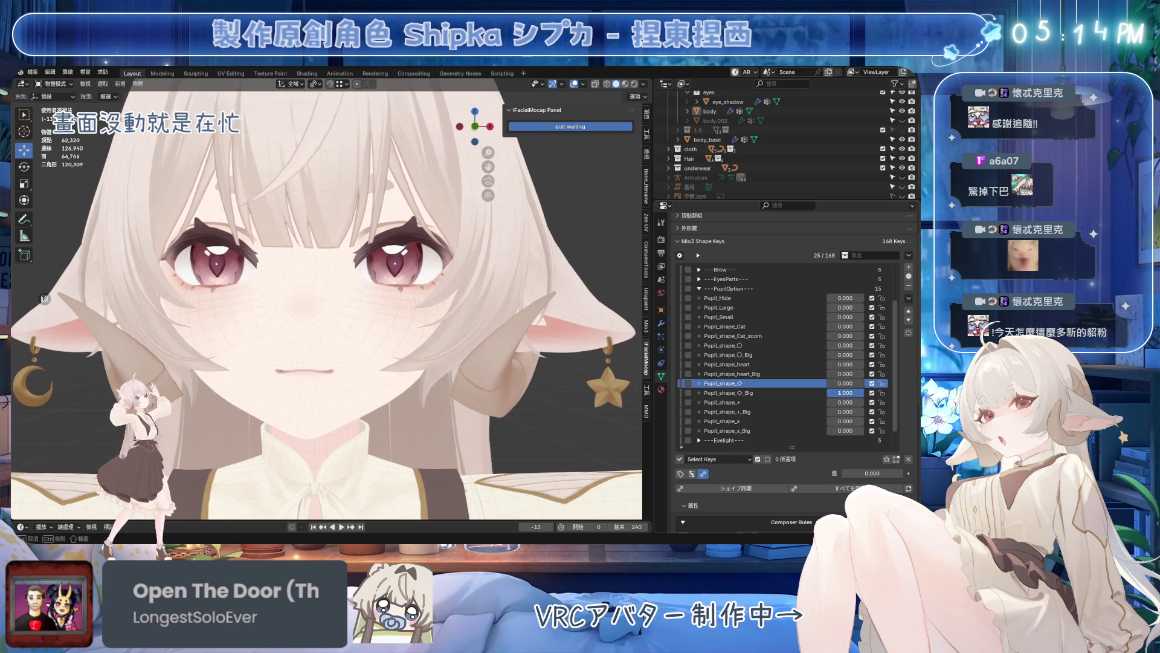
pyautogui.moveTo(846, 393)
pyautogui.mouseDown()
pyautogui.moveTo(845, 410)
pyautogui.moveTo(873, 411)
pyautogui.mouseUp()
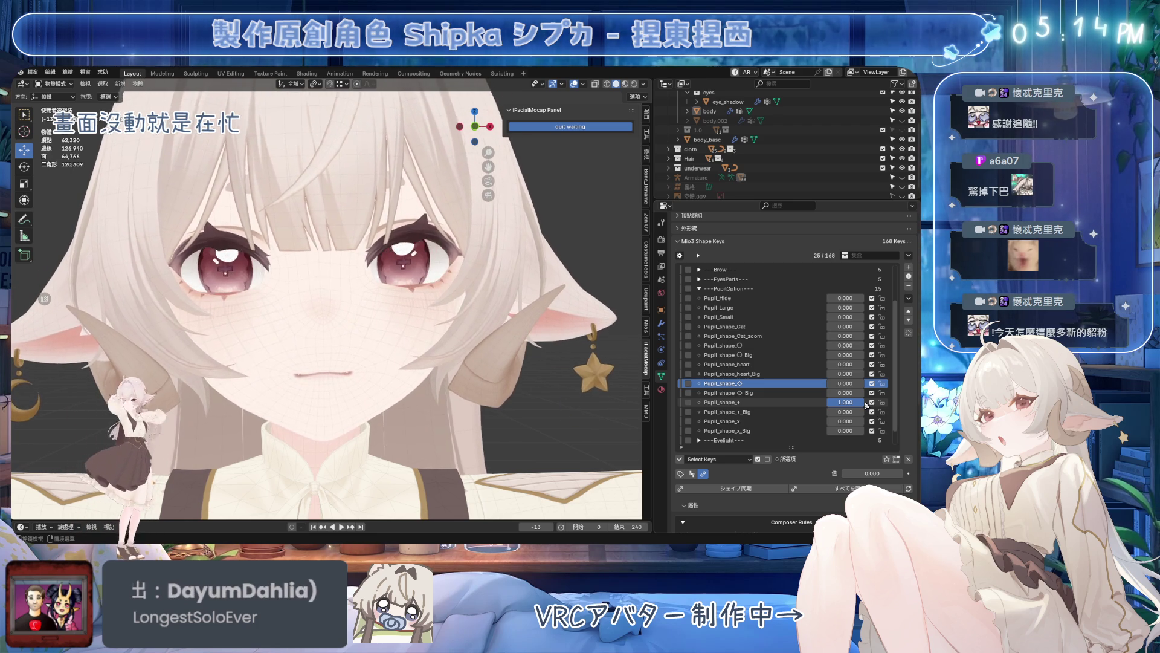
# - Try the big cross and x pupil shapes, then reset the x shape to zero
pyautogui.moveTo(846, 402)
pyautogui.mouseDown()
pyautogui.moveTo(815, 402)
pyautogui.moveTo(872, 411)
pyautogui.mouseUp()
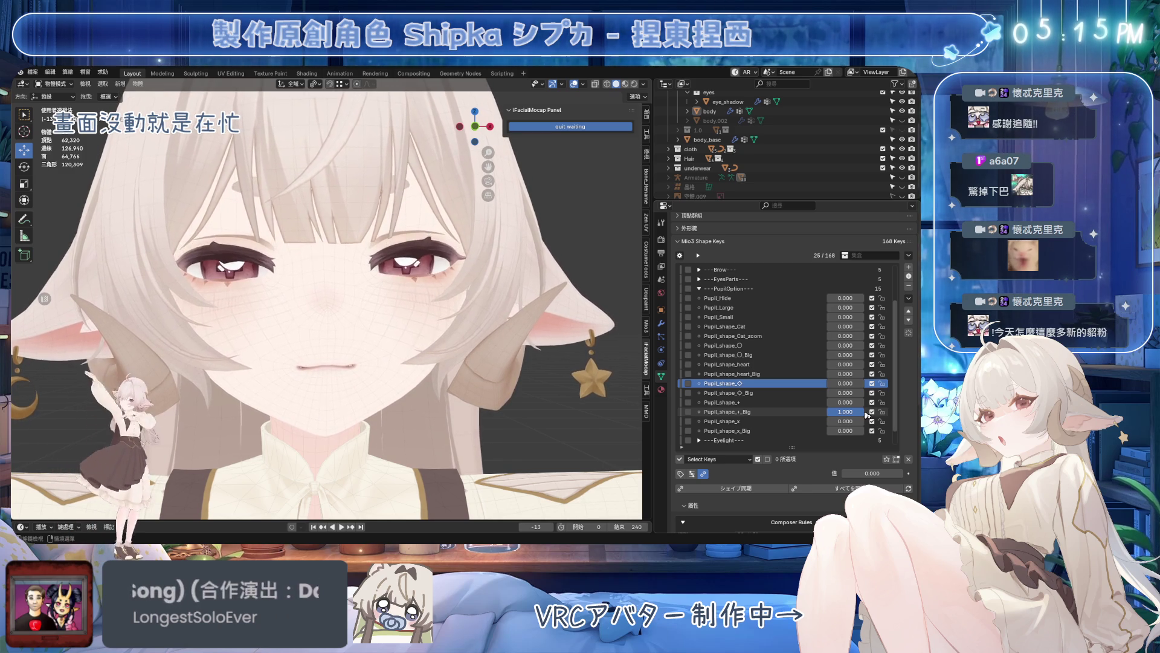
pyautogui.moveTo(845, 412)
pyautogui.mouseDown()
pyautogui.moveTo(816, 412)
pyautogui.moveTo(873, 420)
pyautogui.mouseUp()
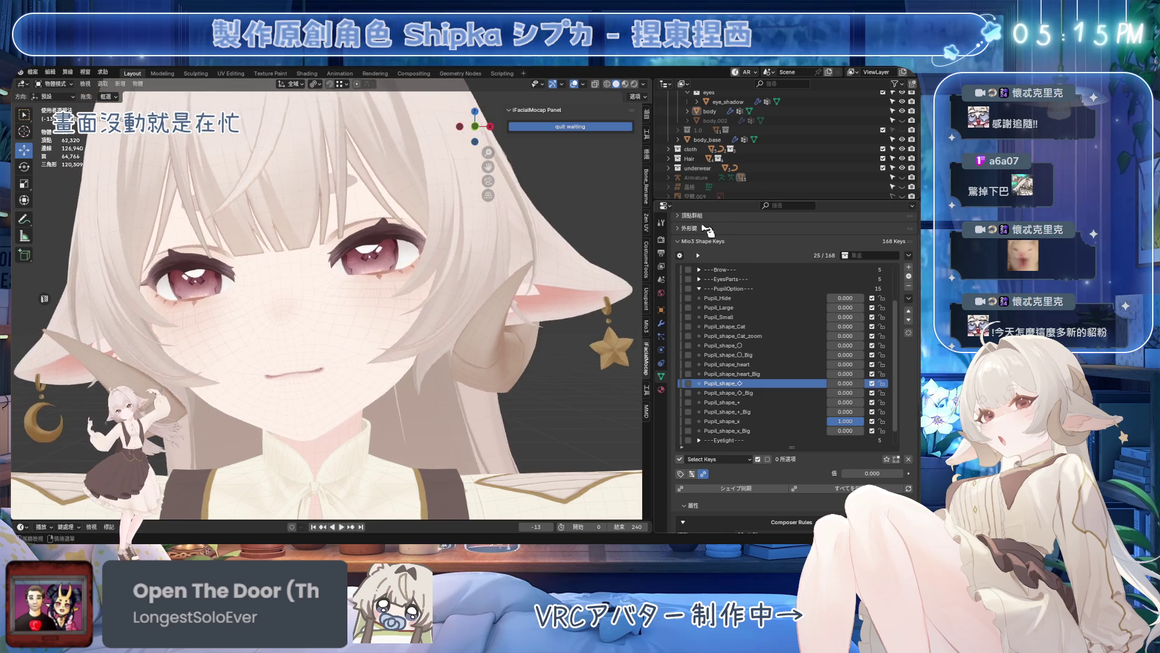
pyautogui.moveTo(861, 421)
pyautogui.mouseDown()
pyautogui.moveTo(835, 420)
pyautogui.moveTo(867, 435)
pyautogui.mouseUp()
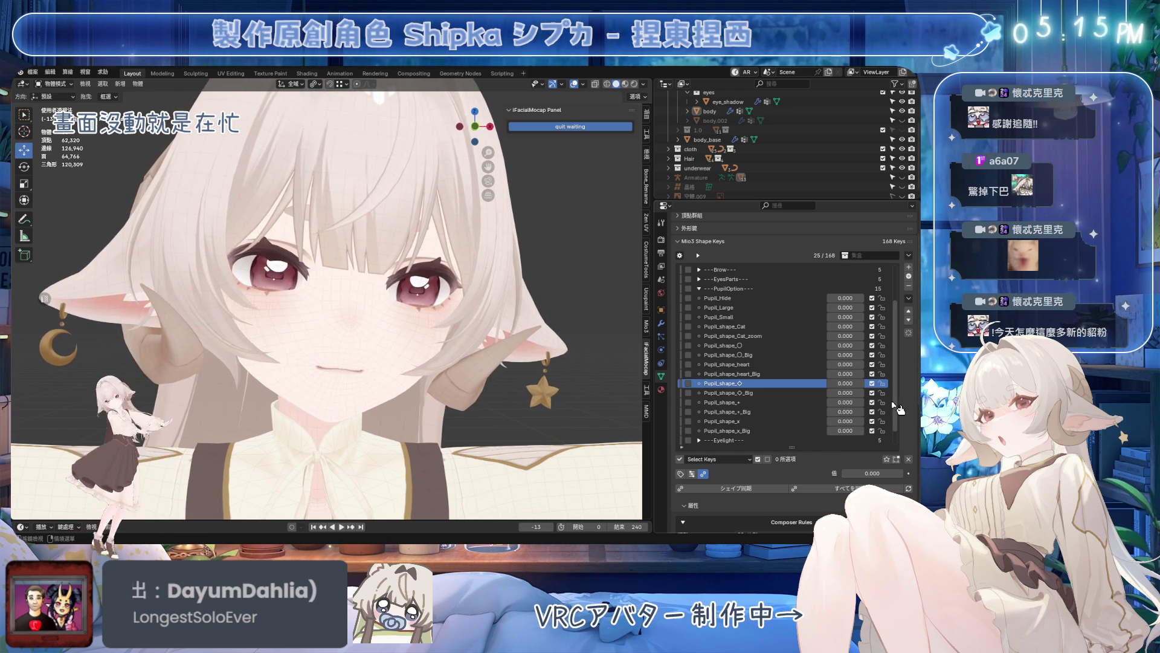
pyautogui.scroll(-2, 900, 413)
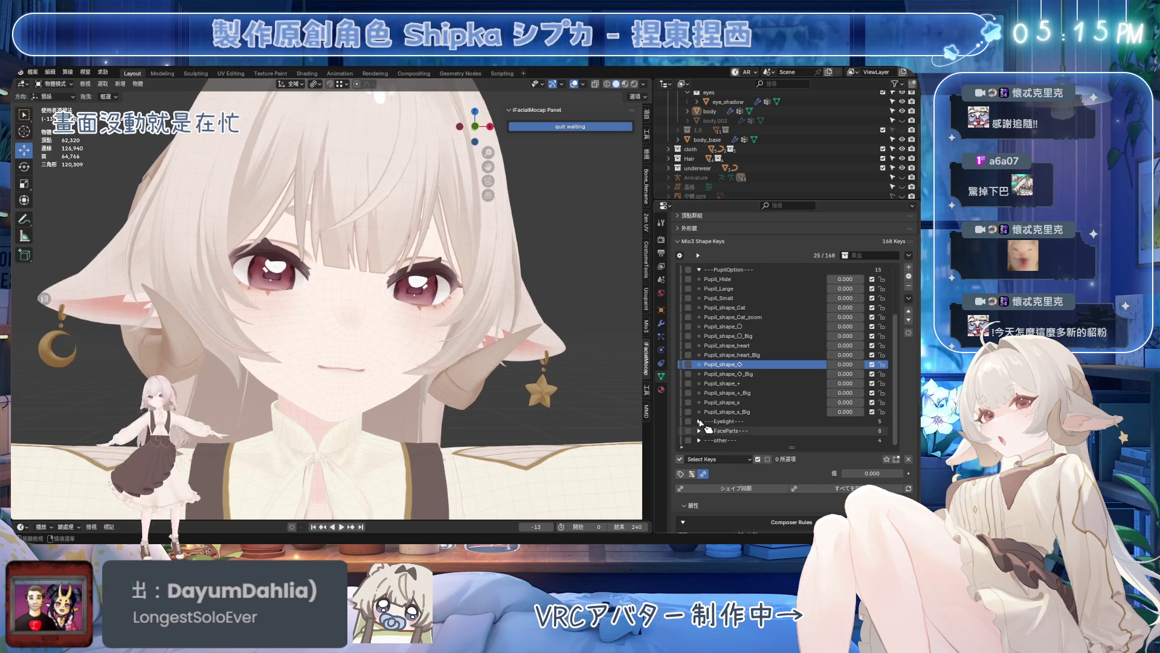
# - Set Tear_ON to 1 so tears appear on the face, then clear it back to 0
pyautogui.click(699, 431)
pyautogui.scroll(-2, 781, 406)
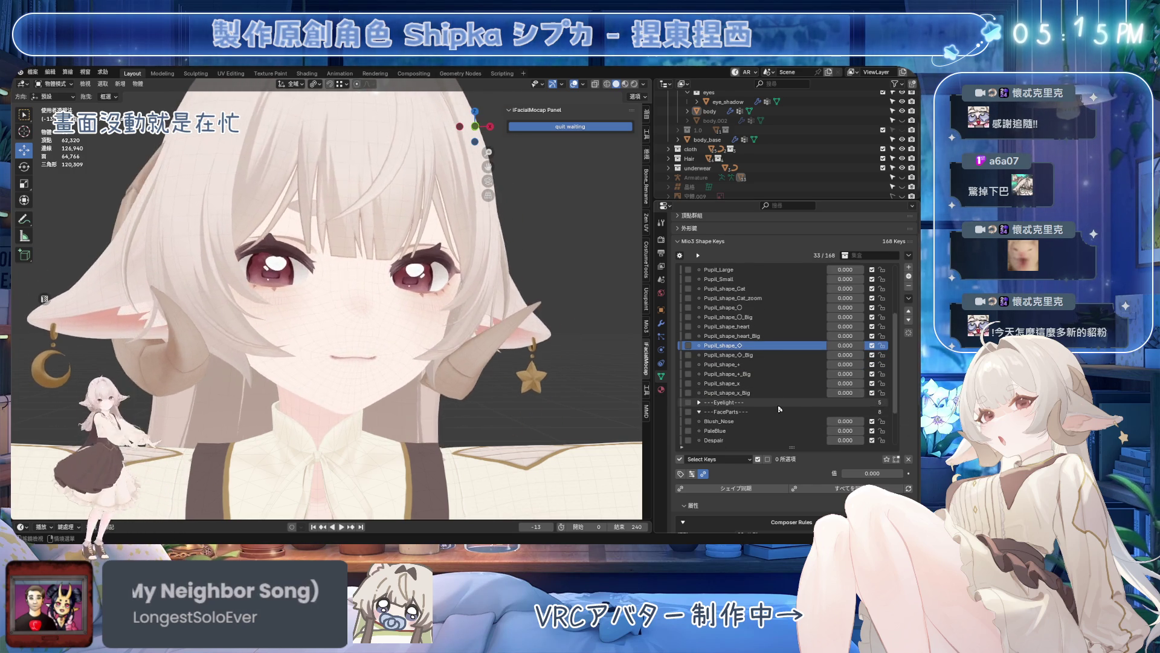
pyautogui.scroll(-3, 780, 408)
pyautogui.scroll(-3, 780, 408)
pyautogui.moveTo(843, 432); pyautogui.dragTo(870, 436)
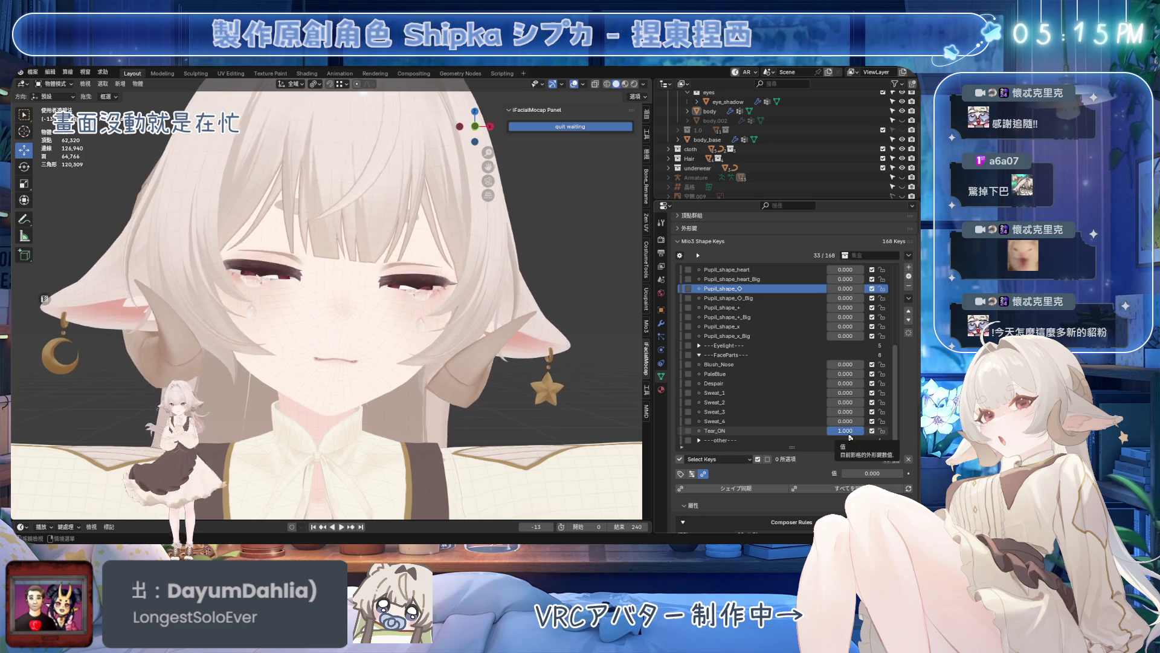
pyautogui.press('BackSpace')
# - Test Despair at 1 and back to 0, then set Sweat_1 to full strength
pyautogui.click(844, 382)
pyautogui.write('1')
pyautogui.press('Return')
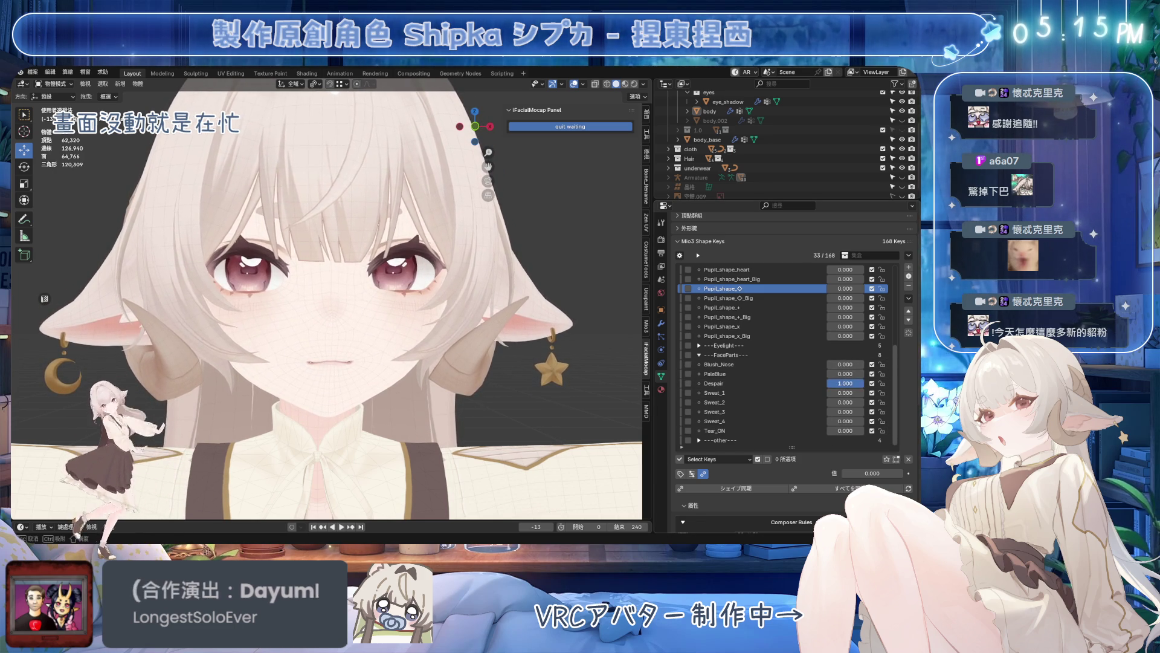
pyautogui.press('BackSpace')
pyautogui.click(843, 392)
pyautogui.write('1')
pyautogui.press('Return')
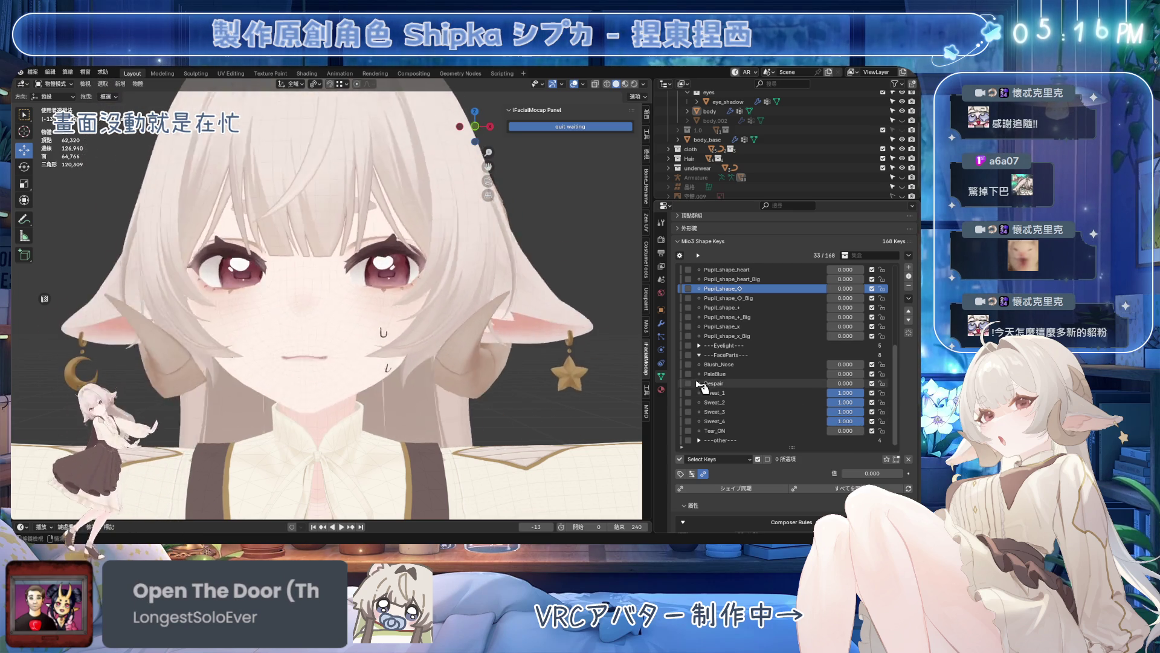
pyautogui.scroll(6, 721, 359)
pyautogui.scroll(6, 739, 335)
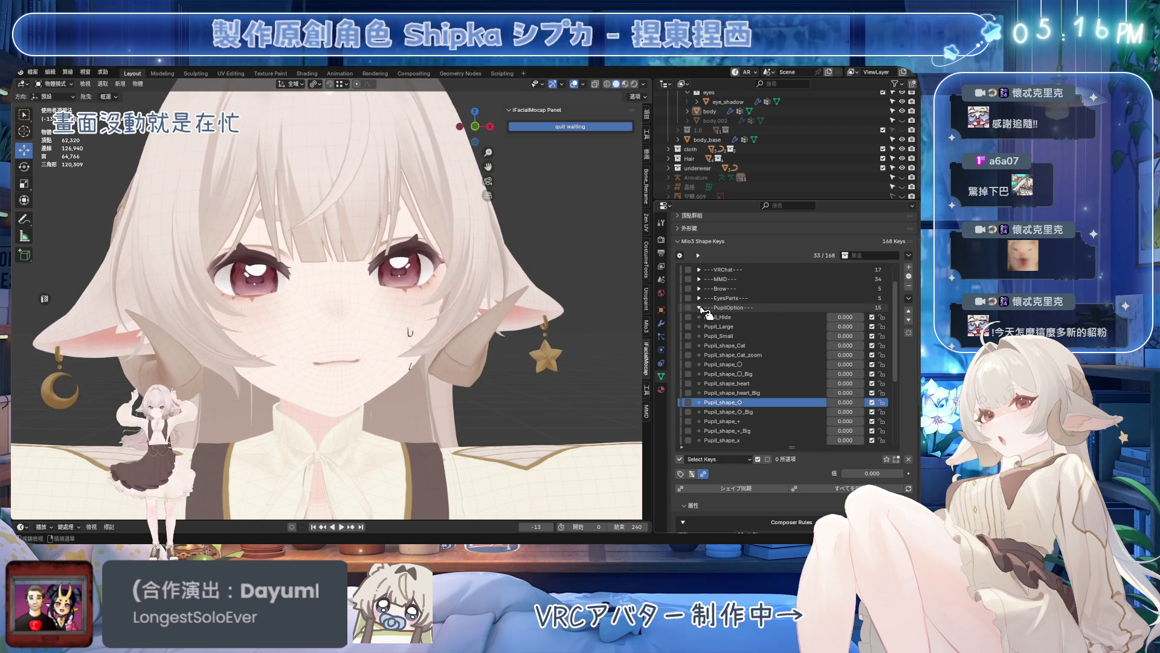
# - Collapse FaceParts and expand the PupilOption shape-key group
pyautogui.click(701, 308)
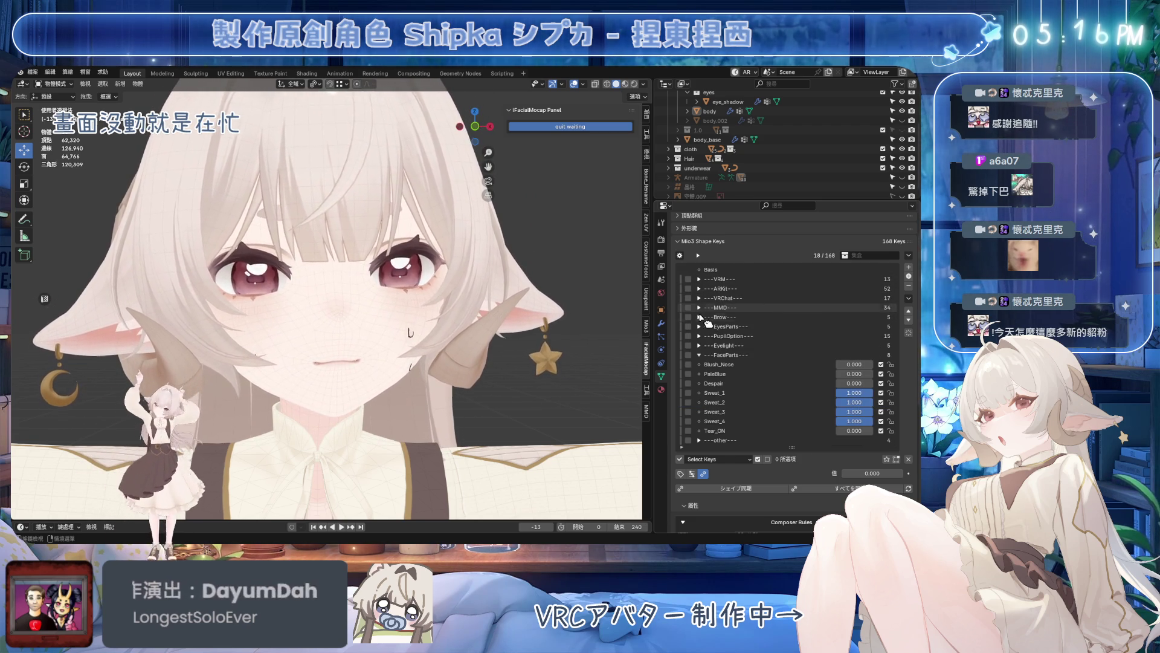
pyautogui.click(699, 355)
pyautogui.click(699, 336)
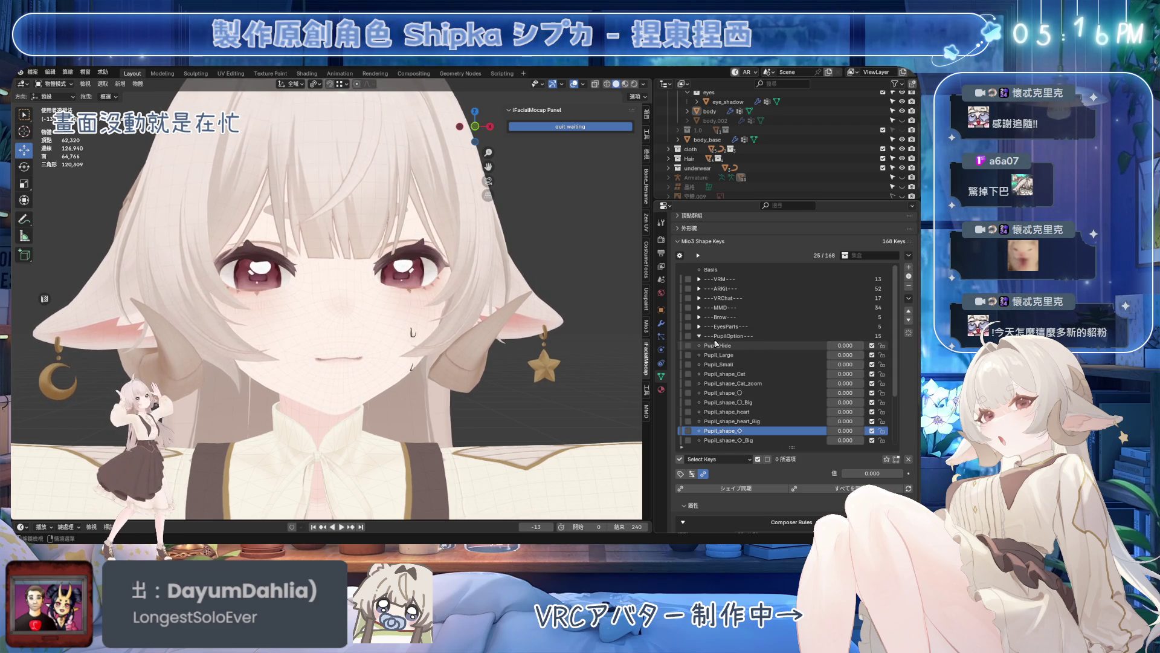
# - Raise Pupil_Hide to 1 so the pupils disappear, then collapse PupilOption
pyautogui.moveTo(841, 350); pyautogui.dragTo(841, 350)
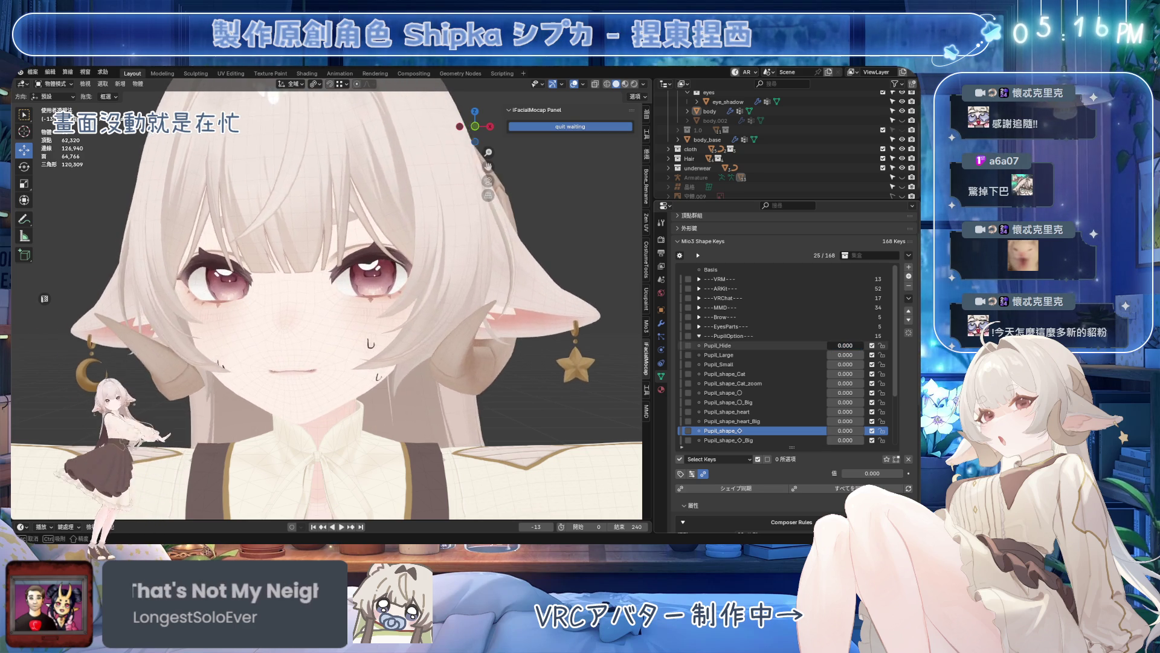
pyautogui.moveTo(842, 349); pyautogui.dragTo(870, 350)
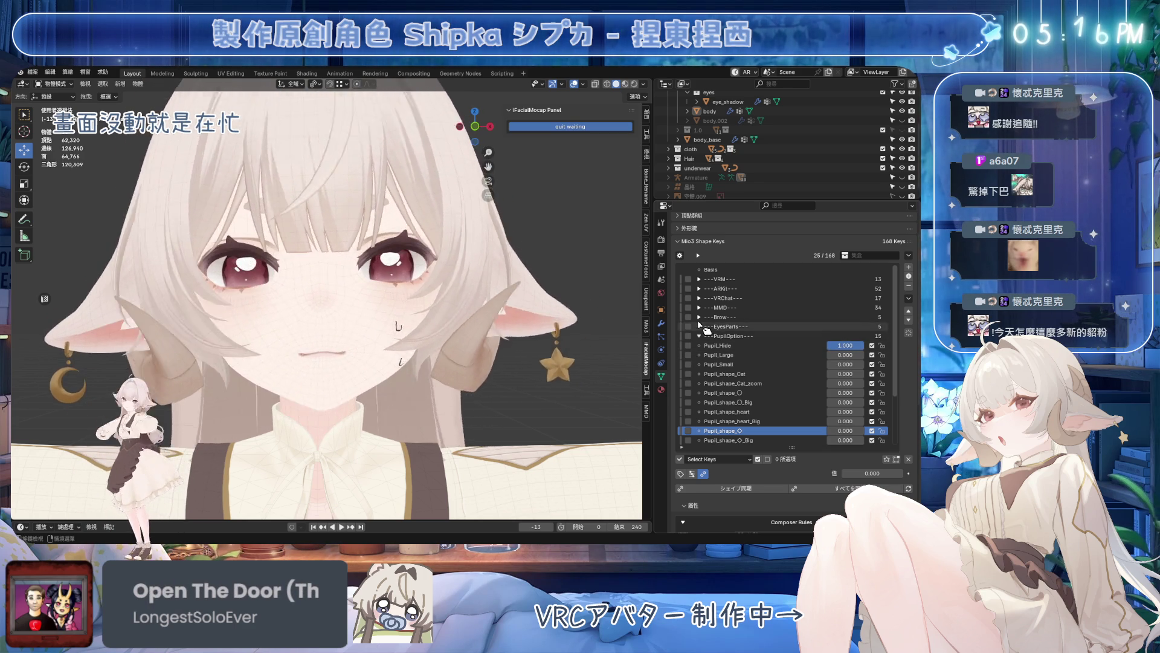
pyautogui.click(699, 336)
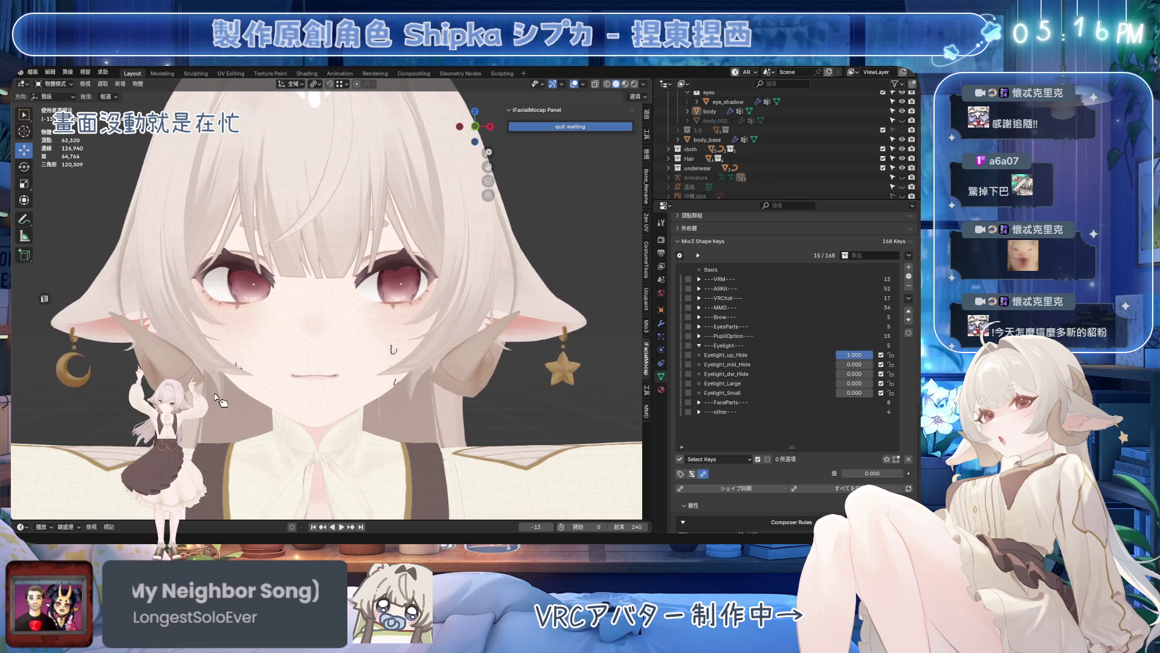
# - Try Eyelight_mid_Hide and Eyelight_Small, reset them, then switch from Eyelight to FaceParts
pyautogui.moveTo(843, 364); pyautogui.dragTo(875, 375)
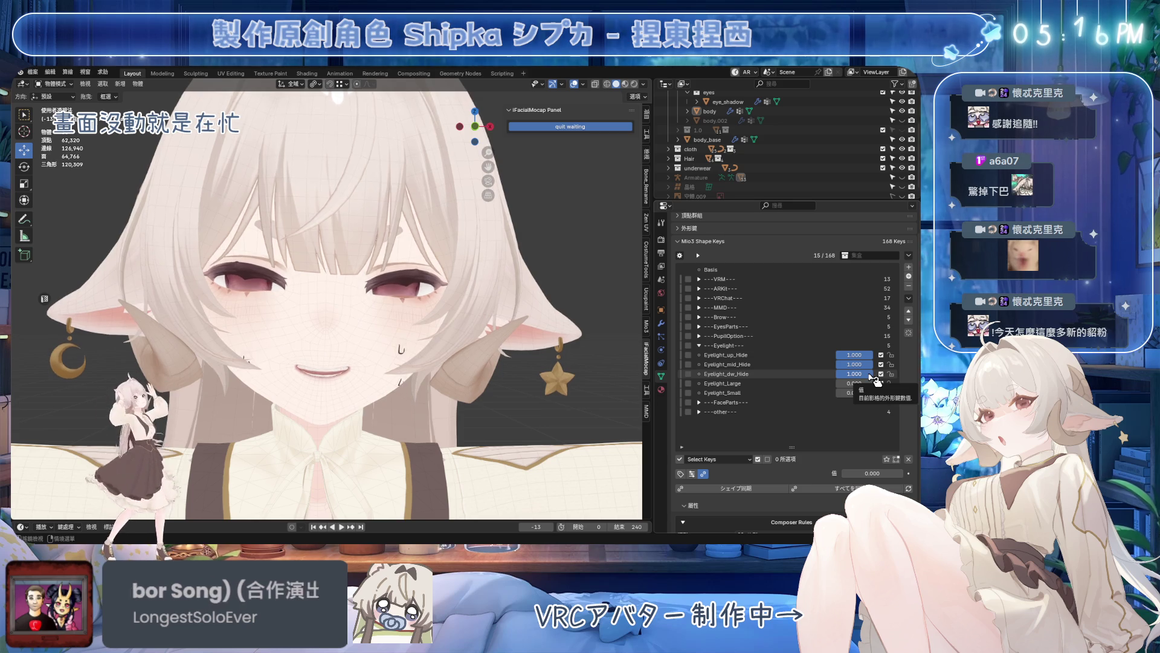
pyautogui.press('BackSpace')
pyautogui.press('BackSpace')
pyautogui.press('BackSpace')
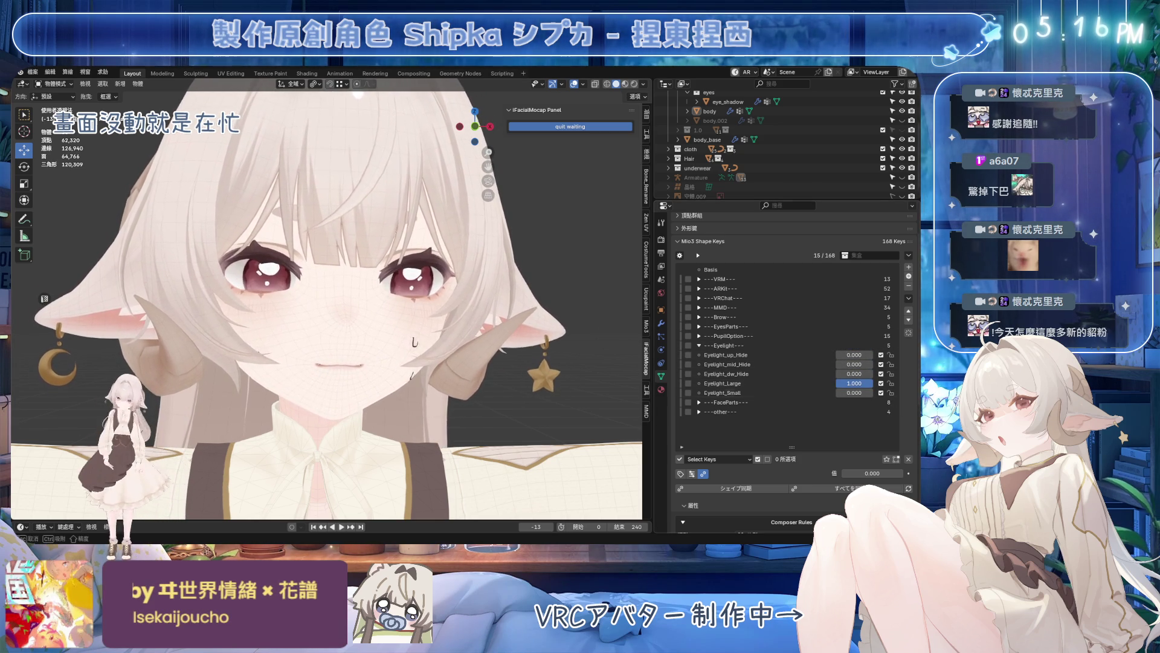
pyautogui.moveTo(860, 396)
pyautogui.mouseDown()
pyautogui.moveTo(897, 397)
pyautogui.moveTo(858, 393)
pyautogui.moveTo(869, 400)
pyautogui.mouseUp()
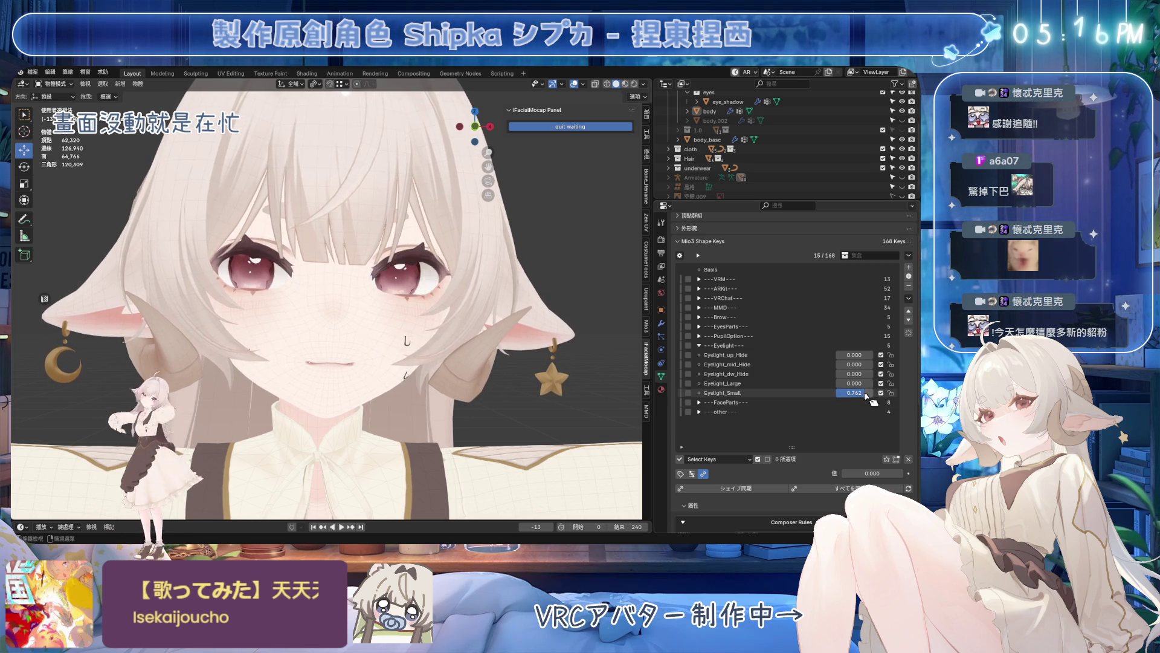
pyautogui.click(698, 344)
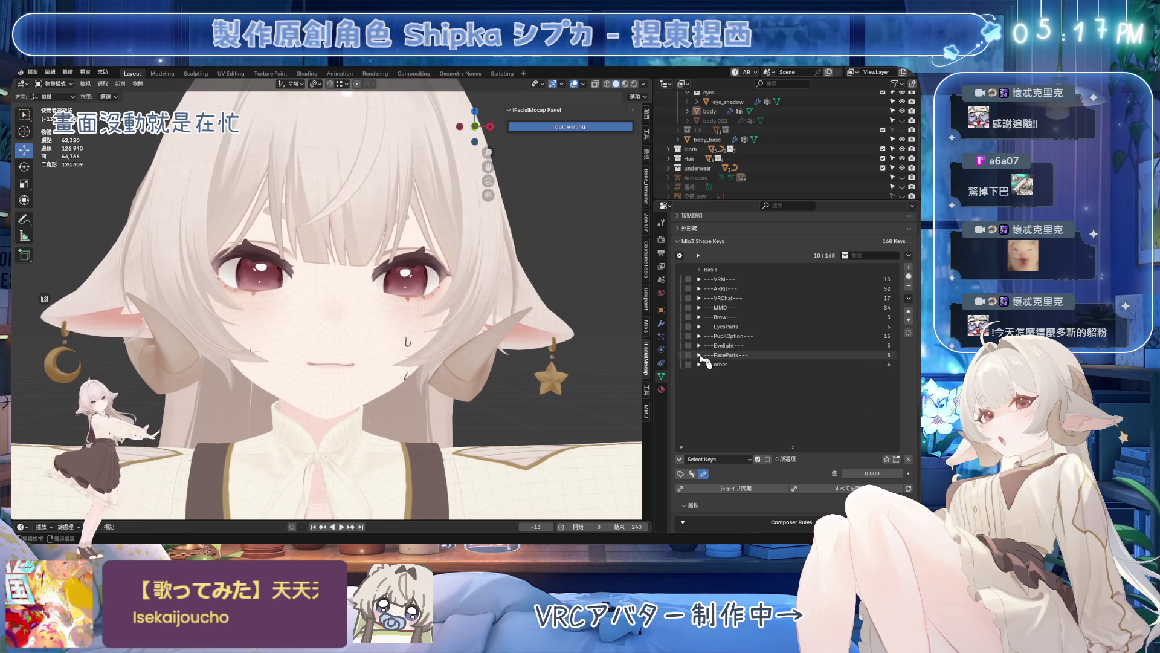
# - Set Sweat_1 and Sweat_2 back to 0.000
pyautogui.moveTo(853, 403); pyautogui.dragTo(858, 400)
pyautogui.write('0')
pyautogui.press('Return')
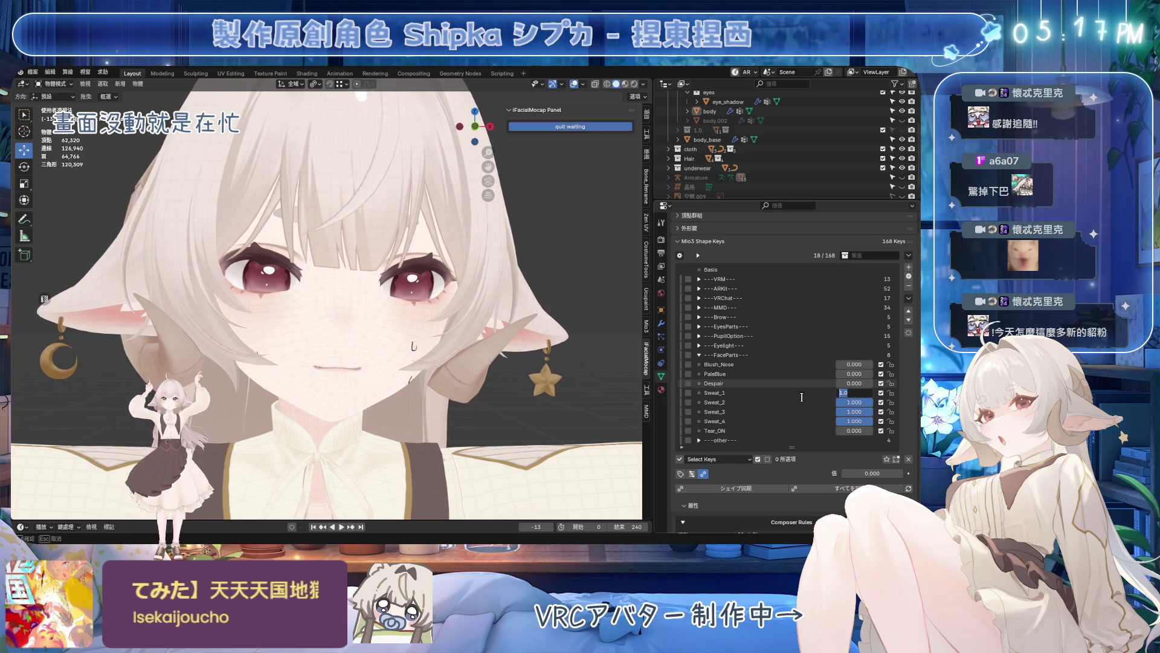
pyautogui.moveTo(855, 404)
pyautogui.mouseDown()
pyautogui.moveTo(870, 414)
pyautogui.moveTo(861, 412)
pyautogui.mouseUp()
# - Bring Sweat_3 and Sweat_4 down to 0.000 so the sweat drops vanish
pyautogui.click(860, 420)
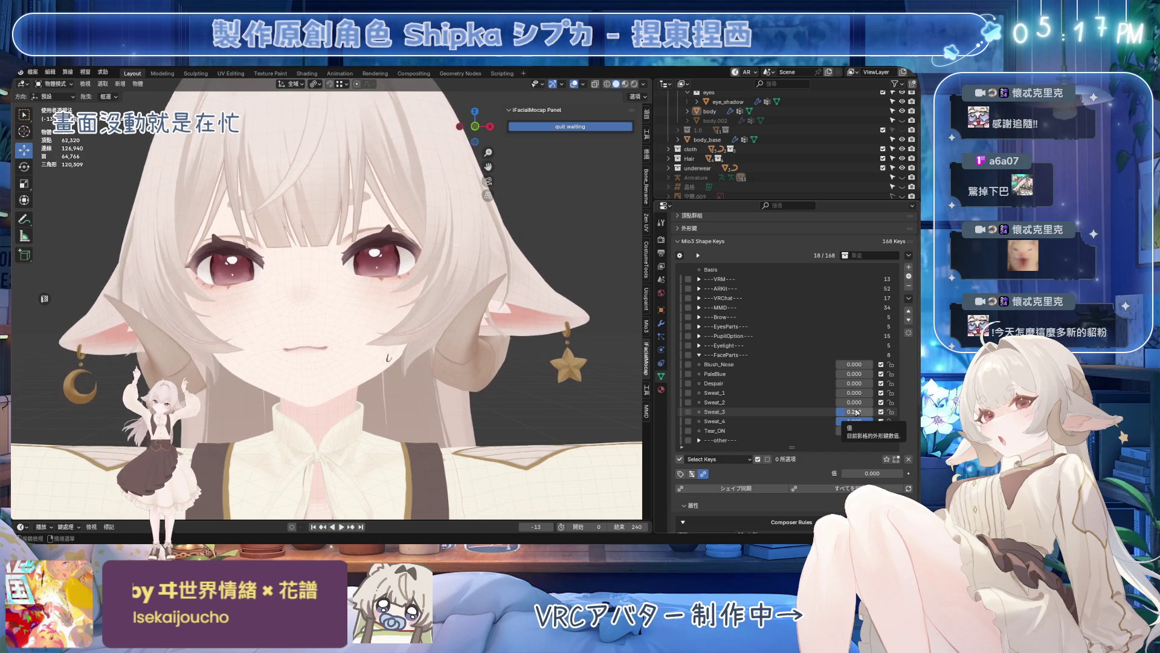
pyautogui.click(856, 411)
pyautogui.moveTo(843, 419); pyautogui.dragTo(867, 433)
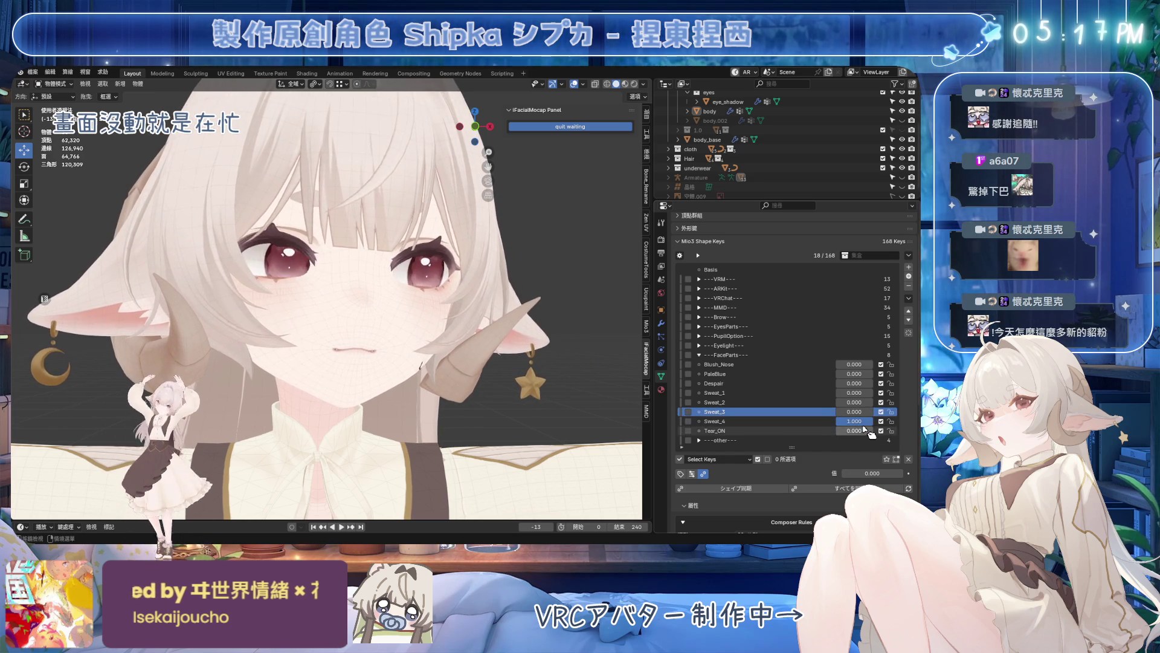
pyautogui.click(860, 423)
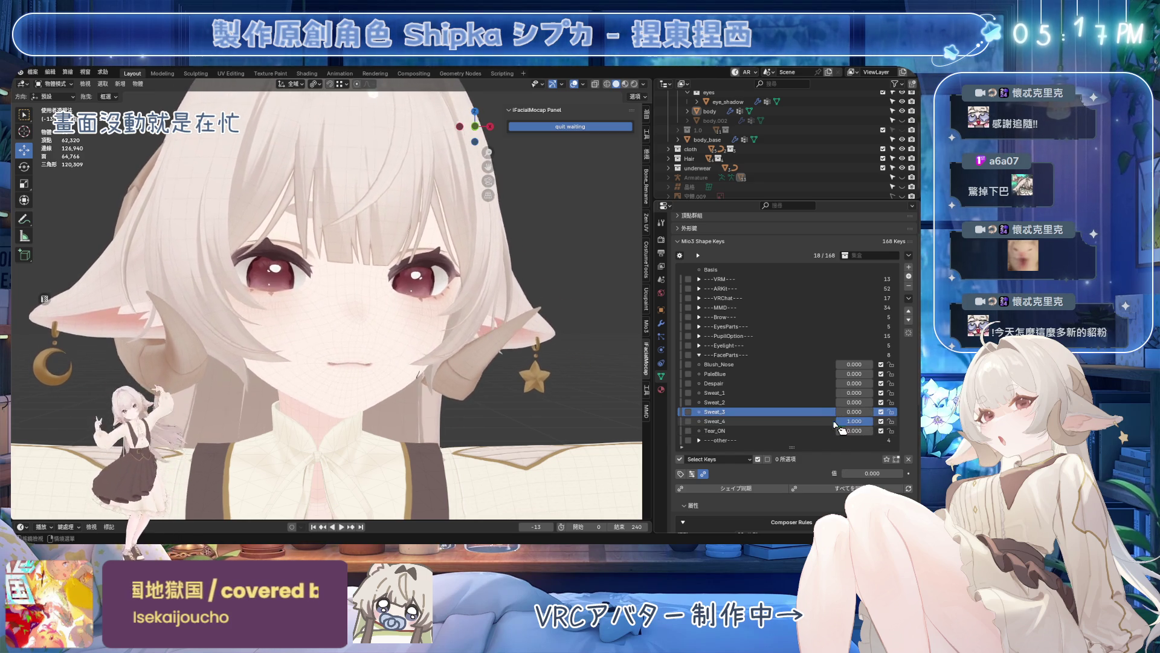
pyautogui.press('BackSpace')
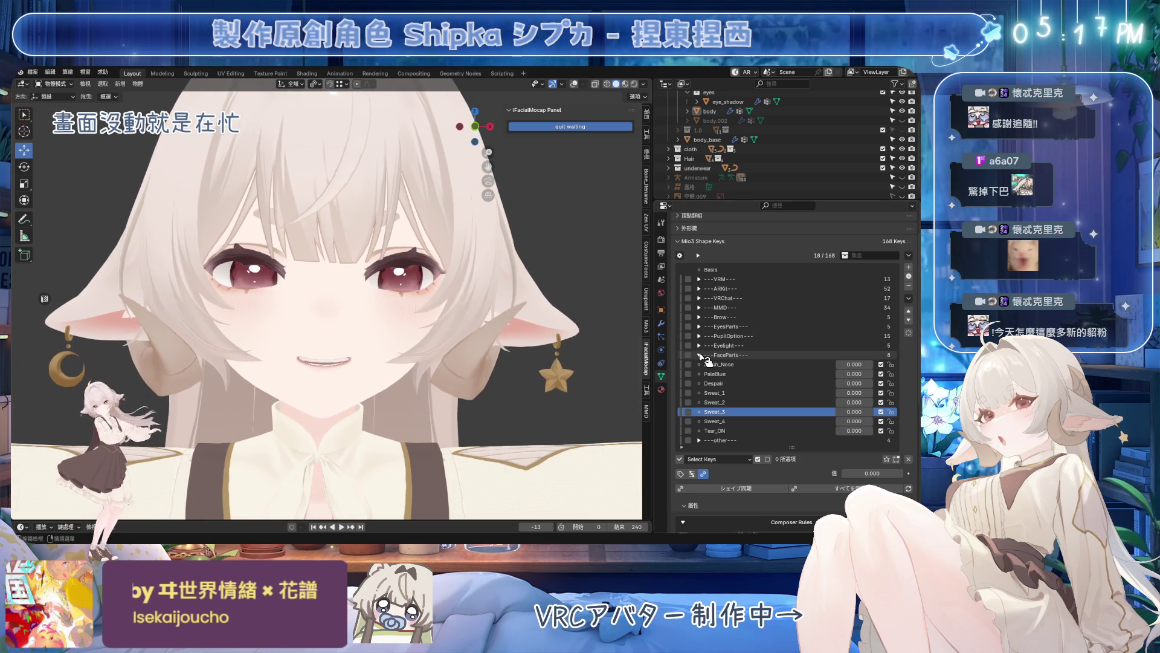
# - Switch to PupilOption and clear Pupil_Hide to 0 so the pupils reappear
pyautogui.click(761, 355)
pyautogui.click(744, 335)
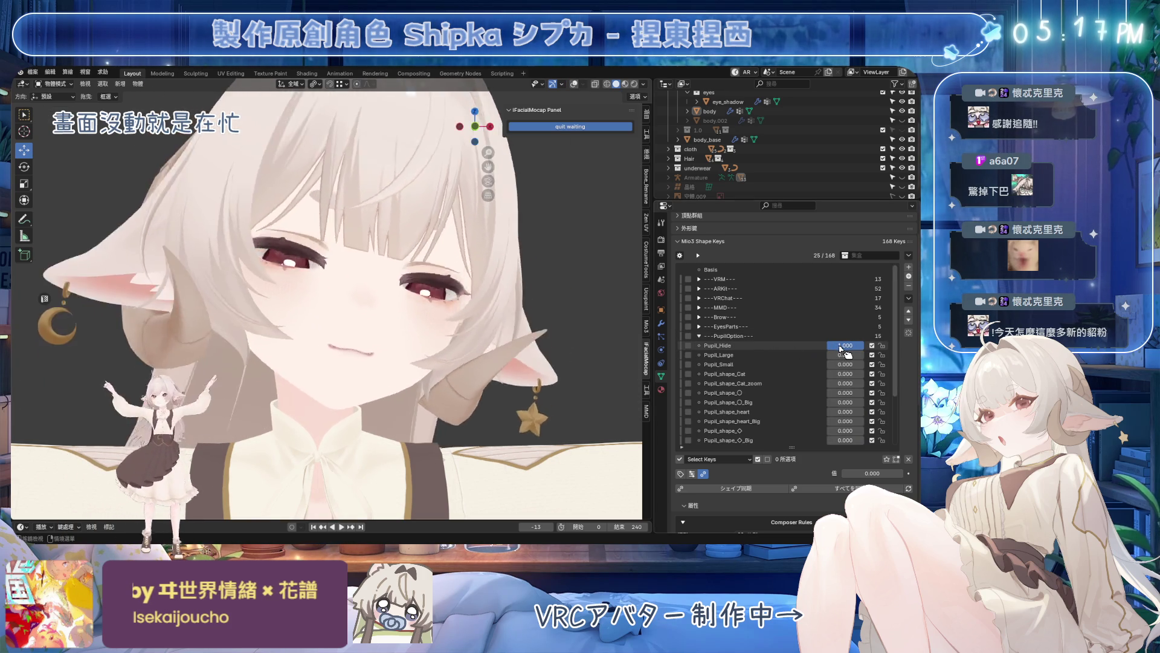
pyautogui.moveTo(834, 348); pyautogui.dragTo(829, 348)
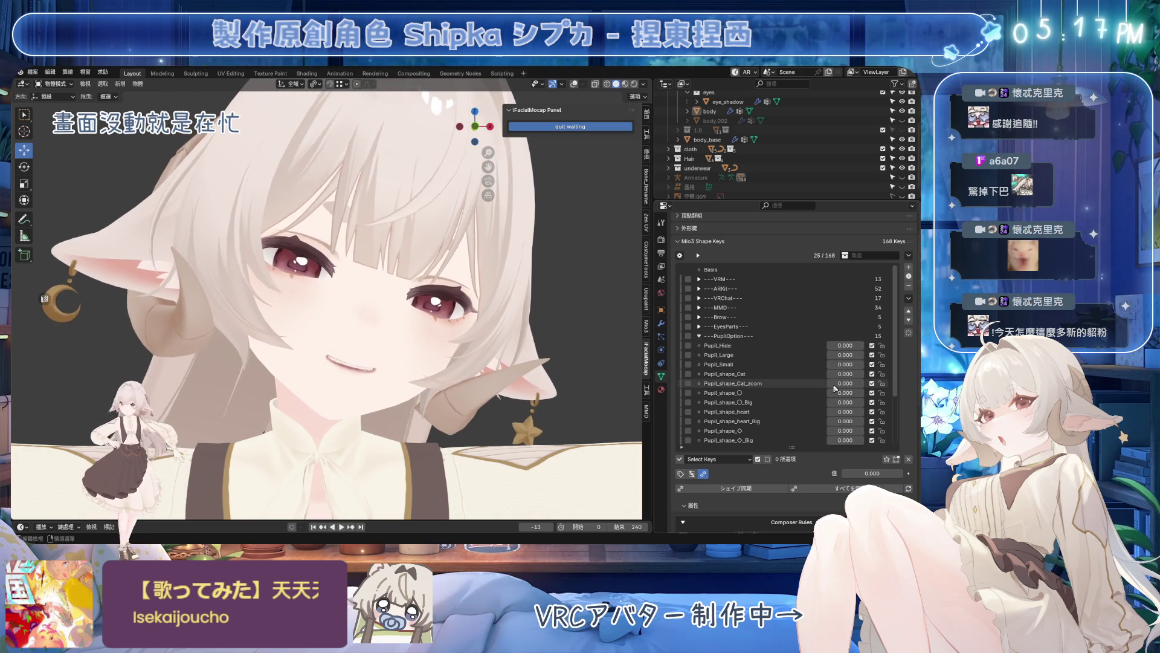
# - Set Pupil_Large to 1 and orbit the head to check the enlarged pupils
pyautogui.click(820, 355)
pyautogui.moveTo(845, 355); pyautogui.dragTo(866, 356)
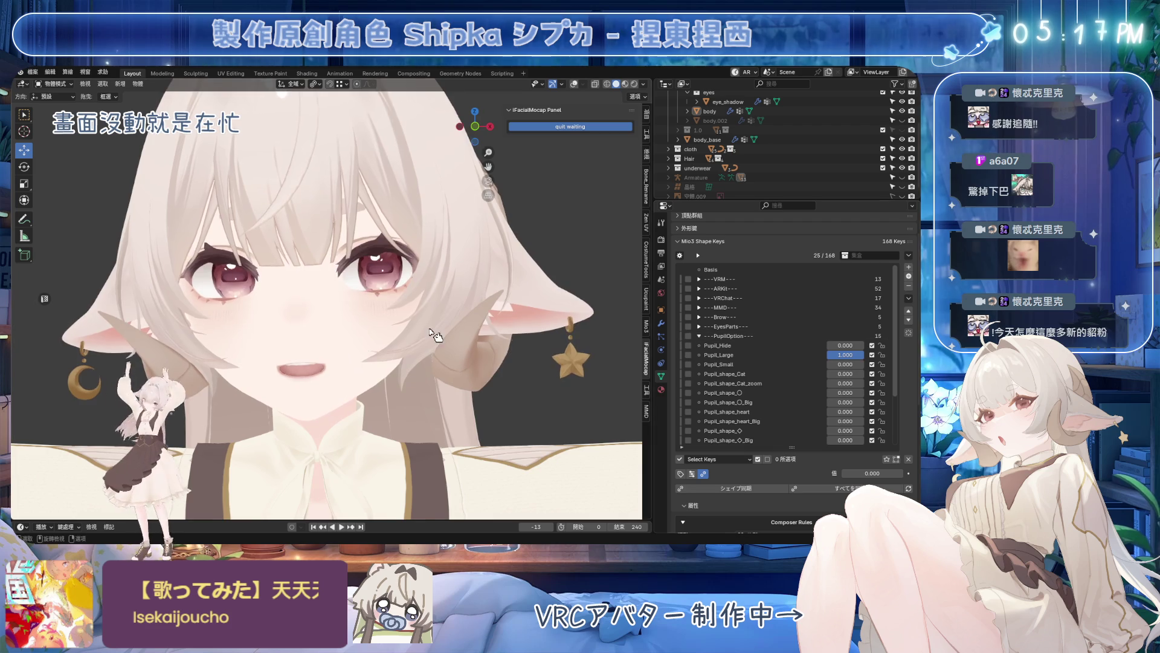
pyautogui.moveTo(489, 359)
pyautogui.mouseDown(button='middle')
pyautogui.moveTo(525, 362)
pyautogui.moveTo(507, 355)
pyautogui.mouseUp(button='middle')
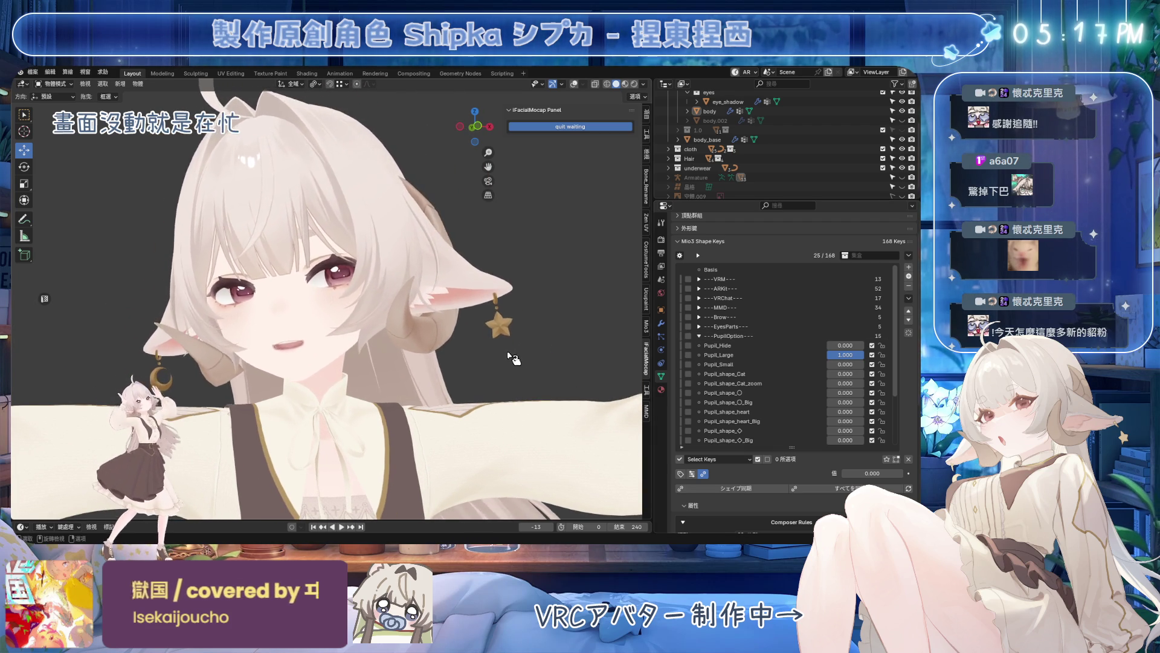
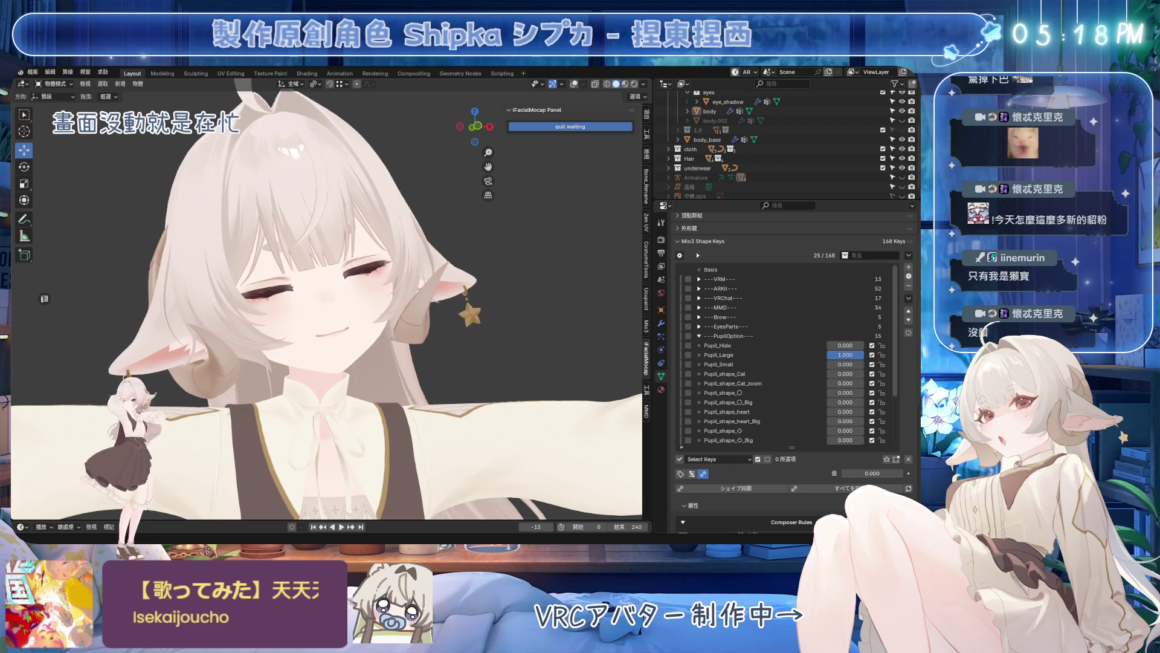
# - Preview Pupil_Hide at full strength and back to zero, then hide the Hair object in the Outliner
pyautogui.moveTo(827, 346)
pyautogui.mouseDown()
pyautogui.moveTo(870, 347)
pyautogui.moveTo(870, 365)
pyautogui.moveTo(827, 365)
pyautogui.mouseUp()
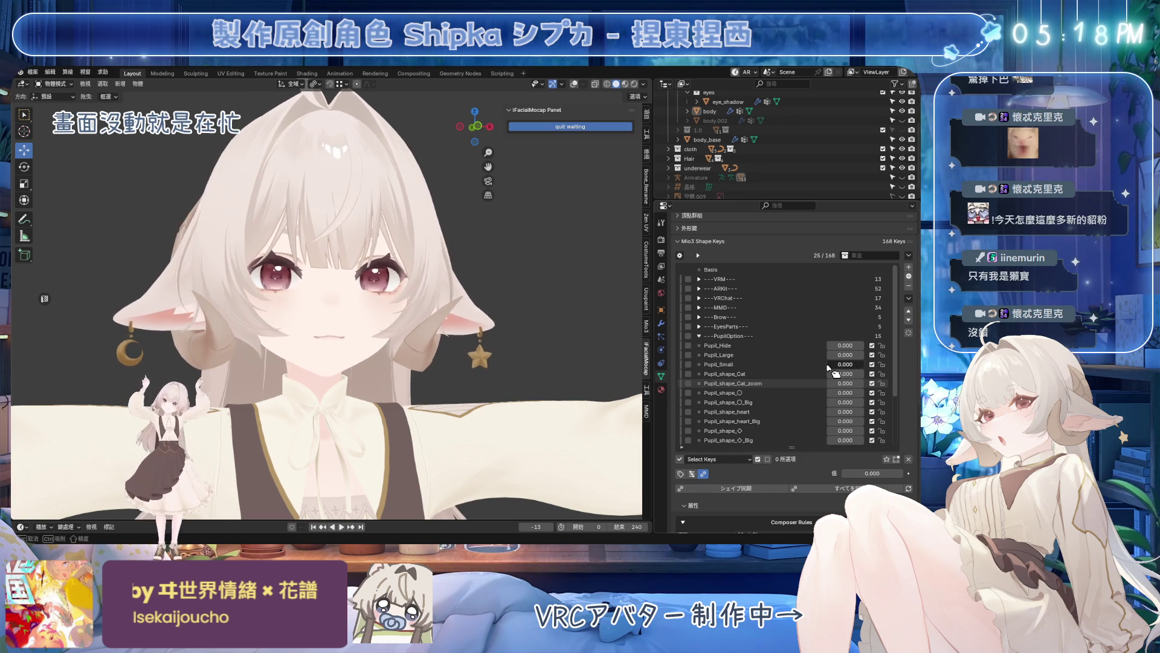
pyautogui.moveTo(827, 365); pyautogui.dragTo(828, 368)
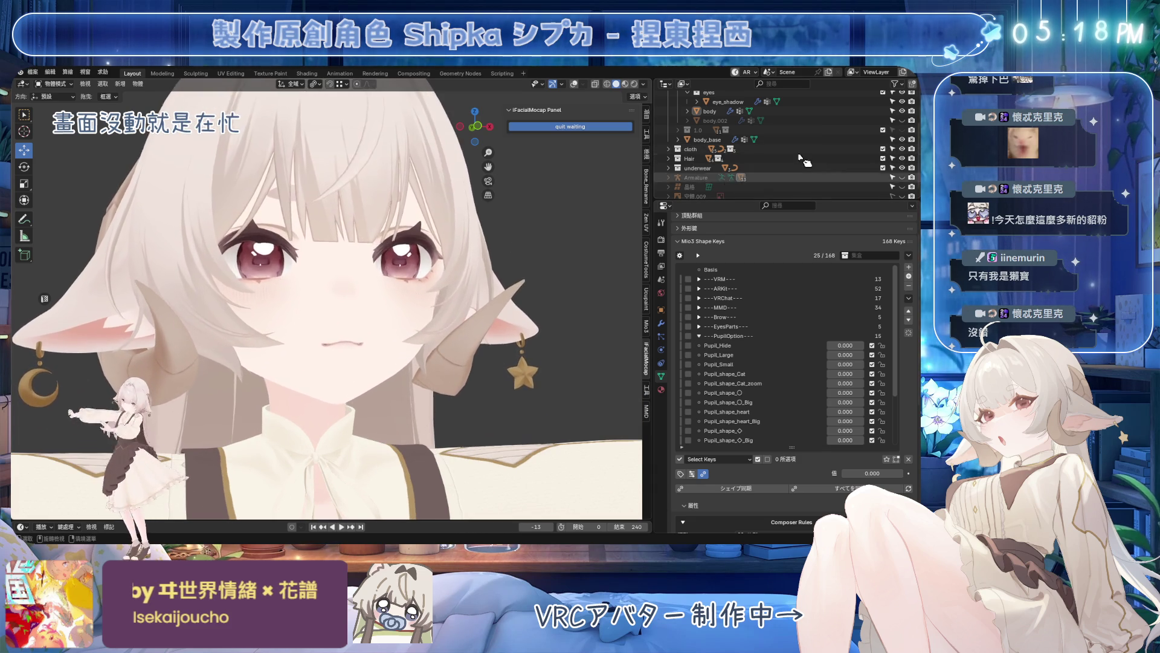
pyautogui.click(901, 158)
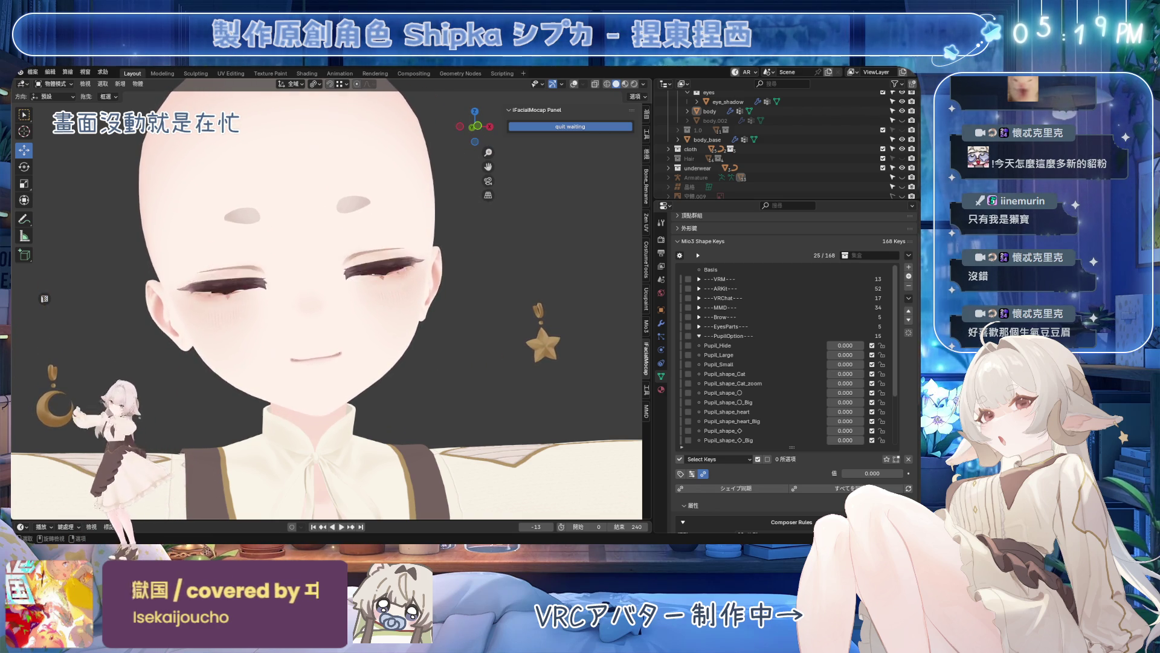
# - Apply Brow_long fully, show the Hair again, and set Yaeba_up to 1.0 to reveal the fangs
pyautogui.click(700, 336)
pyautogui.click(698, 317)
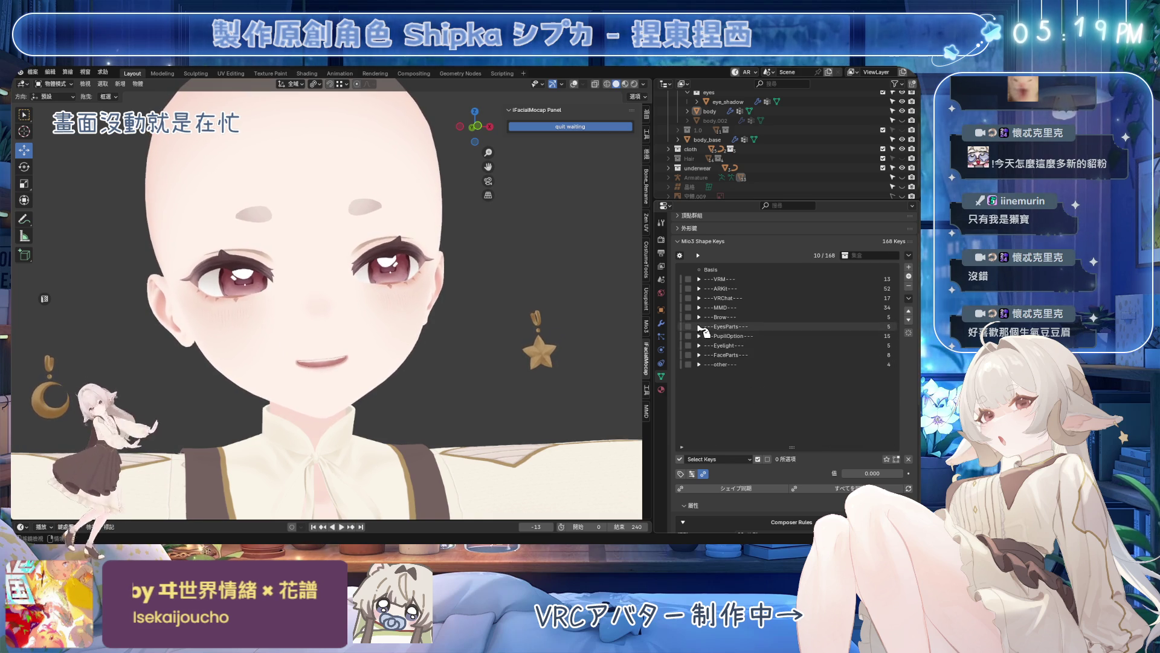
pyautogui.moveTo(853, 328); pyautogui.dragTo(879, 334)
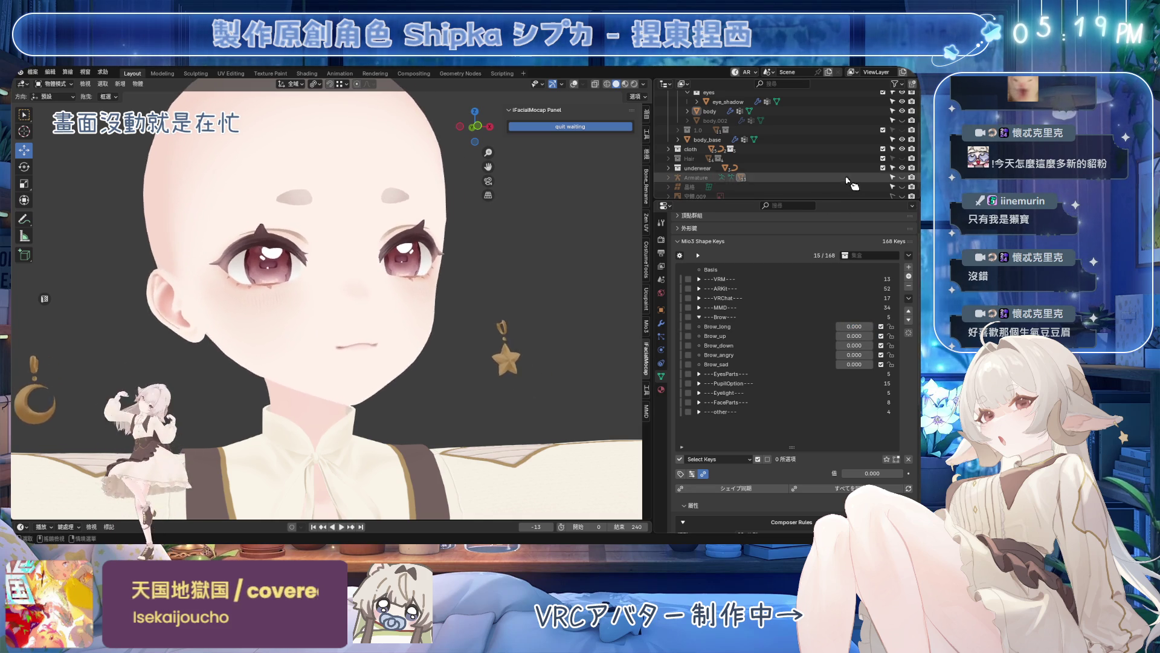
pyautogui.click(911, 159)
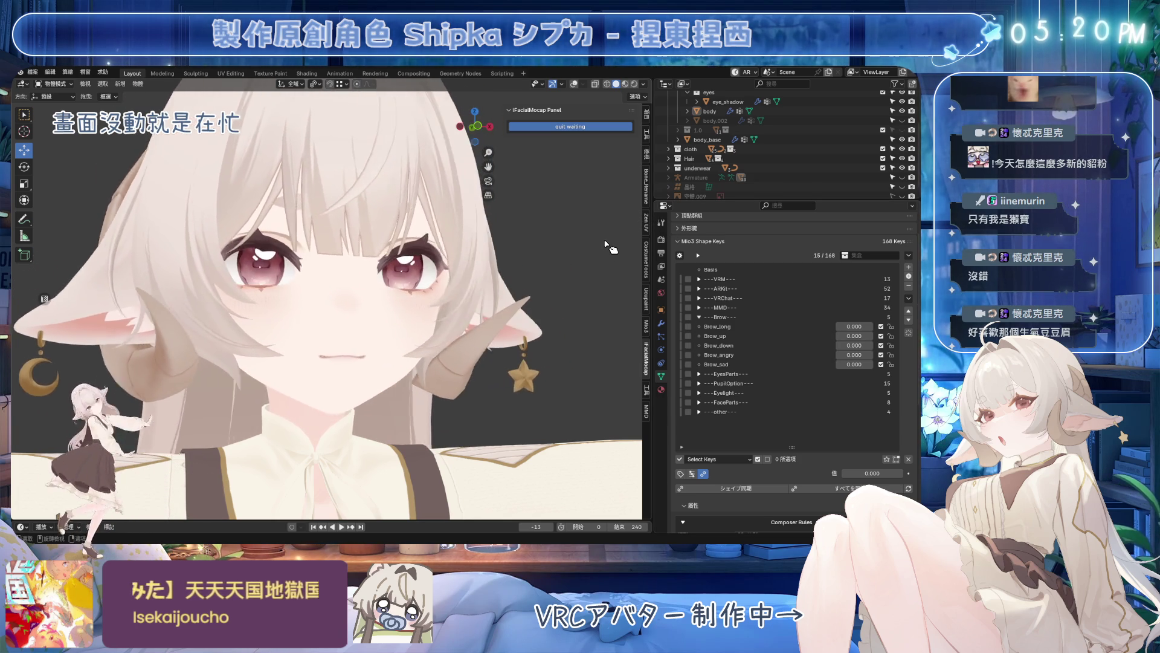
pyautogui.click(698, 412)
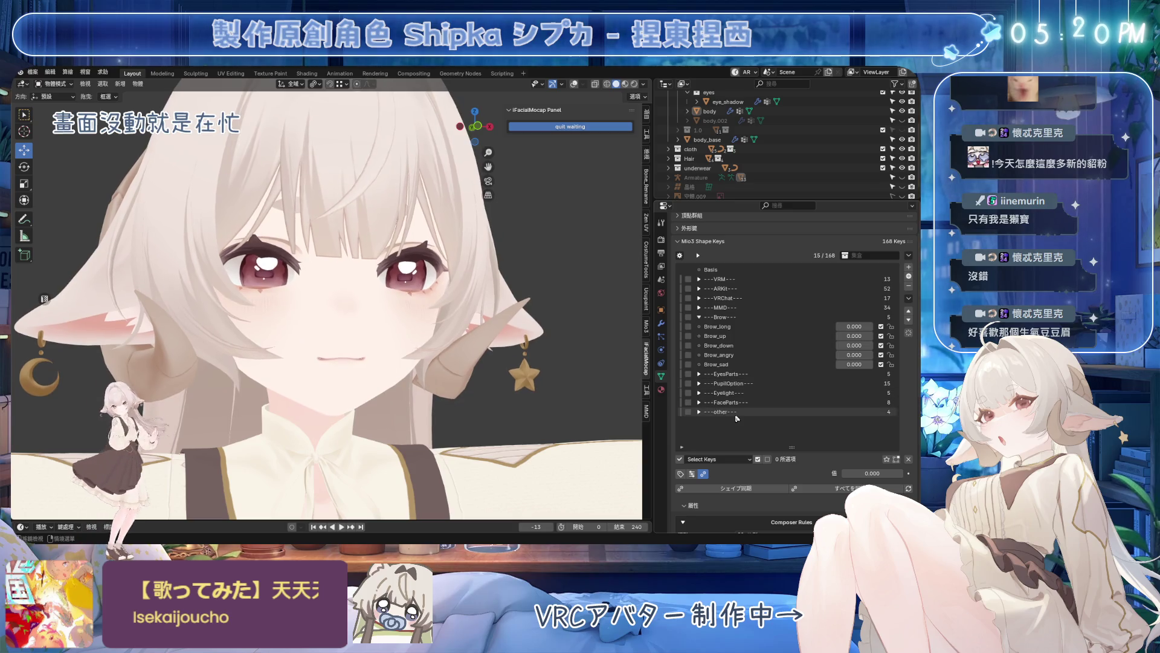
pyautogui.scroll(-1, 762, 385)
pyautogui.moveTo(843, 411); pyautogui.dragTo(870, 420)
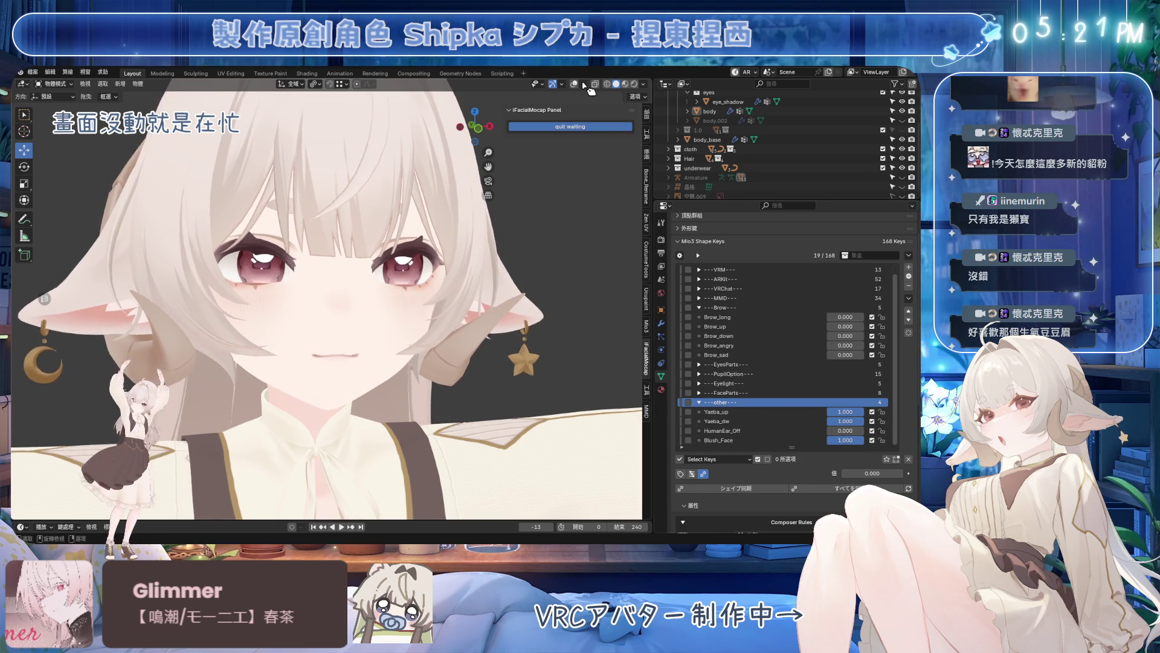
pyautogui.scroll(2, 524, 257)
pyautogui.scroll(2, 526, 258)
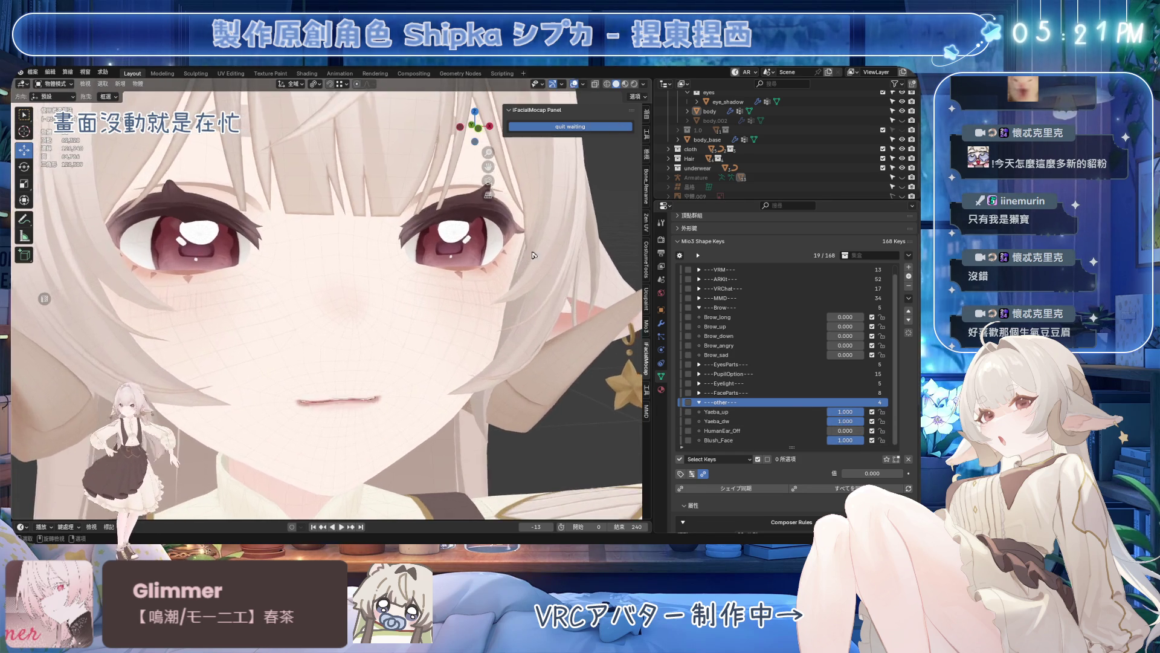
pyautogui.scroll(1, 535, 256)
pyautogui.scroll(1, 544, 255)
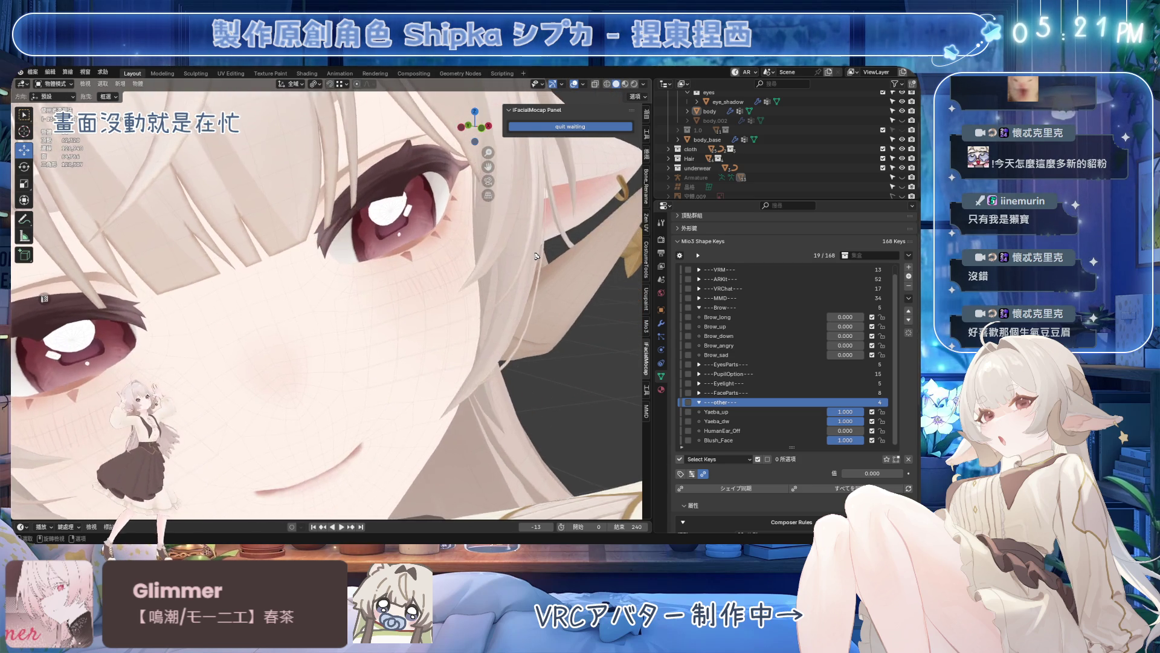
pyautogui.scroll(-2, 538, 257)
pyautogui.scroll(-3, 541, 260)
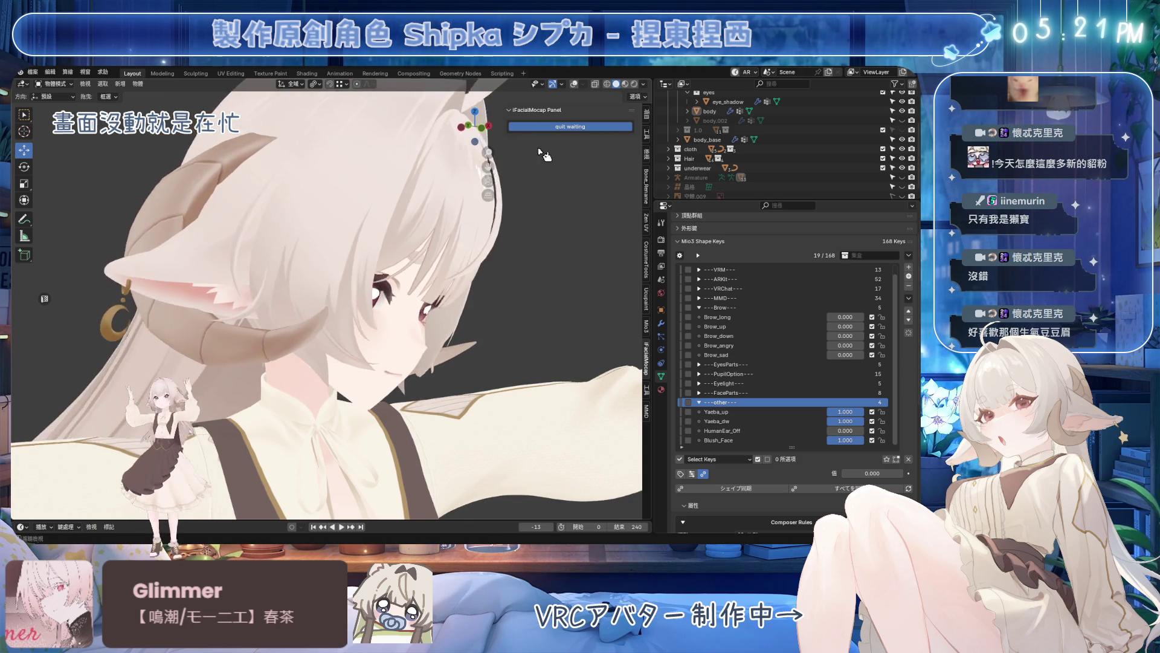
# - Face the avatar head-on and set the Facial Mocap panel waiting for a connection
pyautogui.moveTo(453, 227); pyautogui.dragTo(413, 268, button='middle')
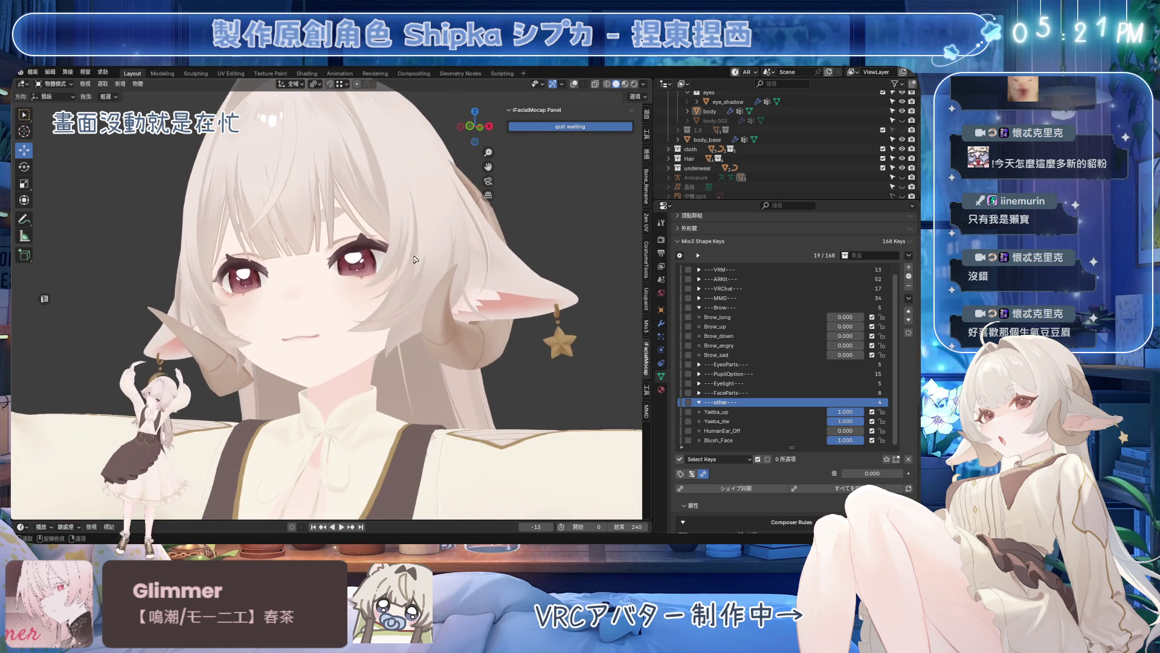
pyautogui.scroll(-3, 420, 252)
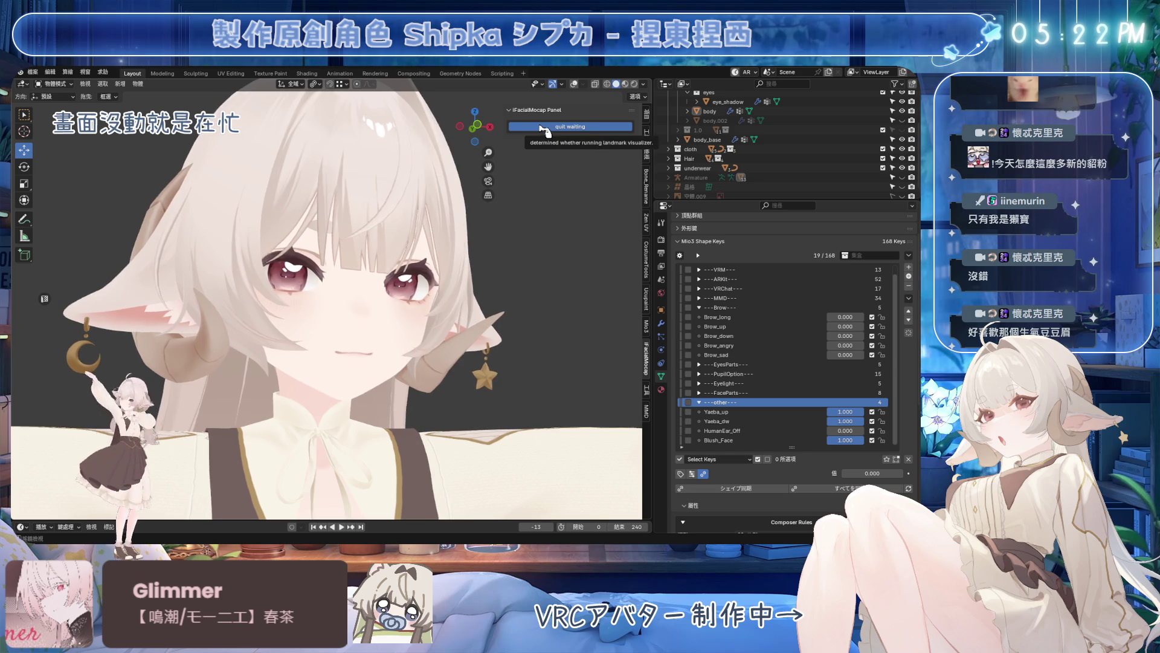
pyautogui.click(540, 127)
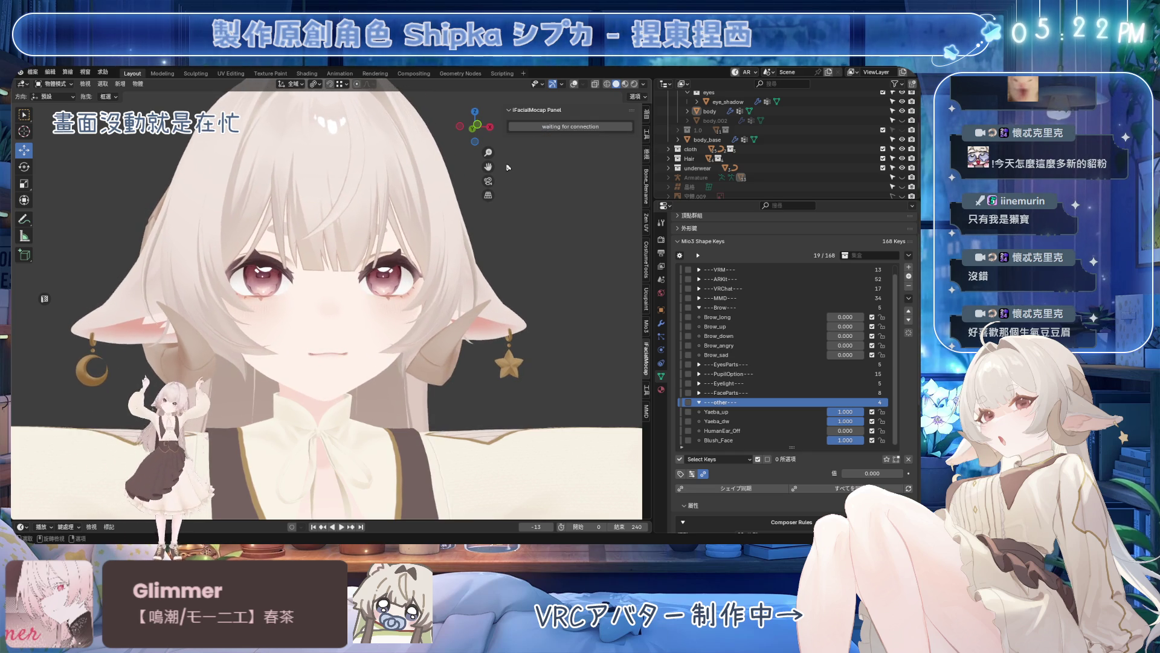
pyautogui.scroll(-3, 443, 322)
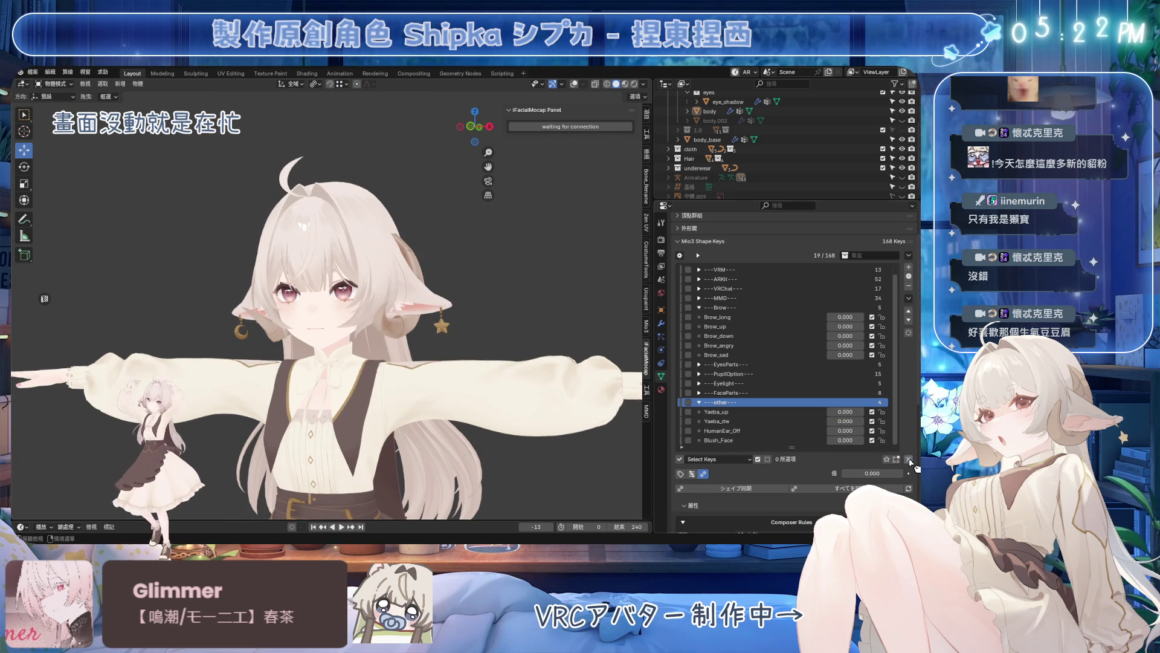
# - Reset the Armature to rest pose via Pose > Clear Transform > All, with overlays on, and return to Object Mode
pyautogui.click(897, 179)
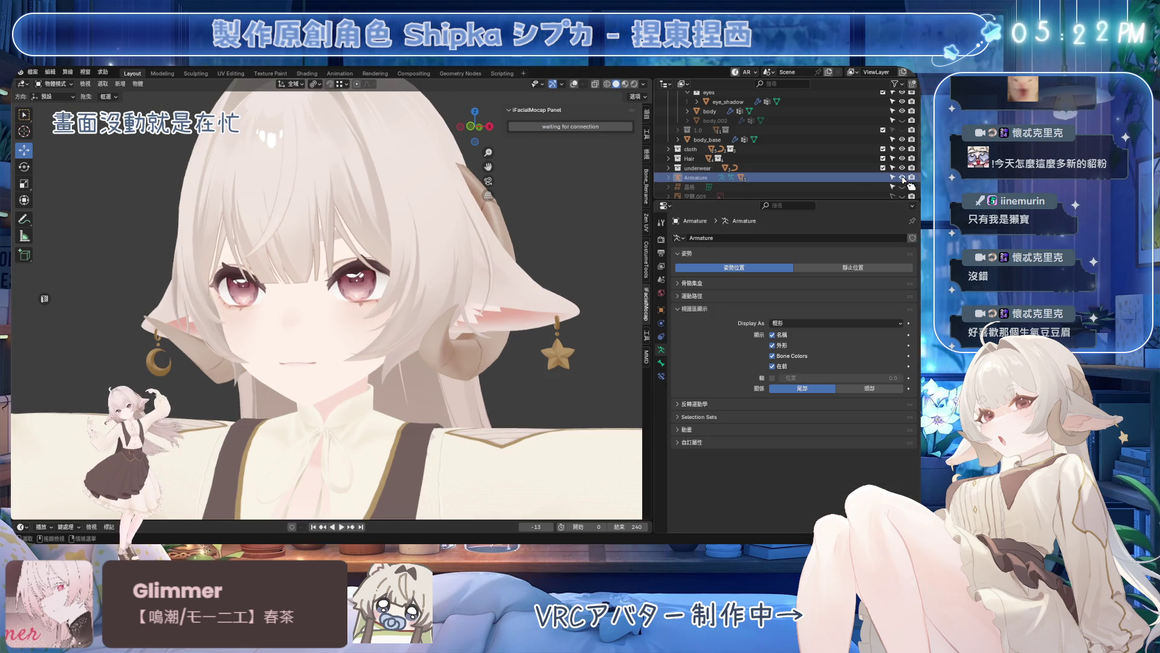
pyautogui.scroll(2, 456, 233)
pyautogui.moveTo(577, 91); pyautogui.dragTo(484, 168, button='middle')
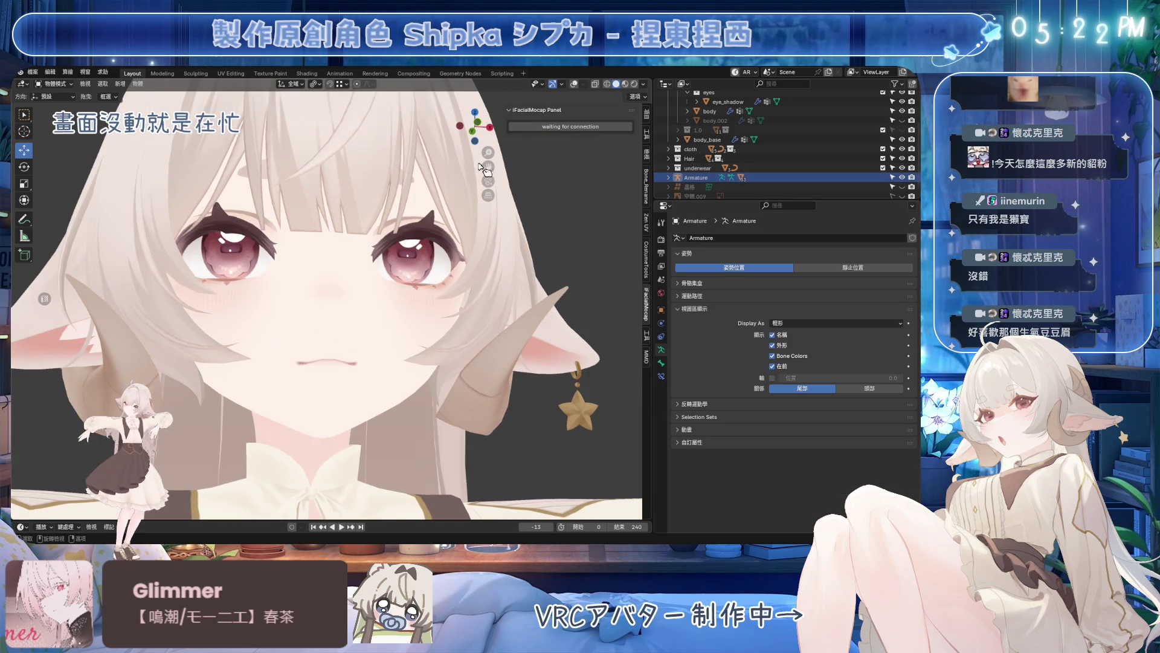
pyautogui.click(573, 84)
pyautogui.hotkey('ctrl', 'Tab')
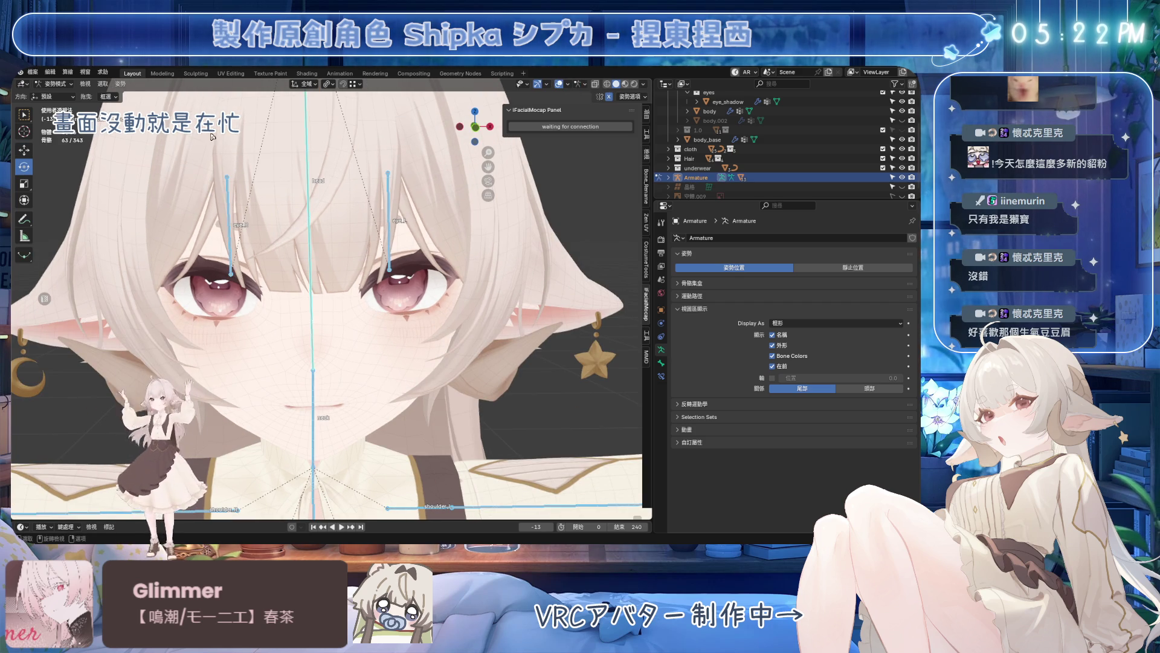
pyautogui.click(127, 86)
pyautogui.click(254, 110)
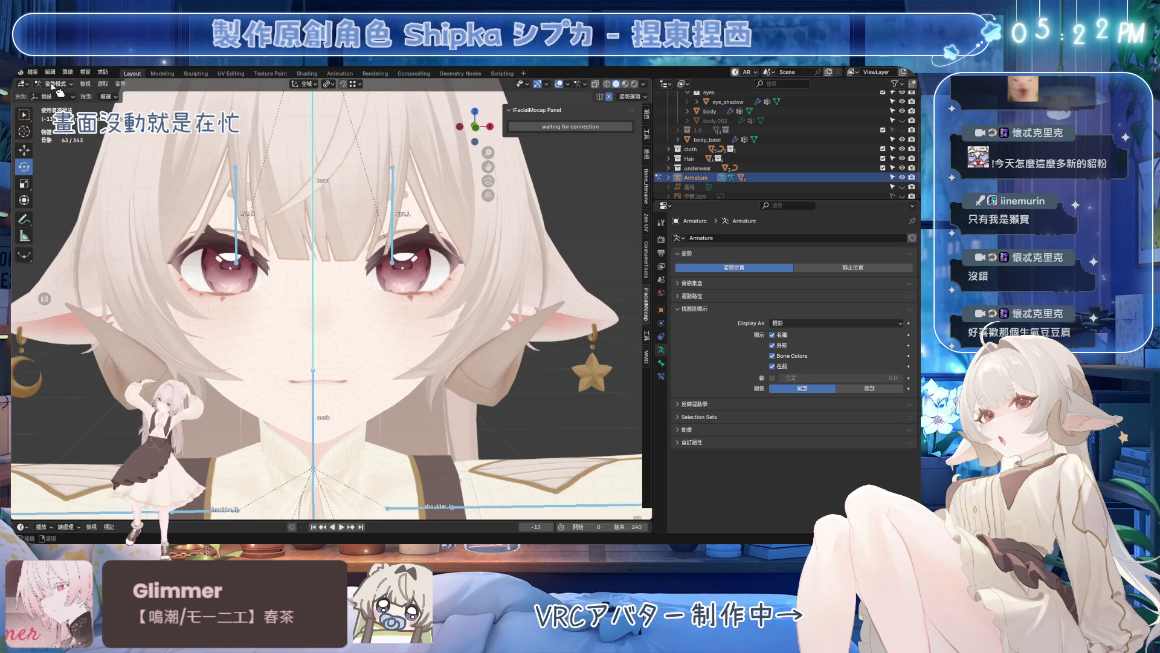
pyautogui.hotkey('ctrl', 'Tab')
pyautogui.scroll(3, 538, 247)
# - Save the blend file and select the body mesh with its Basis shape key active
pyautogui.hotkey('ctrl', 's')
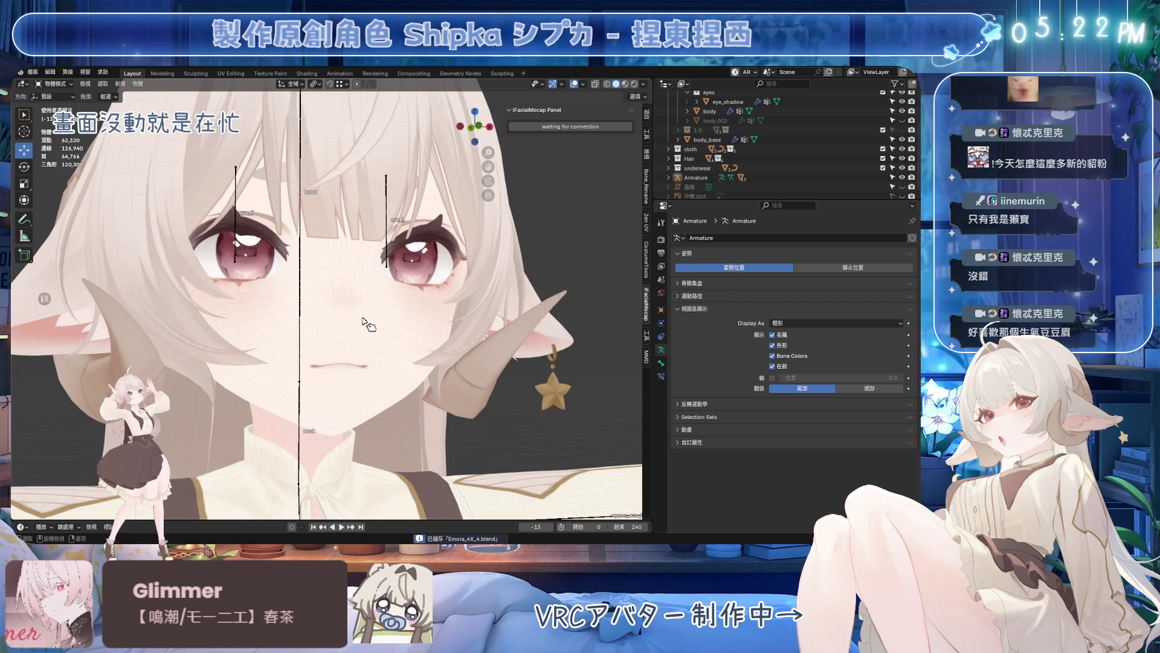
pyautogui.click(742, 346)
pyautogui.click(713, 349)
pyautogui.scroll(1, 725, 335)
pyautogui.click(733, 309)
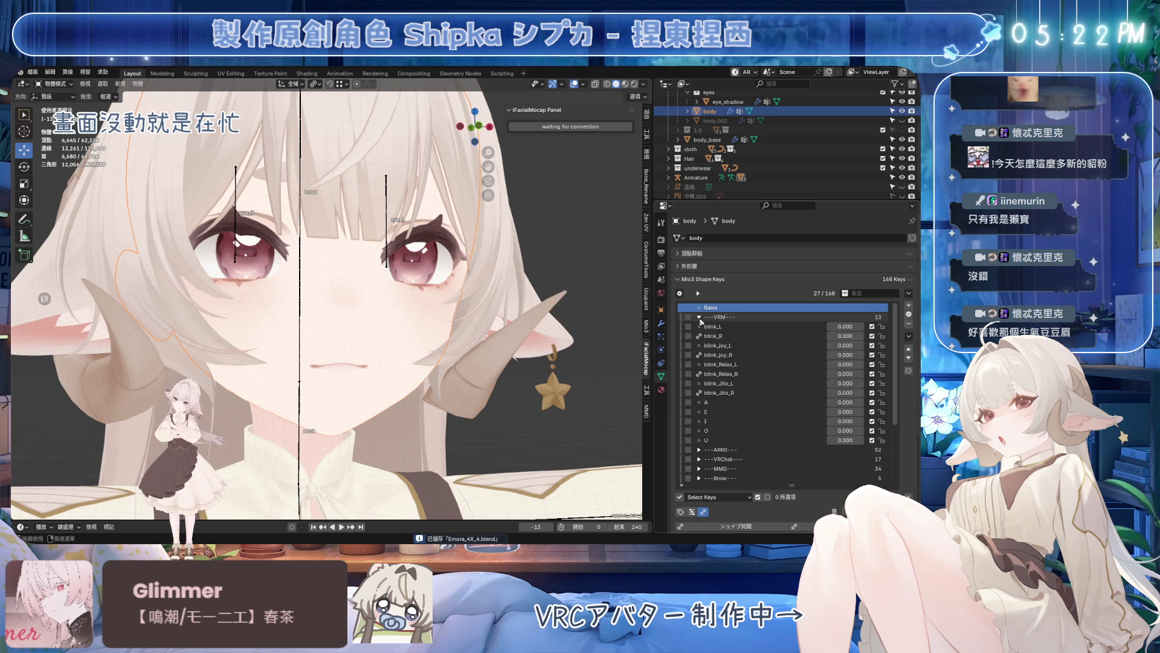
# - Expand the full shape-key list and step through the blink keys around blink_joy_R
pyautogui.keyDown('ctrl'); pyautogui.click(702, 266); pyautogui.keyUp('ctrl')
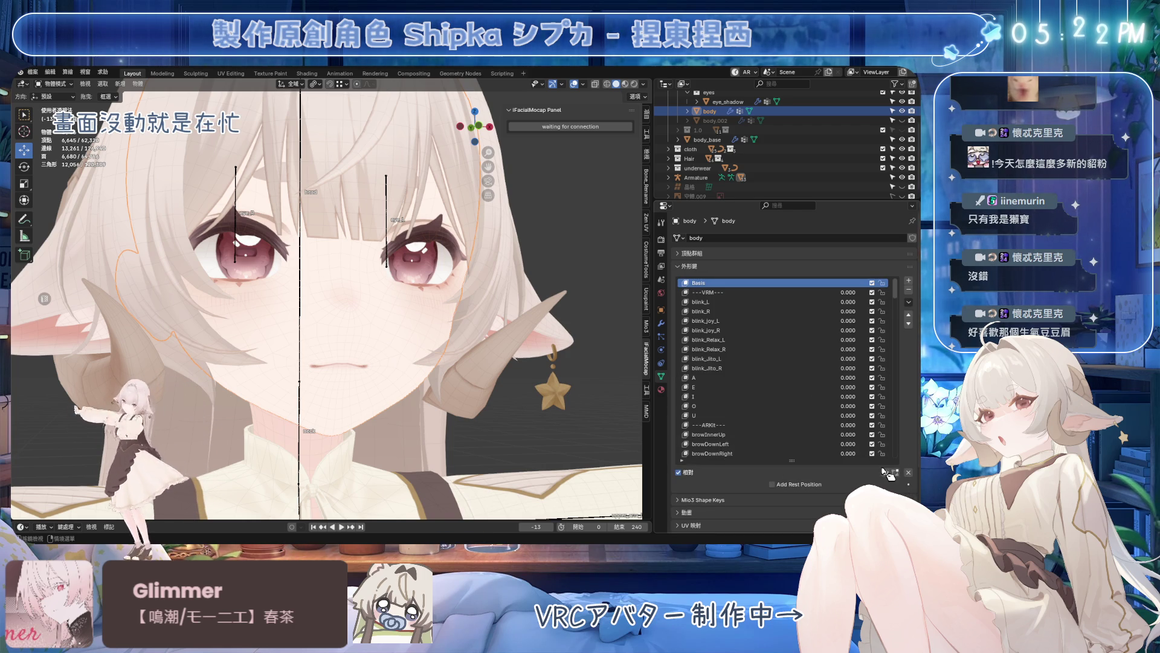
pyautogui.click(770, 330)
pyautogui.press('Up')
pyautogui.press('Down')
pyautogui.press('Up')
pyautogui.press('Down')
pyautogui.press('Down')
pyautogui.press('Down')
pyautogui.press('Down')
pyautogui.press('Down')
pyautogui.press('Down')
pyautogui.press('Down')
pyautogui.press('Down')
pyautogui.press('Down')
pyautogui.press('Down')
pyautogui.press('Down')
pyautogui.press('Down')
pyautogui.press('Down')
pyautogui.press('Down')
pyautogui.press('Down')
pyautogui.press('Down')
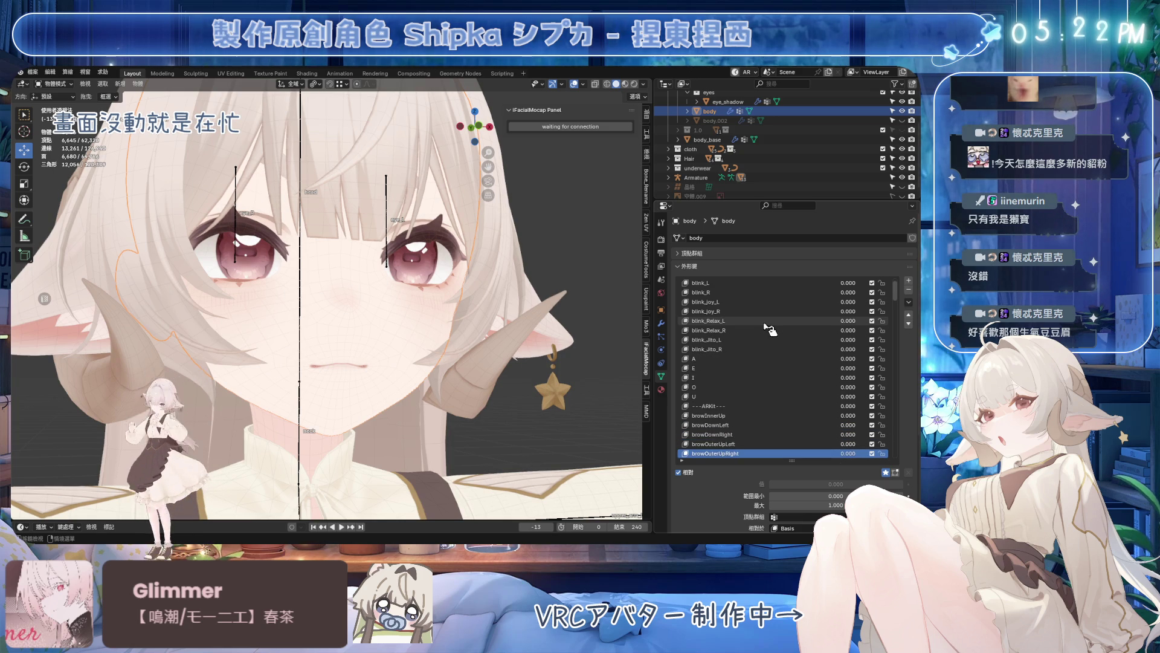
# - Hide the hair and step down through the visemes, vrc.LookingUp and the MMD expressions to preview them
pyautogui.click(893, 157)
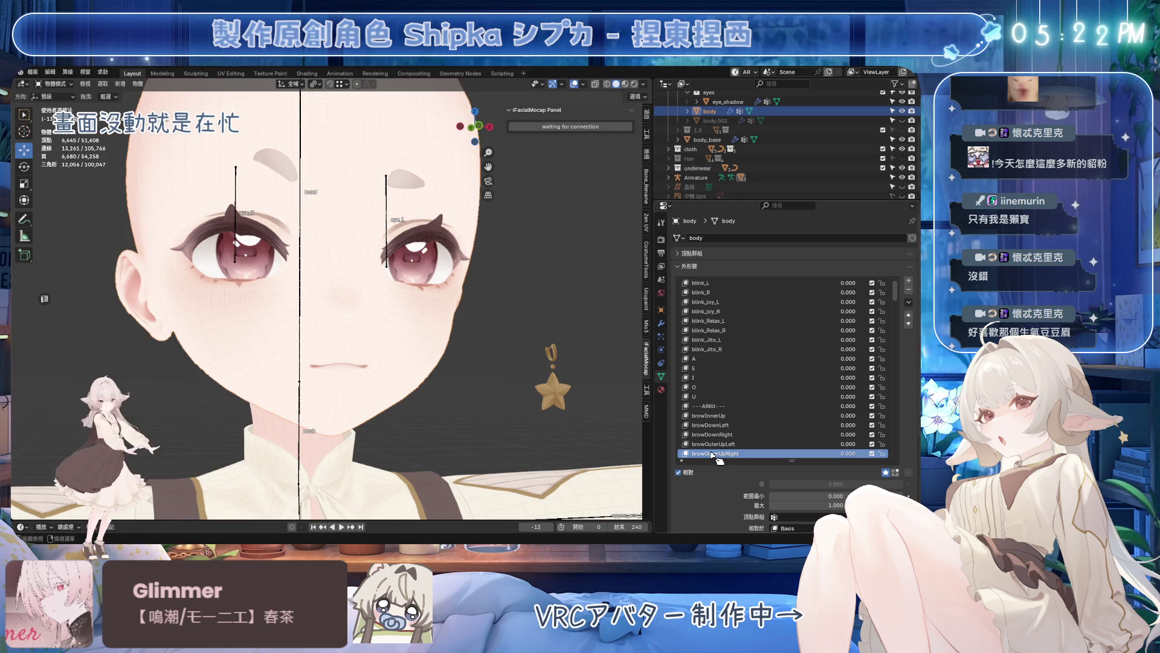
pyautogui.press('Down')
pyautogui.press('Down')
pyautogui.press('Down')
pyautogui.press('Down')
pyautogui.press('Down')
pyautogui.press('Down')
pyautogui.press('Down')
pyautogui.press('Down')
pyautogui.press('Down')
pyautogui.press('Down')
pyautogui.press('Down')
pyautogui.press('Down')
pyautogui.press('Down')
pyautogui.press('Down')
pyautogui.press('Down')
pyautogui.press('Down')
pyautogui.press('Down')
pyautogui.press('Down')
pyautogui.press('Down')
pyautogui.press('Down')
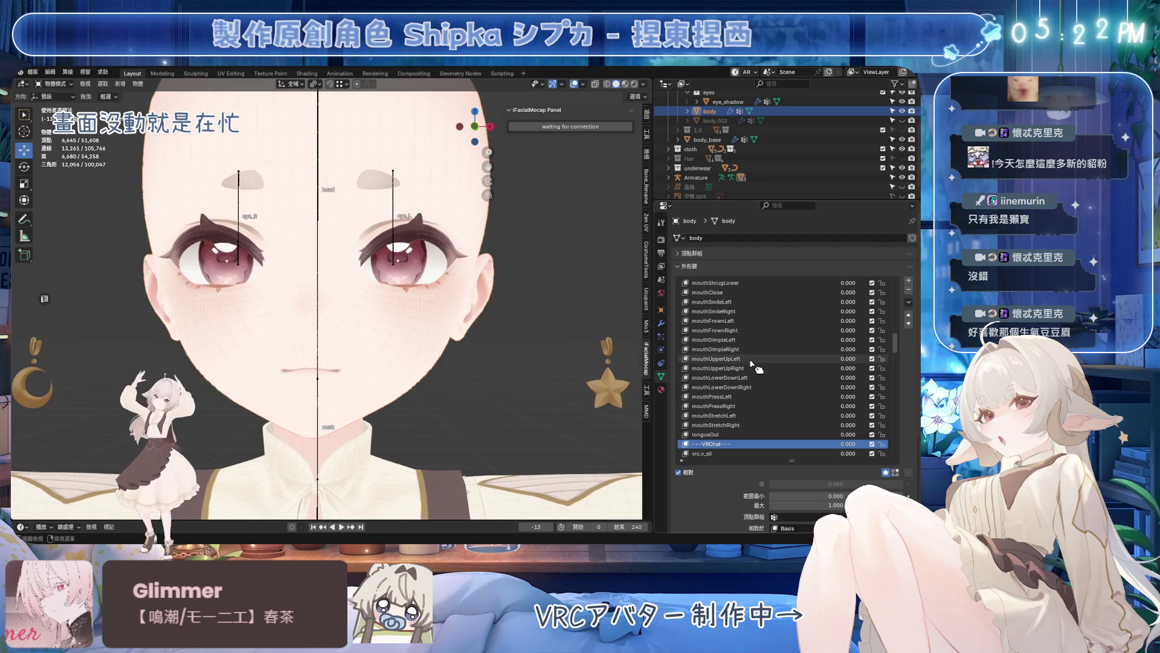
pyautogui.press('Down')
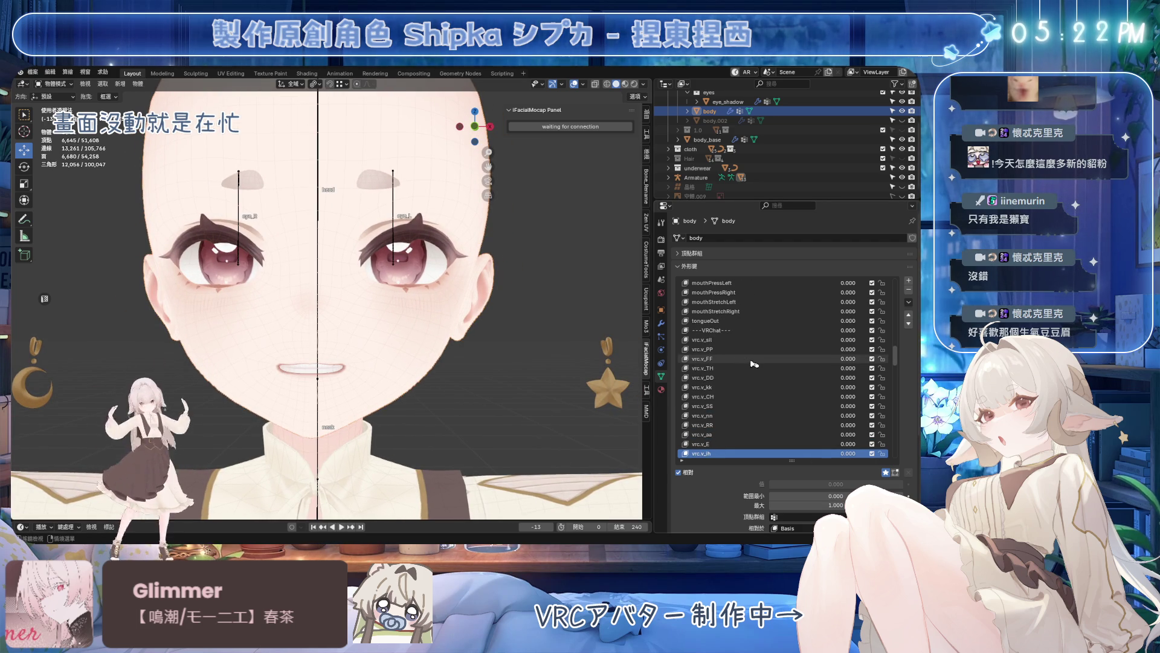
pyautogui.press('Down')
pyautogui.press('Down')
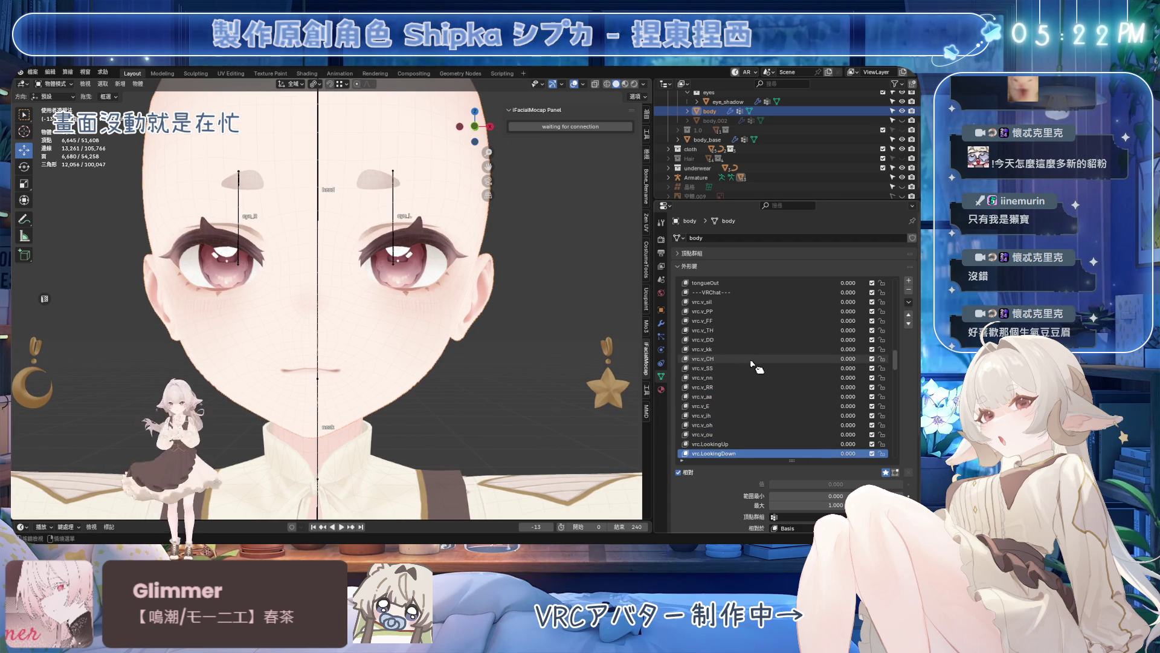
pyautogui.press('Down')
pyautogui.press('Down')
pyautogui.press('Down')
pyautogui.press('Down')
pyautogui.press('Down')
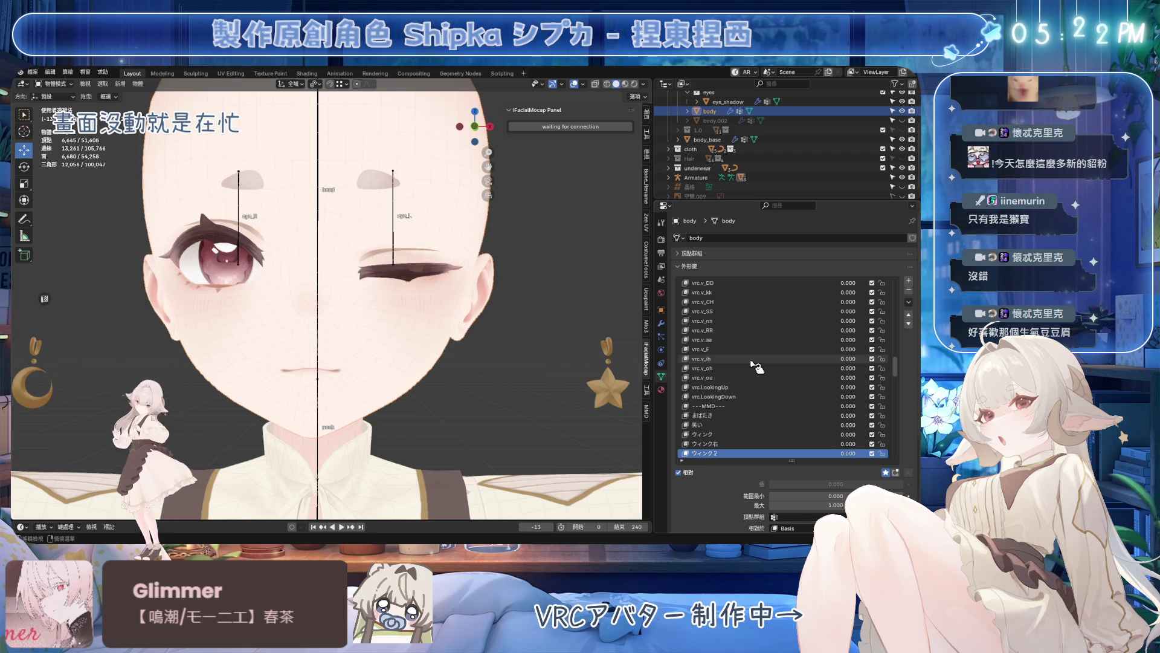
pyautogui.press('Down')
pyautogui.press('Down')
pyautogui.press('Down')
pyautogui.press('Down')
pyautogui.press('Down')
pyautogui.press('Down')
pyautogui.press('Down')
pyautogui.press('Down')
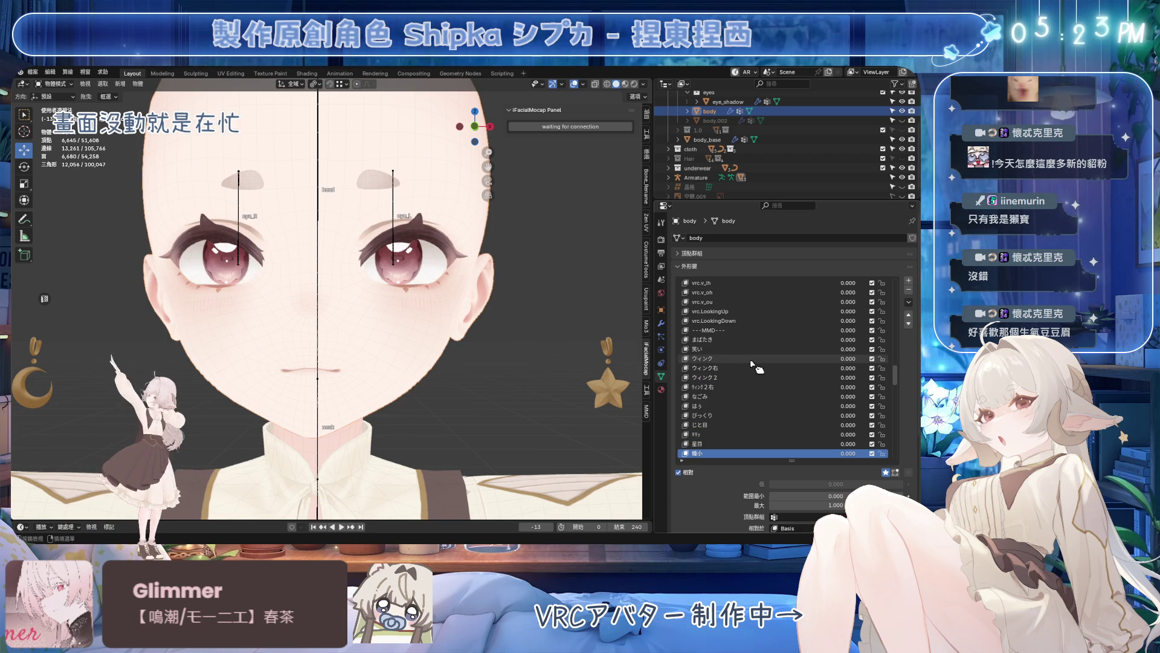
pyautogui.press('Down')
pyautogui.press('Down')
pyautogui.press('Down')
pyautogui.press('Down')
pyautogui.press('Down')
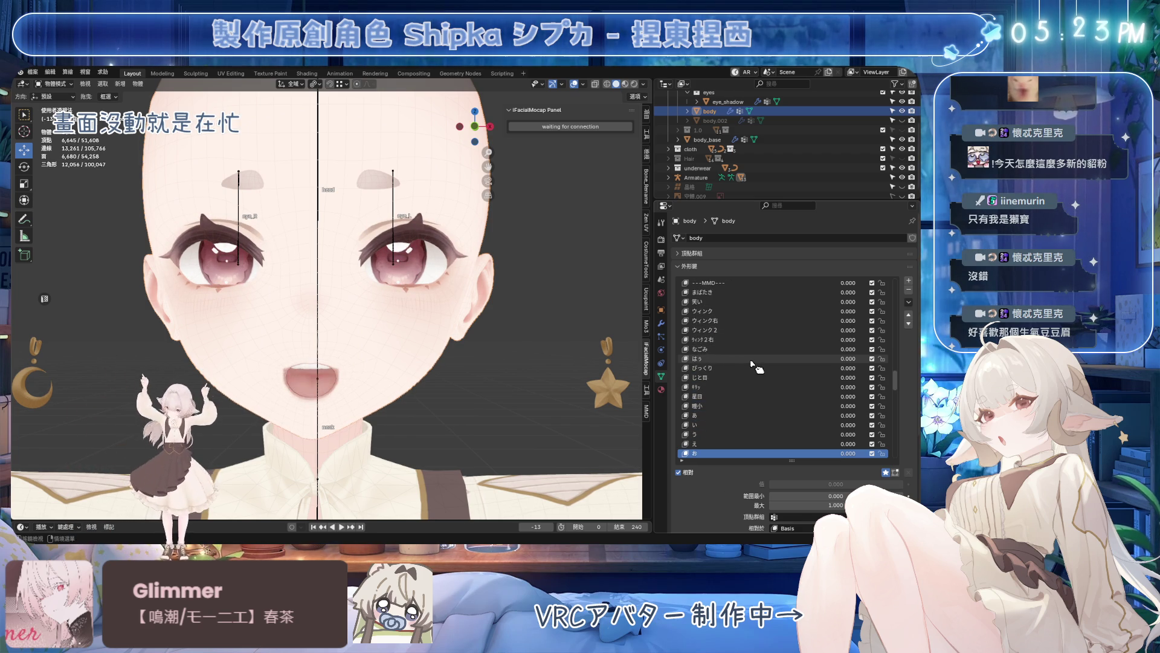
pyautogui.press('Down')
pyautogui.press('Down')
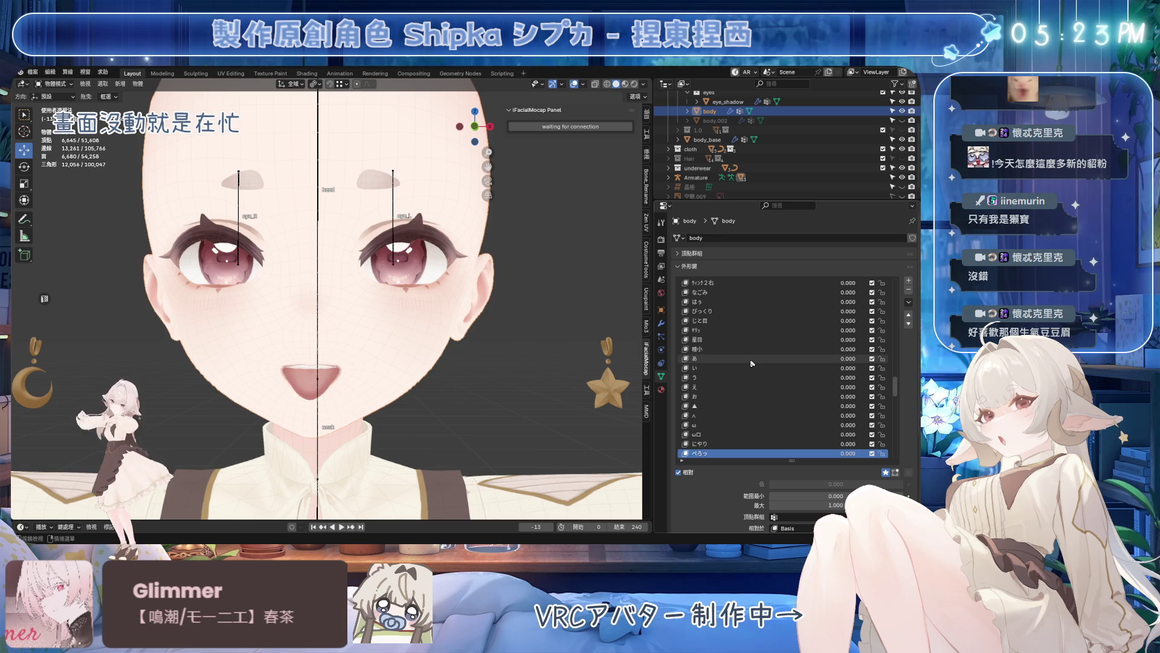
pyautogui.press('Down')
pyautogui.press('Down')
pyautogui.press('Down')
pyautogui.press('Down')
pyautogui.press('Down')
pyautogui.press('Down')
pyautogui.press('Down')
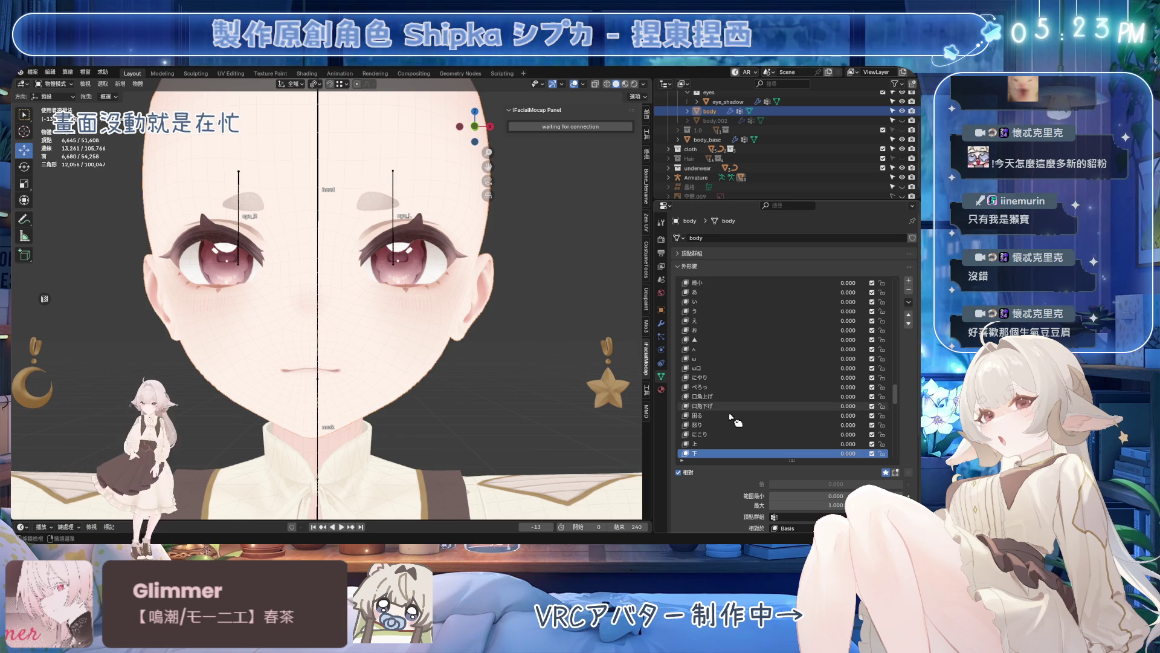
# - Preview にこり, 眠れ and がーん in turn and save the blend file
pyautogui.click(718, 434)
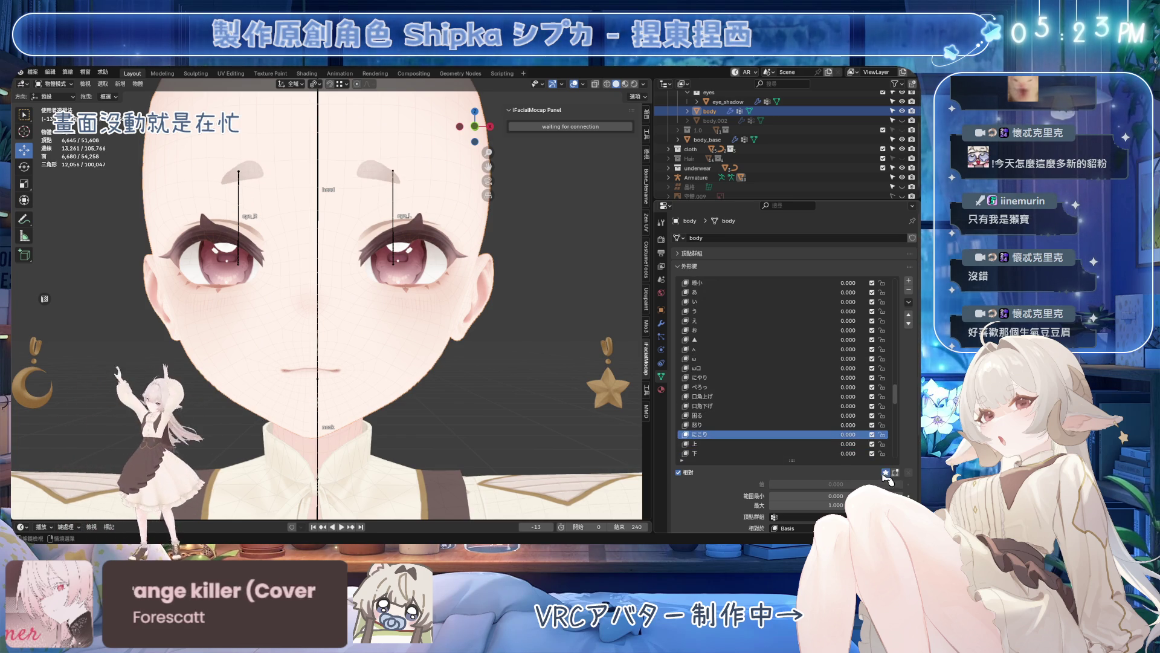
pyautogui.press('Down')
pyautogui.press('Down')
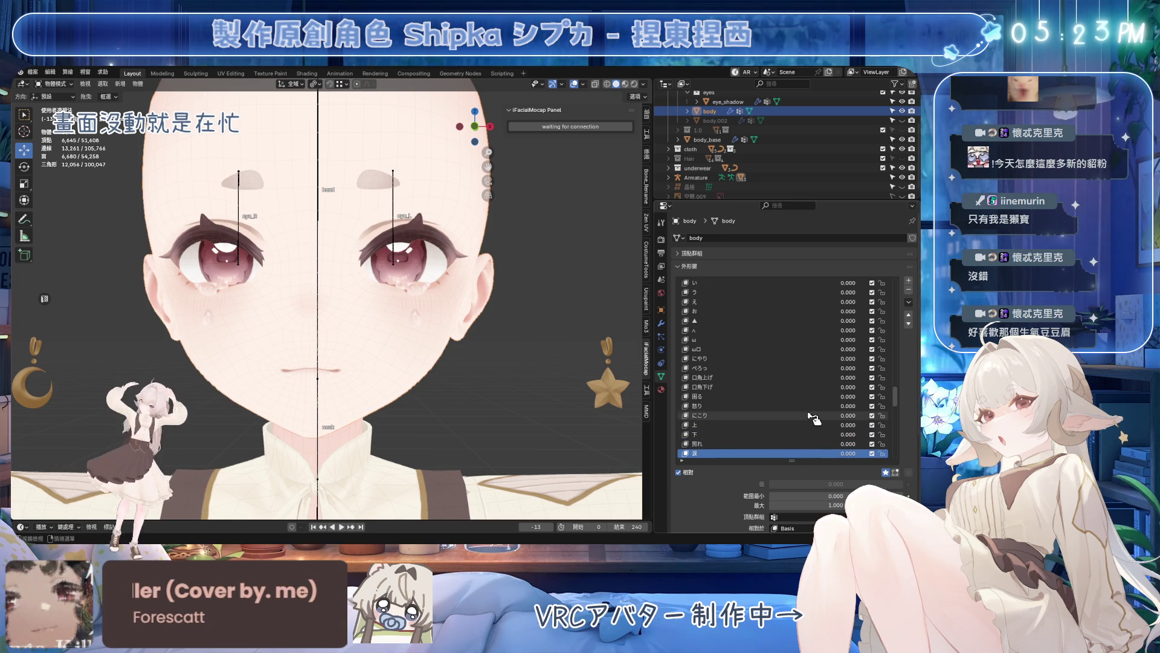
pyautogui.press('Down')
pyautogui.moveTo(897, 397); pyautogui.dragTo(901, 411)
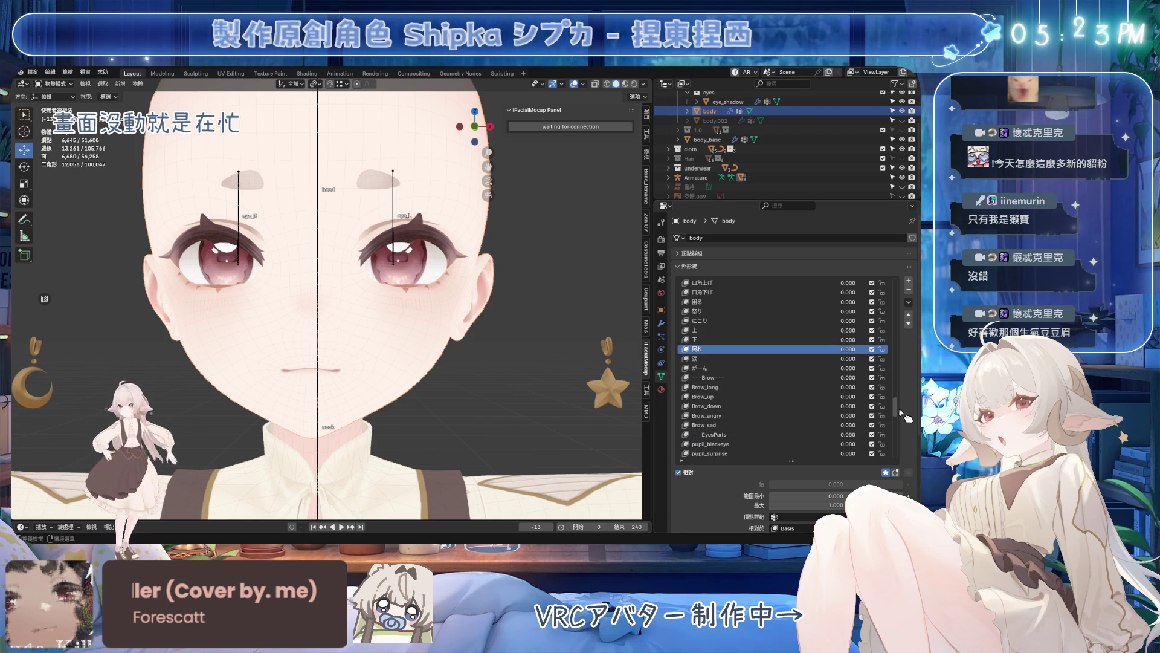
pyautogui.hotkey('ctrl', 's')
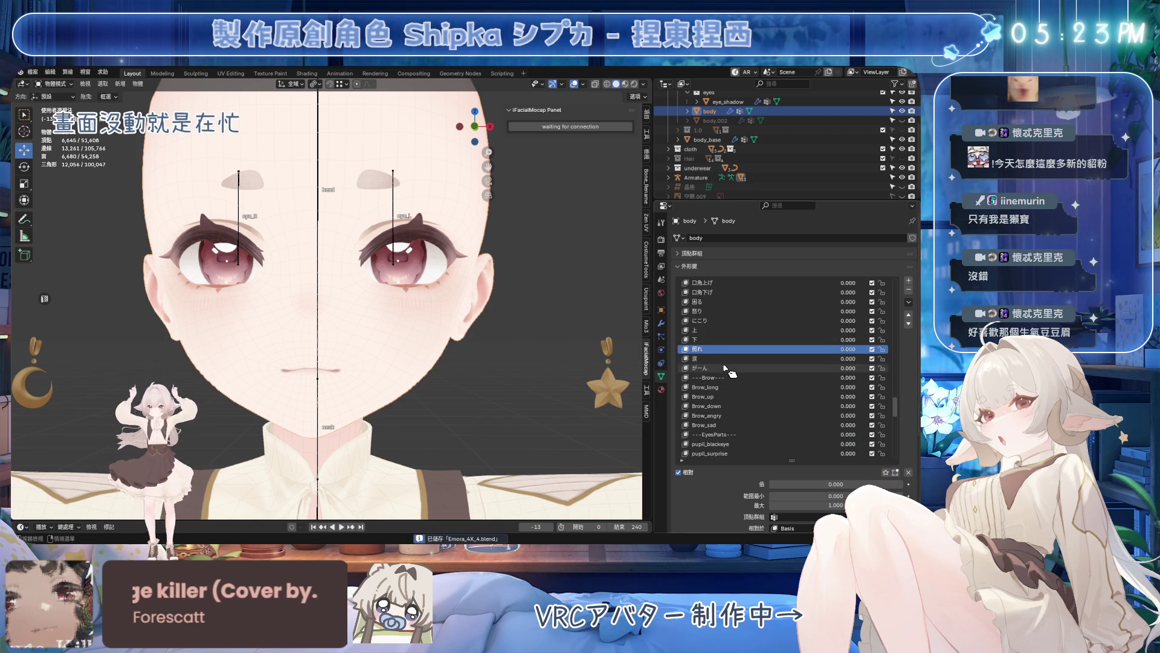
pyautogui.press('Down')
pyautogui.press('Down')
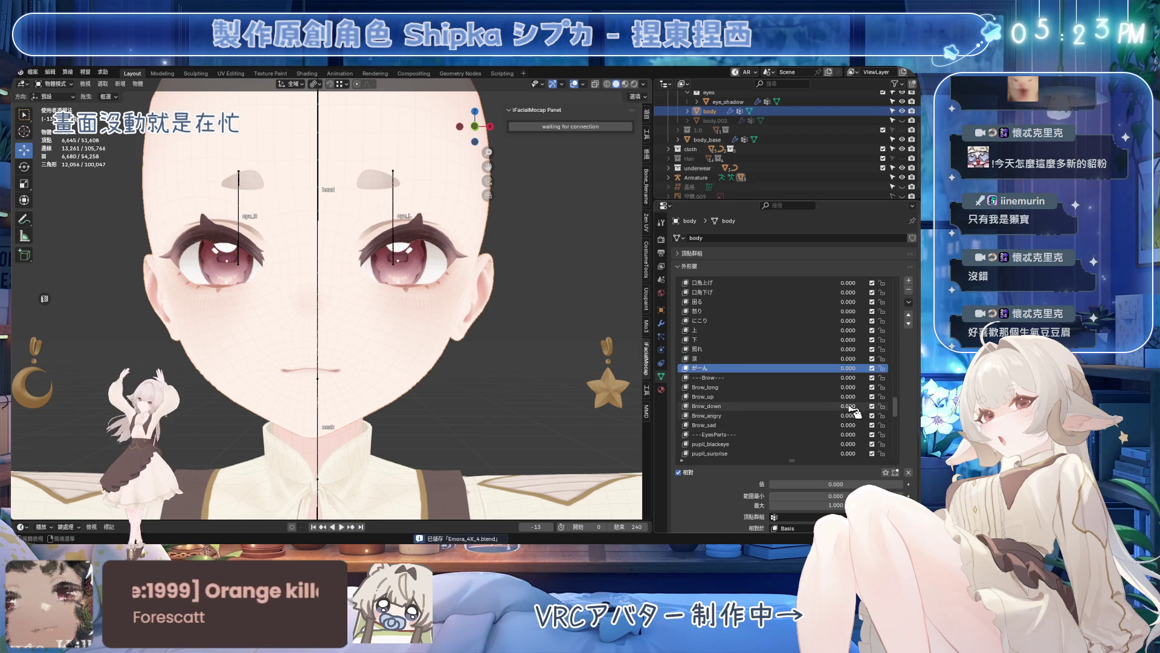
# - Lock the shape-key values and collapse the standard Shape Keys list so the Mio3 list takes over
pyautogui.click(885, 472)
pyautogui.moveTo(526, 400); pyautogui.dragTo(641, 392, button='middle')
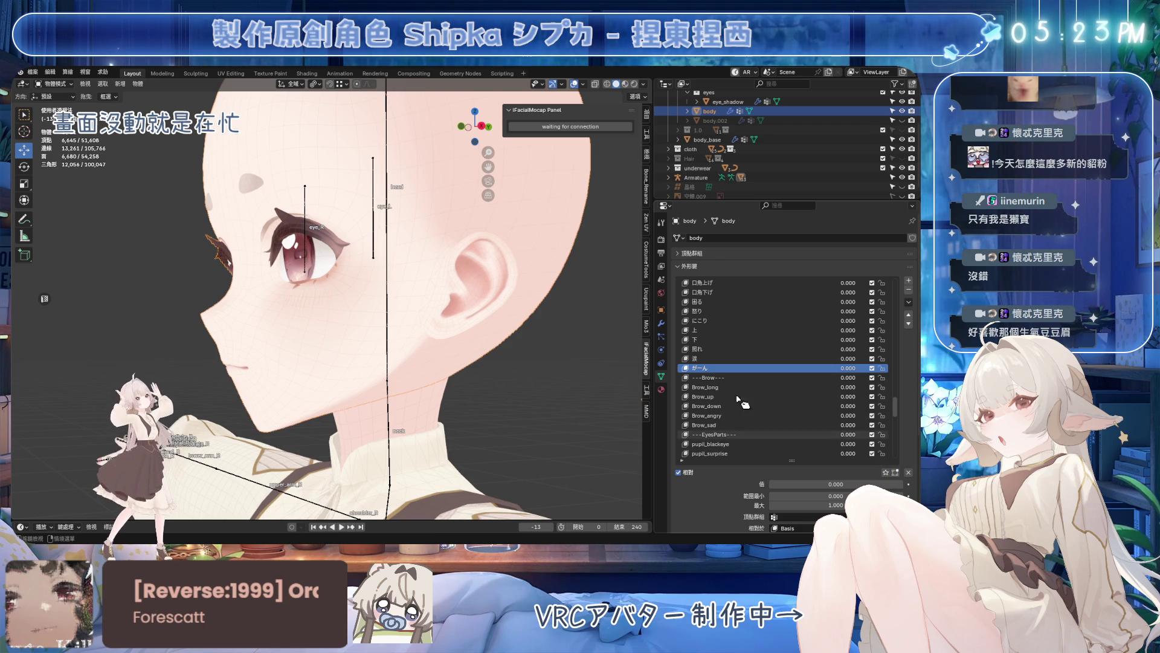
pyautogui.click(716, 266)
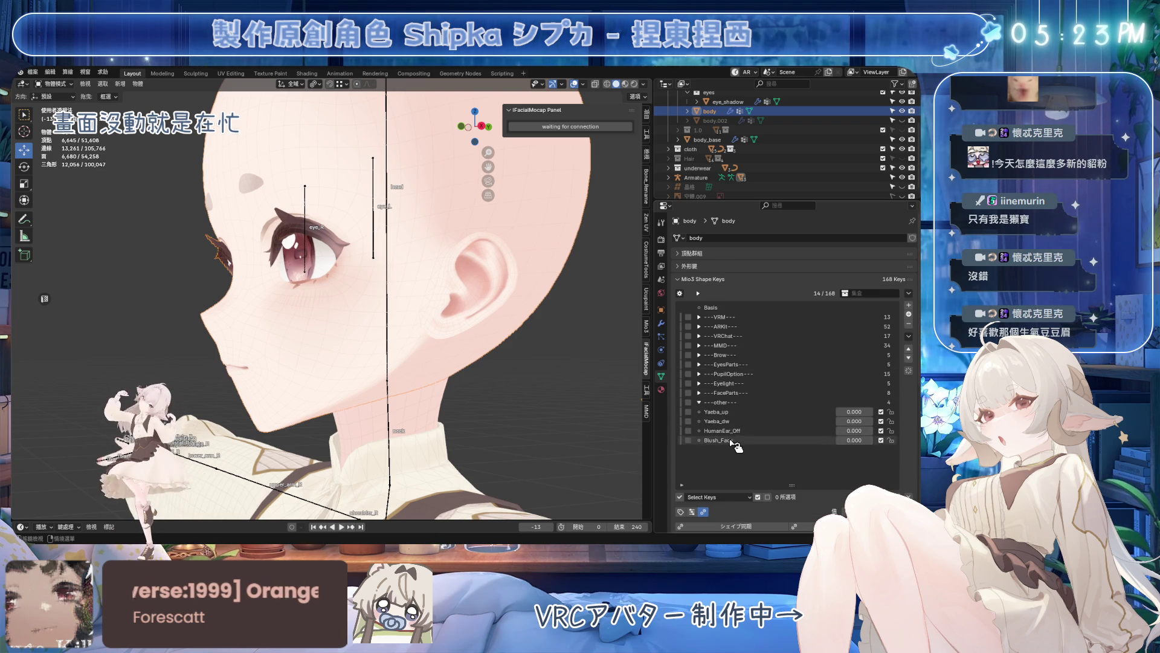
# - Move Blush_Face up the FaceParts group to sit just below Blush_Nose
pyautogui.click(721, 394)
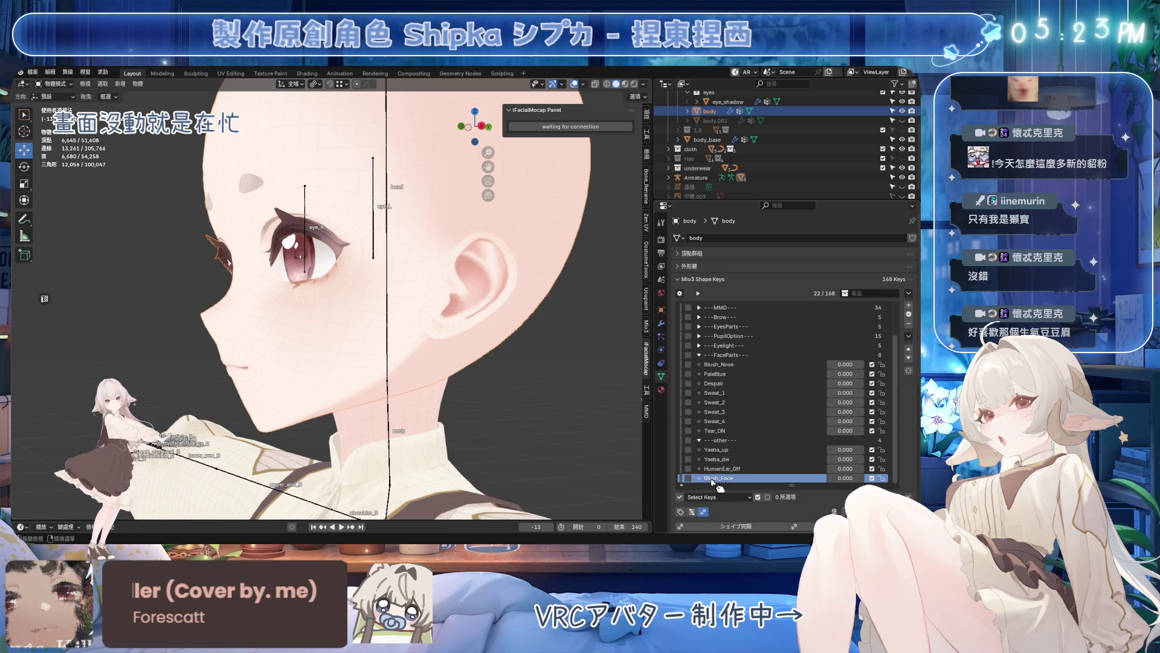
pyautogui.click(909, 352)
pyautogui.click(910, 352)
pyautogui.click(910, 351)
pyautogui.click(911, 352)
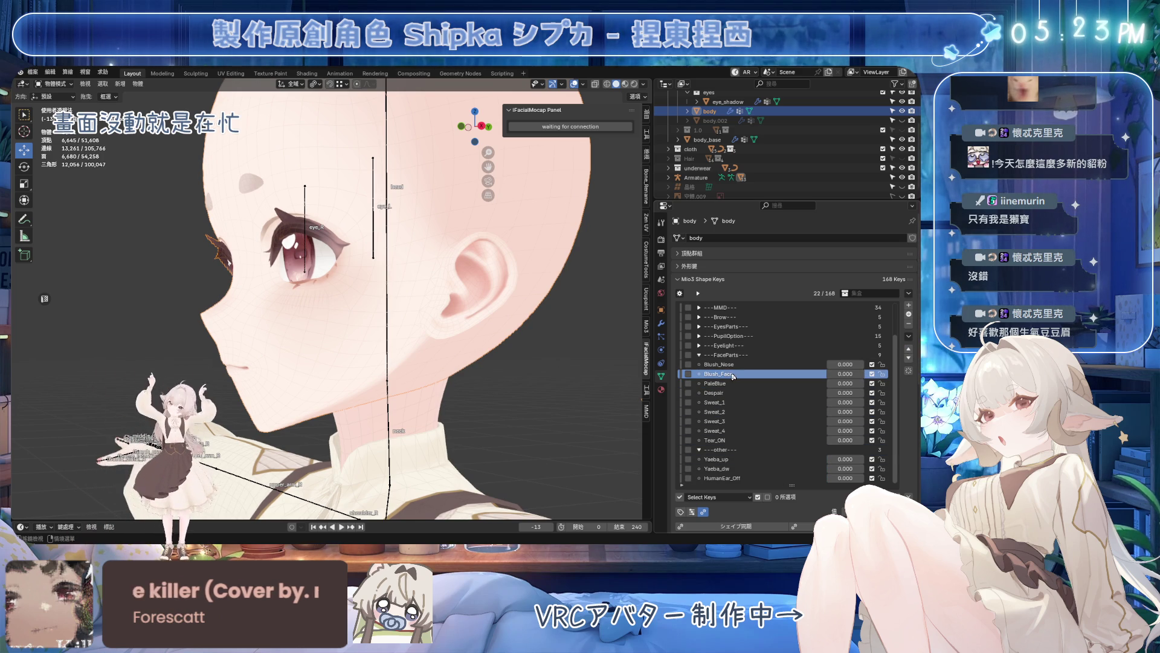
pyautogui.press('Escape')
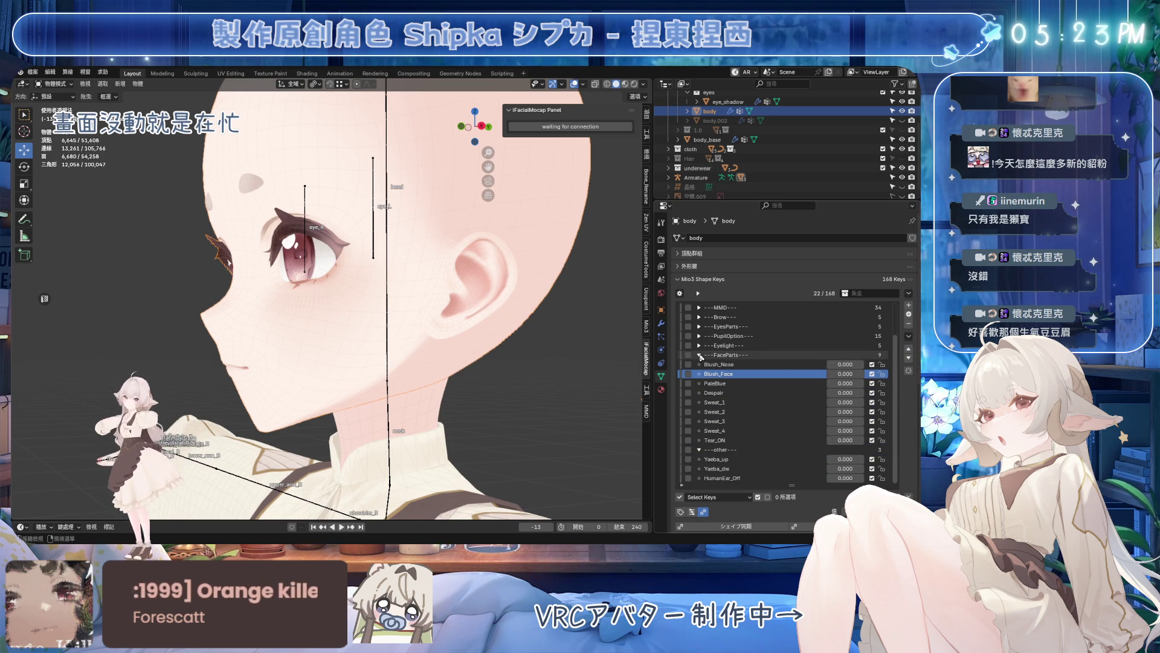
pyautogui.click(700, 354)
# - In the MMD group, compose 照れ from Blush_Face, set 照れ and 涙 to full strength, and save
pyautogui.click(699, 345)
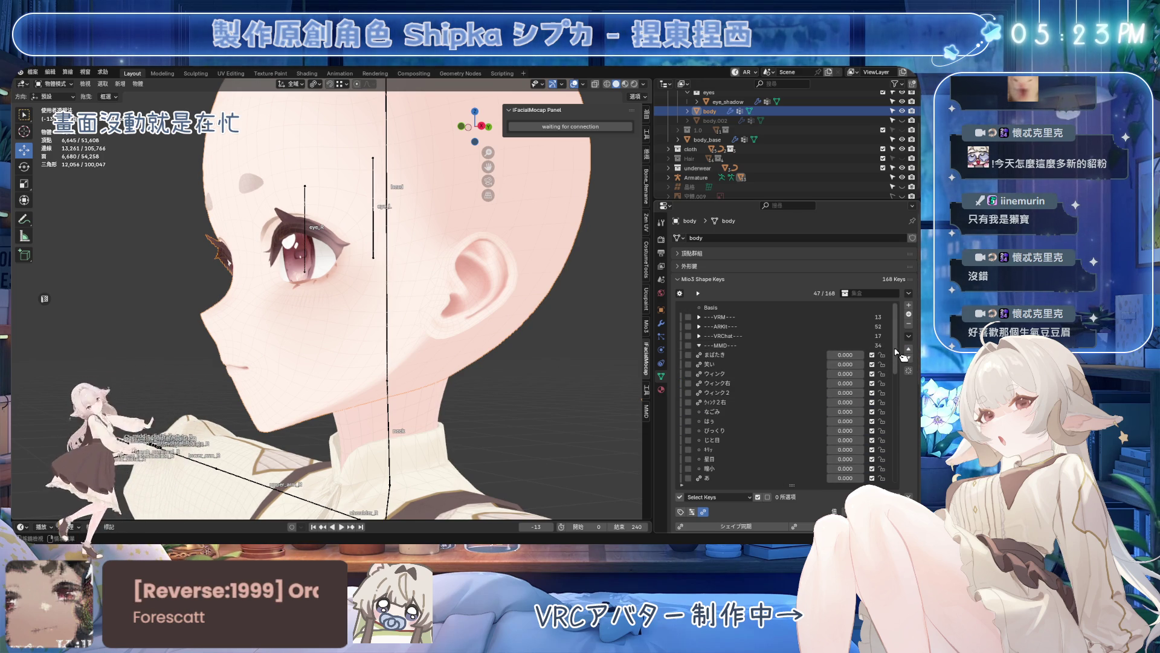
pyautogui.scroll(-10, 847, 412)
pyautogui.click(736, 388)
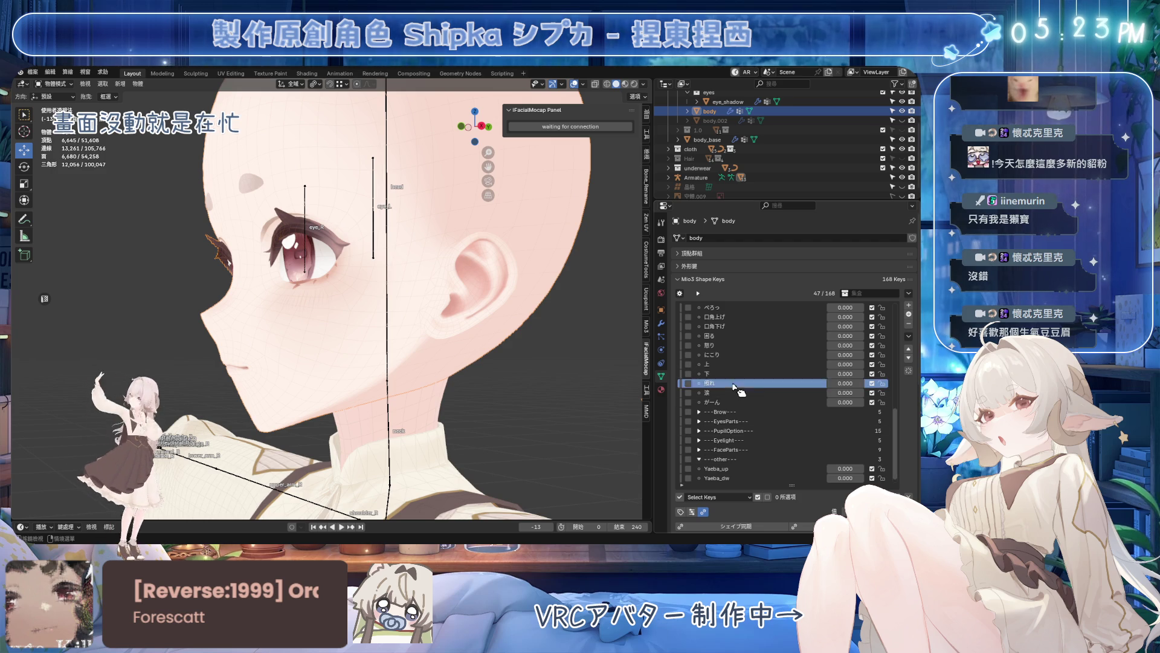
pyautogui.scroll(-3, 765, 450)
pyautogui.click(745, 511)
pyautogui.write('Blush_Face')
pyautogui.click(715, 422)
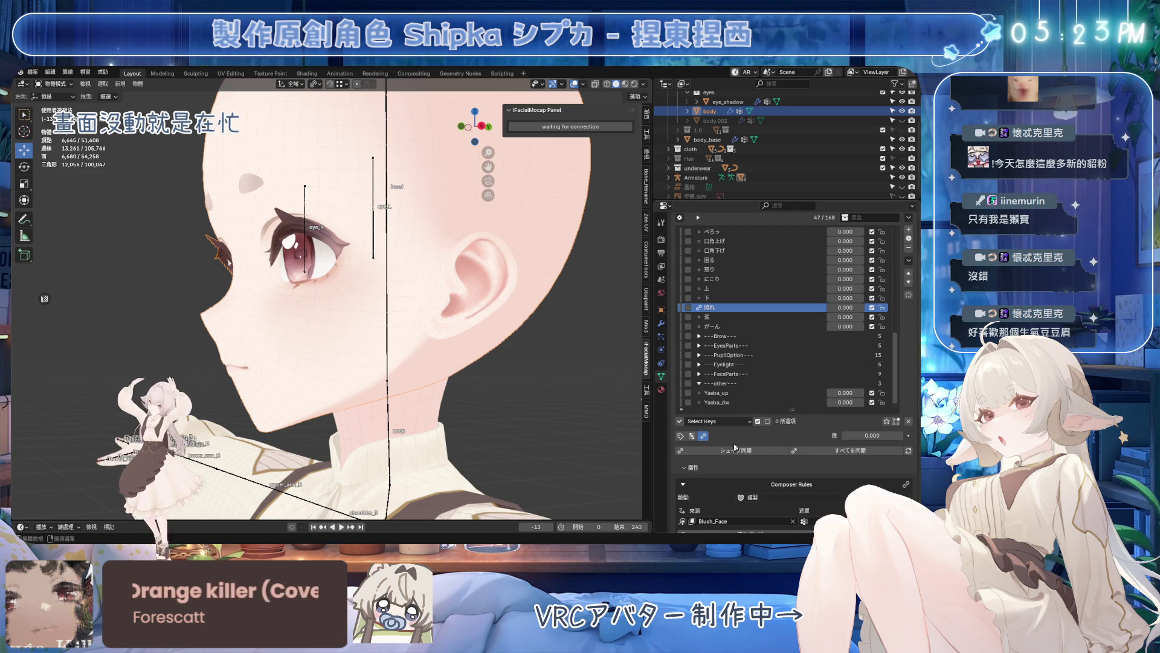
pyautogui.scroll(-2, 864, 479)
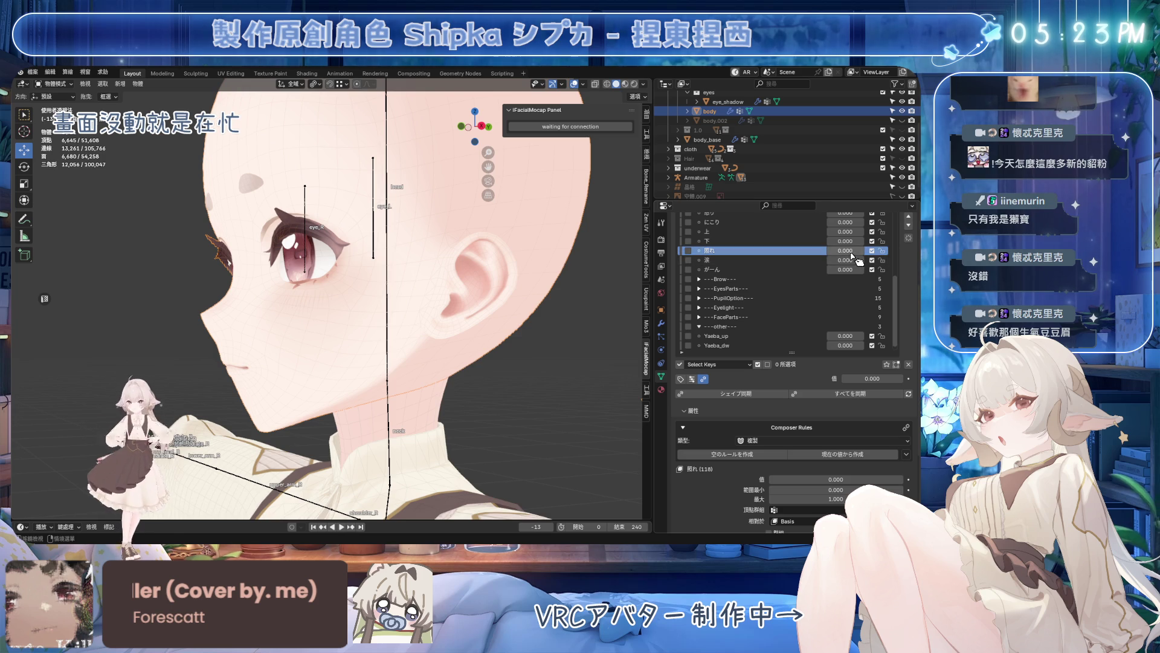
pyautogui.moveTo(844, 250); pyautogui.dragTo(889, 251)
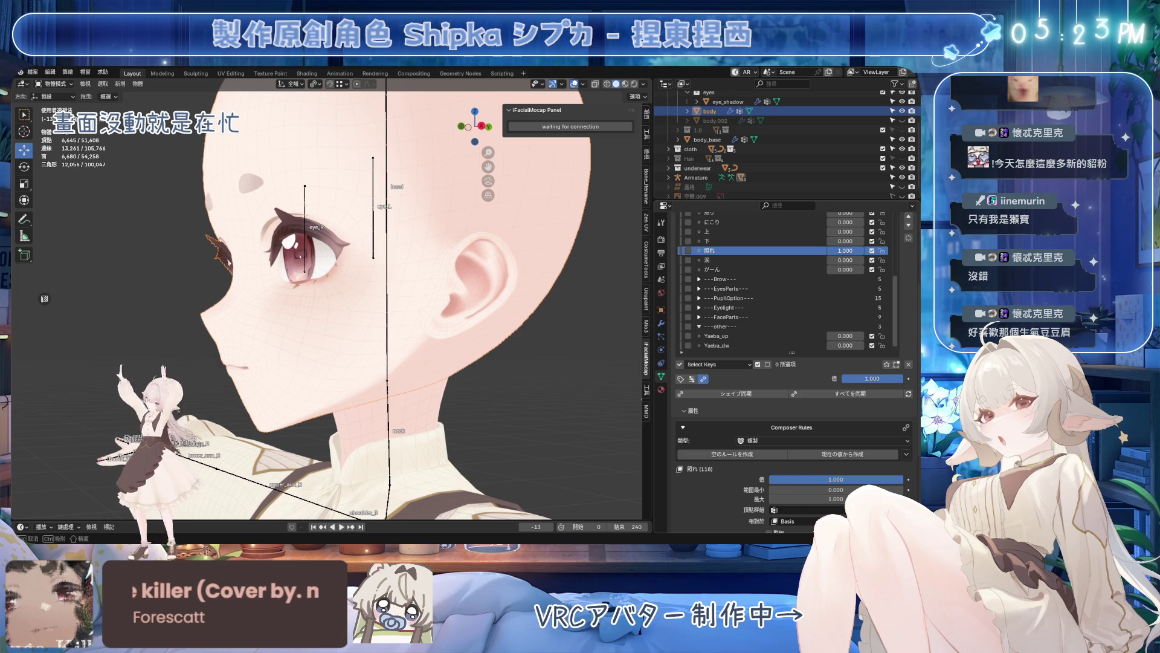
pyautogui.scroll(3, 451, 324)
pyautogui.scroll(2, 401, 323)
pyautogui.moveTo(402, 323)
pyautogui.mouseDown(button='middle')
pyautogui.moveTo(511, 327)
pyautogui.moveTo(695, 304)
pyautogui.mouseUp(button='middle')
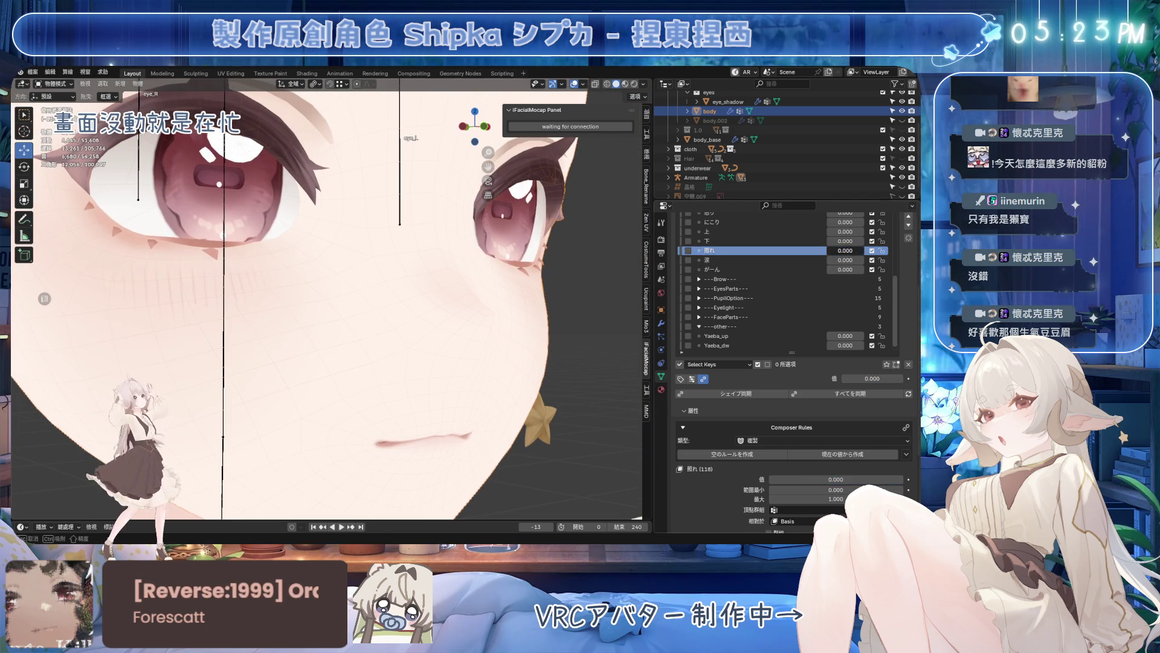
pyautogui.moveTo(838, 260)
pyautogui.mouseDown()
pyautogui.moveTo(884, 261)
pyautogui.moveTo(862, 271)
pyautogui.mouseUp()
pyautogui.click(789, 270)
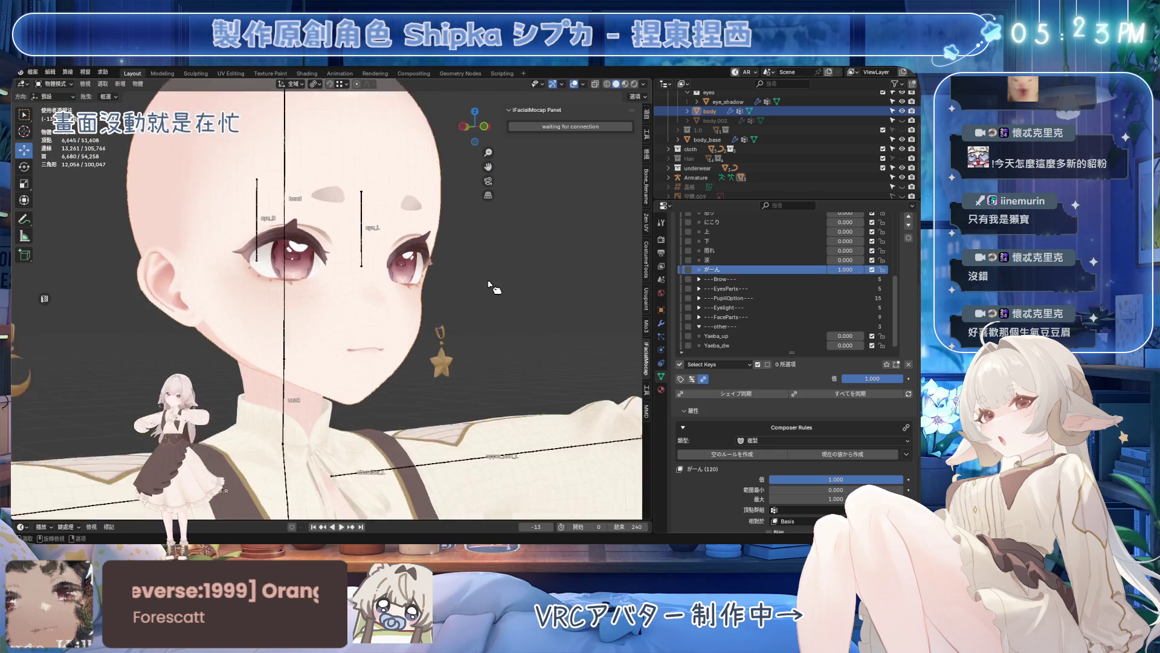
pyautogui.hotkey('ctrl', 's')
pyautogui.scroll(-1, 822, 338)
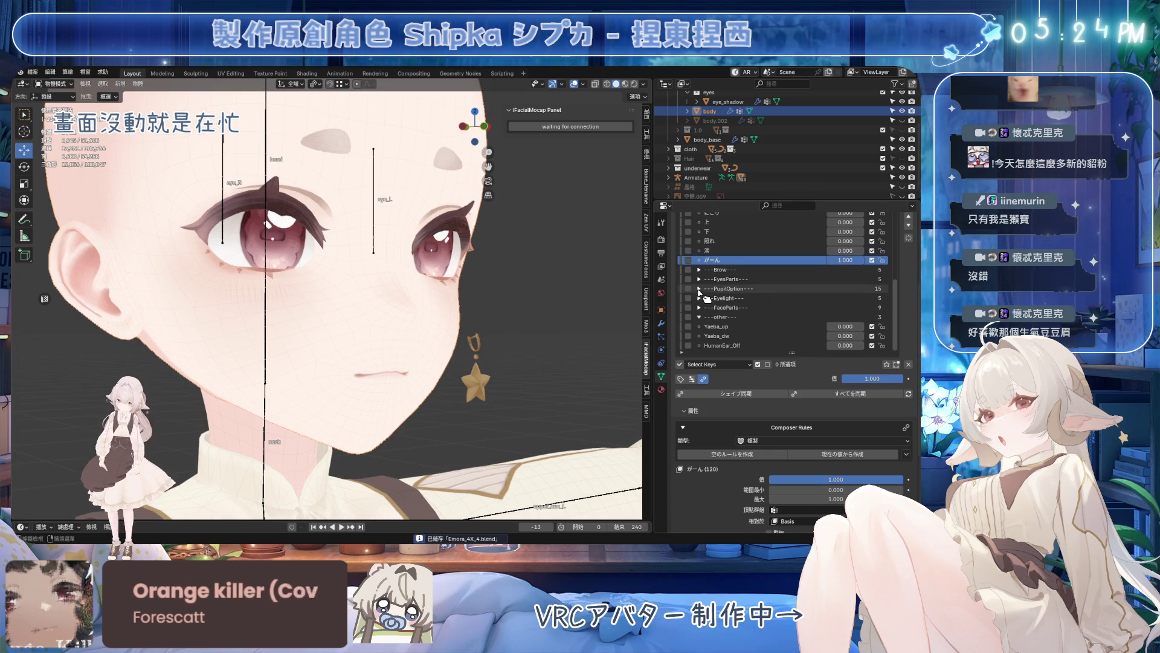
# - Reset がーん and Despair to zero and remove the Despair composer rule from がーん
pyautogui.click(700, 319)
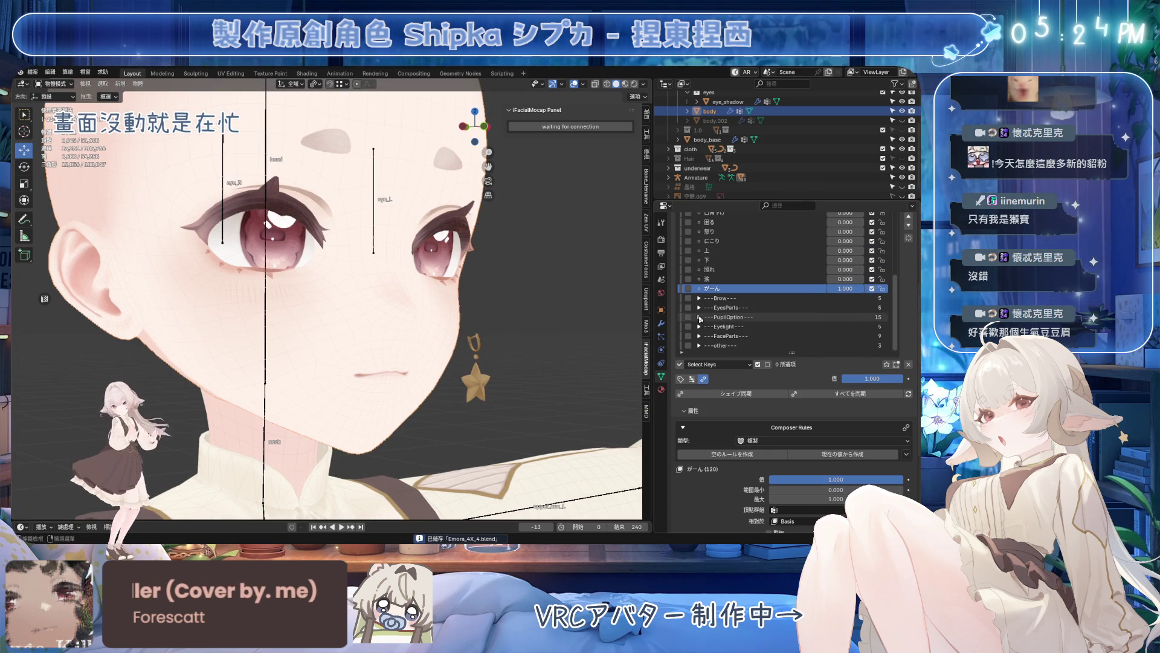
pyautogui.scroll(-6, 779, 337)
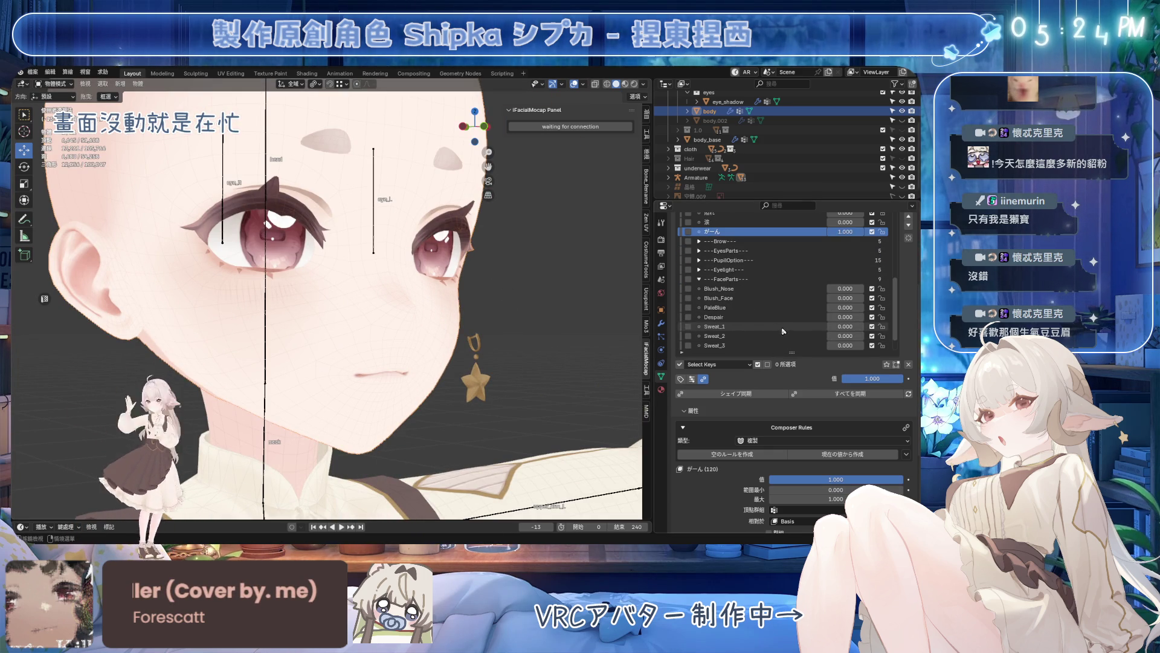
pyautogui.click(908, 373)
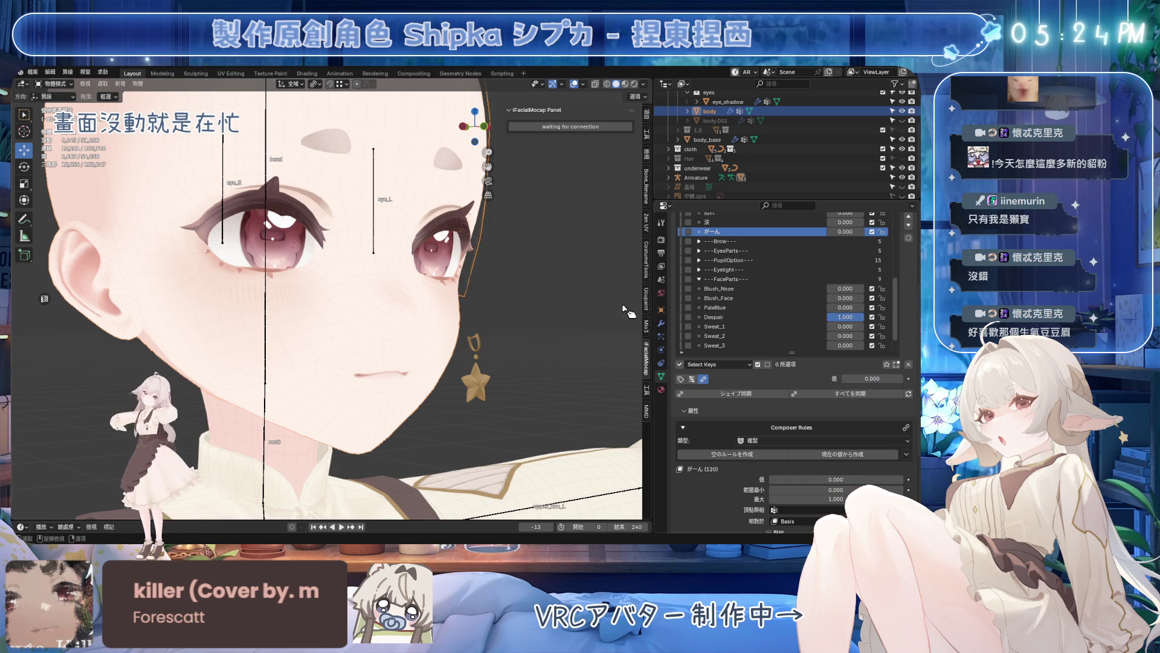
pyautogui.click(729, 318)
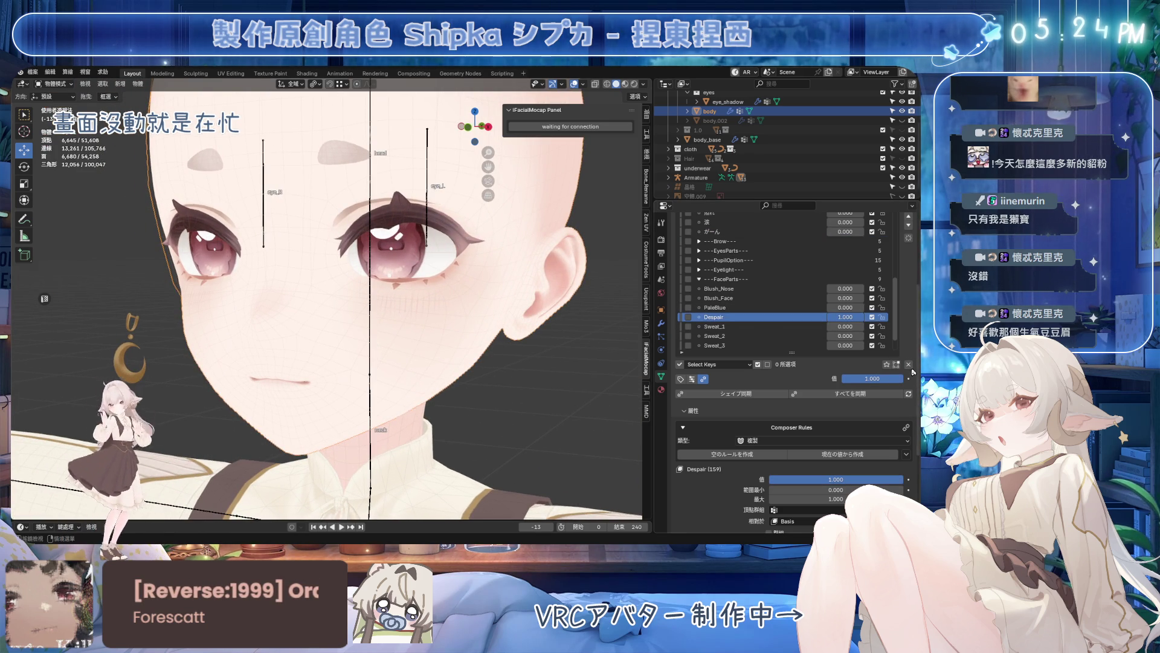
pyautogui.click(910, 372)
pyautogui.click(720, 232)
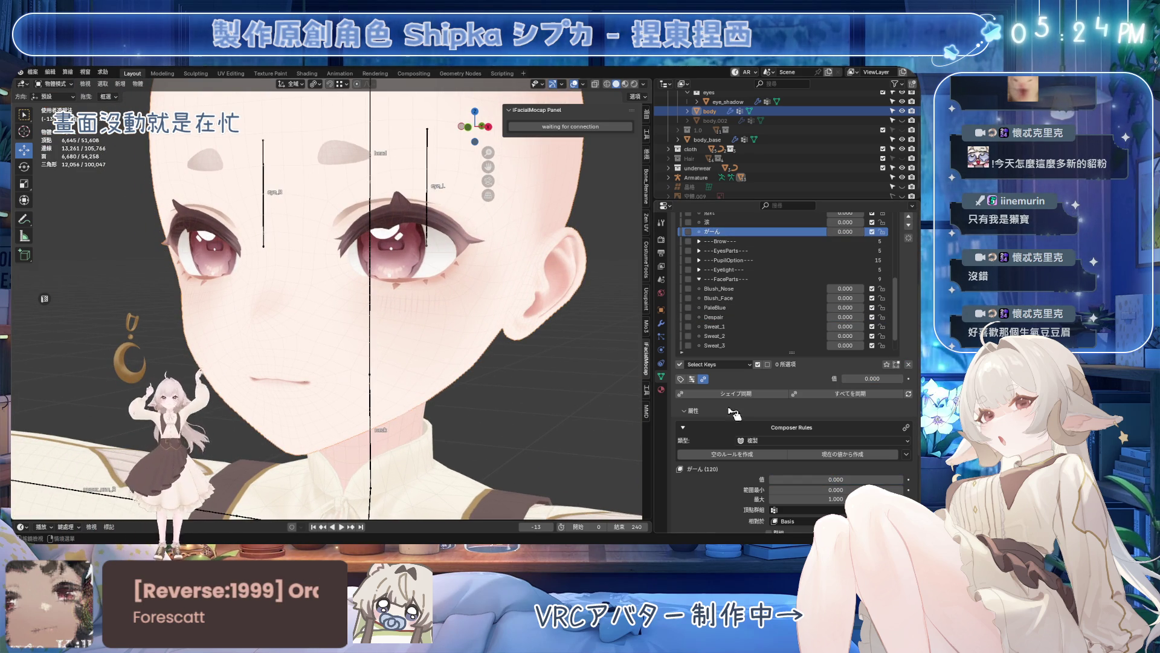
pyautogui.click(743, 456)
pyautogui.click(739, 465)
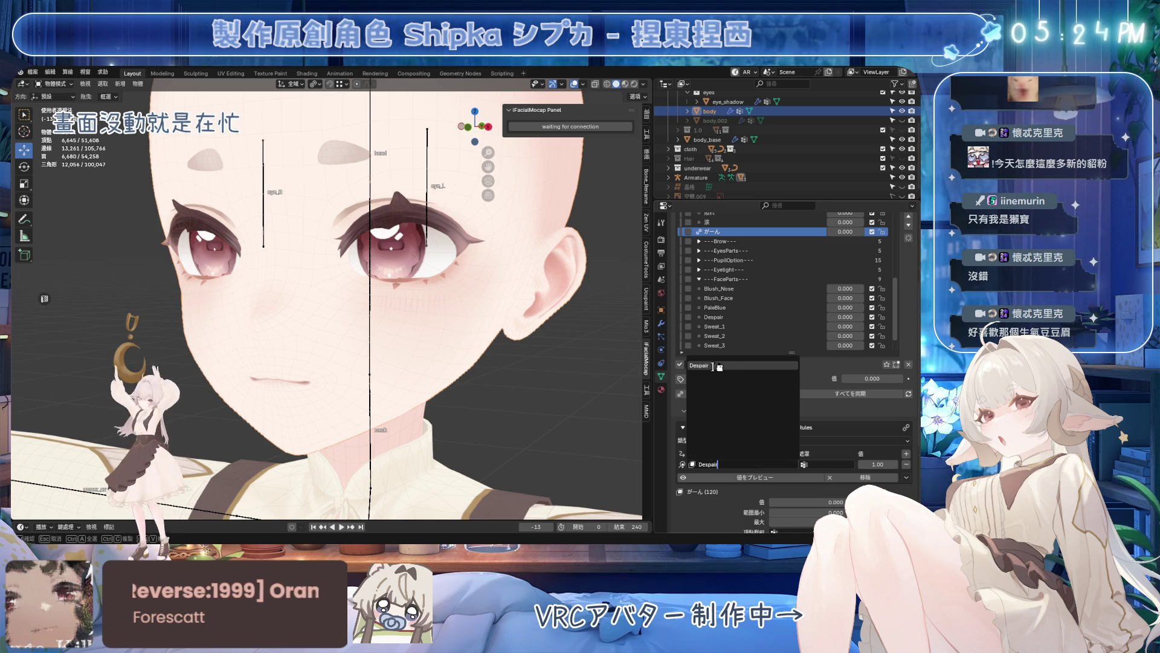
pyautogui.press('Escape')
pyautogui.click(866, 477)
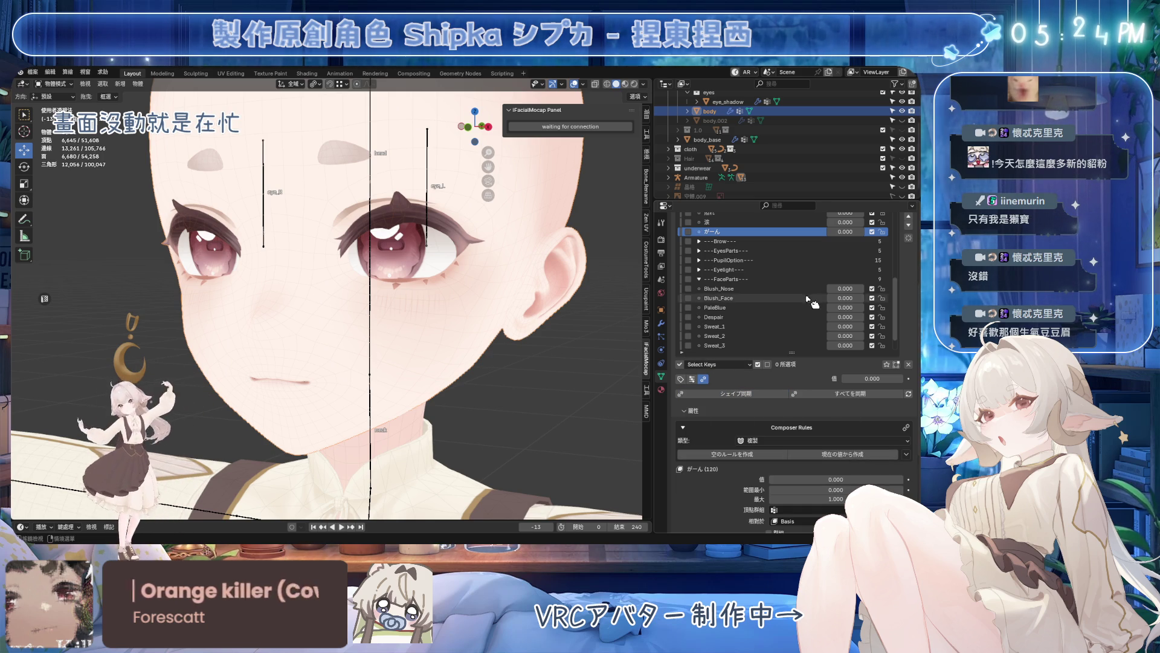
# - Test がーん at full strength, undo it, collapse the Shape Keys panel, snap to front view and save
pyautogui.moveTo(838, 235); pyautogui.dragTo(897, 235)
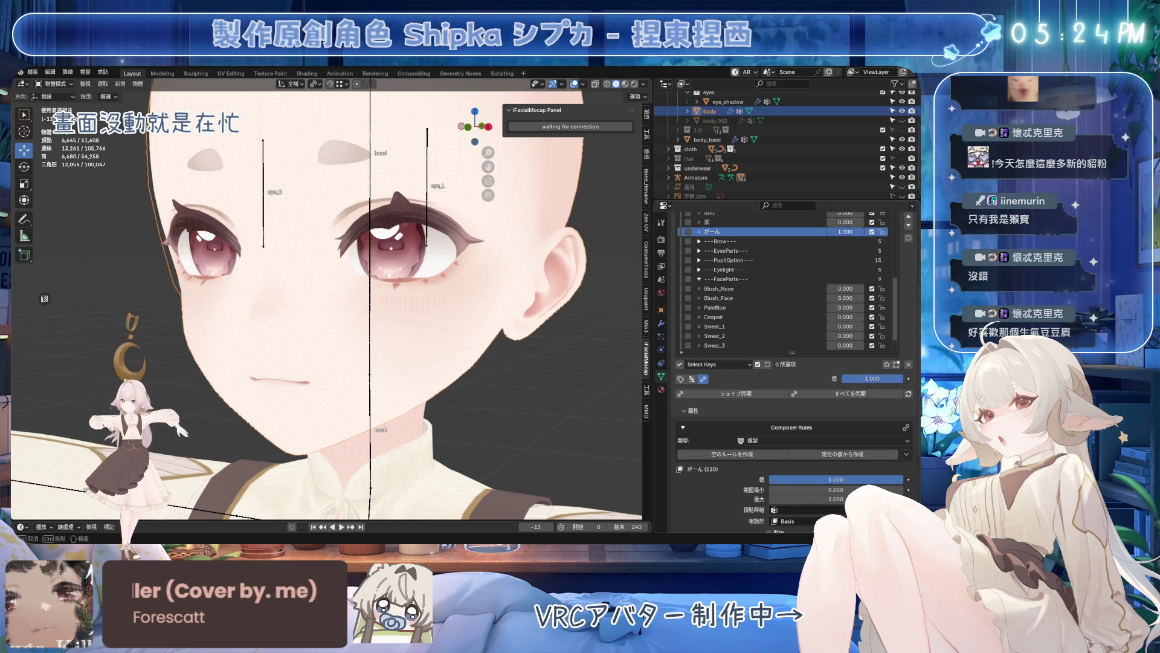
pyautogui.moveTo(426, 322); pyautogui.dragTo(569, 327, button='middle')
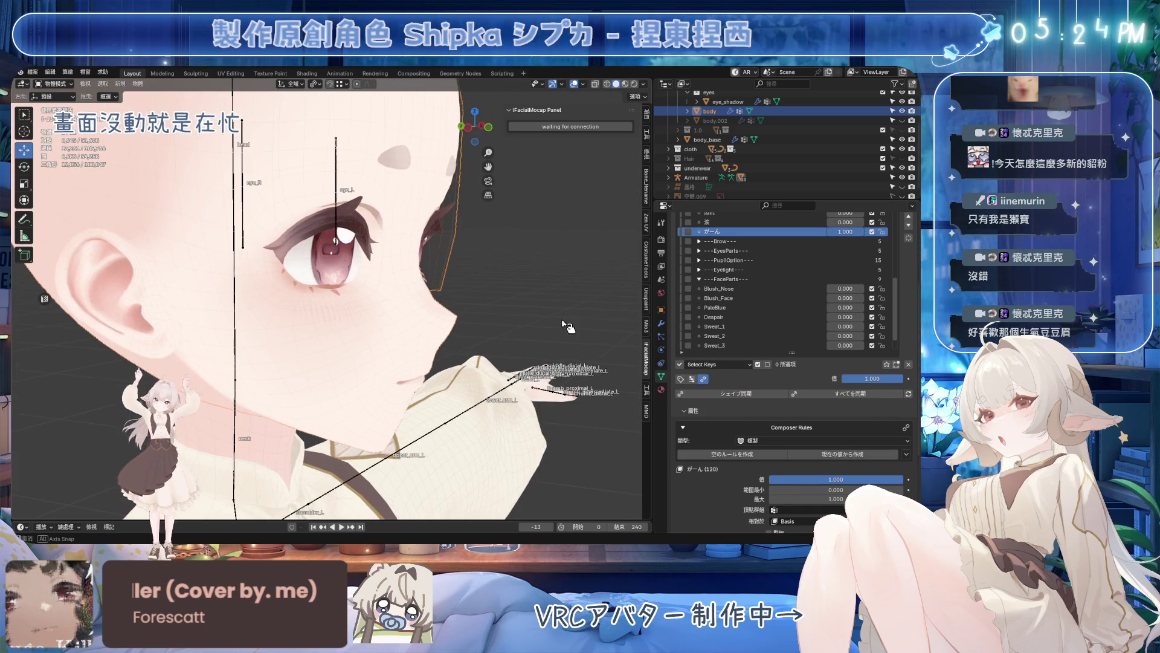
pyautogui.hotkey('ctrl', 'z')
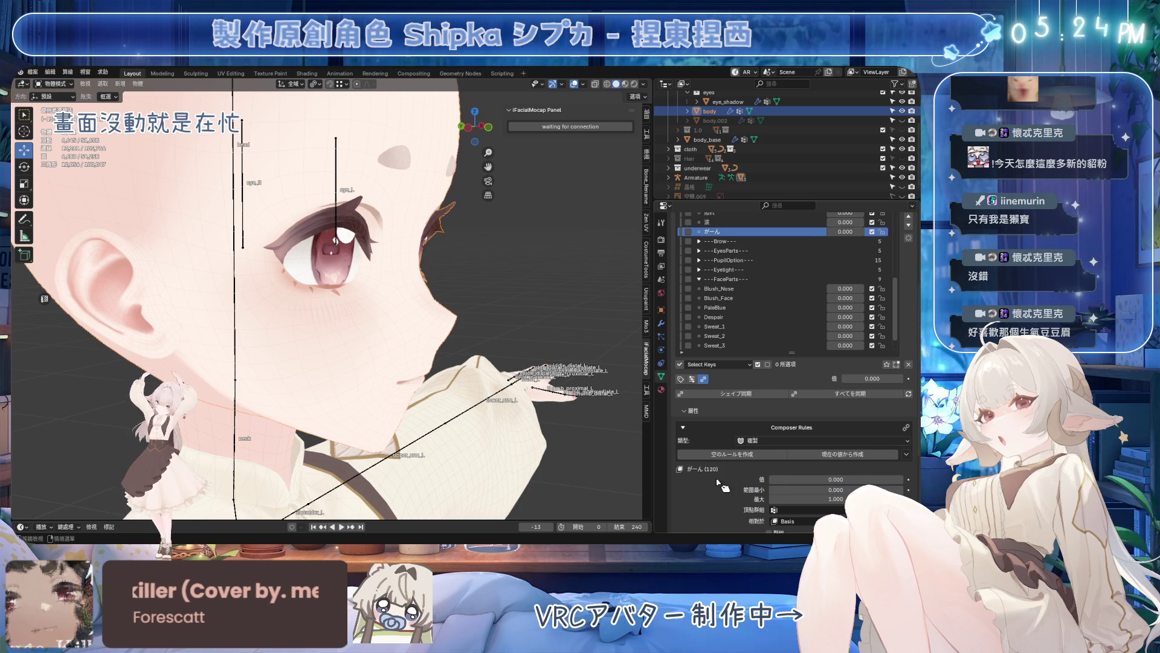
pyautogui.scroll(10, 725, 471)
pyautogui.click(707, 253)
pyautogui.press('KP_1')
pyautogui.hotkey('ctrl', 's')
# - Expand the Shape Keys panel again and step down through the brow and eye keys to pupil_blackeye
pyautogui.click(700, 266)
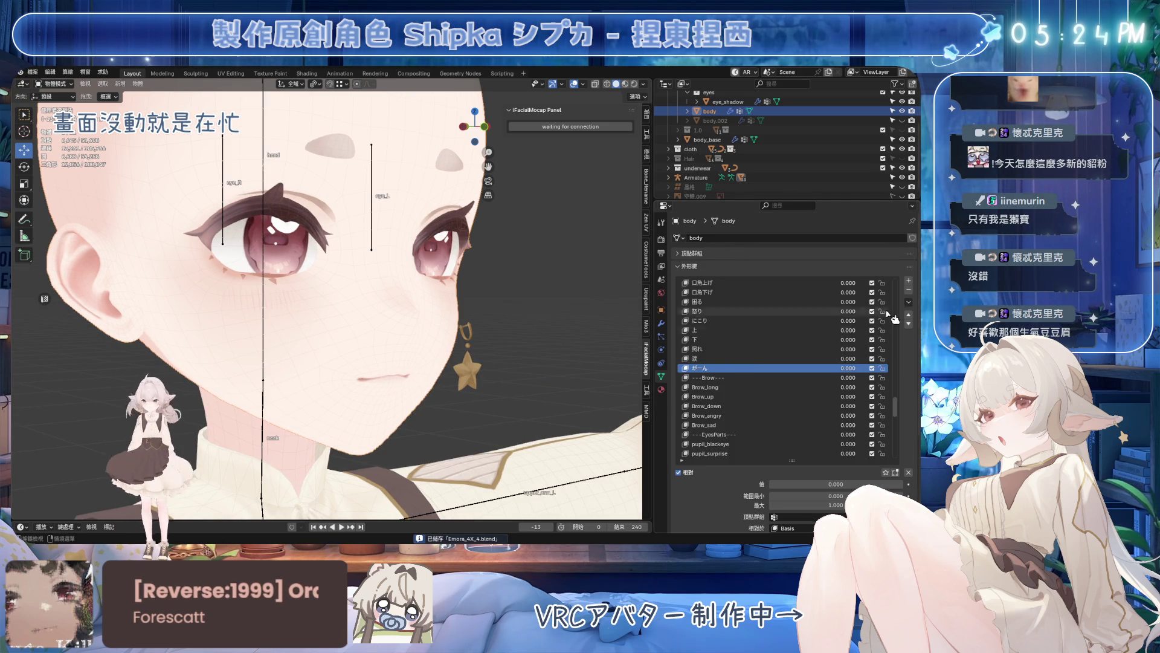
pyautogui.press('Down')
pyautogui.press('Down')
pyautogui.press('Down')
pyautogui.press('Down')
pyautogui.press('Down')
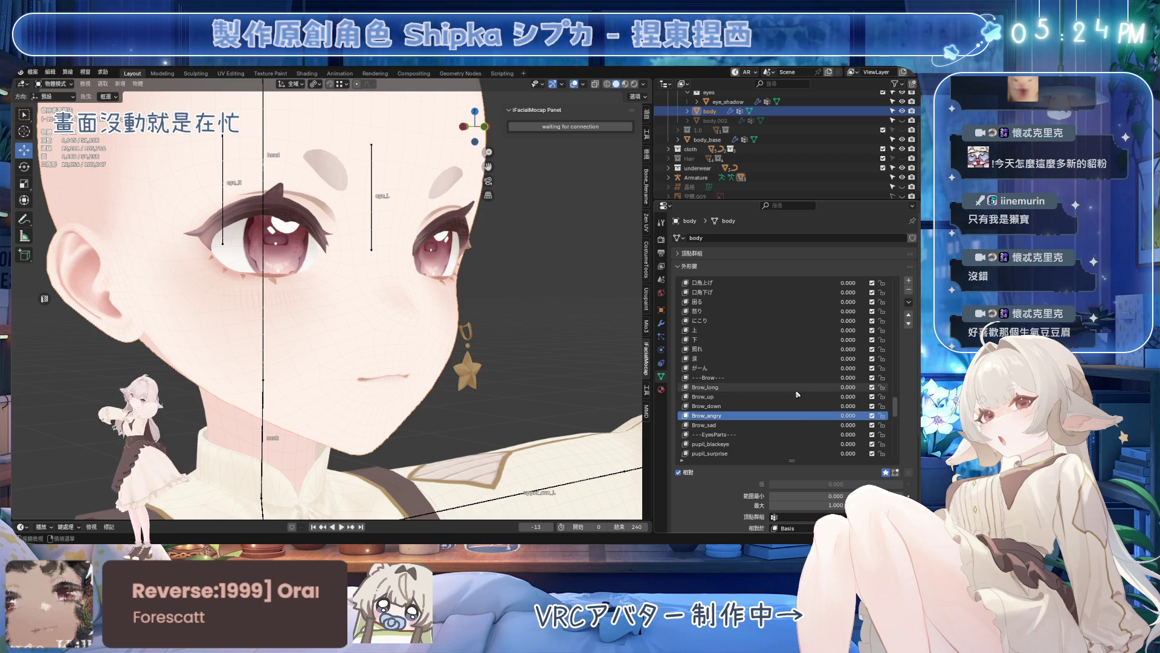
pyautogui.press('Down')
pyautogui.press('Down')
pyautogui.press('Down')
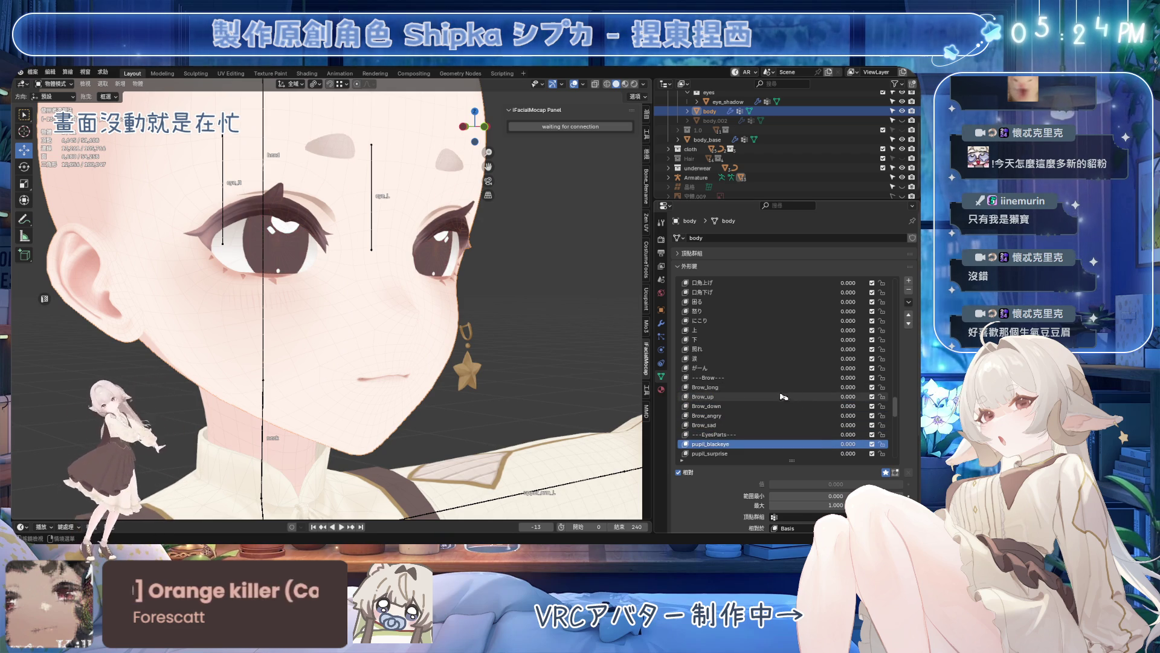
# - Inspect the face from front and angled views, save, make pupil_blackeye active and turn off solo preview
pyautogui.moveTo(471, 338); pyautogui.dragTo(490, 337, button='middle')
pyautogui.press('Down')
pyautogui.scroll(-2, 490, 338)
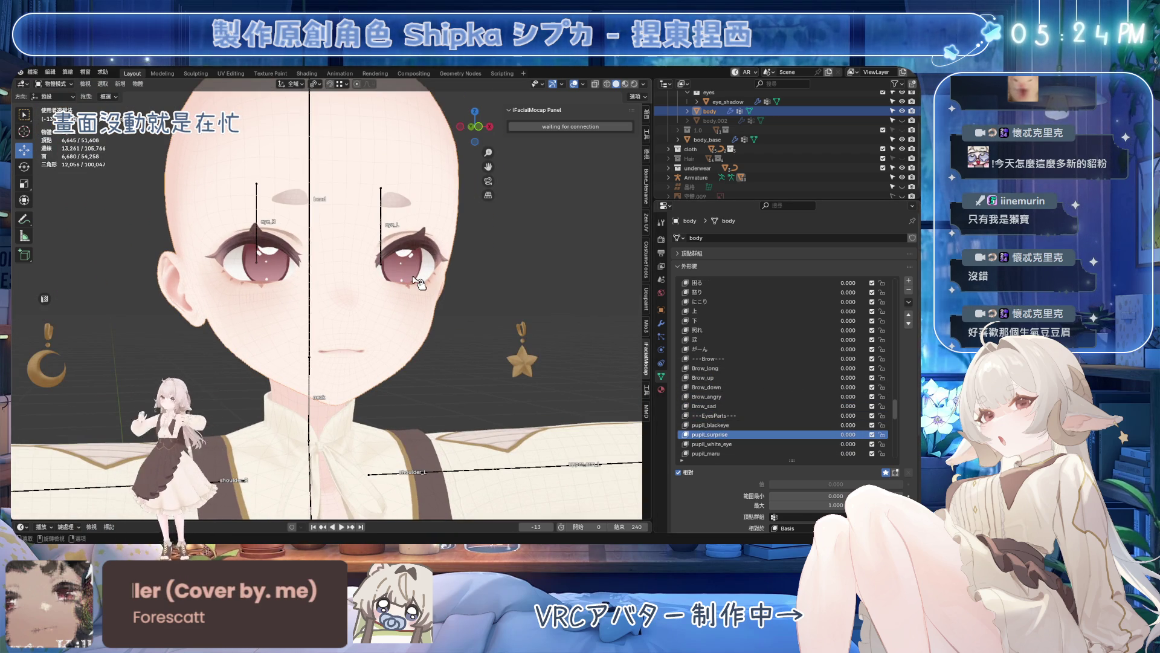
pyautogui.moveTo(354, 282); pyautogui.dragTo(388, 282, button='middle')
pyautogui.hotkey('ctrl', 's')
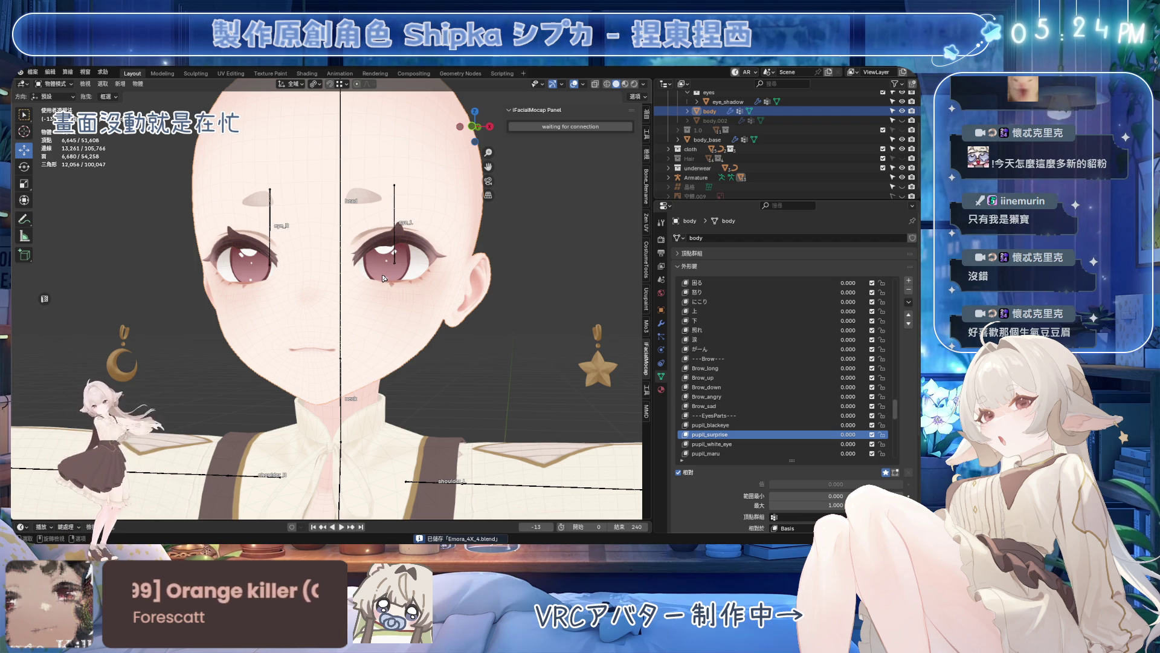
pyautogui.press('KP_1')
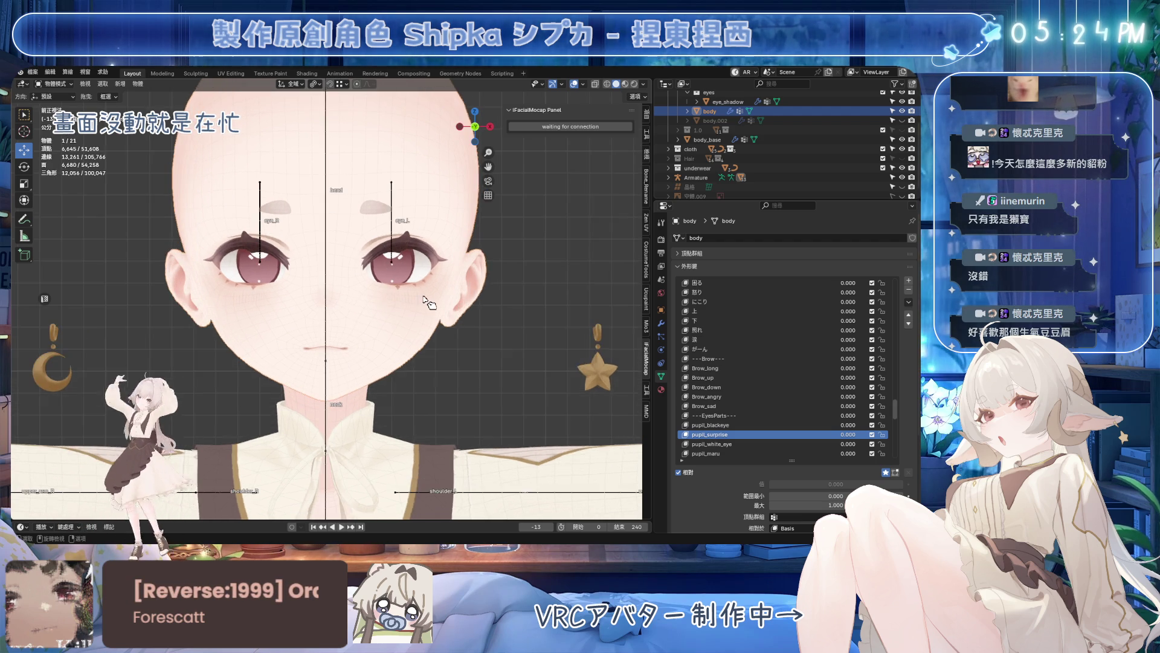
pyautogui.scroll(2, 433, 302)
pyautogui.scroll(-4, 704, 409)
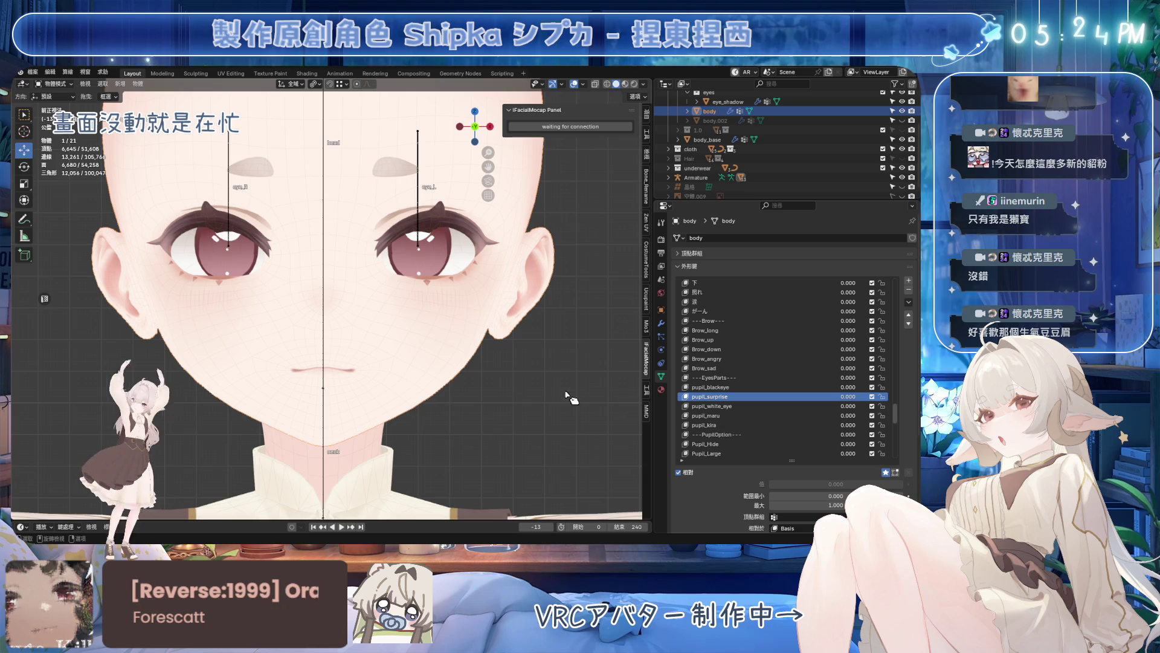
pyautogui.moveTo(586, 400); pyautogui.dragTo(544, 381, button='middle')
pyautogui.hotkey('ctrl', 's')
pyautogui.click(726, 387)
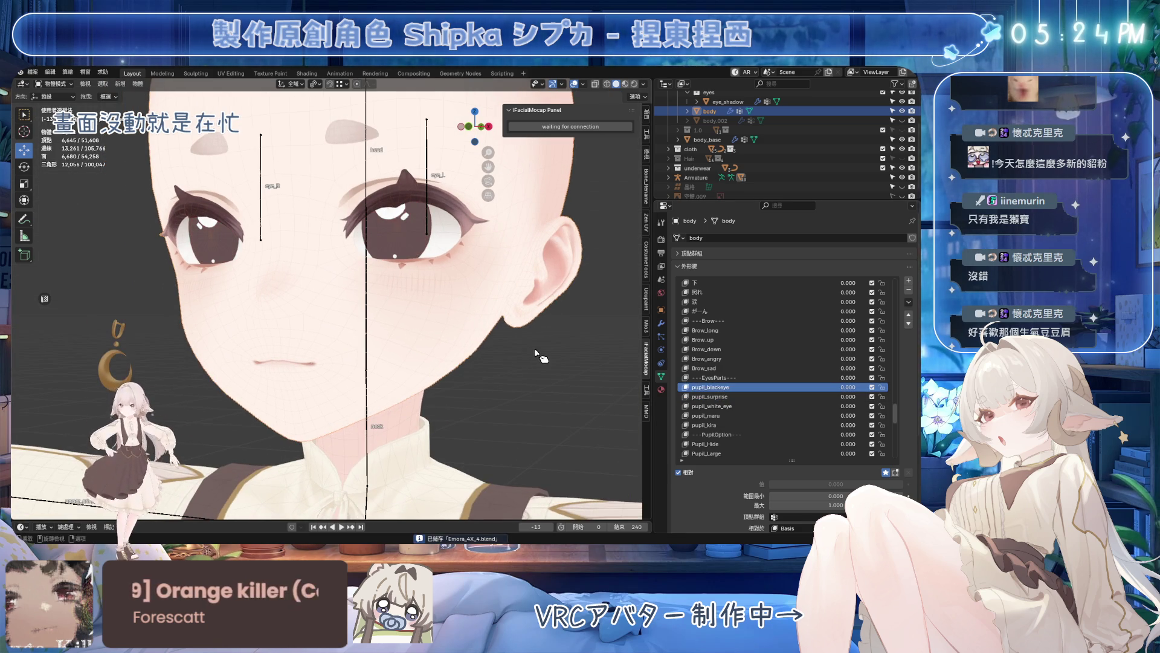
pyautogui.press('KP_1')
pyautogui.scroll(1, 535, 356)
pyautogui.click(887, 472)
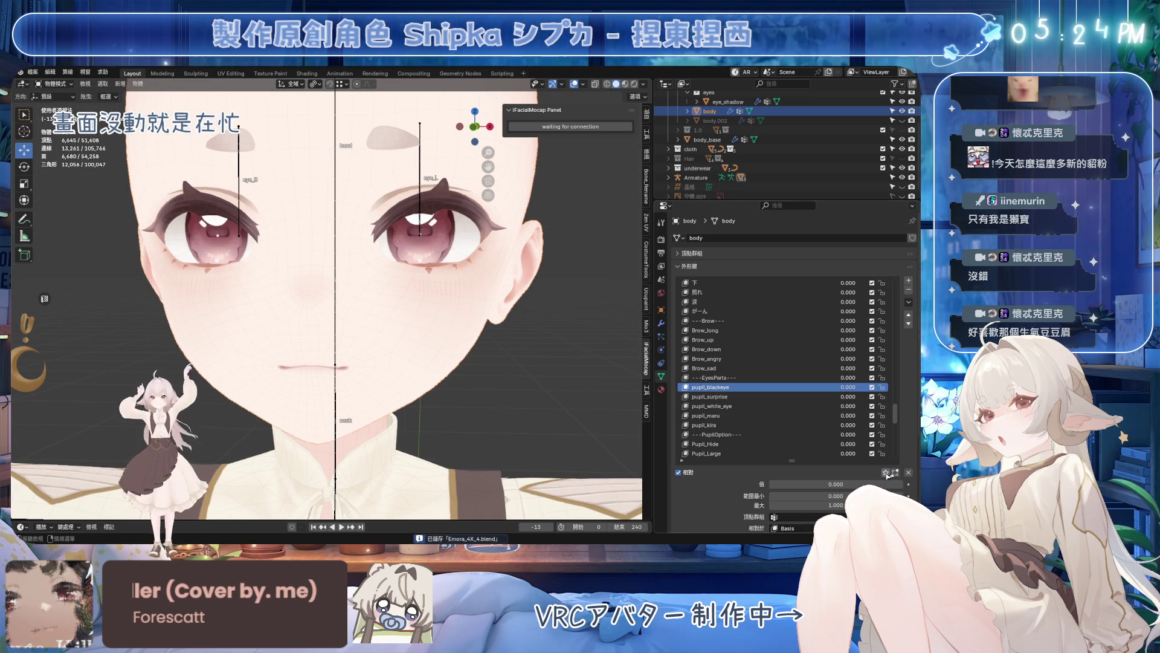
pyautogui.scroll(-3, 725, 391)
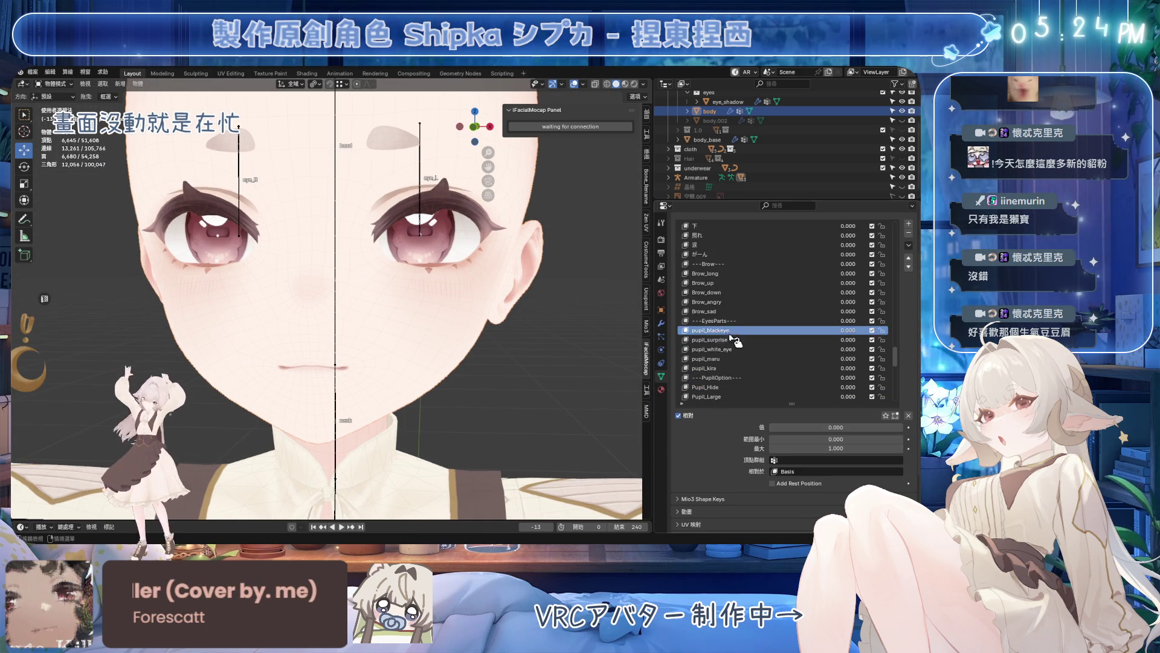
pyautogui.moveTo(544, 344); pyautogui.dragTo(493, 337, button='middle')
pyautogui.hotkey('ctrl', 'Tab')
pyautogui.click(404, 329)
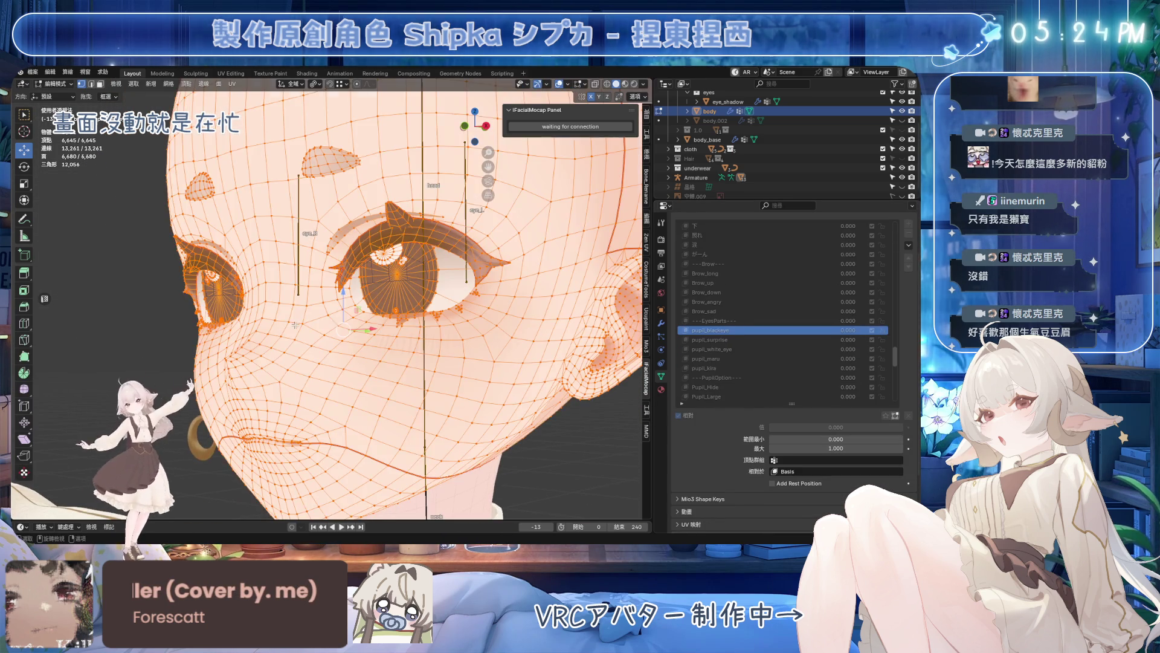
pyautogui.scroll(3, 403, 328)
pyautogui.scroll(3, 403, 329)
pyautogui.scroll(3, 403, 328)
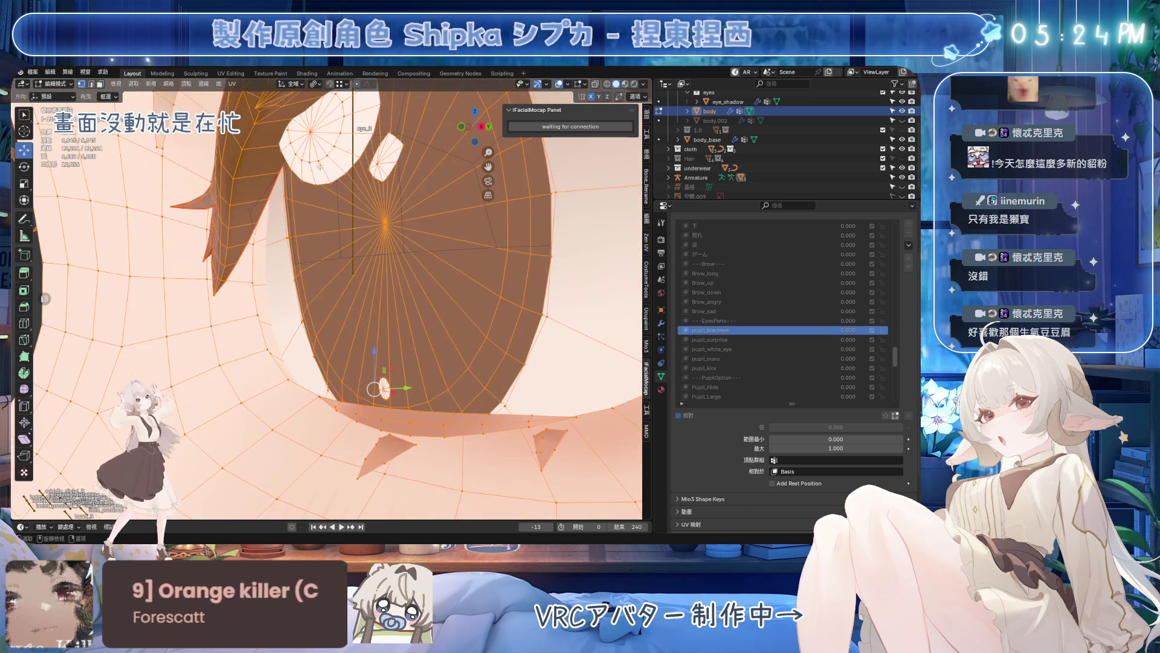
pyautogui.hotkey('alt', 'a')
pyautogui.moveTo(412, 285); pyautogui.dragTo(386, 289, button='middle')
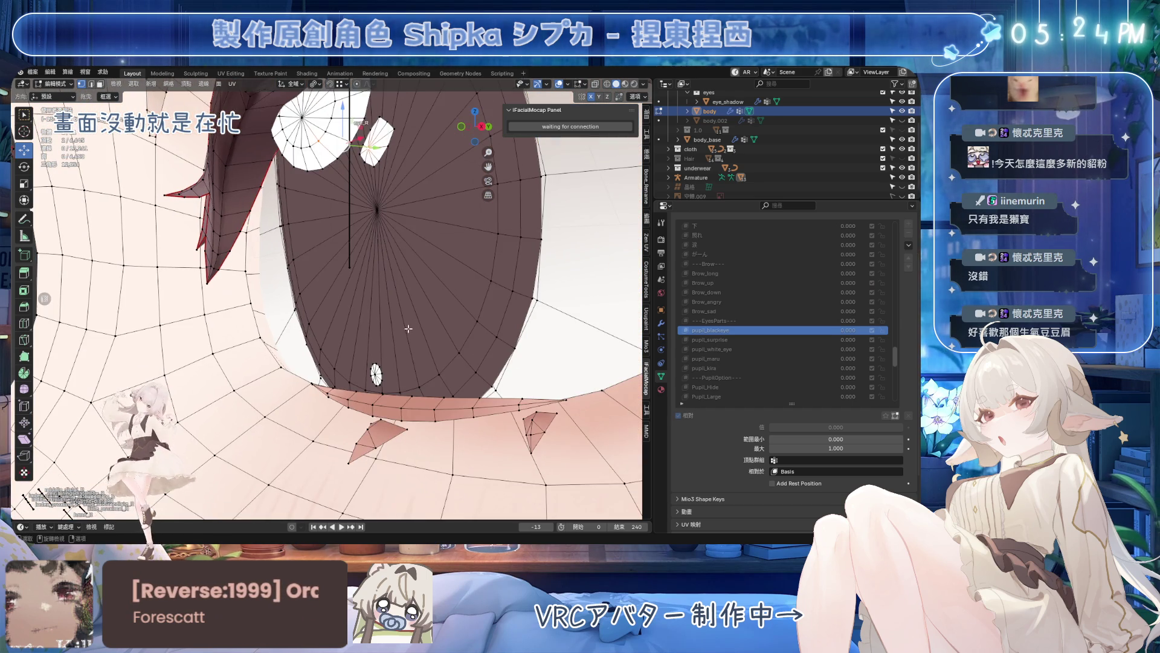
pyautogui.moveTo(399, 226); pyautogui.dragTo(377, 221, button='middle')
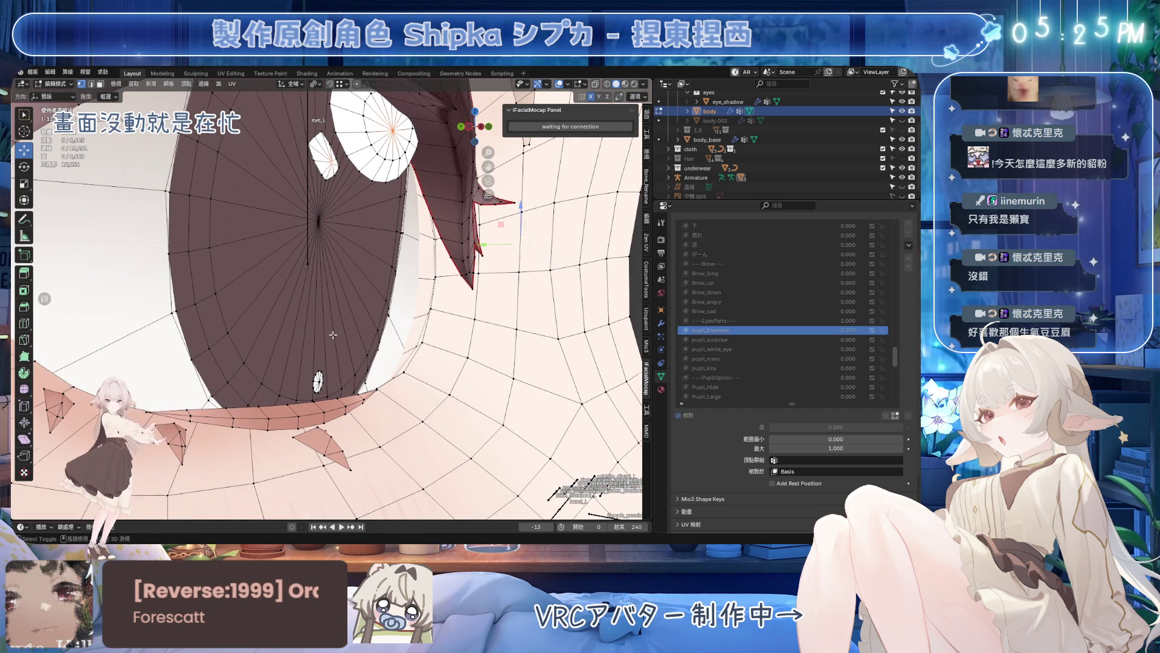
pyautogui.scroll(2, 332, 339)
pyautogui.scroll(-3, 327, 363)
pyautogui.moveTo(327, 363); pyautogui.dragTo(375, 305, button='middle')
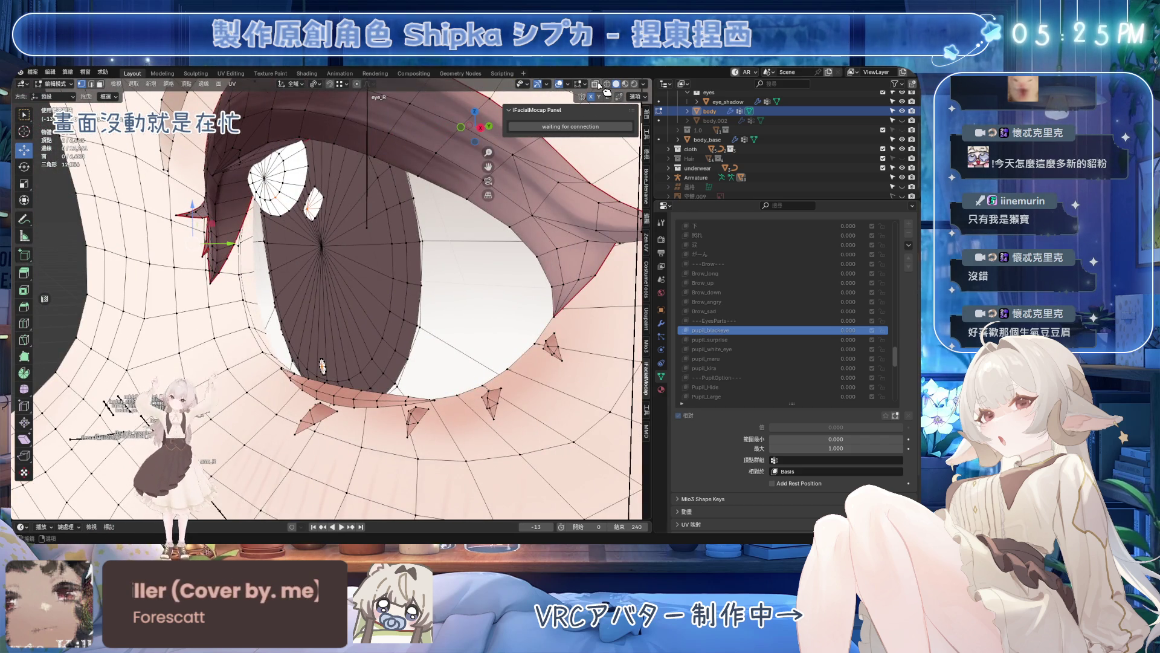
pyautogui.scroll(-5, 321, 366)
pyautogui.moveTo(320, 366); pyautogui.dragTo(441, 288, button='middle')
pyautogui.press('Tab')
pyautogui.scroll(-4, 442, 290)
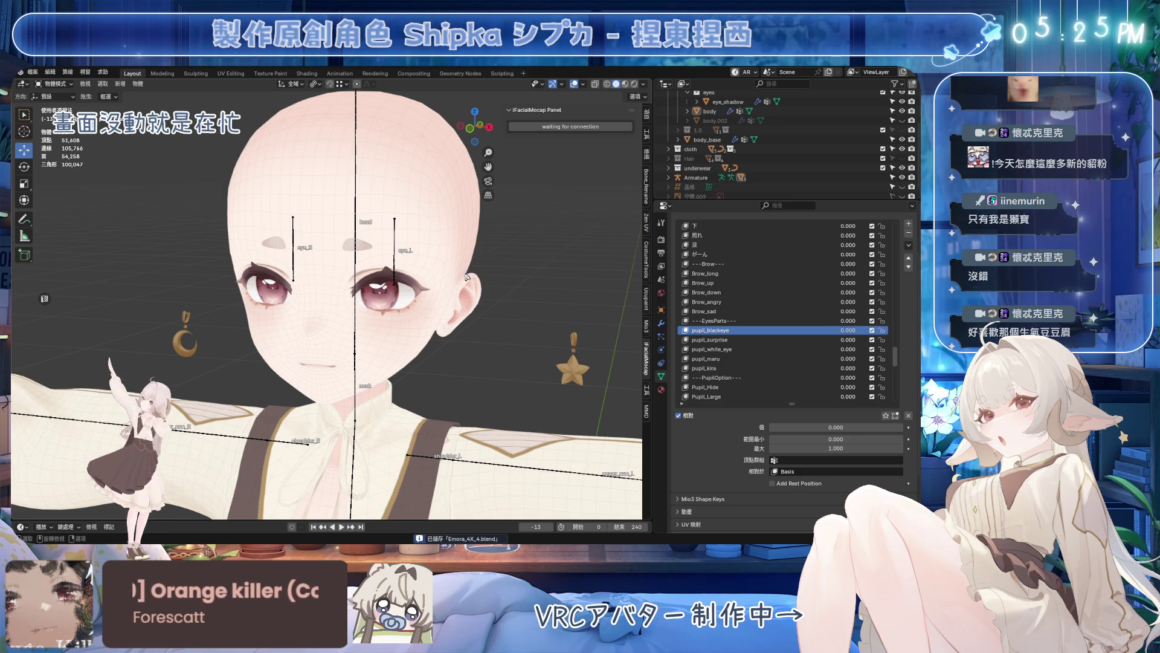
pyautogui.scroll(1, 462, 277)
pyautogui.scroll(1, 462, 278)
pyautogui.scroll(3, 898, 352)
pyautogui.scroll(2, 898, 352)
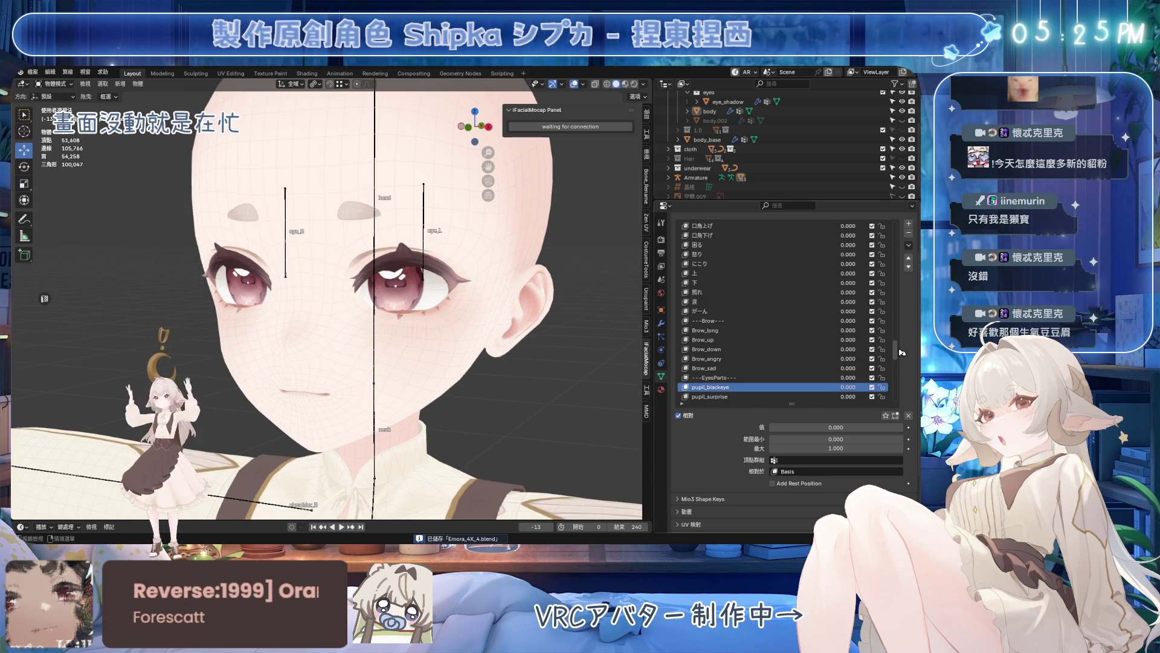
pyautogui.moveTo(898, 352); pyautogui.dragTo(900, 274)
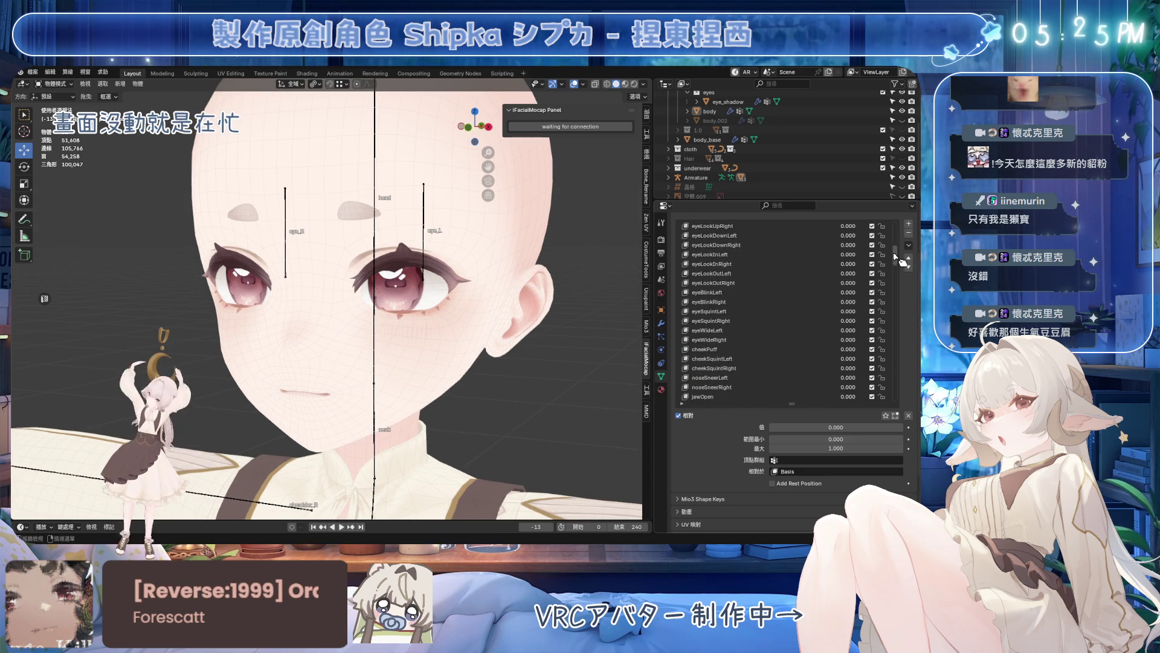
pyautogui.scroll(-3, 755, 294)
pyautogui.scroll(-2, 755, 294)
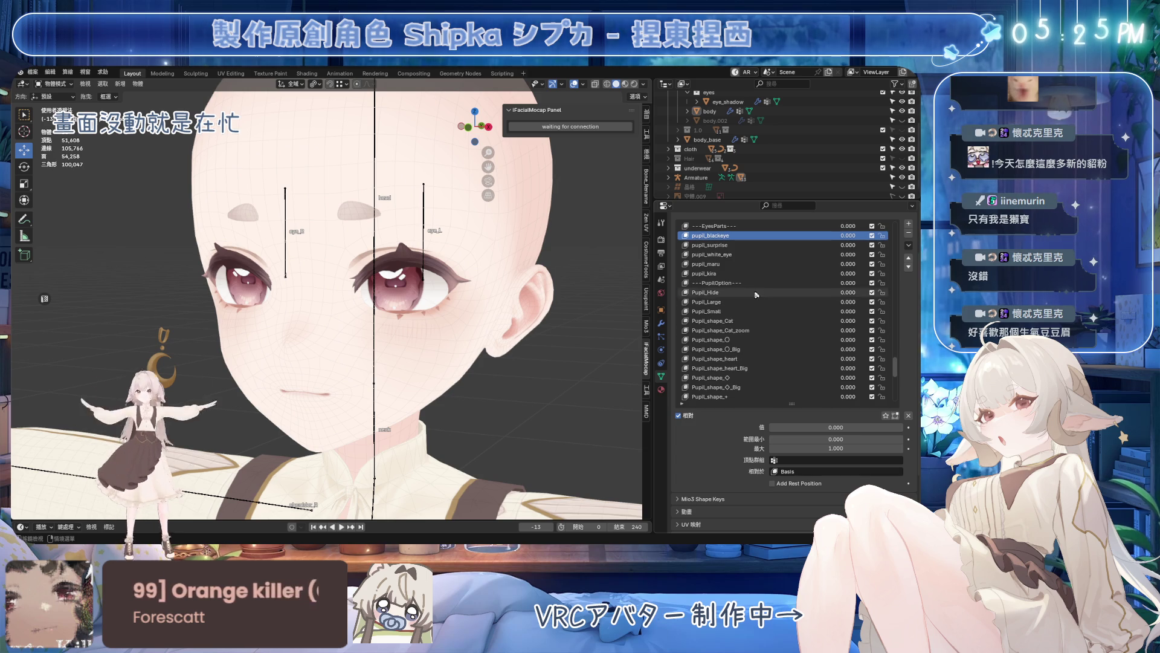
# - Set Eyelight_up_Hide, Eyelight_mid_Hide and Eyelight_dw_Hide each to full strength 1
pyautogui.click(755, 293)
pyautogui.scroll(2, 598, 325)
pyautogui.scroll(1, 599, 325)
pyautogui.scroll(-1, 598, 325)
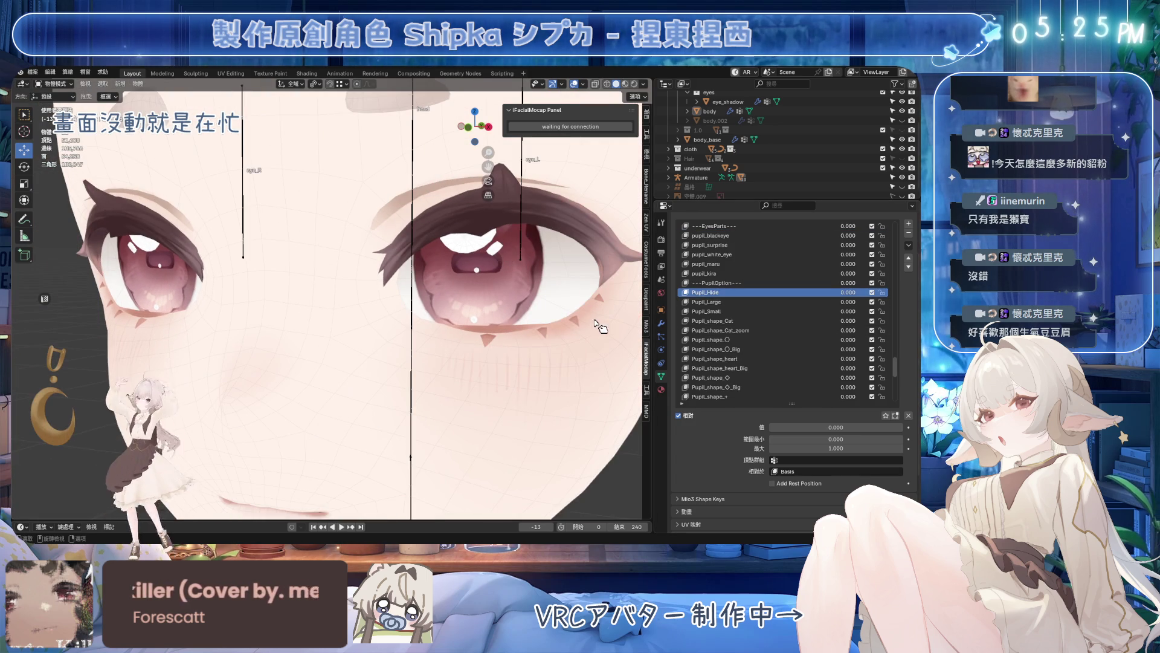
pyautogui.press('Down')
pyautogui.press('Down')
pyautogui.press('Down')
pyautogui.press('Down')
pyautogui.press('Down')
pyautogui.press('Down')
pyautogui.press('Down')
pyautogui.press('Down')
pyautogui.press('Down')
pyautogui.press('Down')
pyautogui.press('Down')
pyautogui.press('Down')
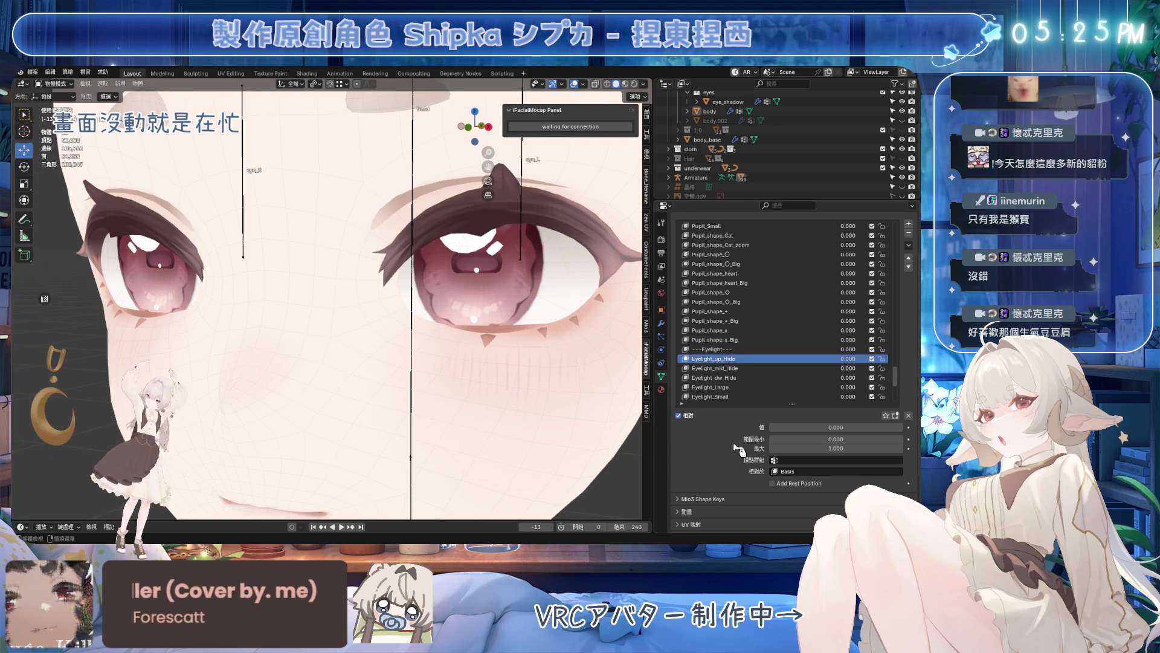
pyautogui.moveTo(810, 427); pyautogui.dragTo(843, 427)
pyautogui.press('Down')
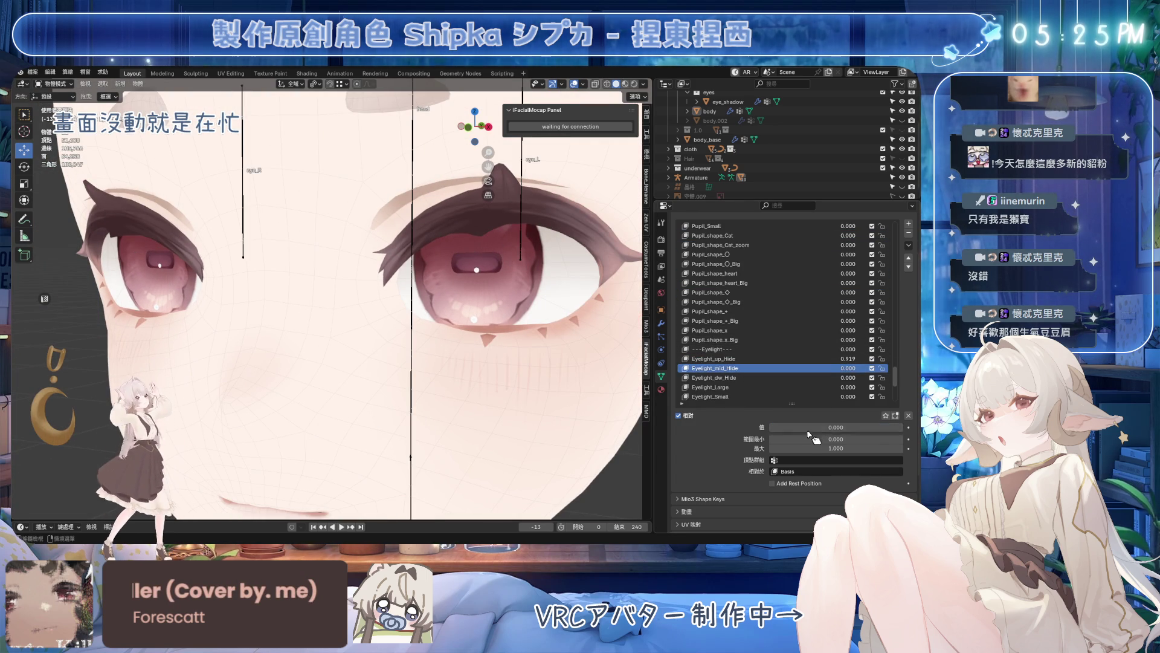
pyautogui.click(769, 379)
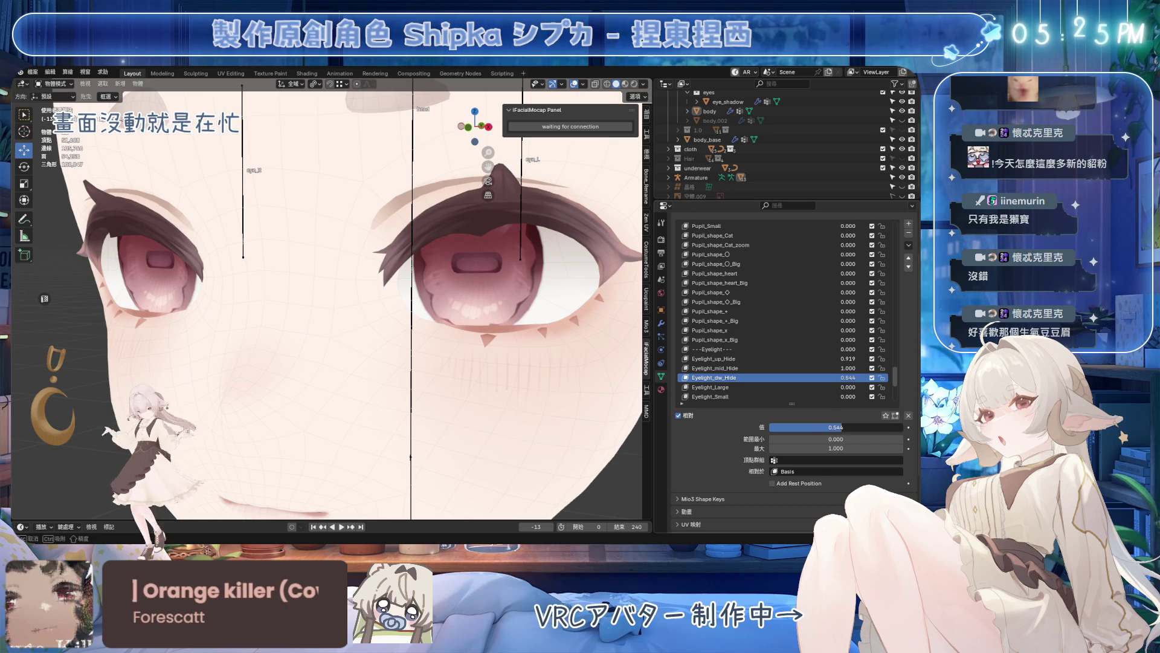
pyautogui.click(909, 417)
pyautogui.write('1')
pyautogui.press('Return')
pyautogui.write('1')
pyautogui.press('Return')
pyautogui.press('Return')
pyautogui.click(779, 359)
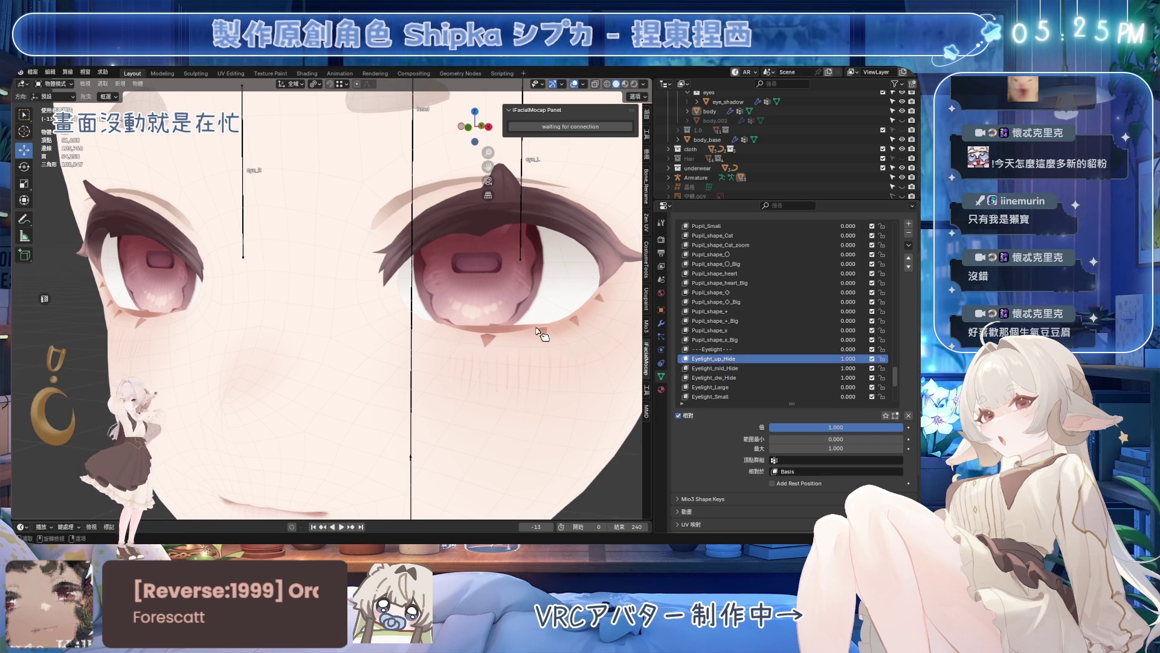
pyautogui.scroll(1, 531, 323)
pyautogui.keyDown('shift'); pyautogui.scroll(-2, 639, 319); pyautogui.keyUp('shift')
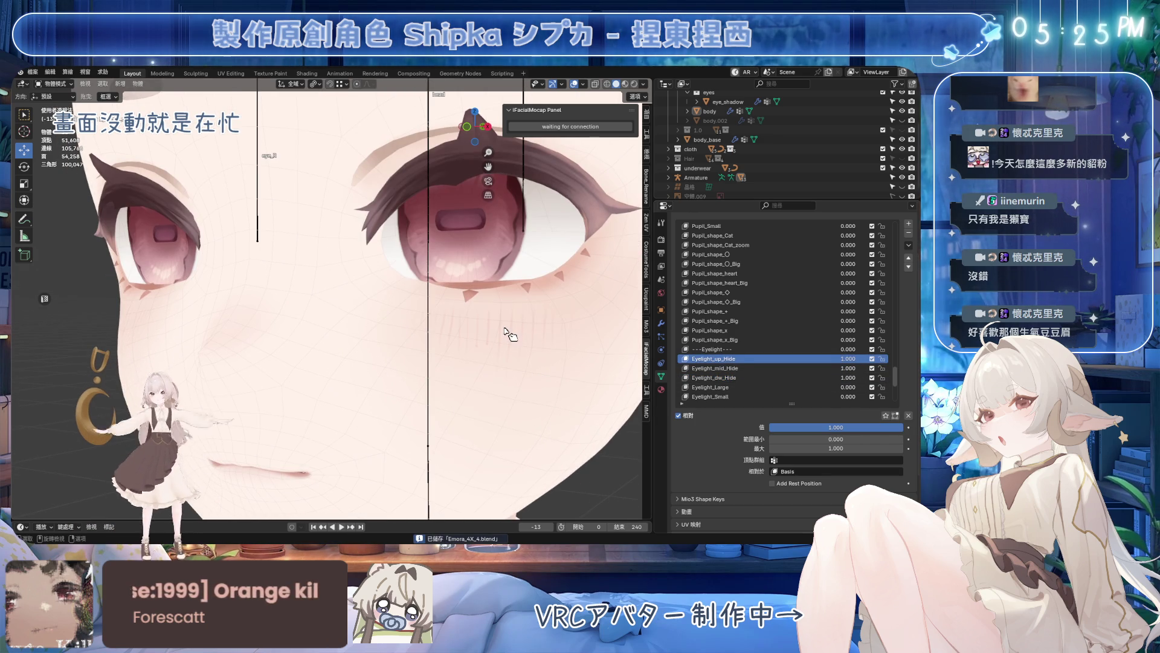
# - Create a new shape key from the mix, rename it 'all', then make pupil_blackeye active with solo preview on
pyautogui.click(816, 369)
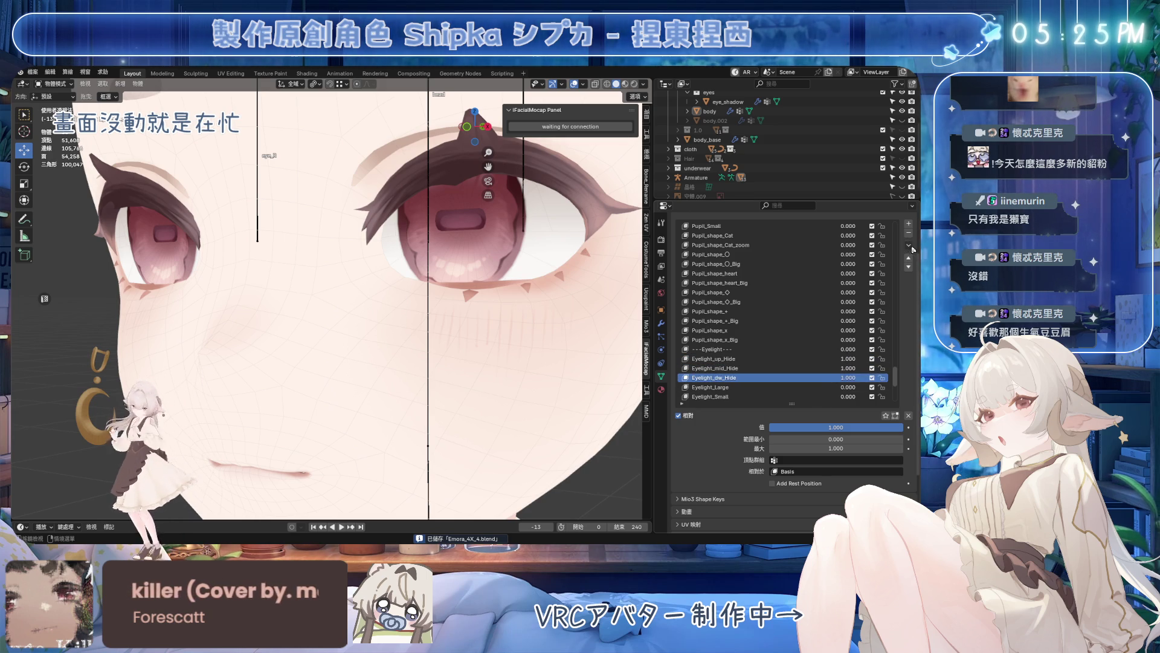
pyautogui.click(908, 244)
pyautogui.click(885, 261)
pyautogui.doubleClick(796, 379)
pyautogui.write('all')
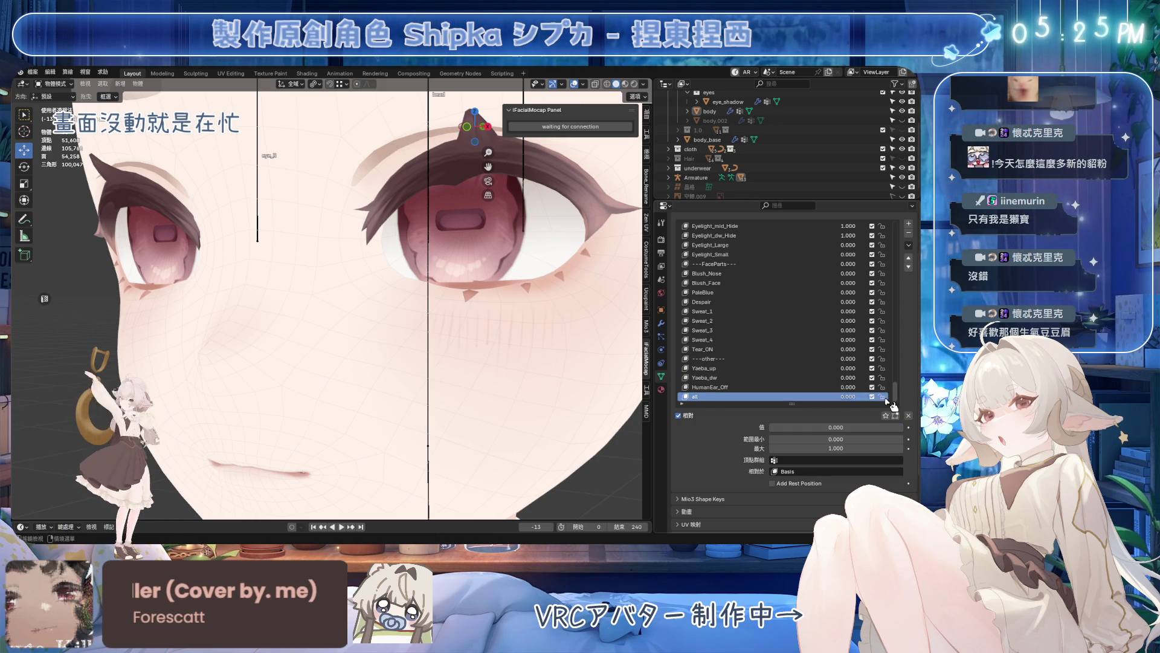
pyautogui.scroll(3, 750, 305)
pyautogui.scroll(4, 745, 272)
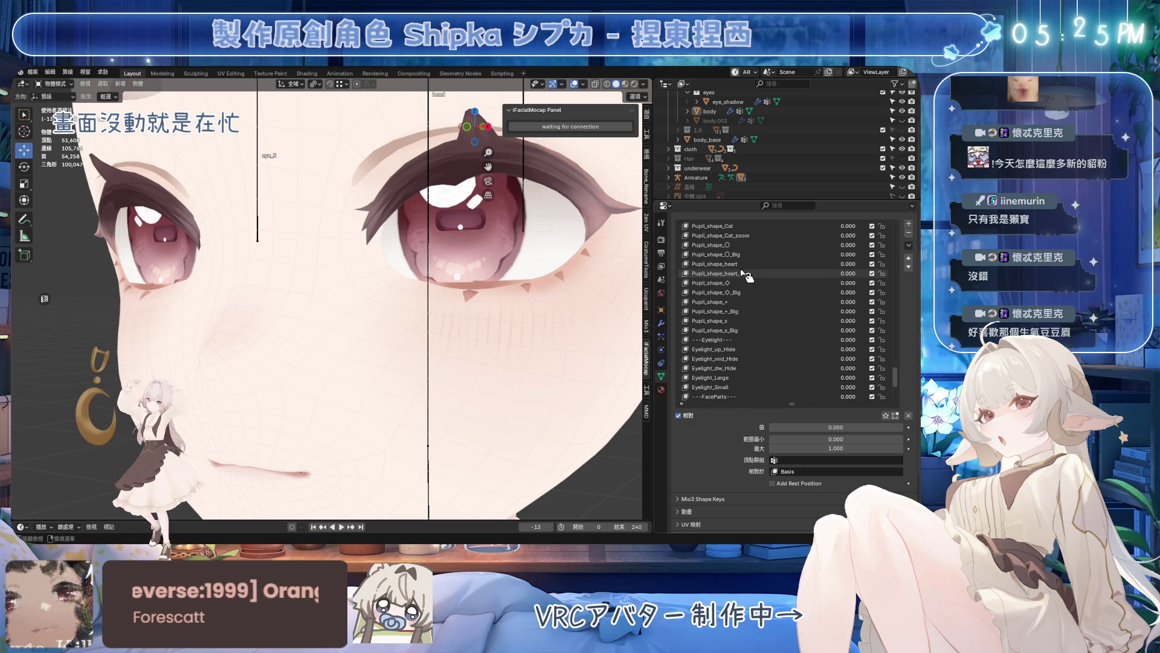
pyautogui.scroll(2, 753, 336)
pyautogui.scroll(2, 770, 317)
pyautogui.scroll(2, 789, 290)
pyautogui.click(814, 272)
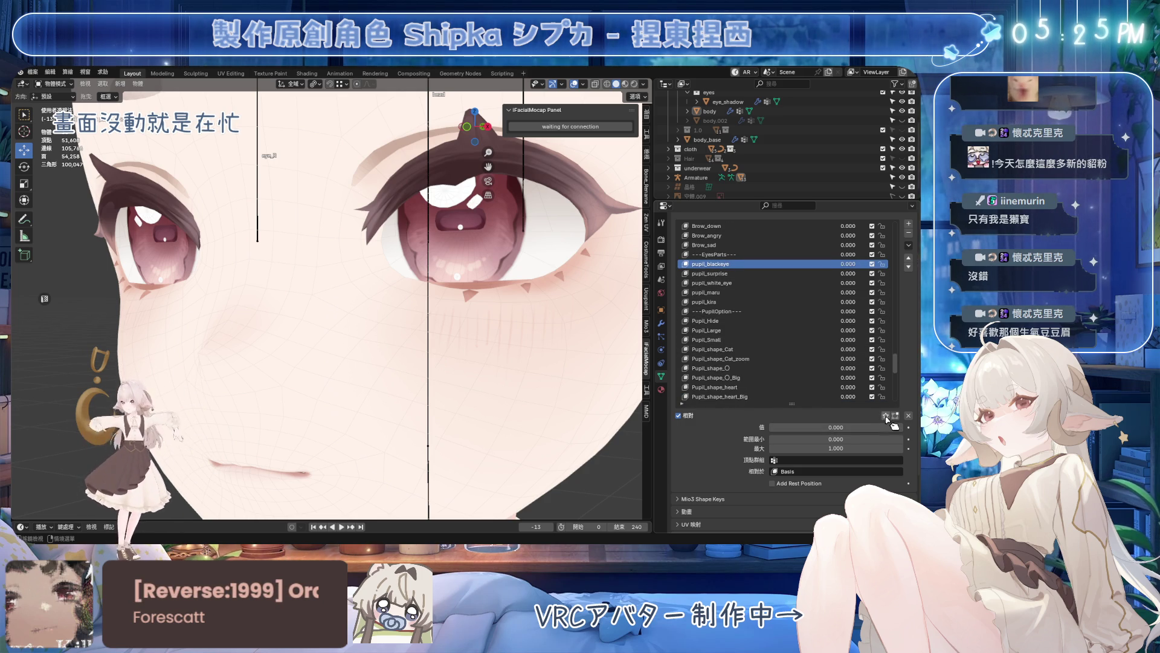
pyautogui.click(887, 415)
pyautogui.scroll(-2, 344, 218)
# - In Edit Mode with see-through display, select all linked eye vertices and extend the selection
pyautogui.press('Tab')
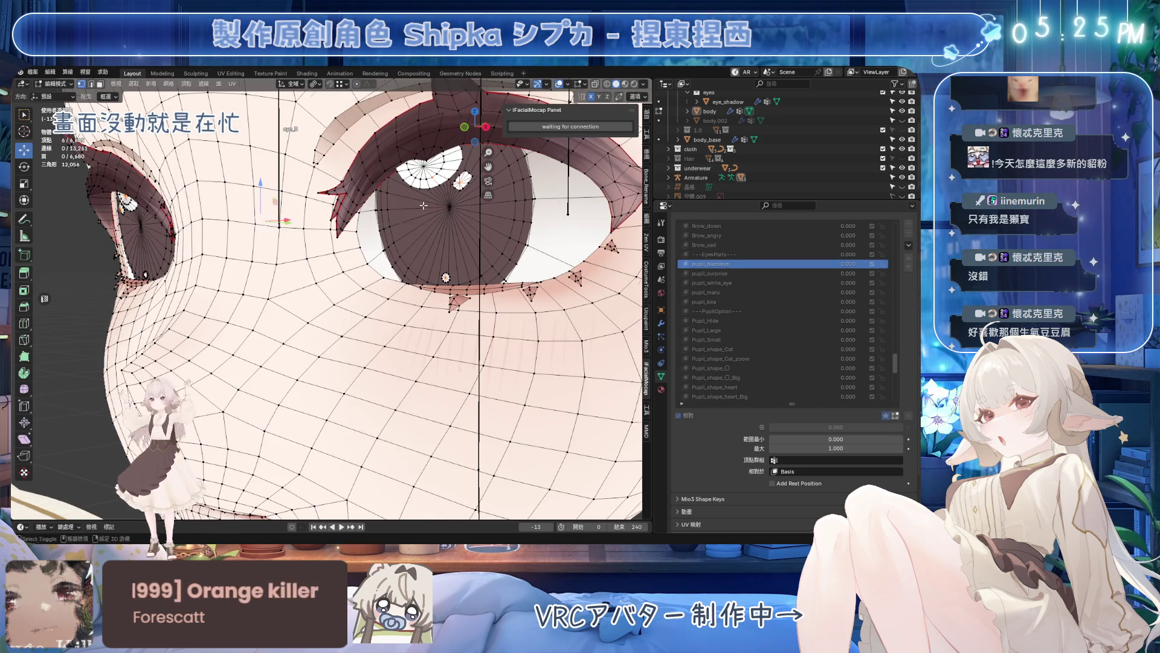
pyautogui.scroll(-2, 424, 202)
pyautogui.hotkey('alt', 'z')
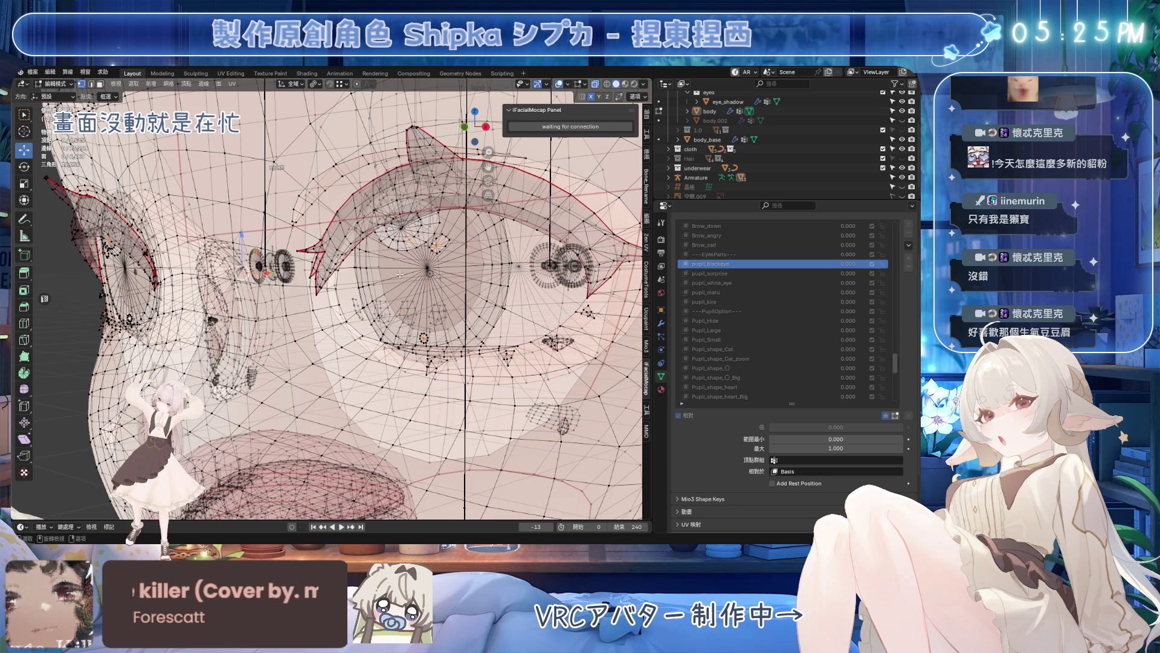
pyautogui.moveTo(490, 154); pyautogui.dragTo(396, 273, button='middle')
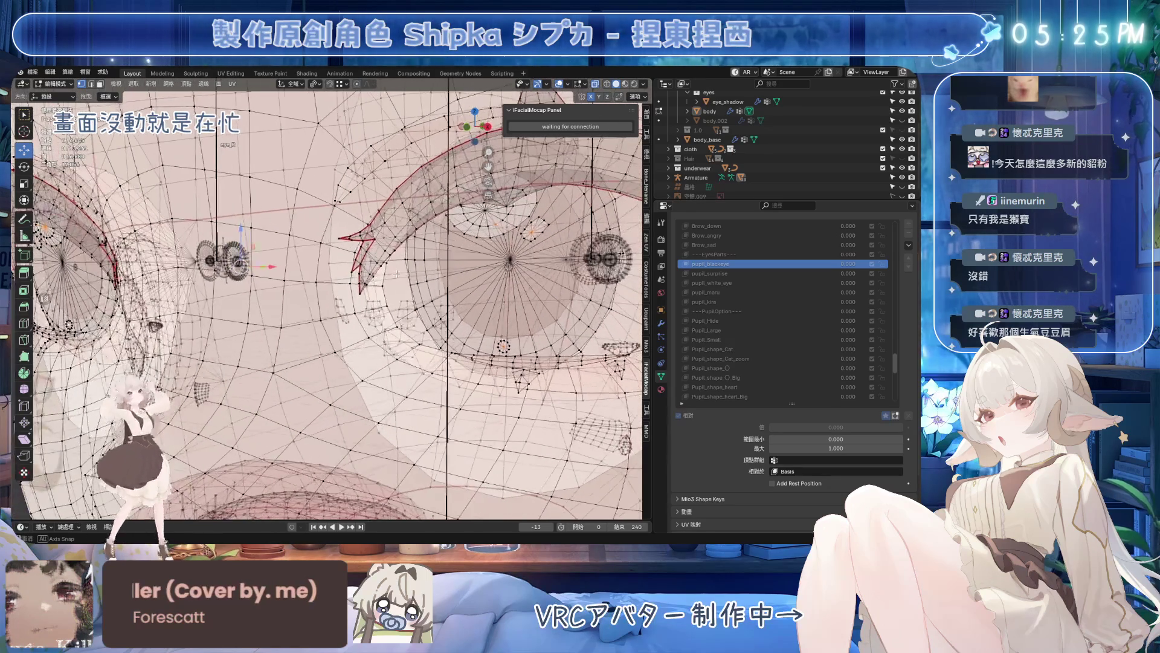
pyautogui.hotkey('ctrl', 'l')
pyautogui.scroll(2, 483, 276)
pyautogui.scroll(1, 427, 287)
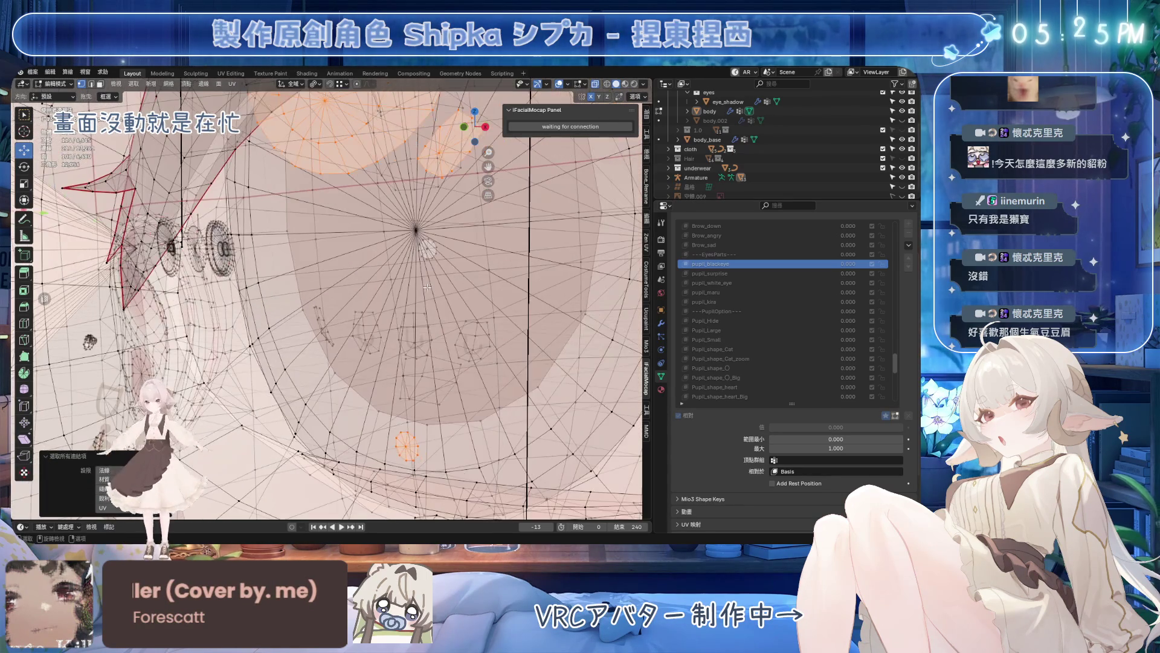
pyautogui.scroll(-2, 426, 249)
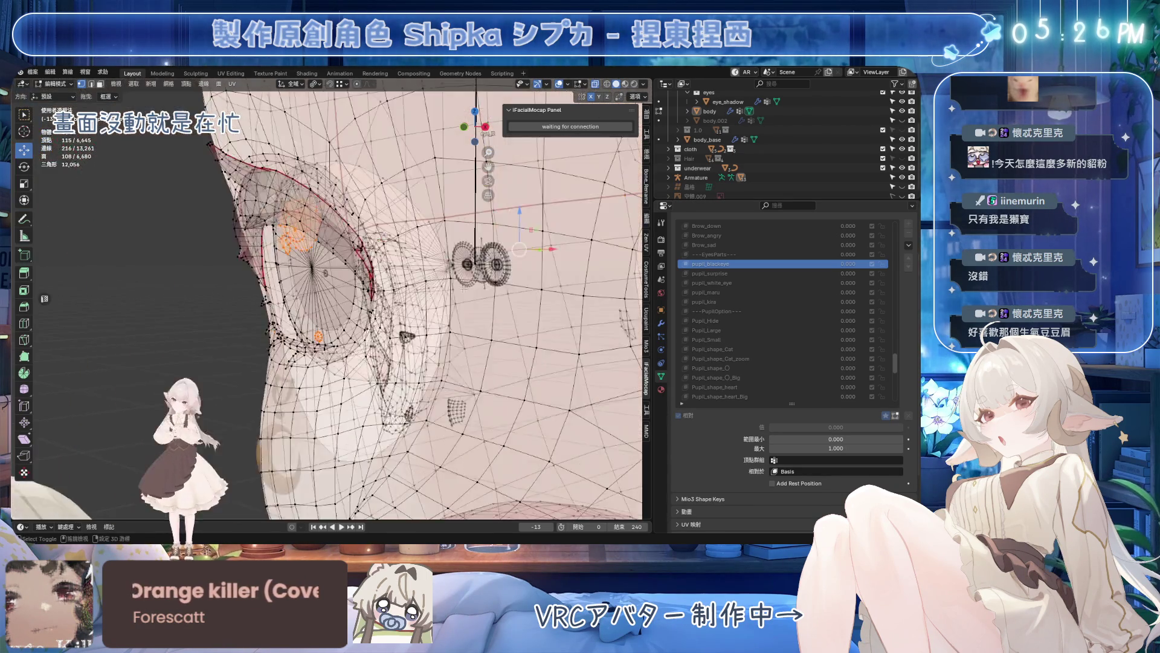
pyautogui.moveTo(426, 249); pyautogui.dragTo(324, 268, button='middle')
pyautogui.scroll(2, 326, 267)
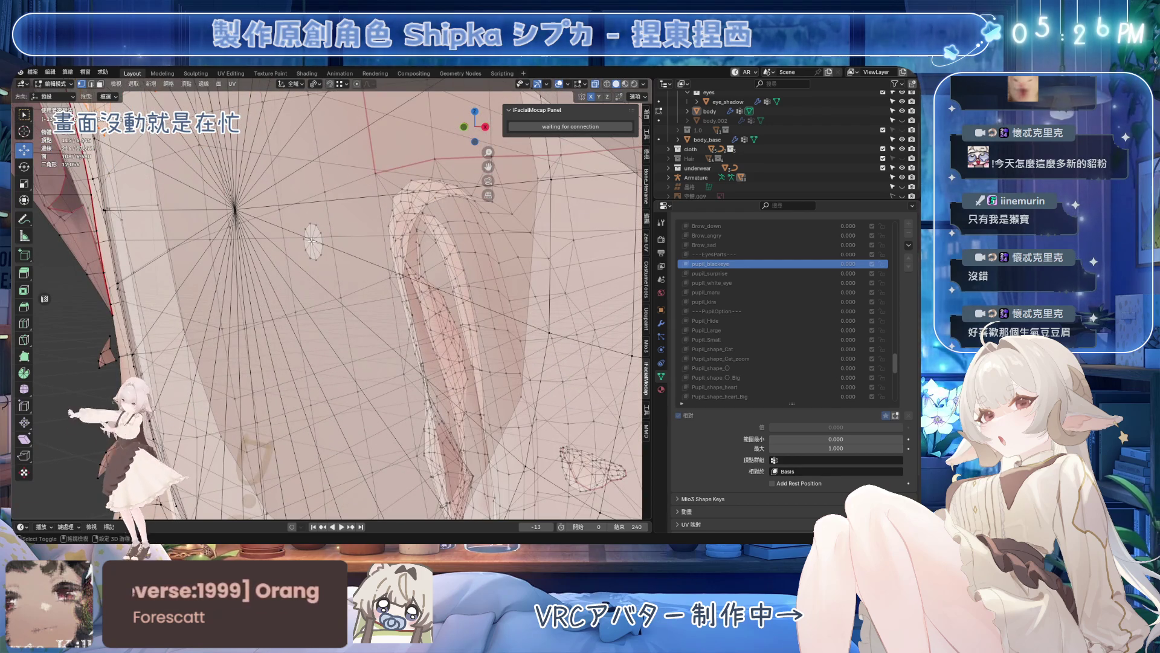
pyautogui.scroll(-2, 403, 279)
pyautogui.moveTo(404, 279); pyautogui.dragTo(429, 289, button='middle')
pyautogui.scroll(-2, 404, 279)
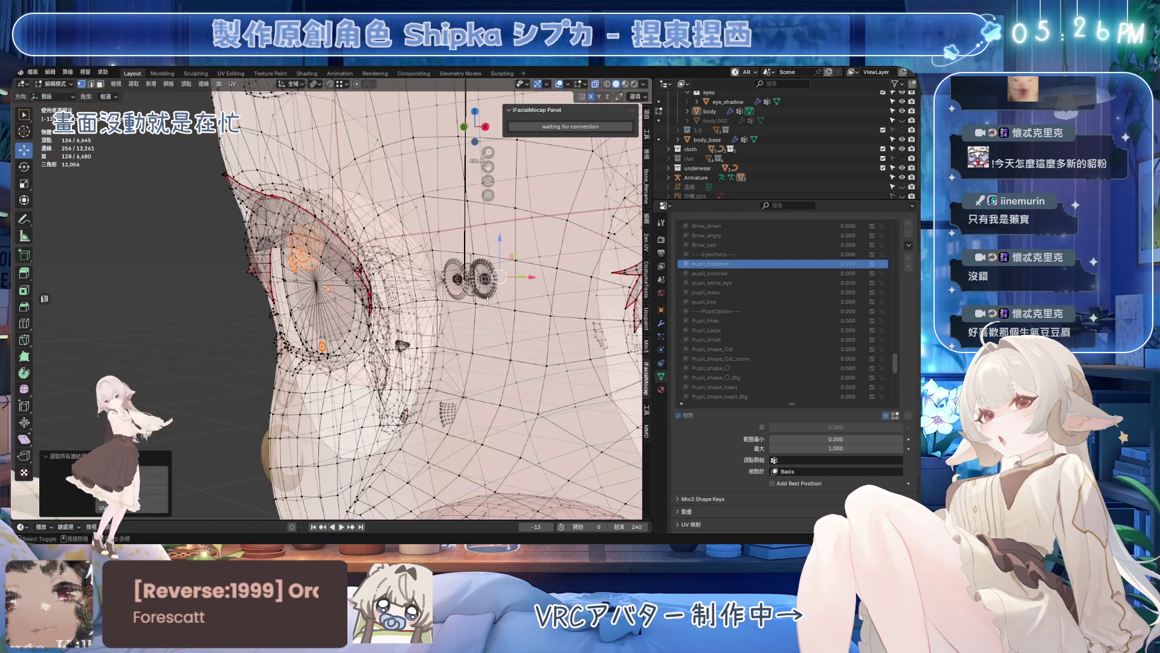
pyautogui.keyDown('alt'); pyautogui.keyDown('shift'); pyautogui.click(428, 289); pyautogui.keyUp('shift'); pyautogui.keyUp('alt')
pyautogui.scroll(2, 428, 289)
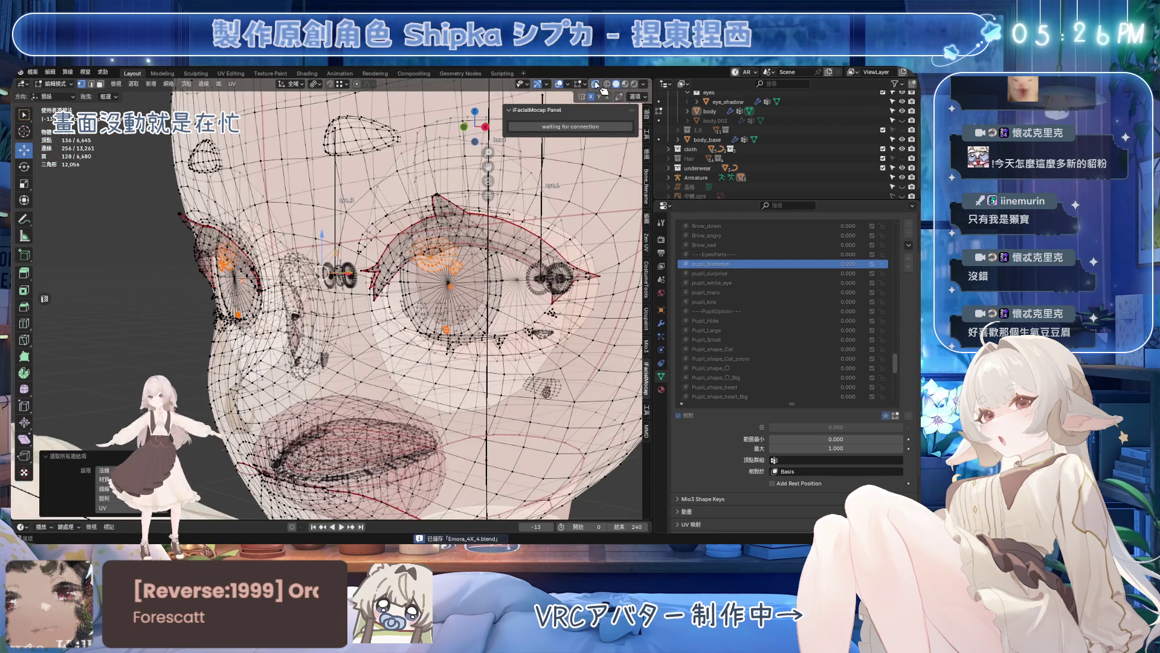
pyautogui.click(599, 85)
pyautogui.moveTo(408, 273); pyautogui.dragTo(352, 211, button='middle')
pyautogui.scroll(-2, 353, 211)
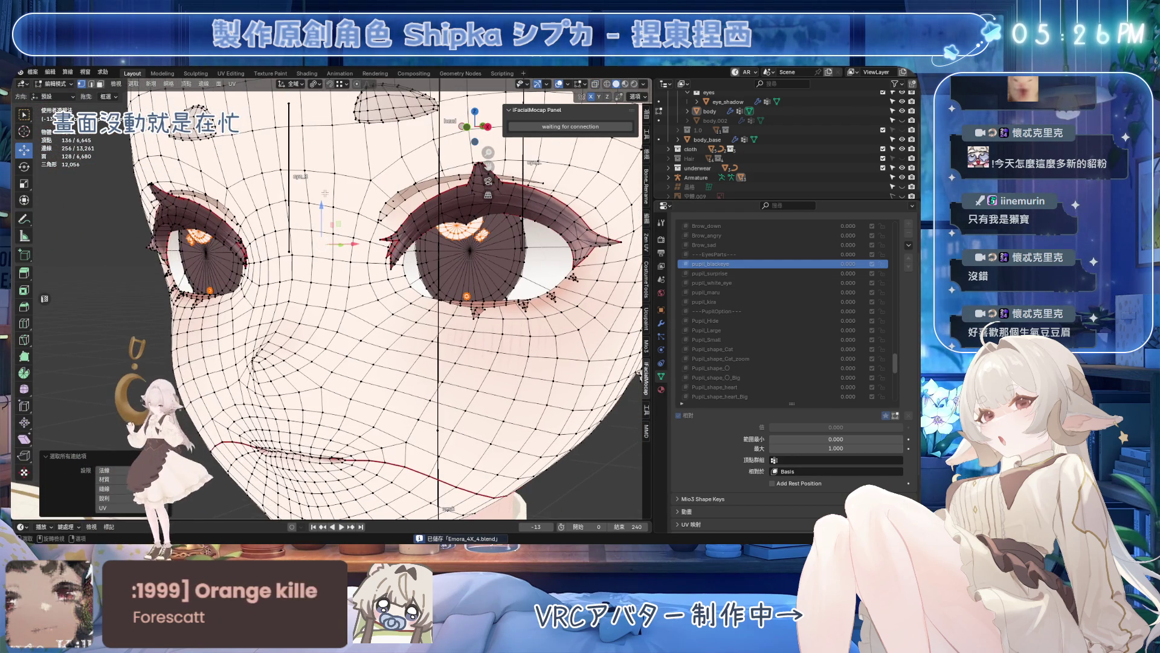
# - Purge unused data, then blend the selected eye vertices from shape into pupil_blackeye
pyautogui.click(30, 72)
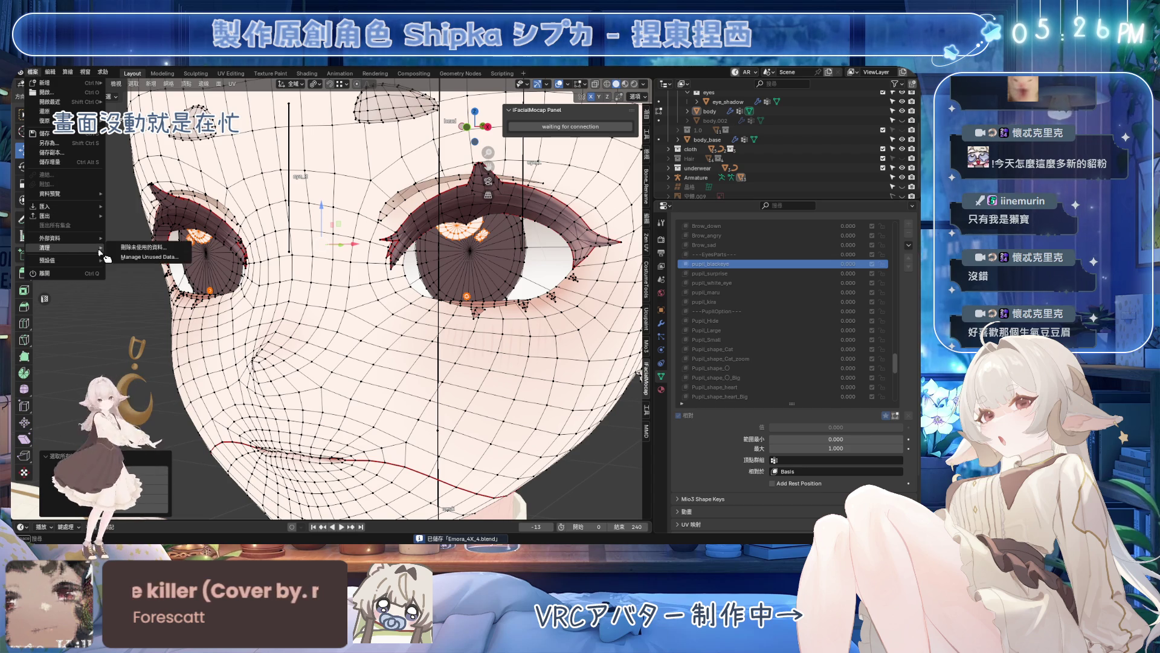
pyautogui.click(130, 284)
pyautogui.moveTo(129, 284); pyautogui.dragTo(347, 258, button='middle')
pyautogui.scroll(1, 346, 258)
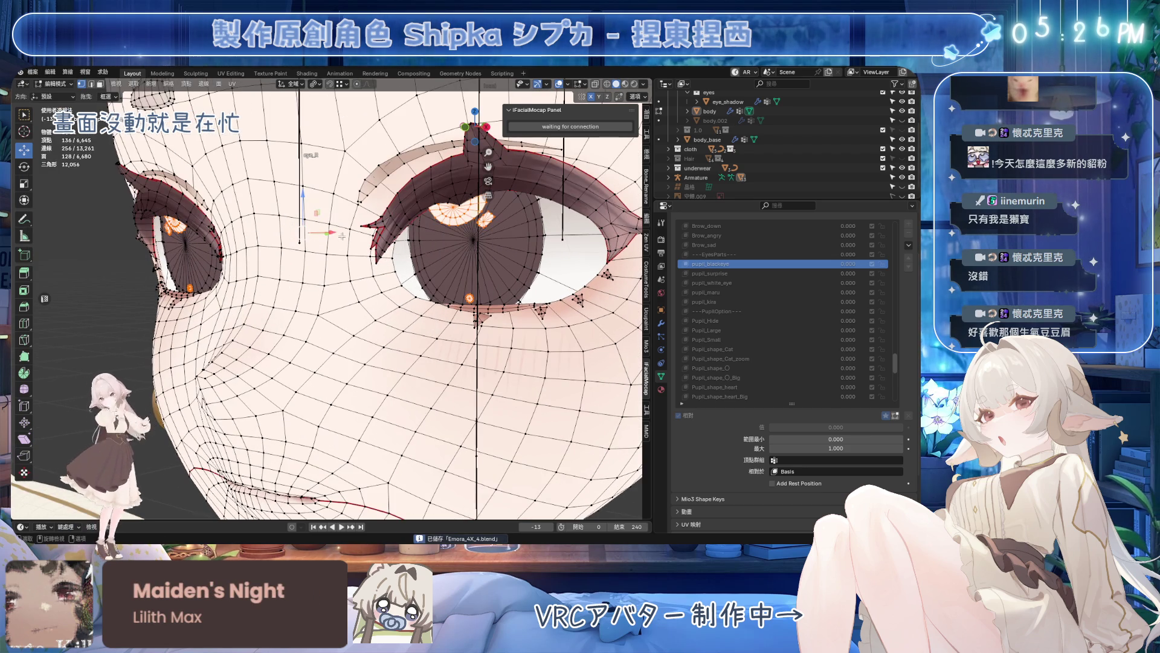
pyautogui.click(171, 82)
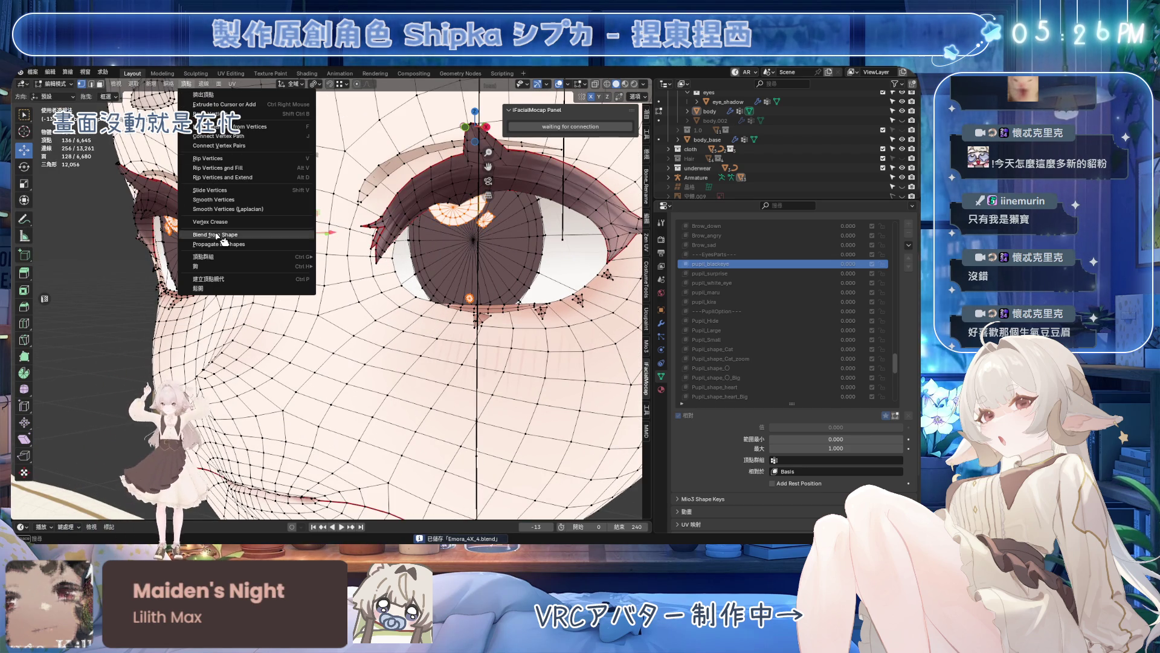
pyautogui.click(227, 235)
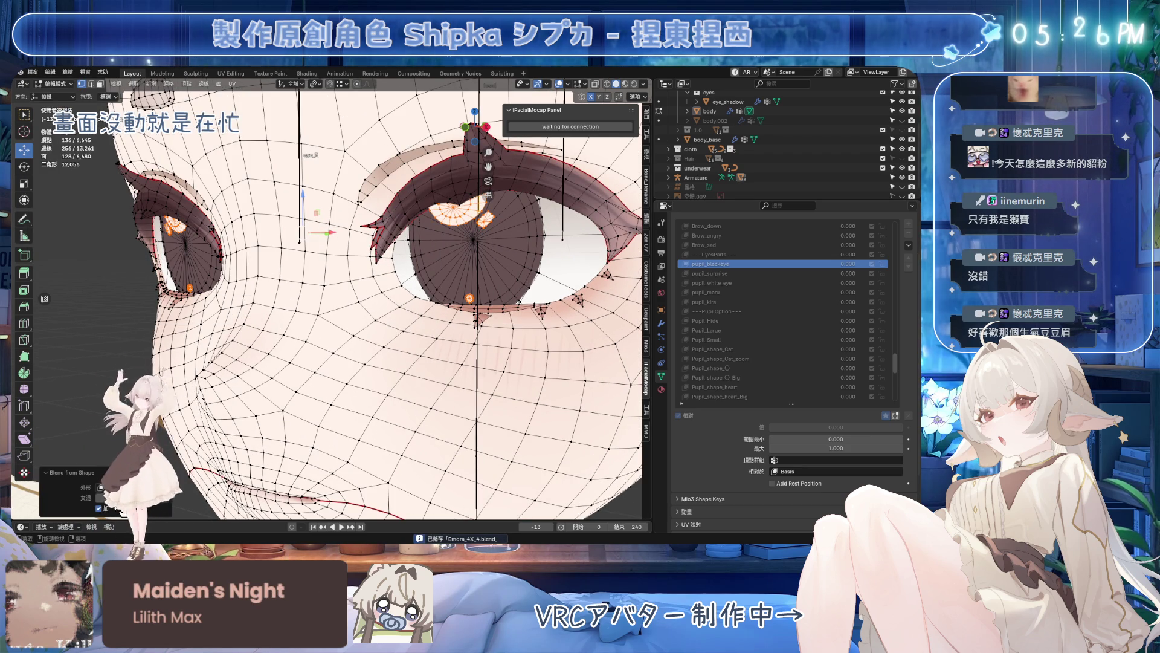
pyautogui.press('Return')
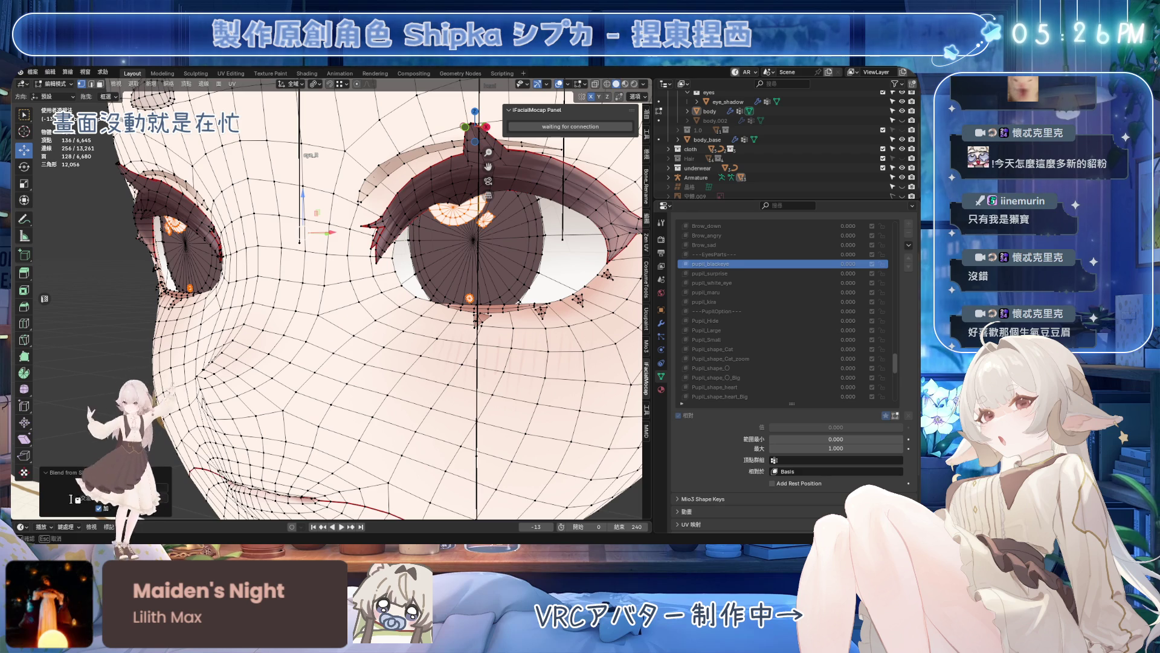
pyautogui.click(137, 487)
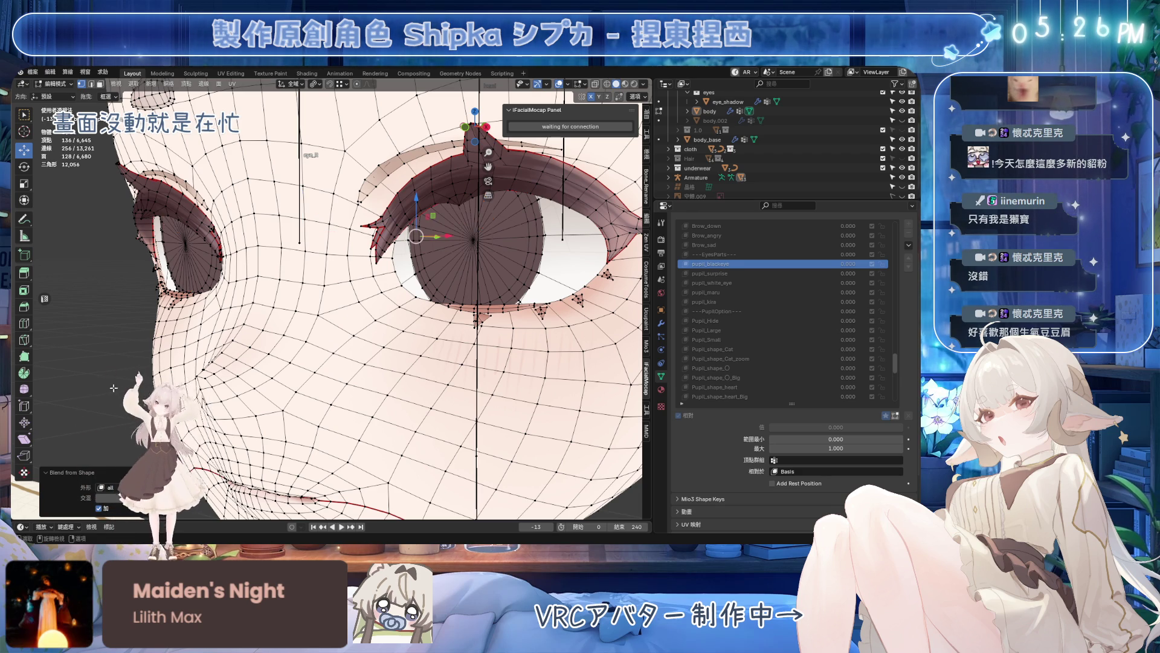
pyautogui.scroll(-2, 363, 300)
pyautogui.scroll(-2, 364, 300)
# - Check the eye with see-through toggled, then blend the eye vertices into pupil_surprise
pyautogui.moveTo(362, 299); pyautogui.dragTo(427, 299, button='middle')
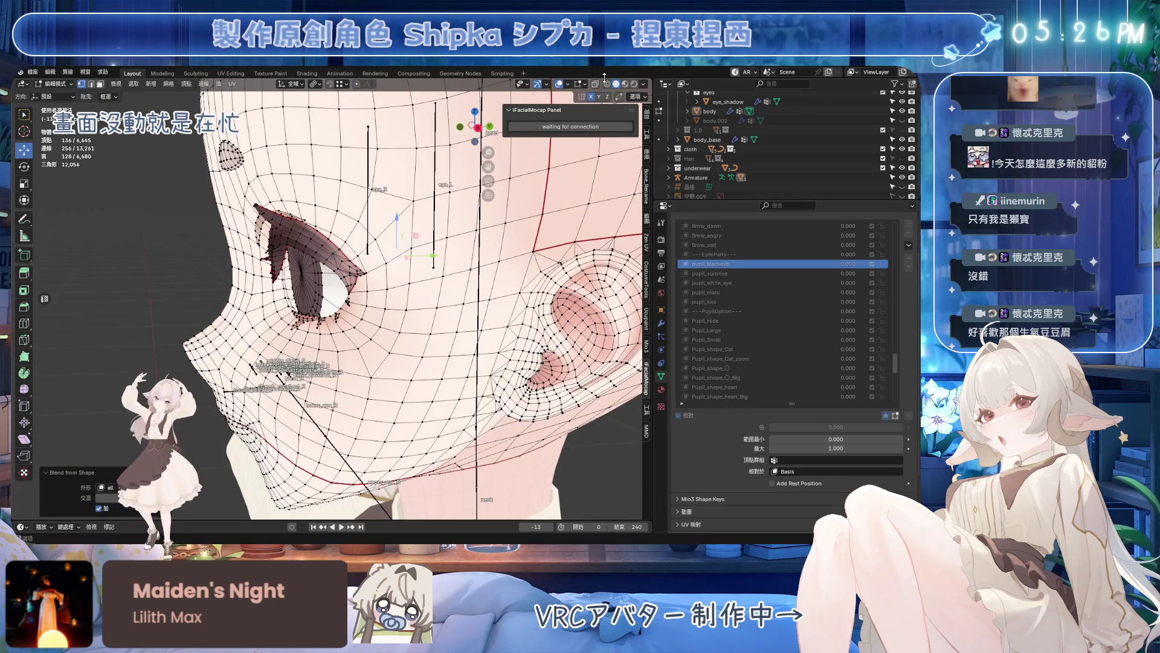
pyautogui.click(594, 84)
pyautogui.moveTo(559, 148); pyautogui.dragTo(559, 147, button='middle')
pyautogui.scroll(3, 560, 147)
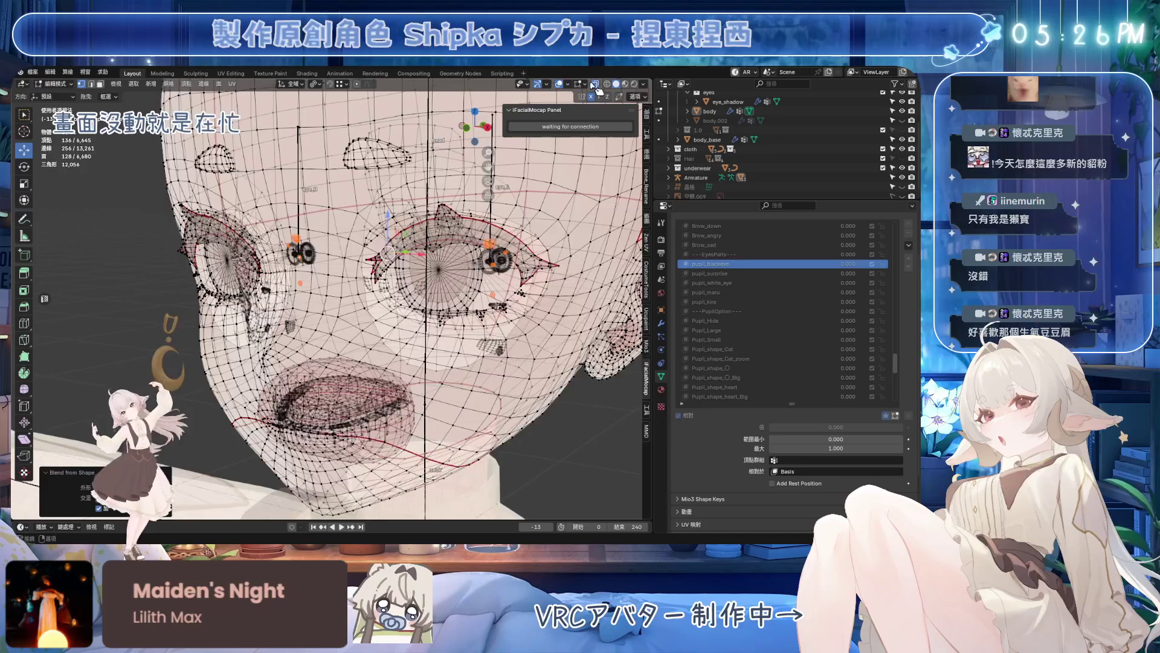
pyautogui.click(594, 84)
pyautogui.click(771, 273)
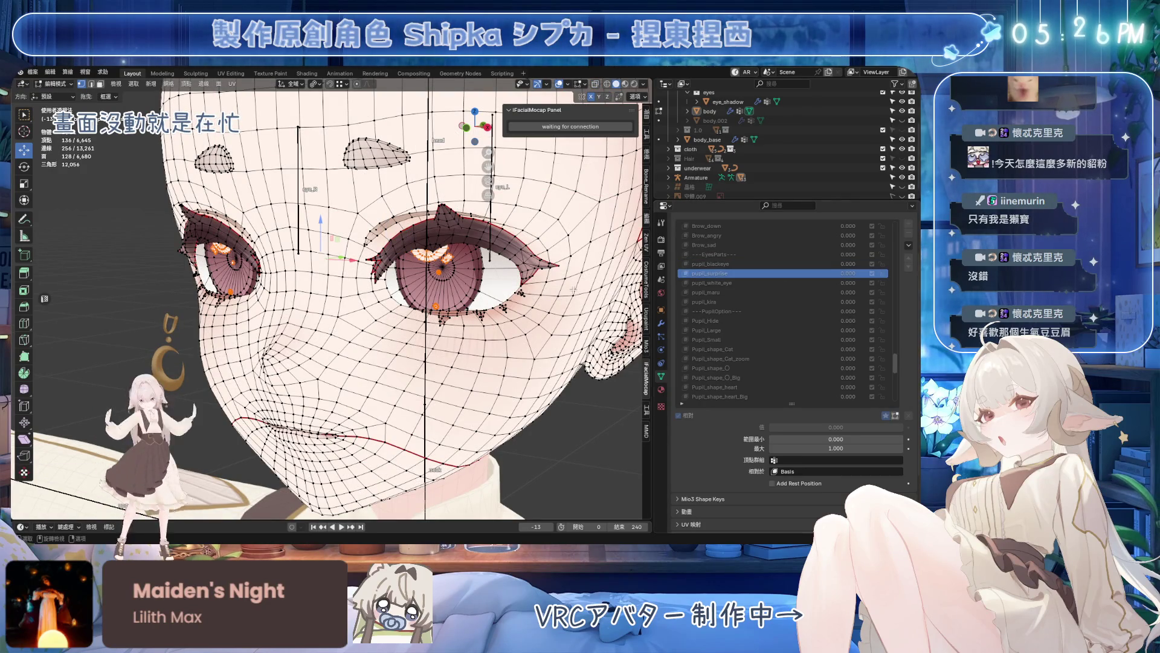
pyautogui.hotkey('ctrl', 'v')
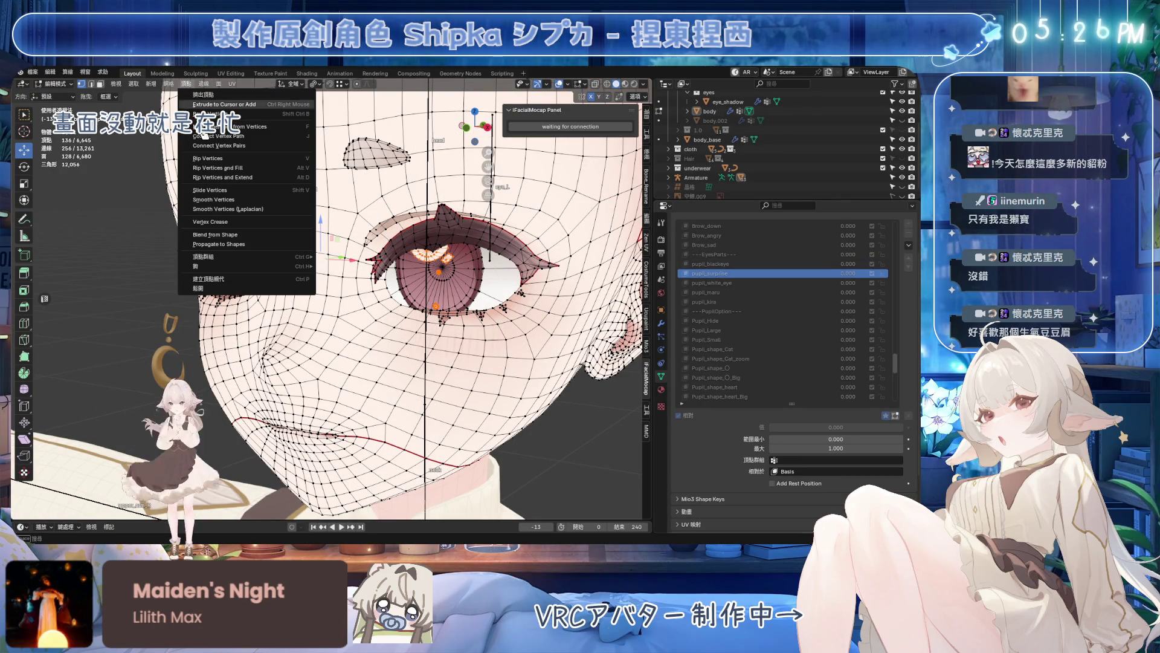
pyautogui.click(218, 236)
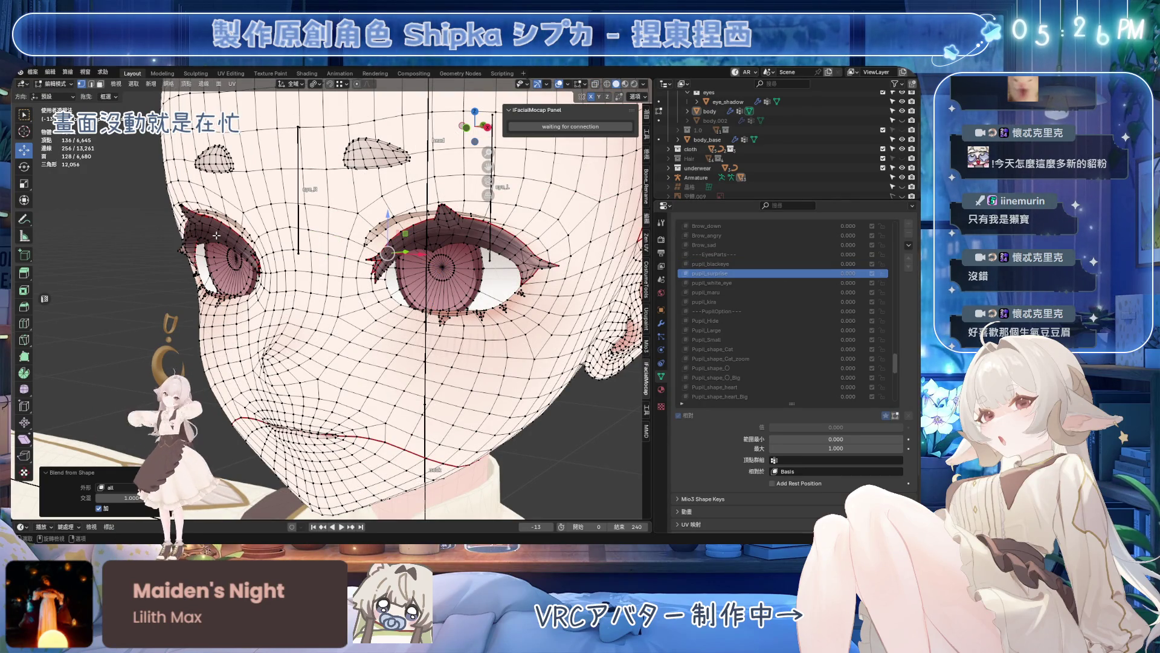
# - Blend the eye vertices from shape into pupil_white_eye and pupil_manu
pyautogui.click(716, 283)
pyautogui.click(186, 83)
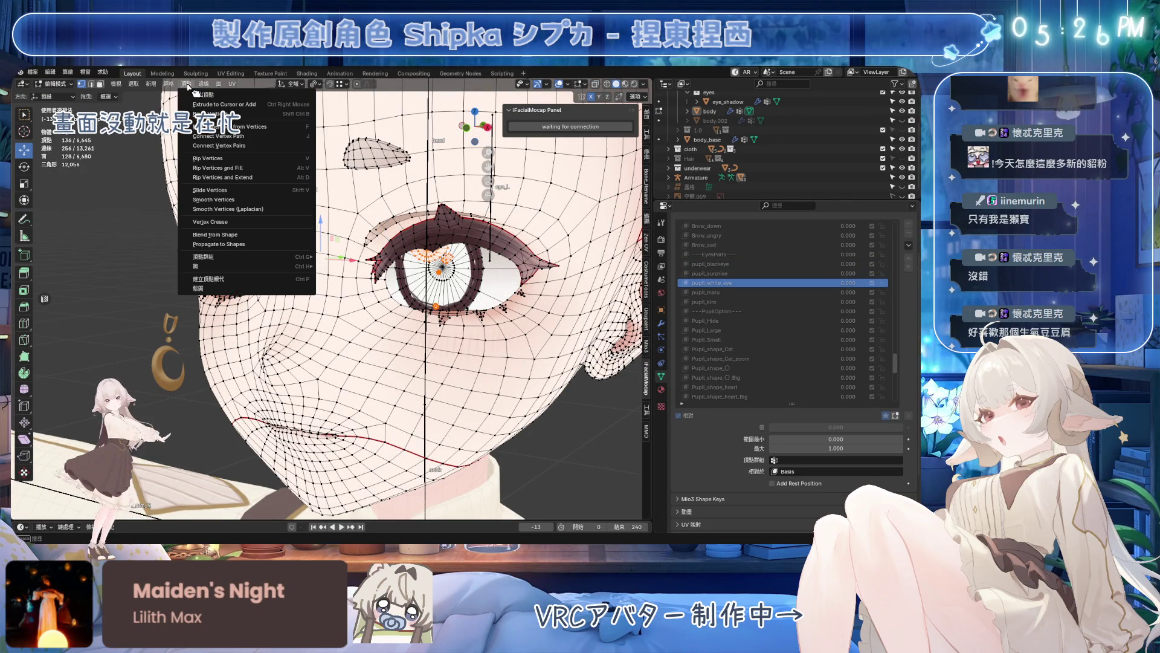
pyautogui.click(214, 233)
pyautogui.scroll(-2, 408, 272)
pyautogui.click(716, 293)
pyautogui.moveTo(453, 273)
pyautogui.mouseDown(button='middle')
pyautogui.moveTo(478, 270)
pyautogui.moveTo(453, 272)
pyautogui.mouseUp(button='middle')
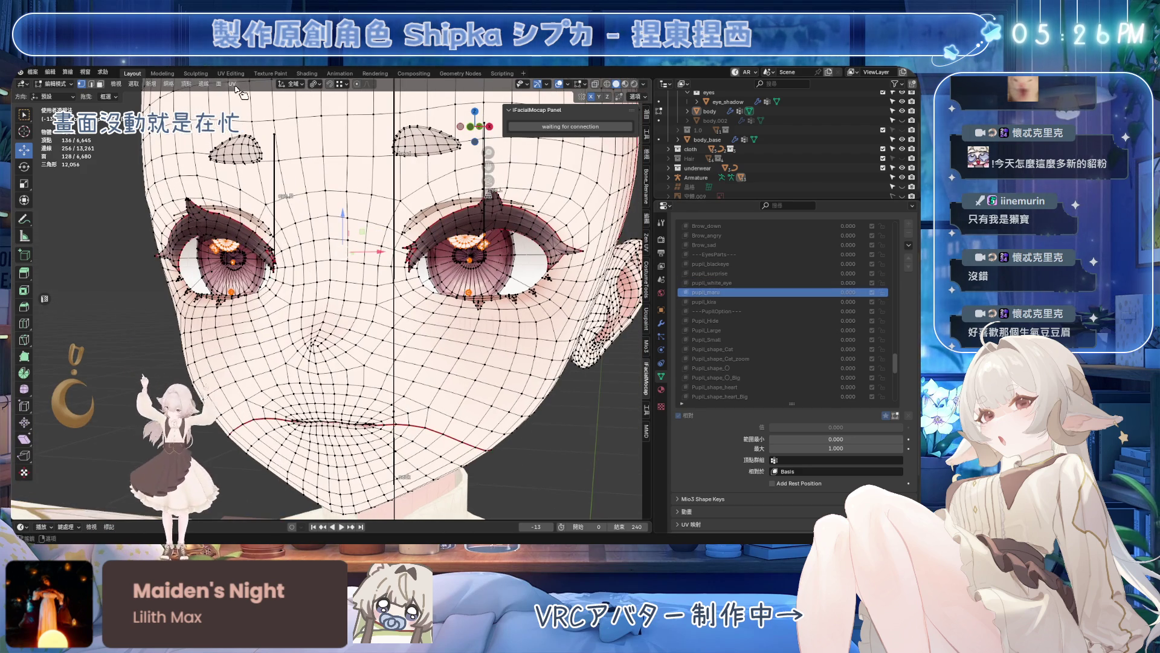
pyautogui.click(186, 84)
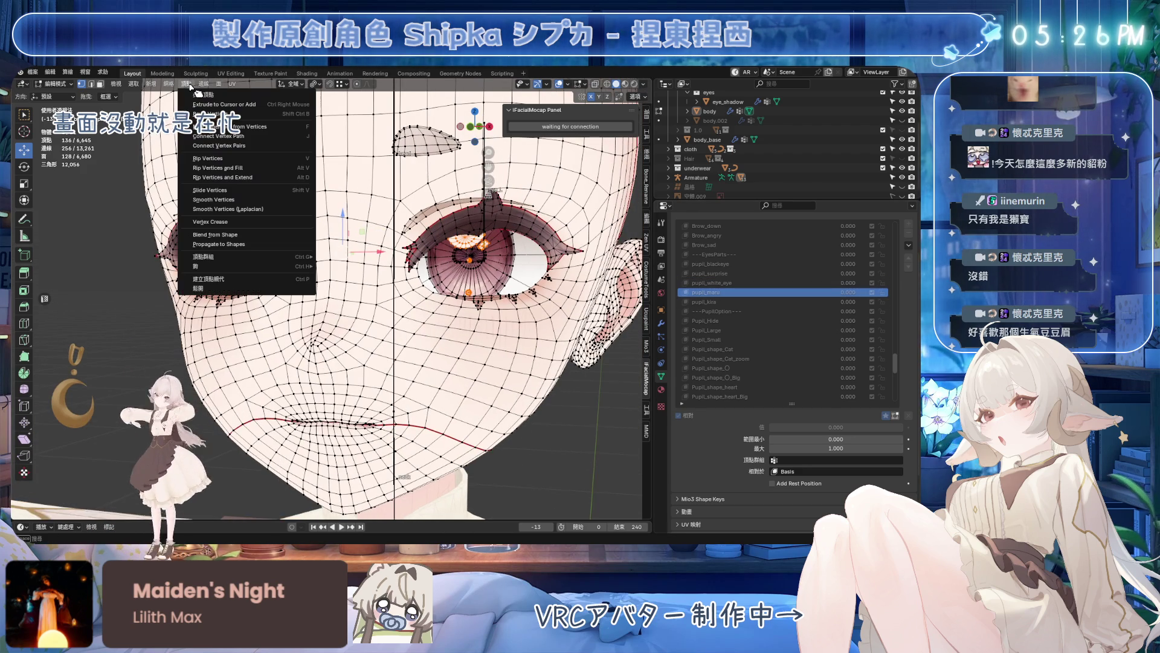
pyautogui.click(215, 234)
# - Select pupil_kira, leave Edit Mode in front view and save the file
pyautogui.click(733, 304)
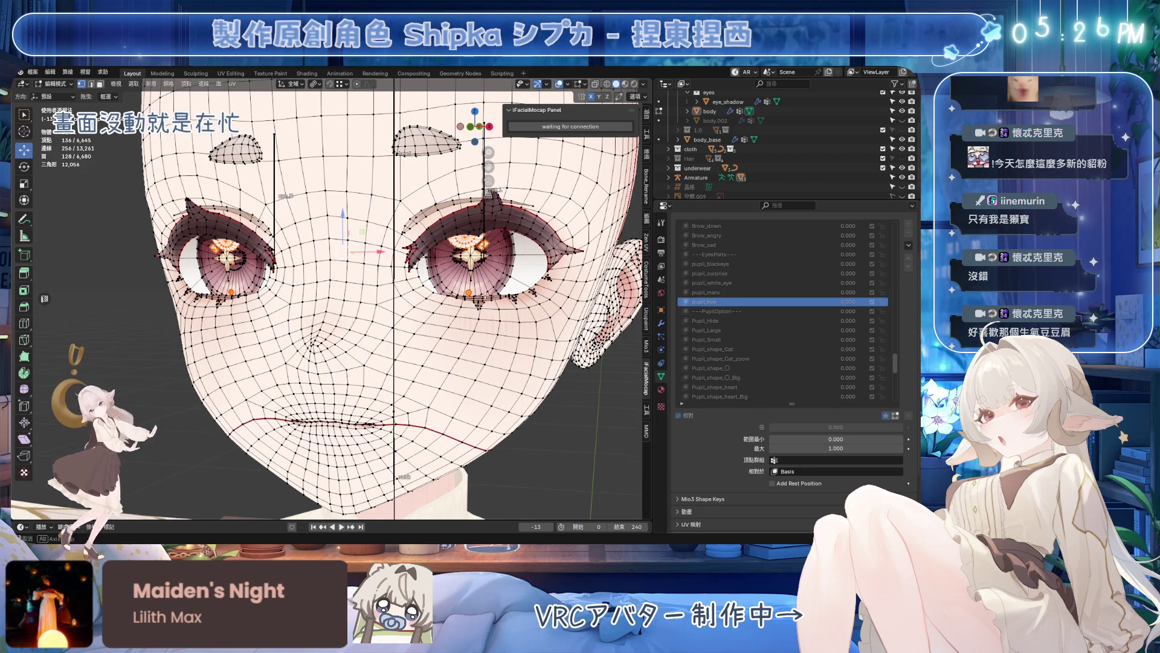
pyautogui.moveTo(407, 271); pyautogui.dragTo(453, 272, button='middle')
pyautogui.press('KP_1')
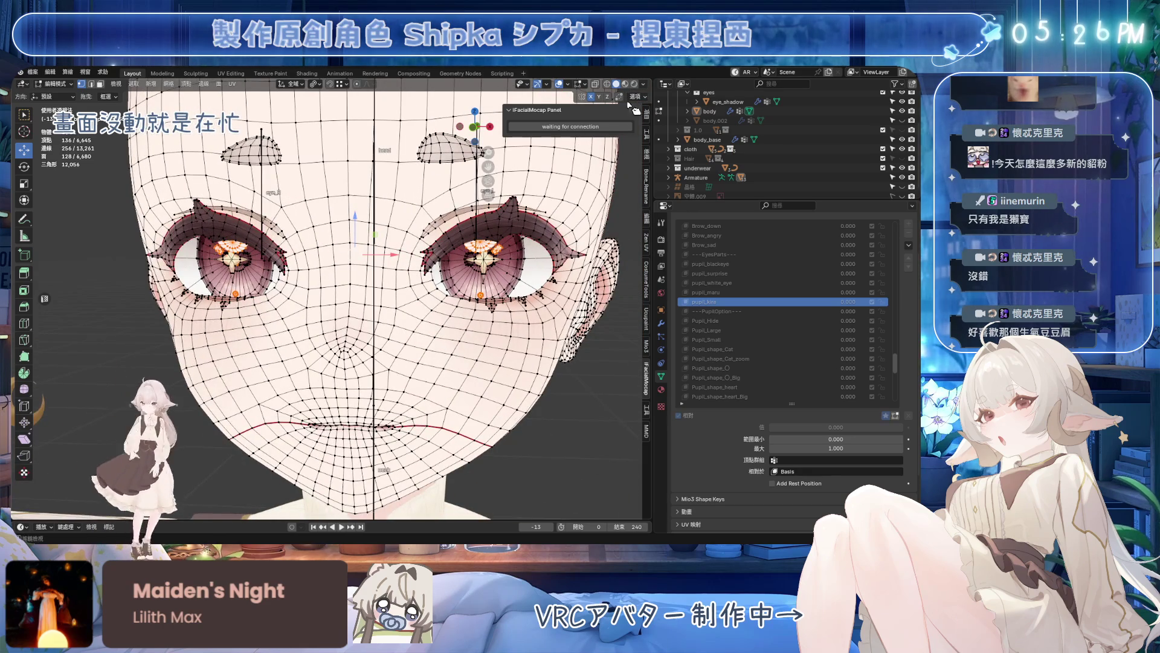
pyautogui.press('Tab')
pyautogui.scroll(-2, 483, 250)
pyautogui.moveTo(483, 250); pyautogui.dragTo(435, 236, button='middle')
pyautogui.hotkey('ctrl', 's')
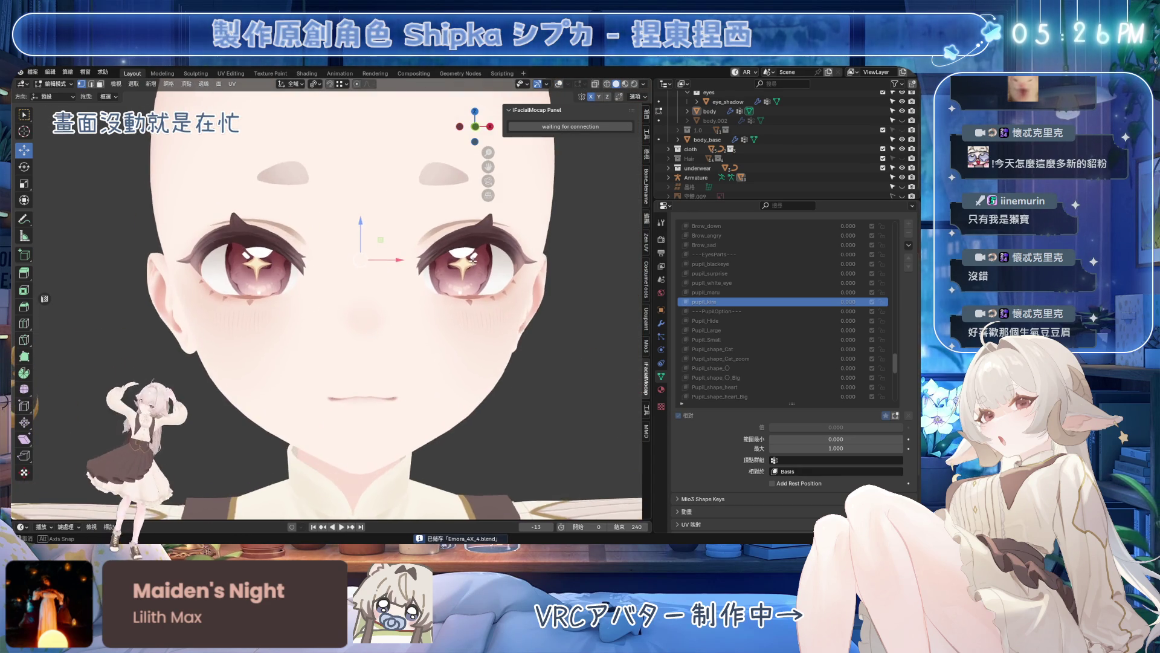
# - Blend the eye vertices from a shape in front view, then leave vertex editing
pyautogui.press('KP_1')
pyautogui.scroll(-2, 410, 218)
pyautogui.scroll(1, 410, 218)
pyautogui.click(186, 83)
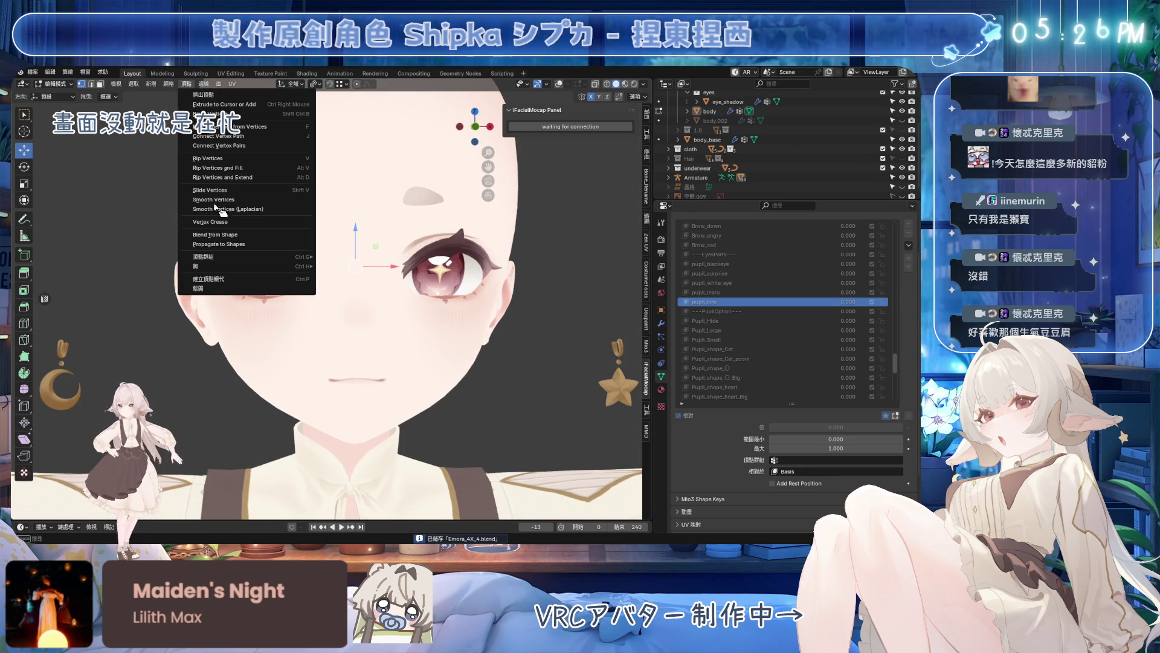
pyautogui.click(226, 239)
pyautogui.scroll(-1, 452, 275)
pyautogui.moveTo(452, 274); pyautogui.dragTo(504, 318, button='middle')
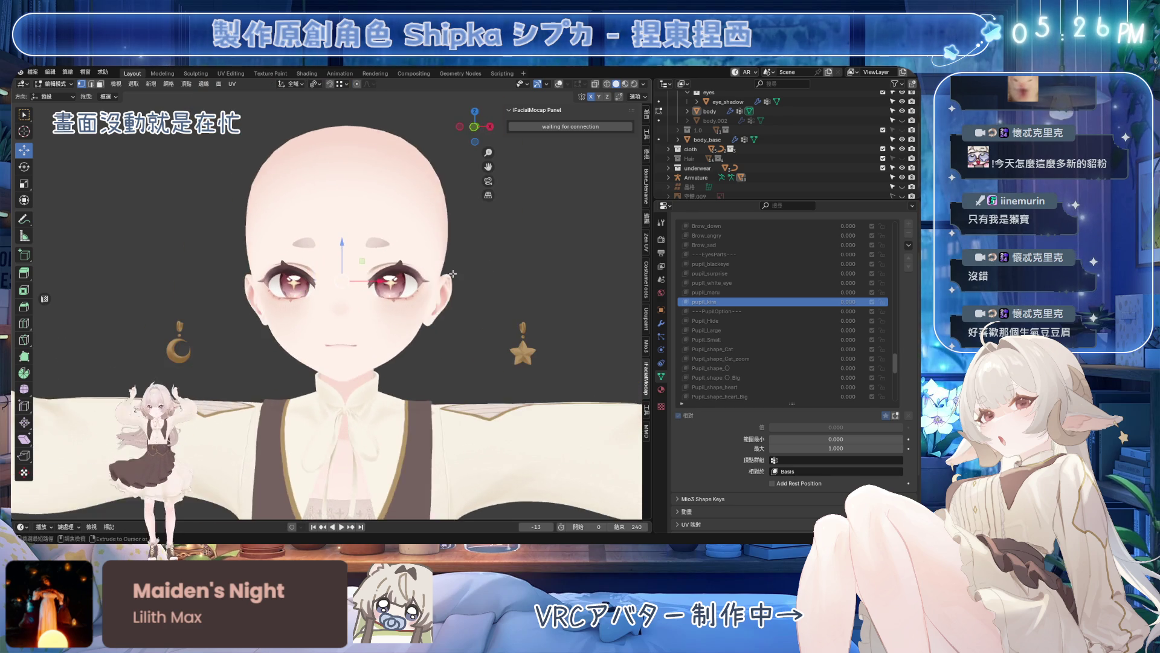
pyautogui.scroll(-1, 506, 318)
pyautogui.press('Tab')
pyautogui.scroll(3, 505, 318)
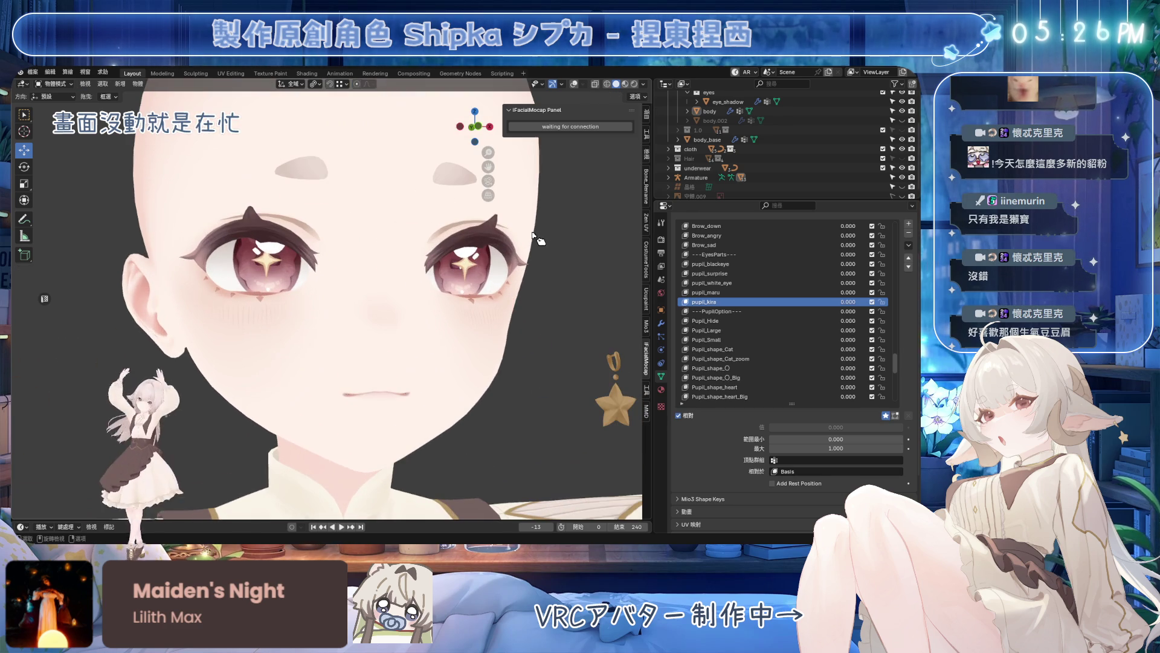
# - Preview the shape keys from pupil_blackeye down through Pupil_shape_O_Big, Eyelight_up_Hide and Blush_Nose
pyautogui.click(771, 263)
pyautogui.hotkey('ctrl', 's')
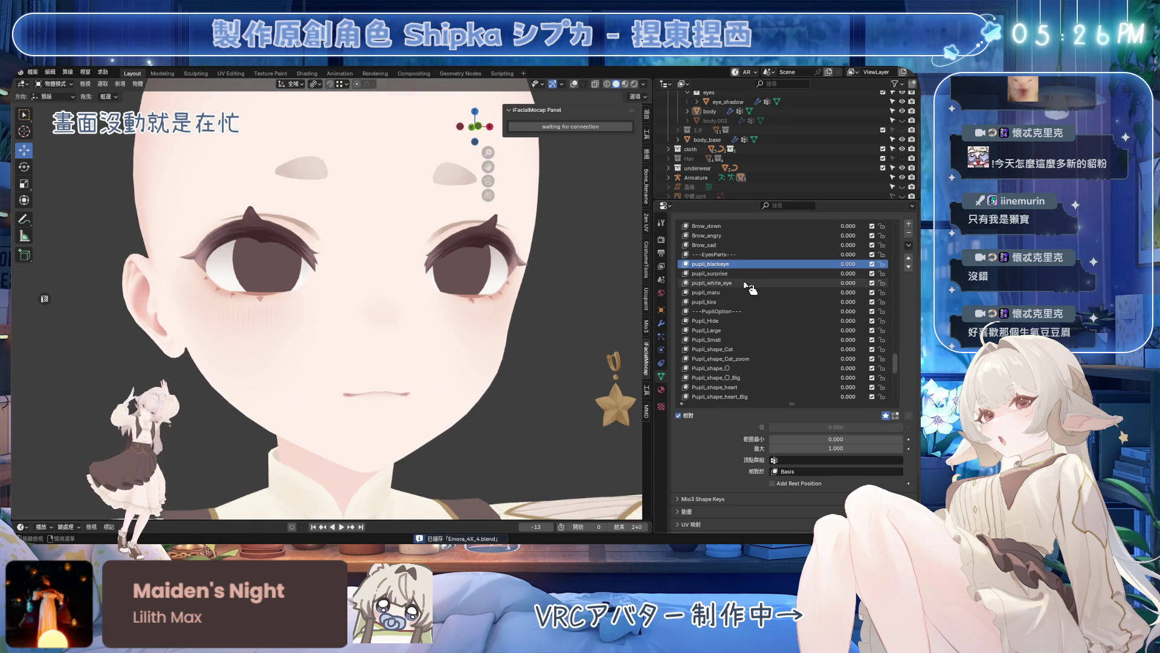
pyautogui.click(757, 273)
pyautogui.press('Down')
pyautogui.press('Down')
pyautogui.press('Down')
pyautogui.press('Down')
pyautogui.press('Down')
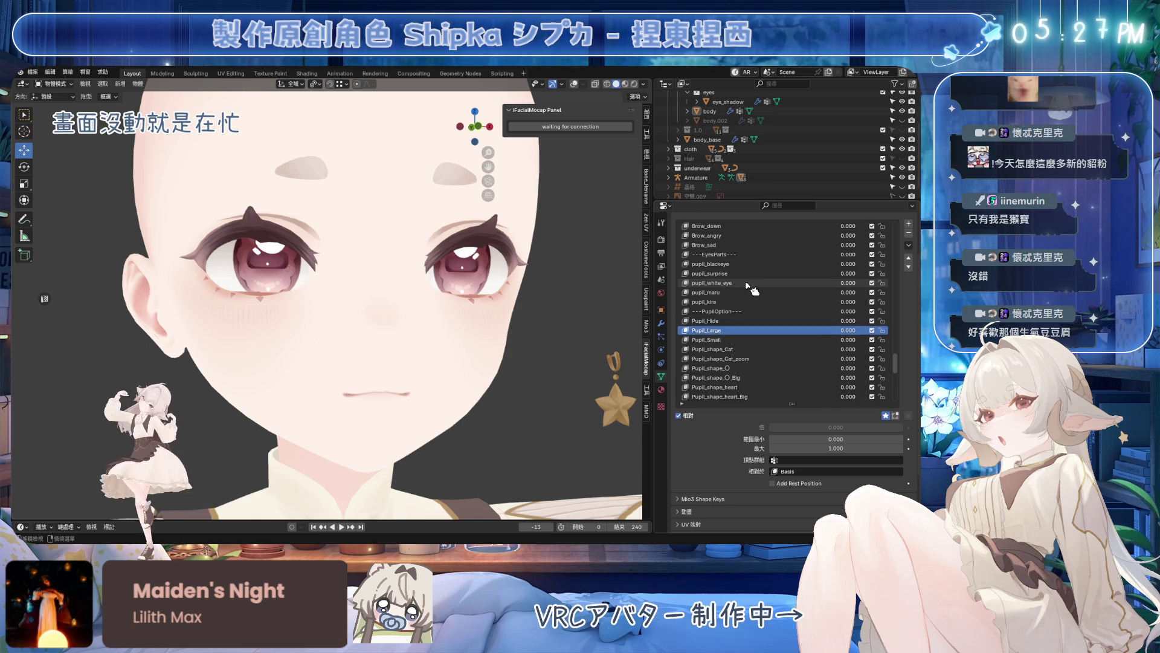
pyautogui.press('Down')
pyautogui.press('Down')
pyautogui.press('Down')
pyautogui.press('Down')
pyautogui.press('Down')
pyautogui.press('Down')
pyautogui.press('Down')
pyautogui.press('Down')
pyautogui.press('Down')
pyautogui.press('Down')
pyautogui.press('Down')
pyautogui.press('Down')
pyautogui.press('Down')
pyautogui.press('Down')
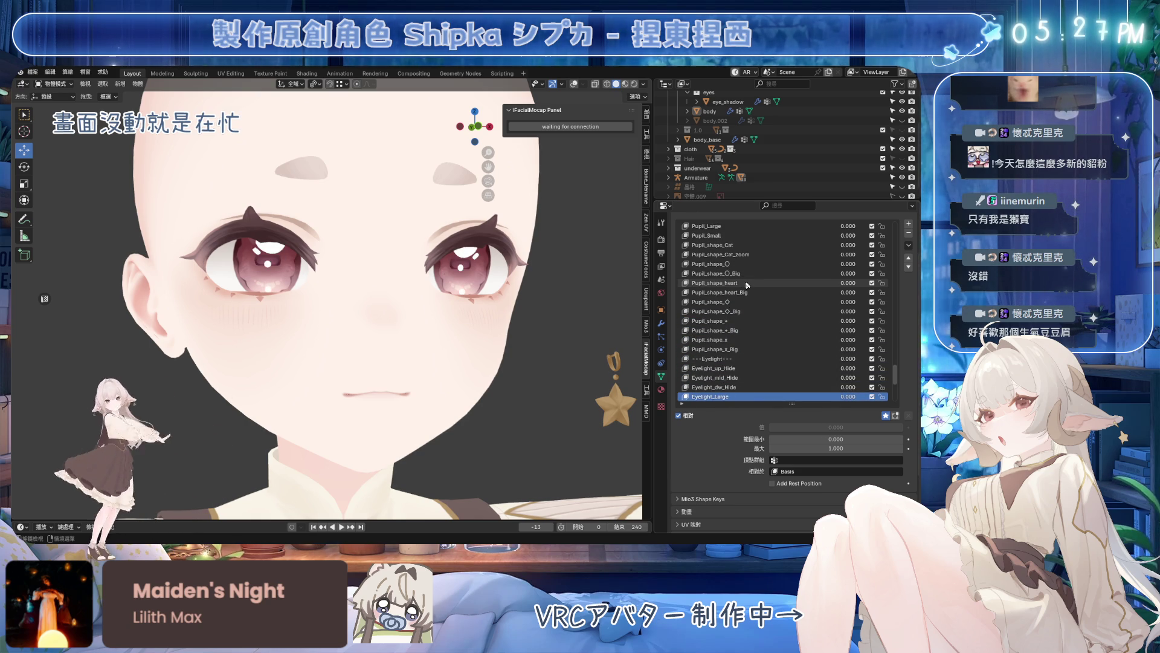
pyautogui.press('Down')
pyautogui.press('Down')
pyautogui.press('Down')
pyautogui.press('Down')
pyautogui.press('Down')
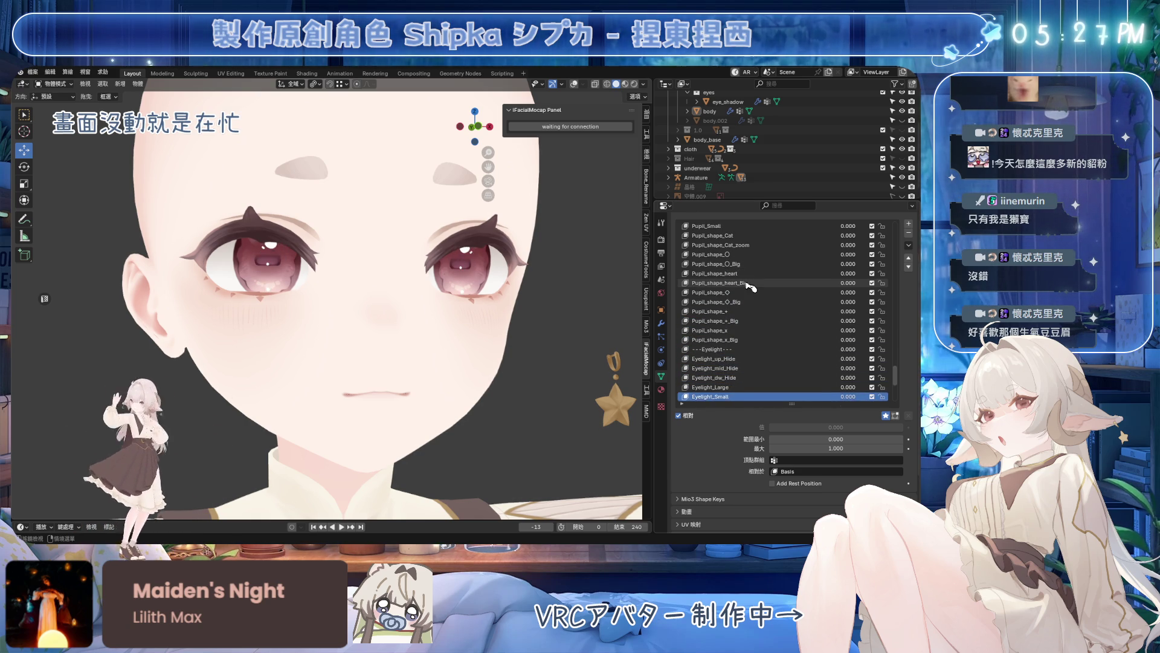
pyautogui.press('Down')
pyautogui.press('Down')
pyautogui.press('Down')
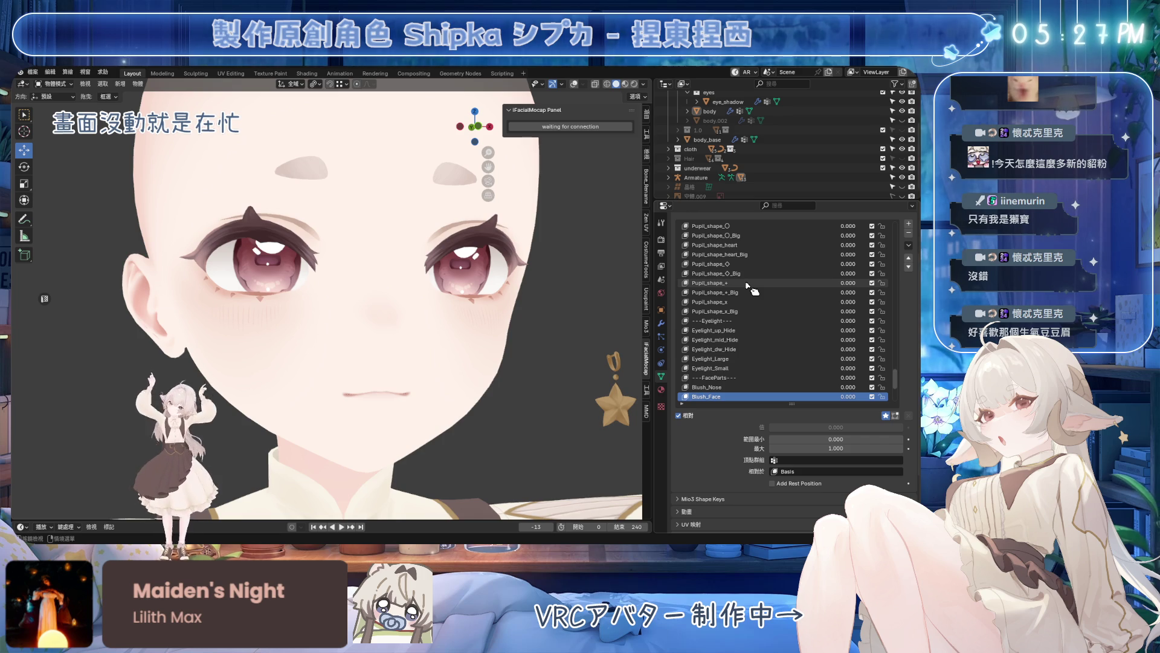
# - With wireframe and bone overlays on, preview PaleBlue, Despair and Tear_ON shape keys
pyautogui.click(574, 84)
pyautogui.moveTo(544, 200); pyautogui.dragTo(454, 263, button='middle')
pyautogui.scroll(3, 454, 263)
pyautogui.scroll(2, 453, 263)
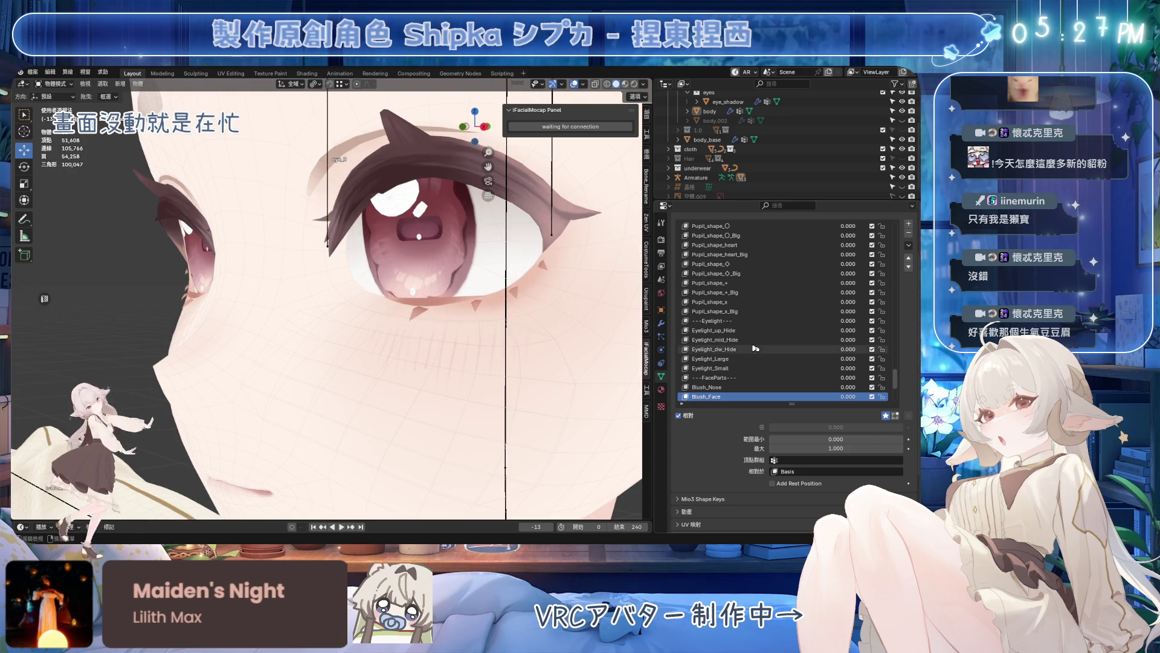
pyautogui.press('Down')
pyautogui.moveTo(472, 300)
pyautogui.mouseDown(button='middle')
pyautogui.moveTo(496, 318)
pyautogui.moveTo(473, 318)
pyautogui.mouseUp(button='middle')
pyautogui.scroll(-3, 474, 318)
pyautogui.press('Down')
pyautogui.press('Down')
pyautogui.press('Down')
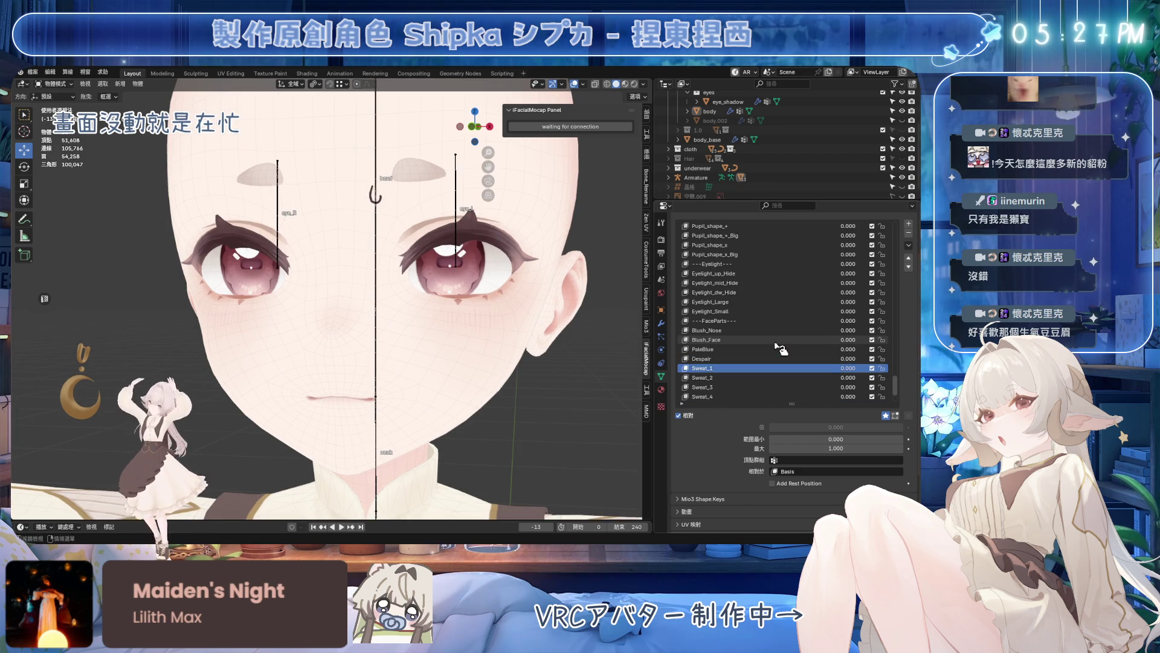
pyautogui.press('Down')
pyautogui.press('Down')
pyautogui.press('Down')
pyautogui.press('Down')
pyautogui.press('Down')
pyautogui.press('Down')
# - Add a test shape key to the body, undo it, and save the file
pyautogui.click(908, 223)
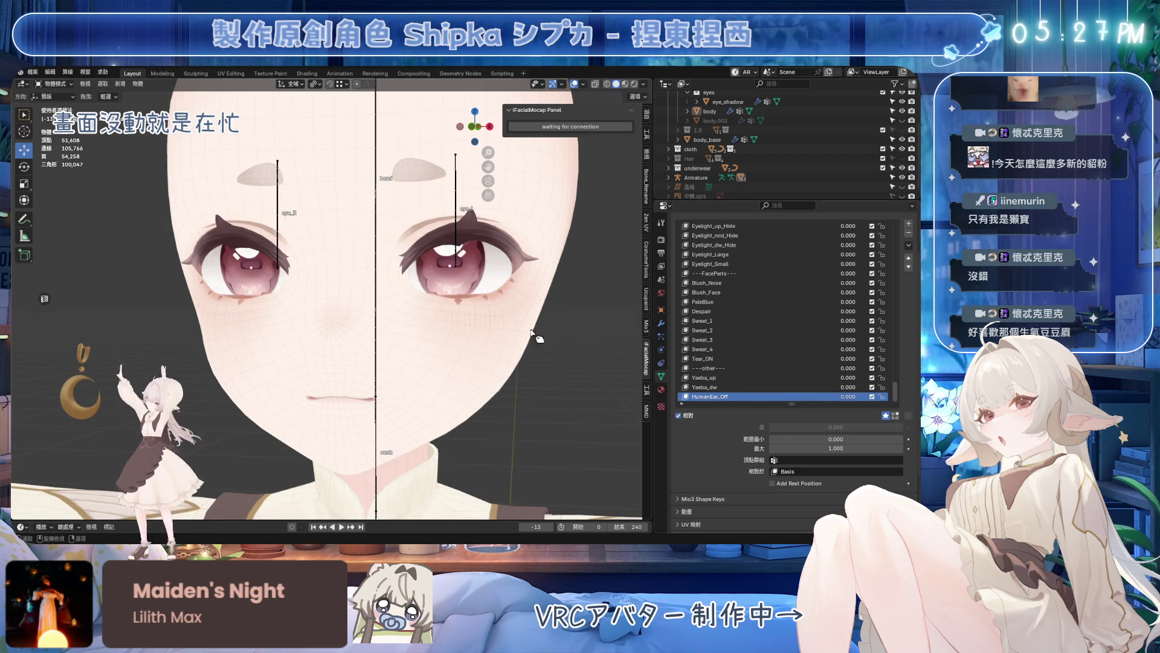
pyautogui.moveTo(557, 333); pyautogui.dragTo(536, 318, button='middle')
pyautogui.hotkey('ctrl', 'z')
pyautogui.press('KP_1')
pyautogui.hotkey('ctrl', 's')
# - Unhide Hair, purge unused data deleting the orphaned data-blocks, select Armature and save
pyautogui.click(892, 158)
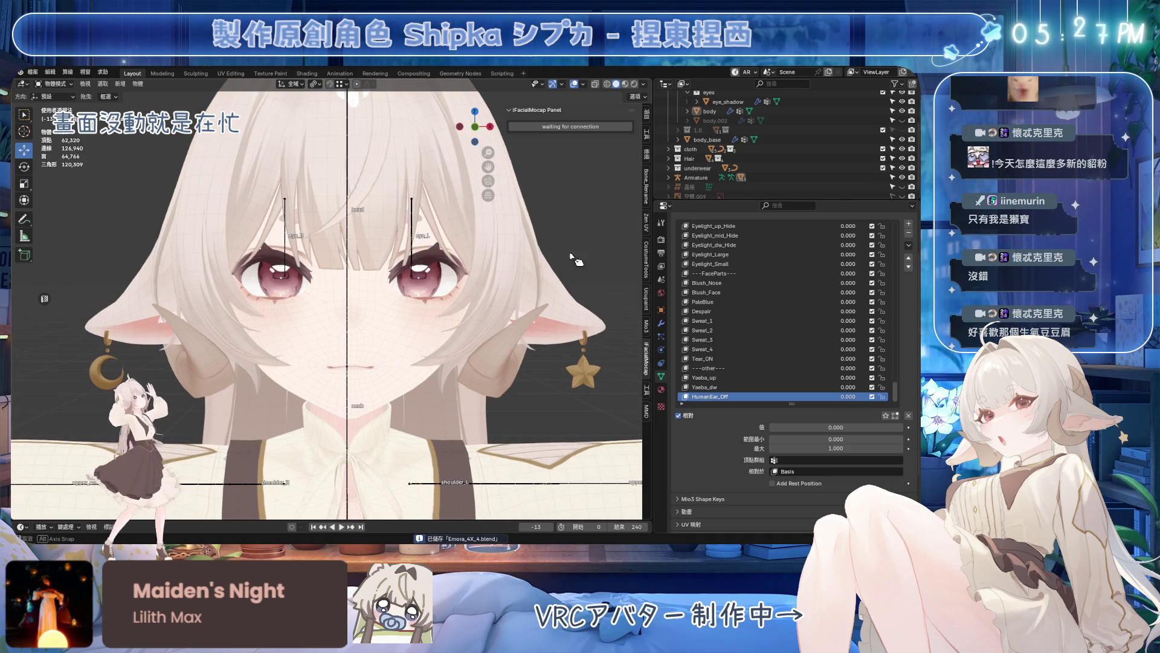
pyautogui.click(33, 72)
pyautogui.click(136, 247)
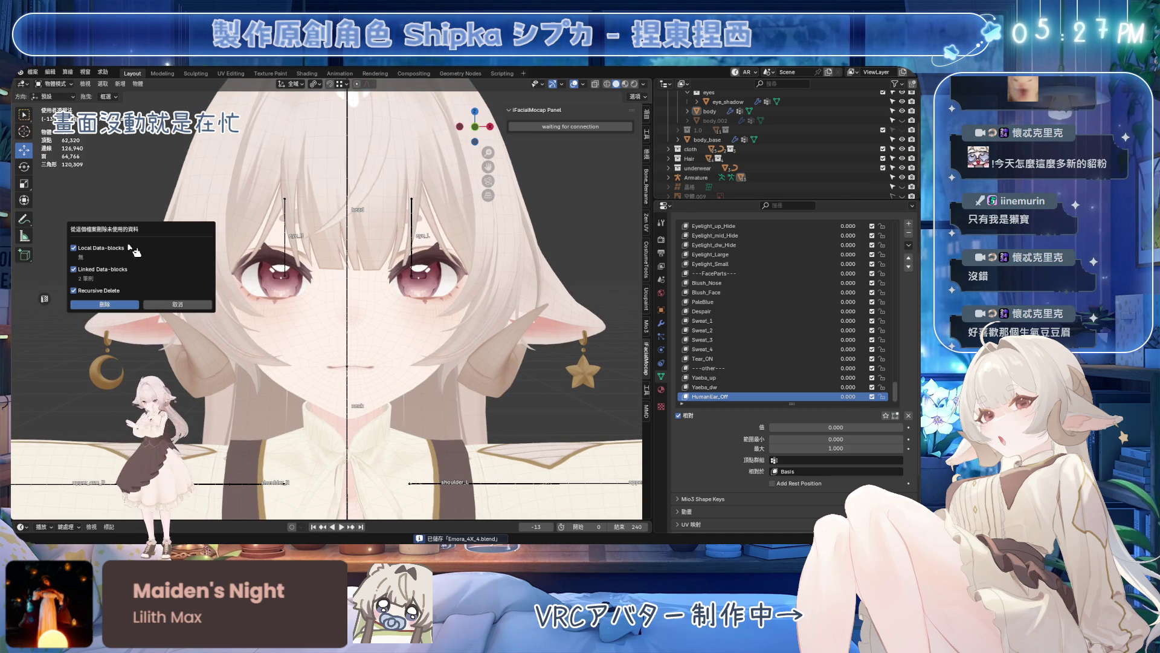
pyautogui.click(120, 312)
pyautogui.click(696, 177)
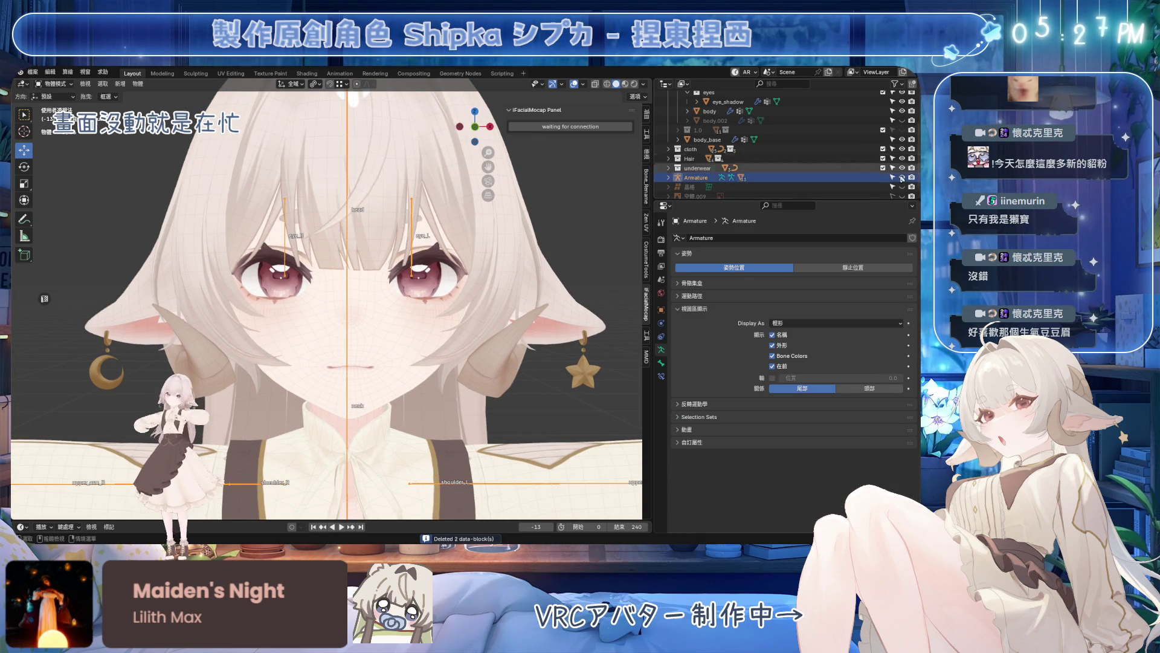
pyautogui.press('KP_4')
pyautogui.hotkey('ctrl', 's')
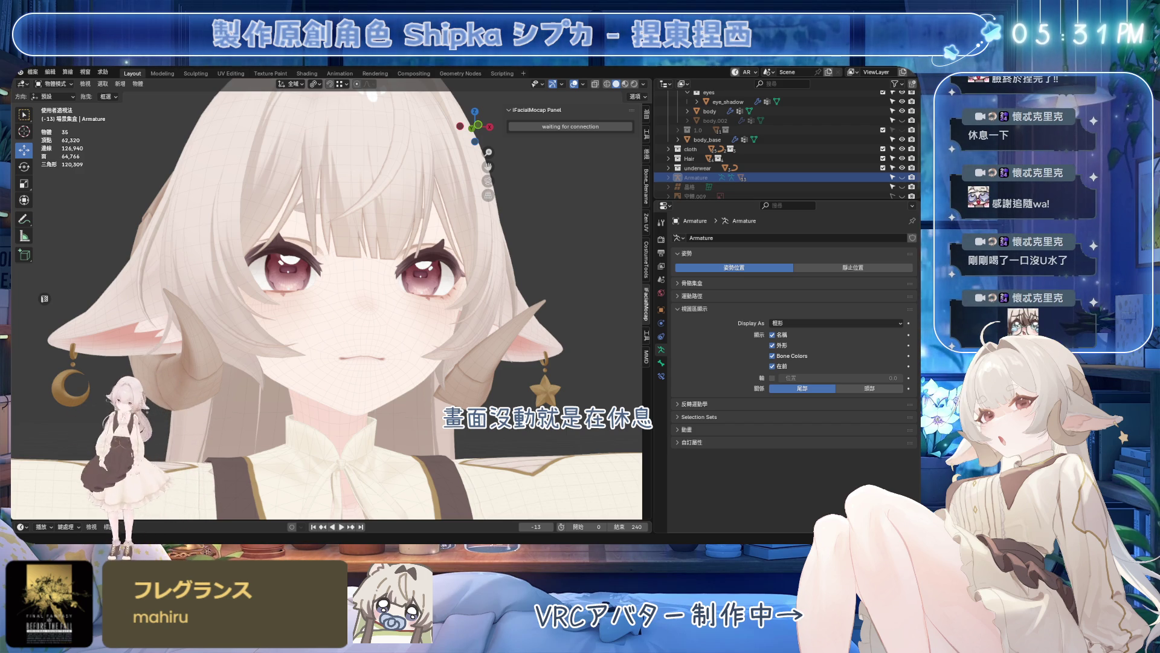
pyautogui.moveTo(306, 382)
pyautogui.mouseDown(button='middle')
pyautogui.moveTo(460, 293)
pyautogui.moveTo(444, 299)
pyautogui.mouseUp(button='middle')
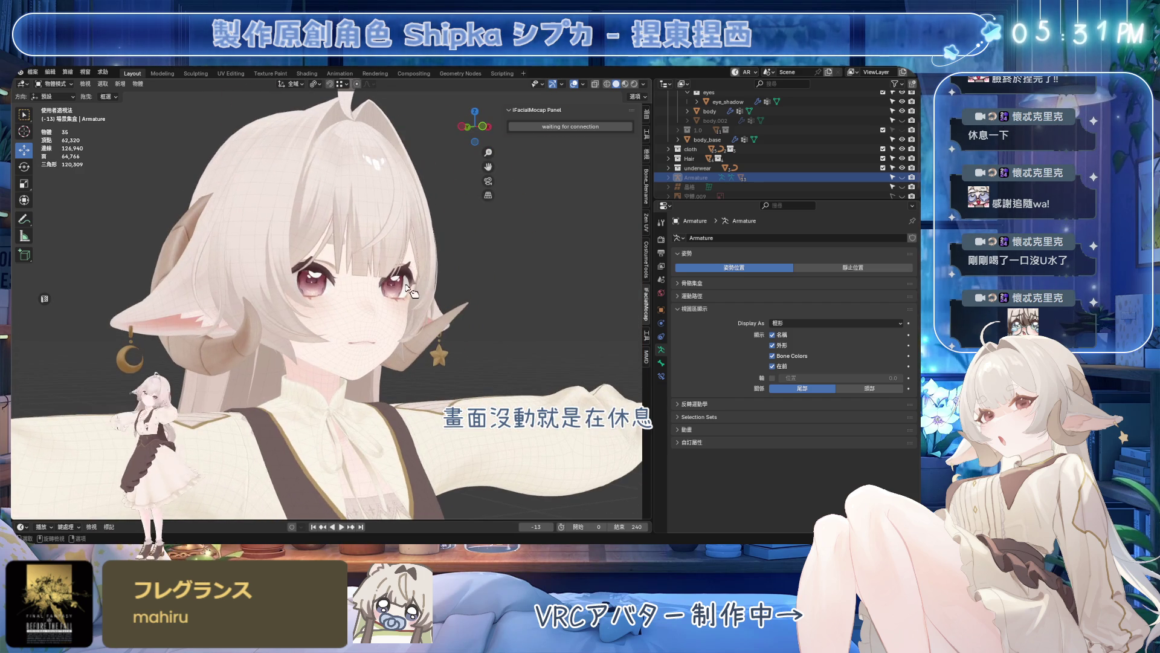
pyautogui.click(187, 244)
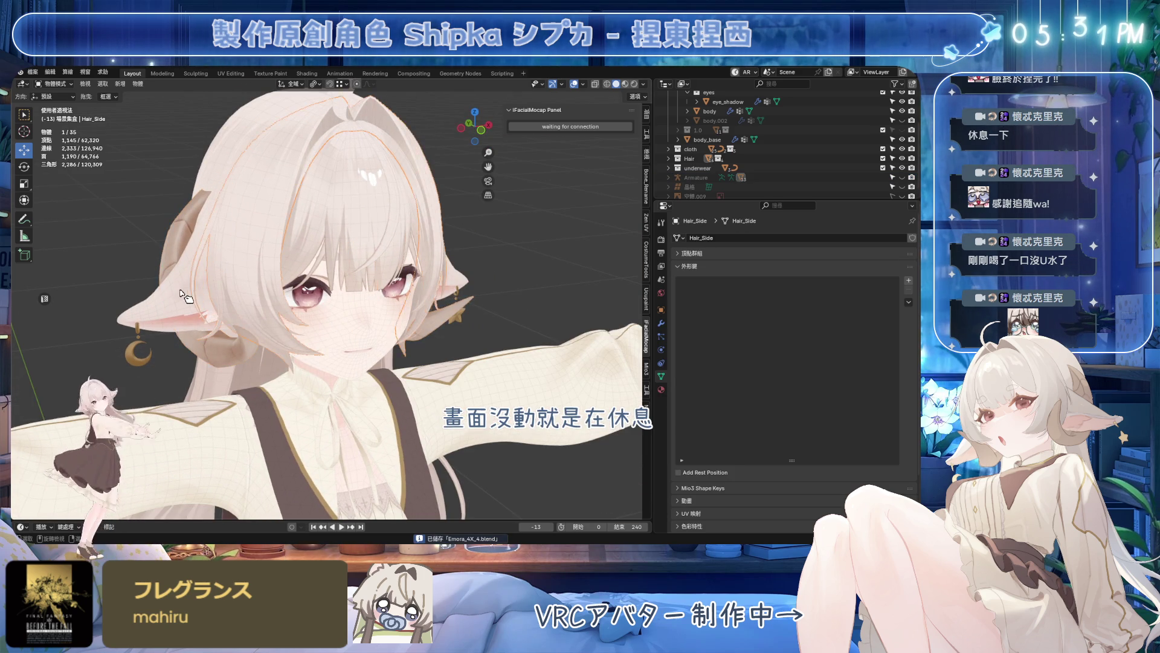
# - Frame the Horn mesh from the side and give the Outliner more room, collapsing built-in shape keys
pyautogui.moveTo(186, 245); pyautogui.dragTo(294, 281, button='middle')
pyautogui.click(181, 272)
pyautogui.press('KP_Decimal')
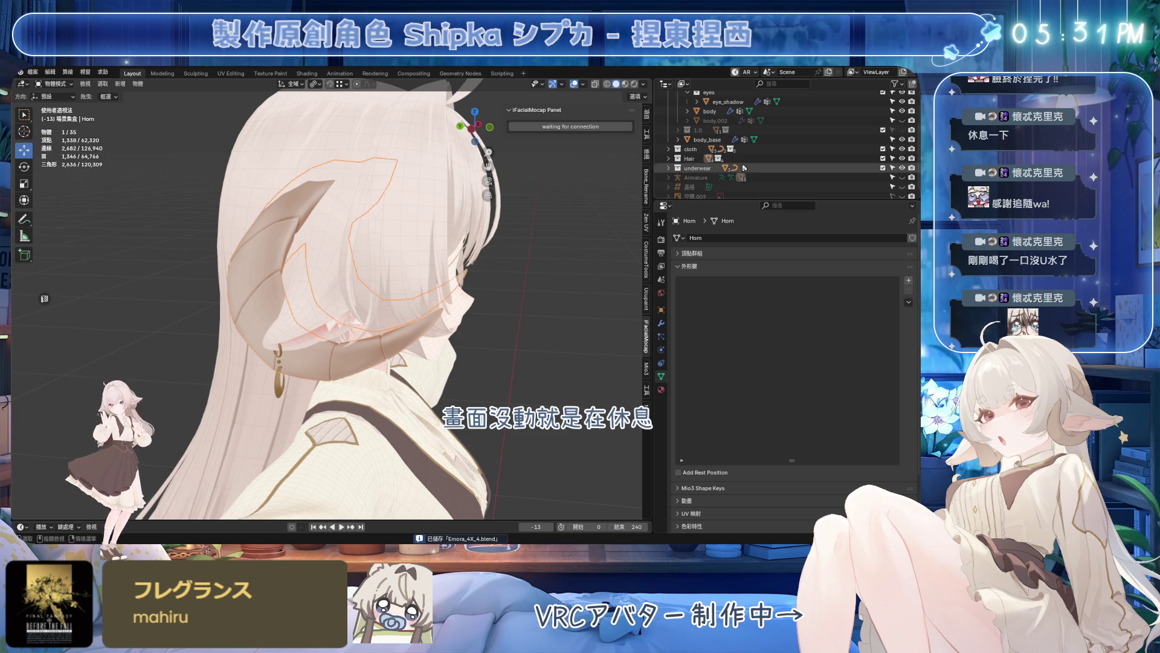
pyautogui.moveTo(714, 199); pyautogui.dragTo(713, 262)
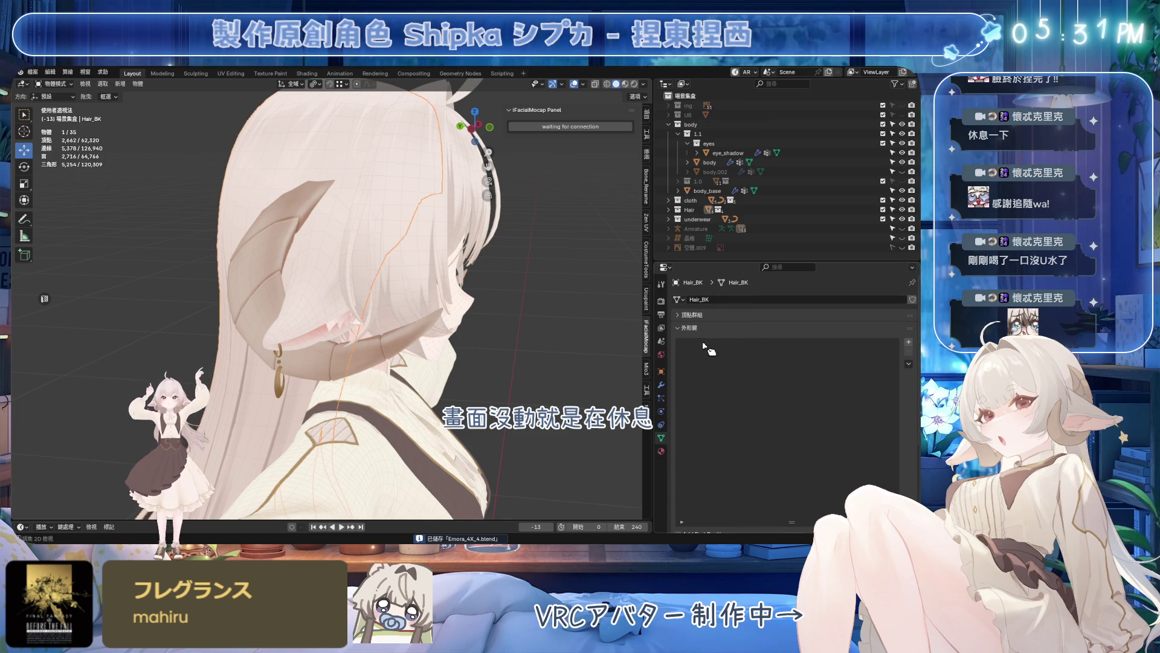
pyautogui.click(680, 328)
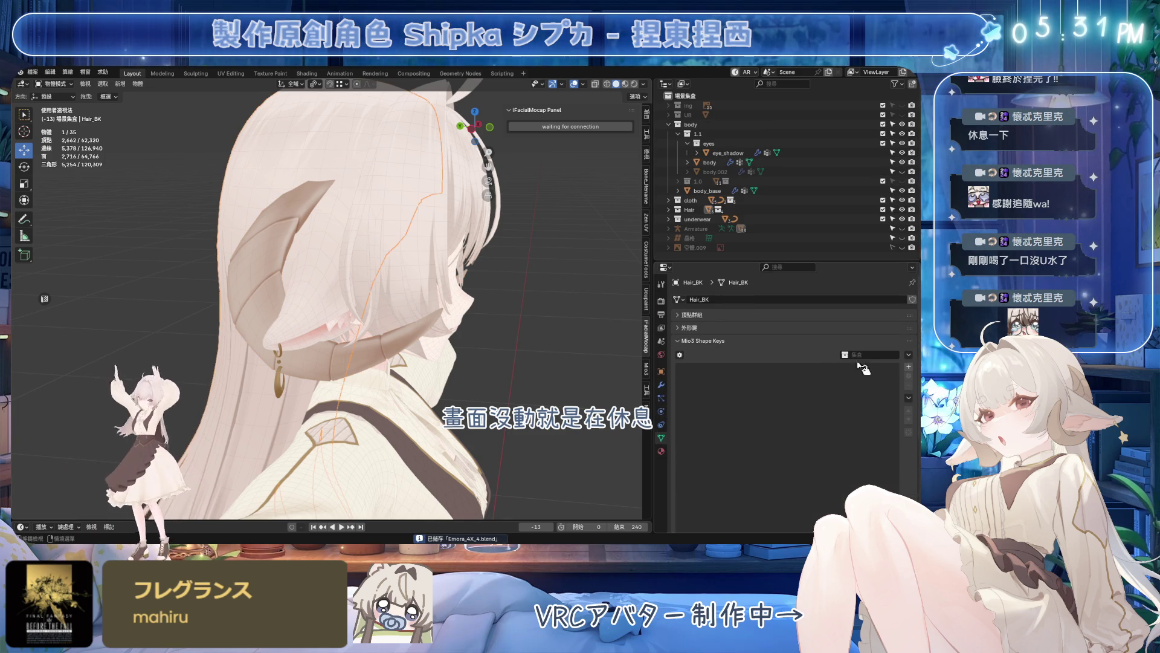
# - Give Hair_BK a Basis and a second Key shape key, then save the file
pyautogui.click(909, 366)
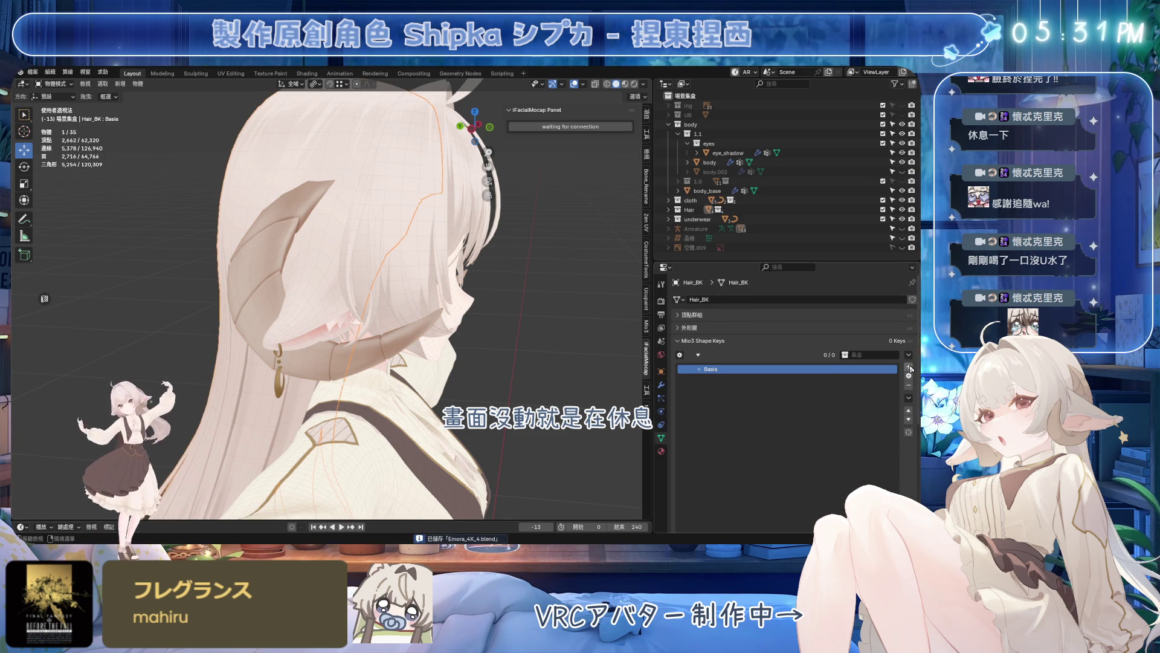
pyautogui.click(661, 385)
pyautogui.click(661, 438)
pyautogui.moveTo(518, 324); pyautogui.dragTo(508, 299, button='middle')
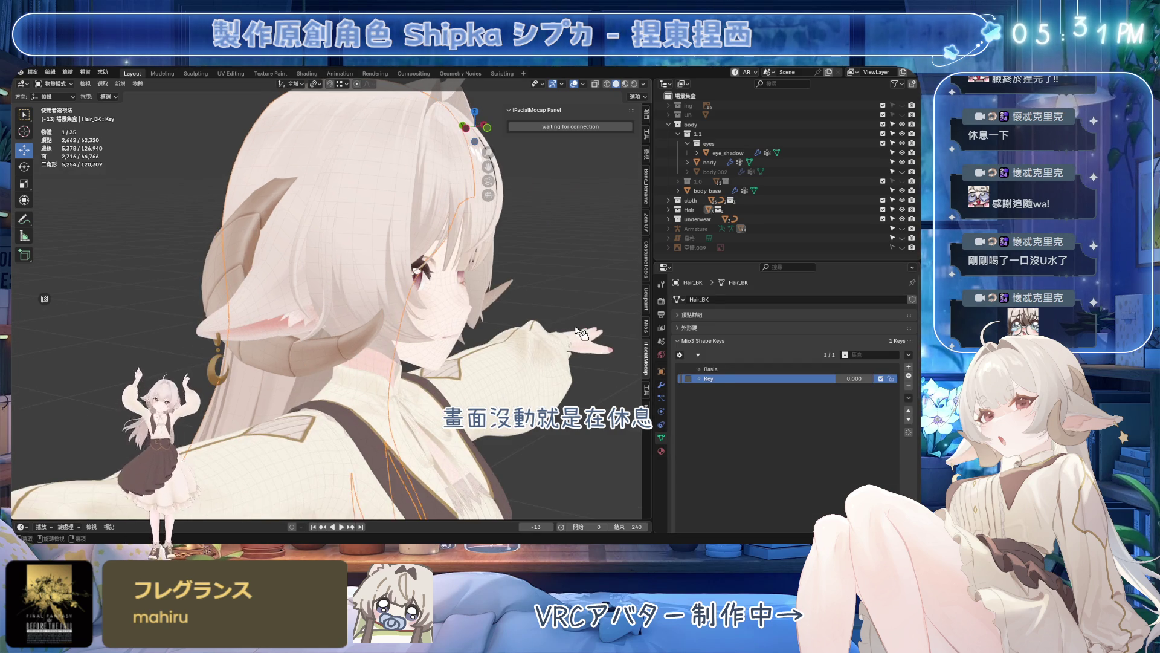
pyautogui.click(508, 299)
pyautogui.moveTo(594, 271); pyautogui.dragTo(595, 235, button='middle')
pyautogui.hotkey('ctrl', 's')
# - Select body.002 in the Outliner and make the face mesh visible
pyautogui.click(259, 250)
pyautogui.moveTo(258, 249); pyautogui.dragTo(327, 256, button='middle')
pyautogui.click(695, 152)
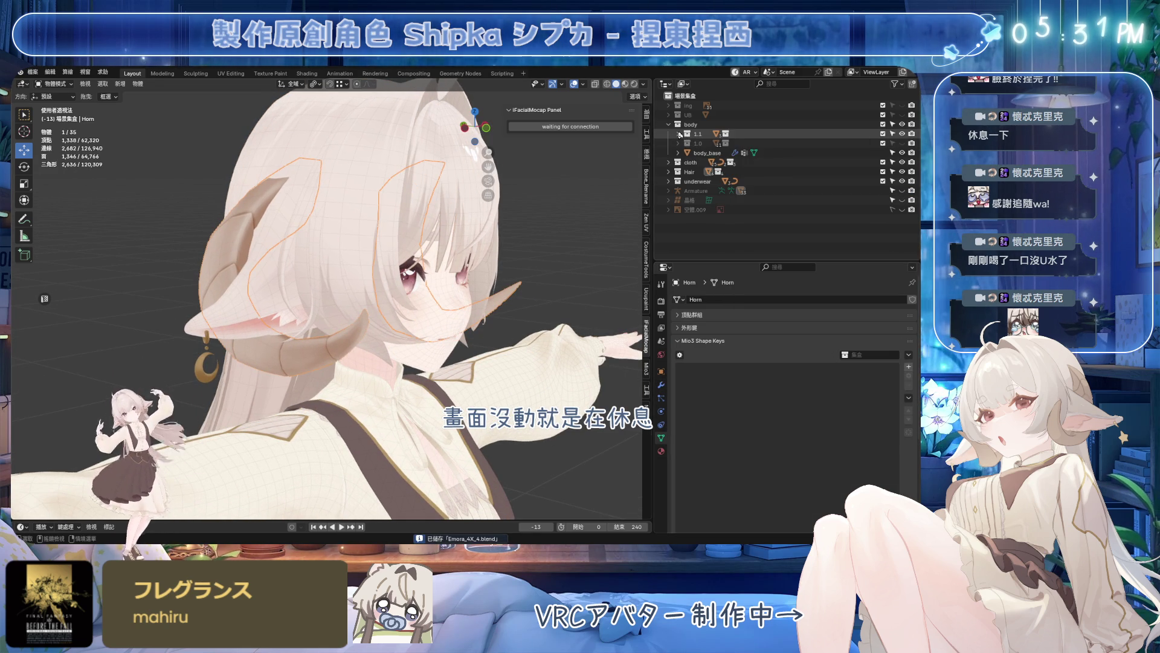
pyautogui.click(716, 171)
pyautogui.click(904, 171)
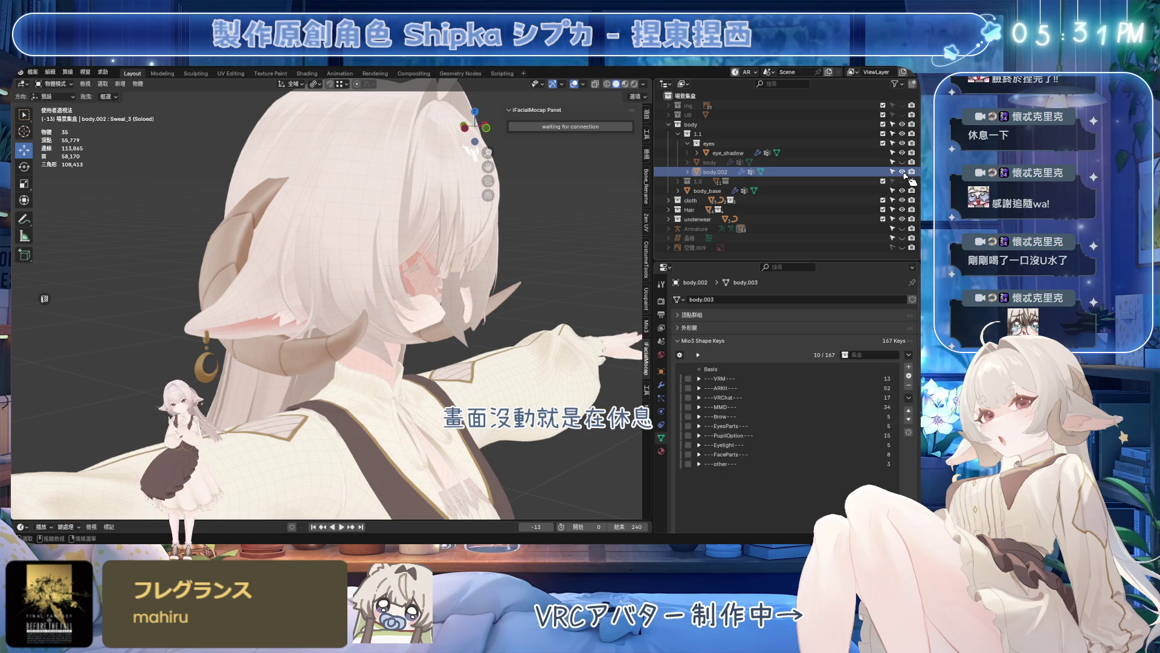
# - Unhide body, delete body.002 with its hierarchy, select body and save
pyautogui.click(893, 162)
pyautogui.rightClick(721, 173)
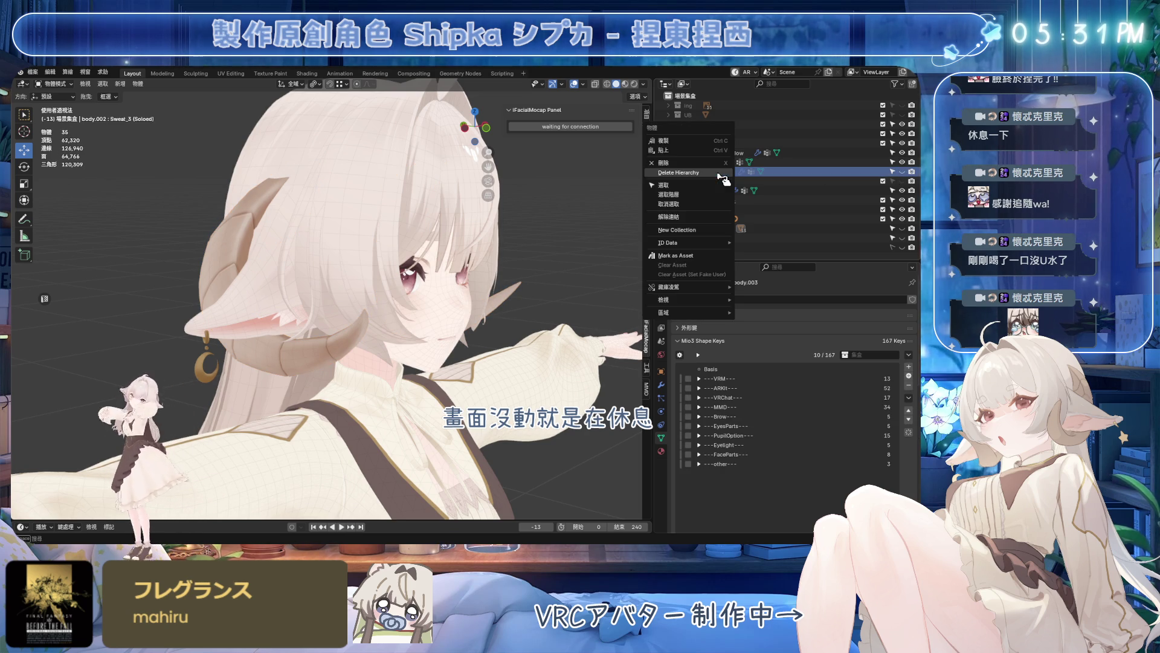
pyautogui.click(726, 226)
pyautogui.click(712, 161)
pyautogui.hotkey('ctrl', 's')
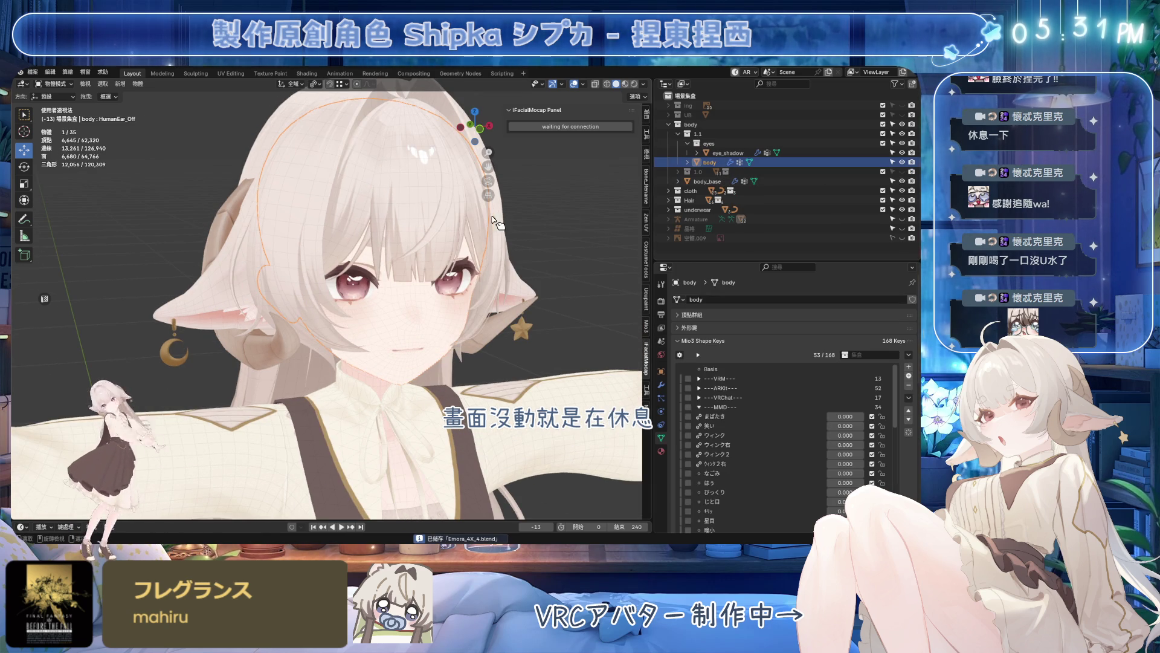
# - Select body_base, collapse the 1.1 group and expand the Hair collection
pyautogui.click(709, 181)
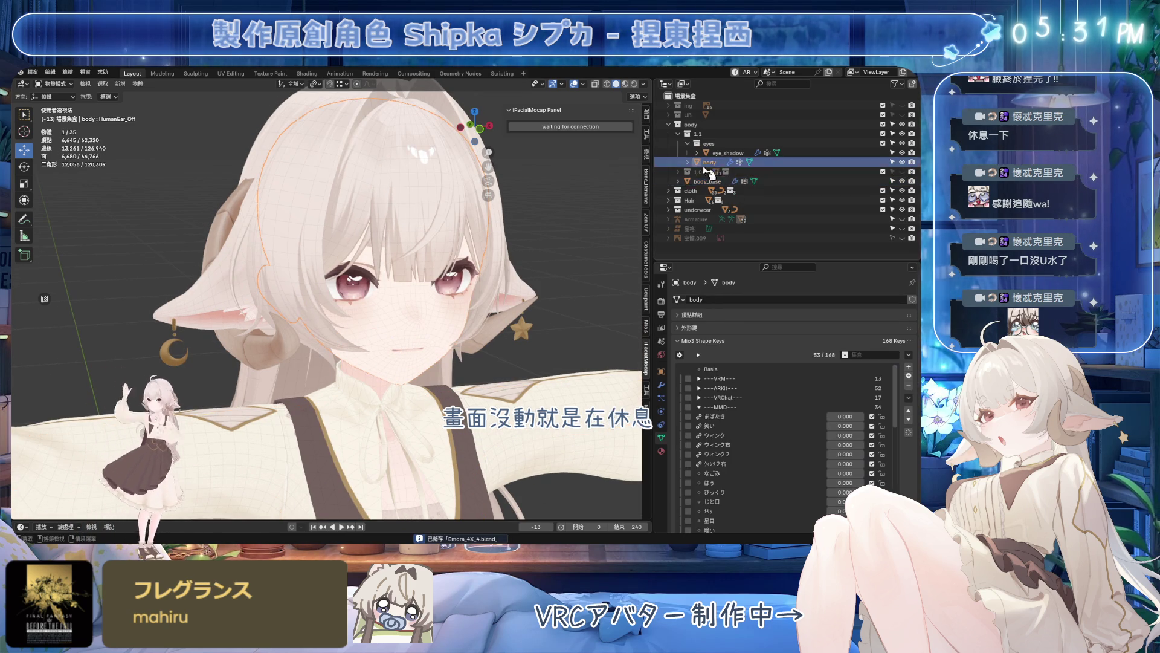
pyautogui.click(681, 134)
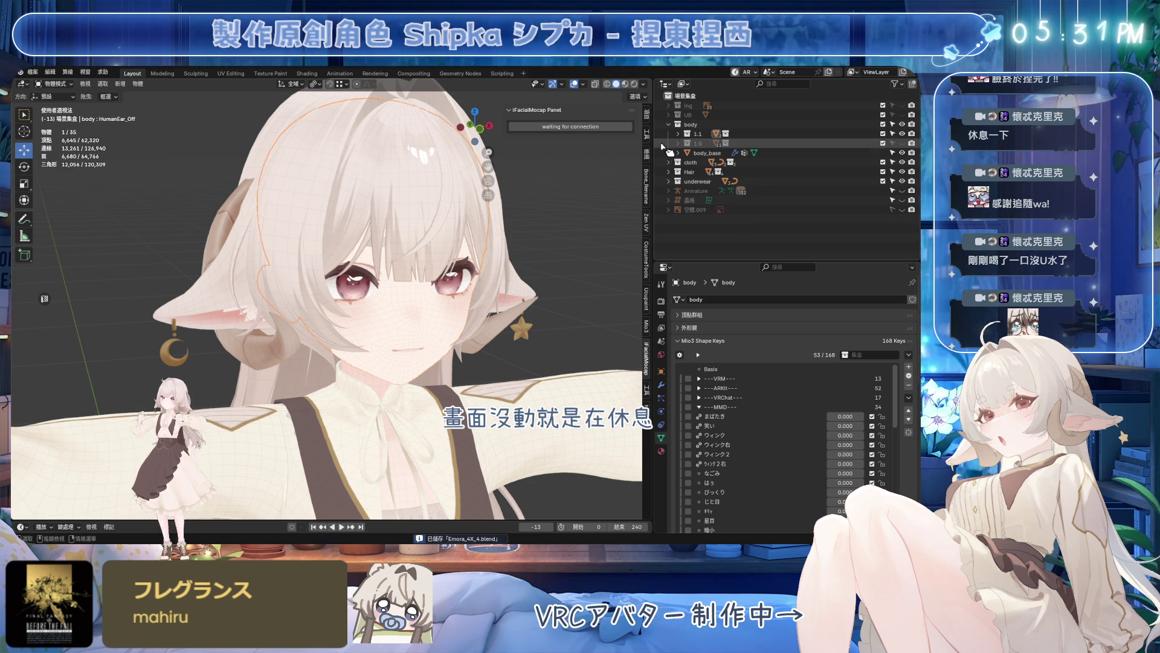
pyautogui.moveTo(537, 201); pyautogui.dragTo(601, 197, button='middle')
pyautogui.click(669, 171)
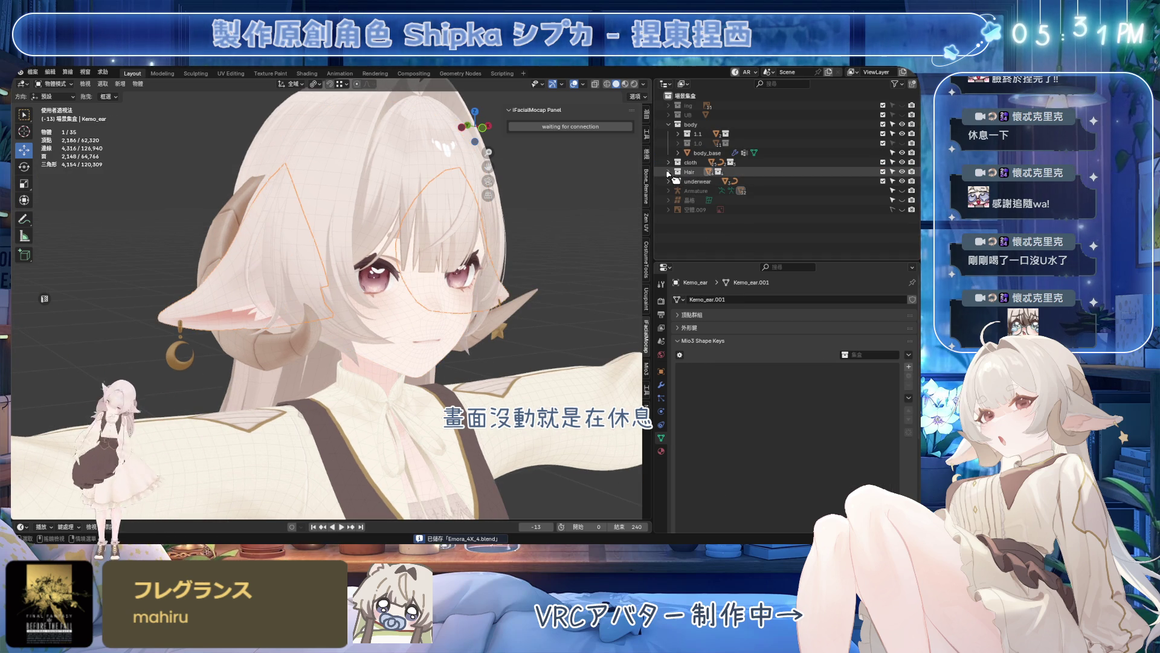
# - Hide the Kemo ear mesh and select the Hair_BK object
pyautogui.click(702, 200)
pyautogui.click(902, 200)
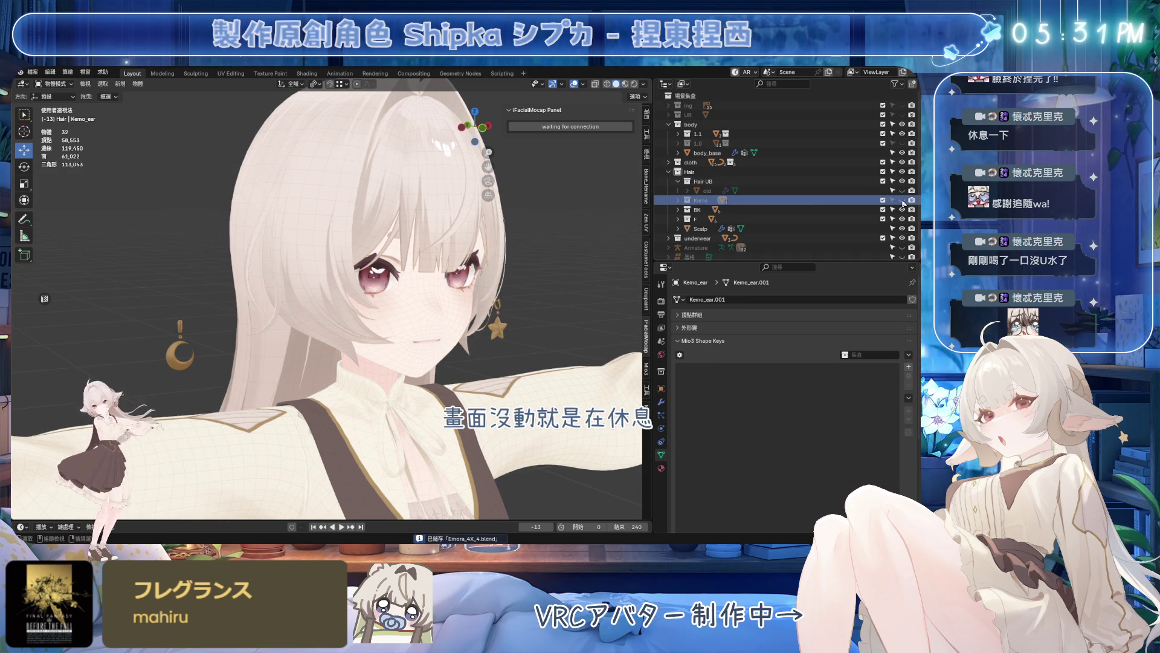
pyautogui.click(698, 210)
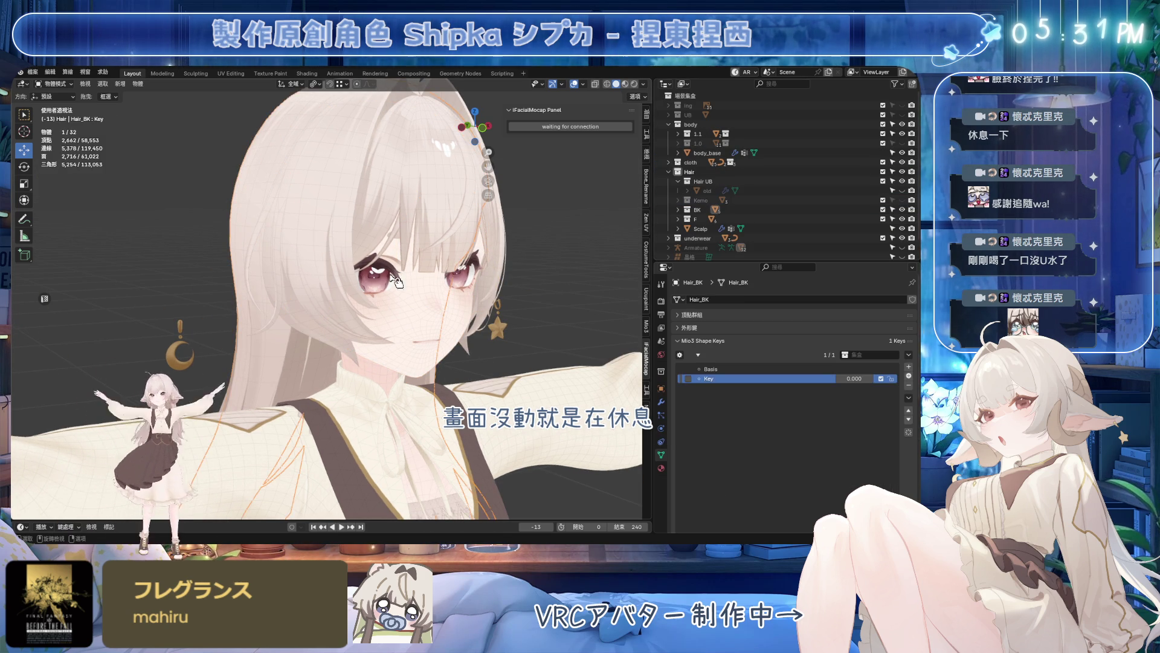
pyautogui.scroll(-1, 715, 238)
# - Rename Hair_BK's Key shape key to Kemo_OFF by pasting the Kemo object name
pyautogui.doubleClick(704, 190)
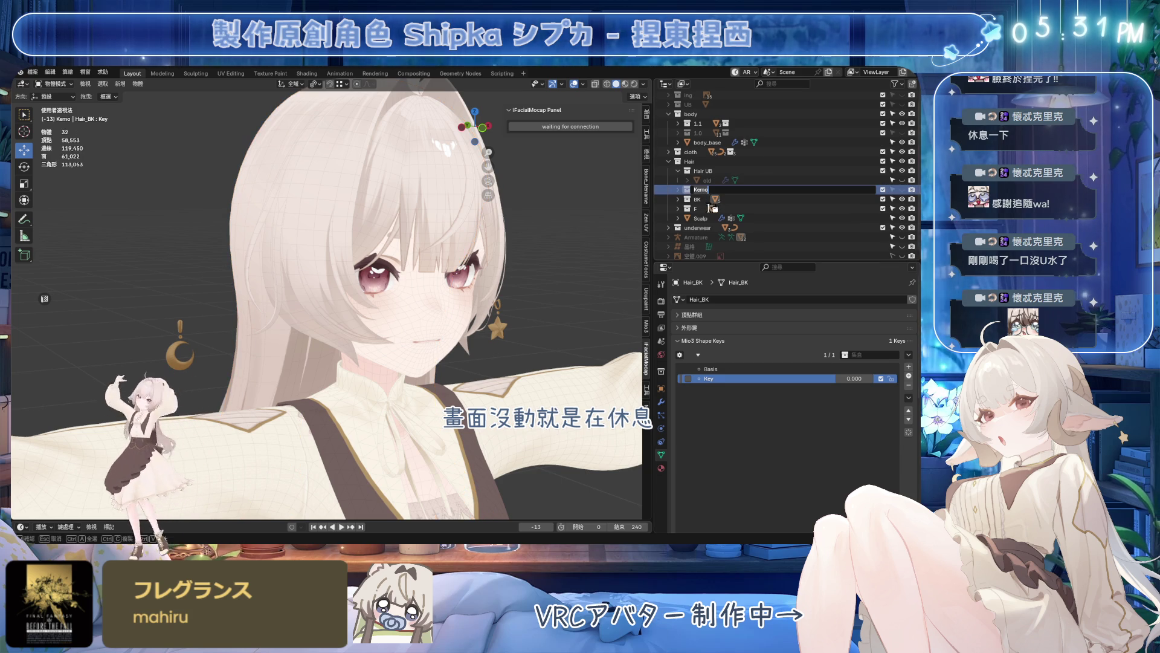
pyautogui.hotkey('ctrl', 'c')
pyautogui.doubleClick(716, 379)
pyautogui.hotkey('ctrl', 'v')
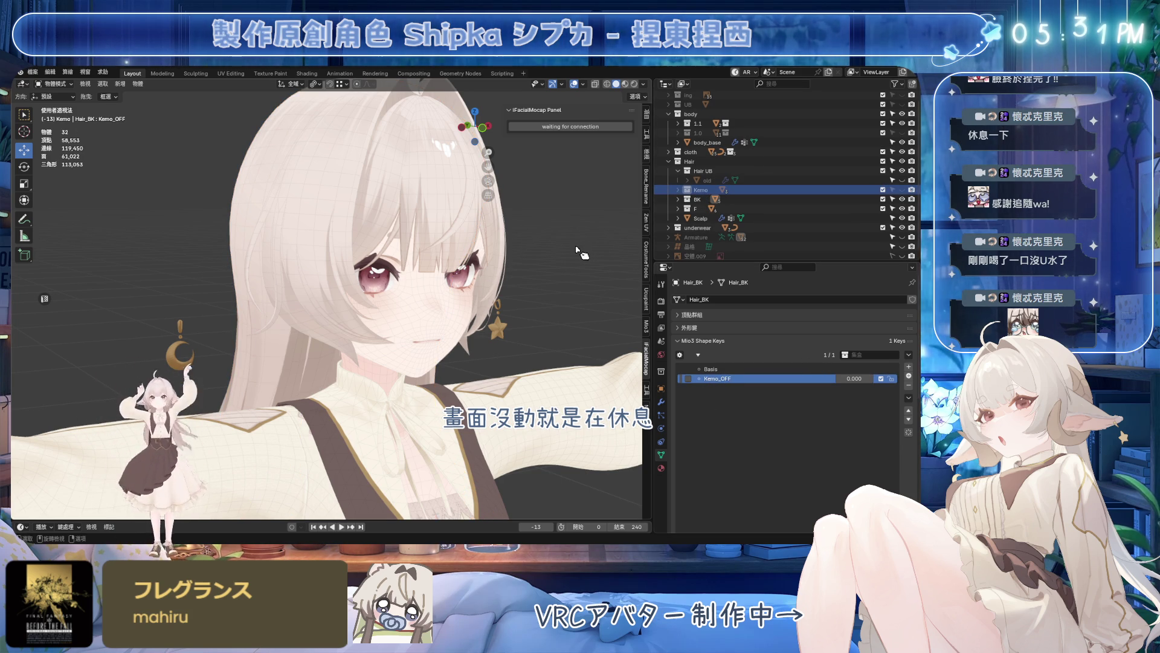
pyautogui.press('KP_1')
pyautogui.click(490, 327)
pyautogui.moveTo(490, 326)
pyautogui.mouseDown(button='middle')
pyautogui.moveTo(343, 330)
pyautogui.moveTo(443, 305)
pyautogui.mouseUp(button='middle')
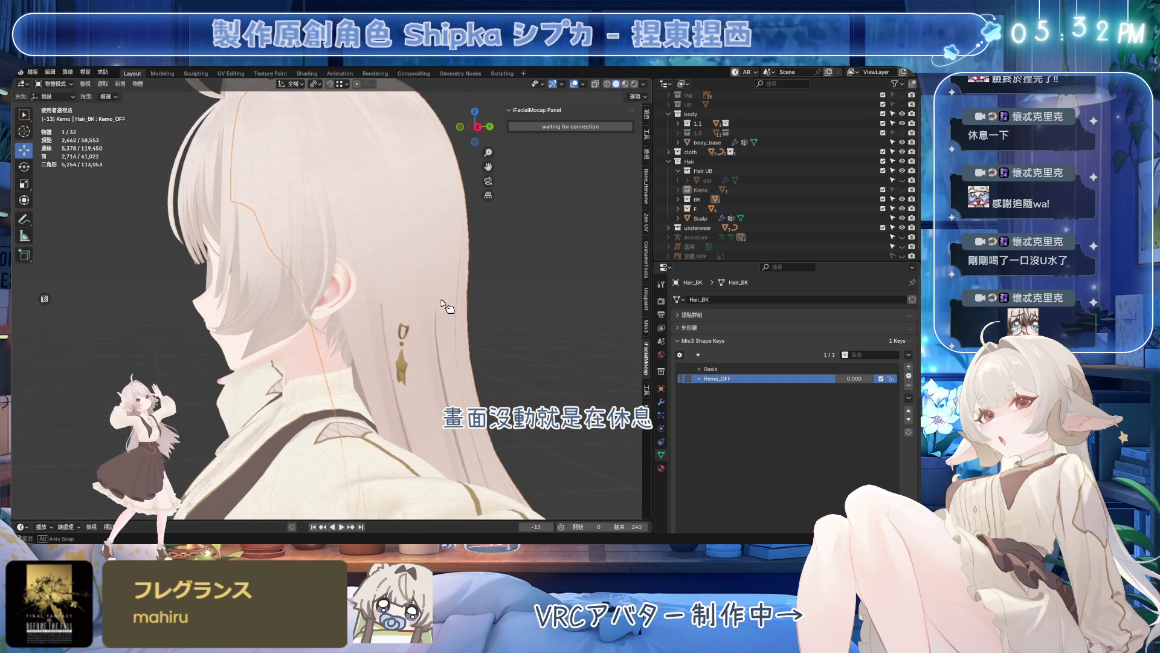
pyautogui.scroll(3, 443, 306)
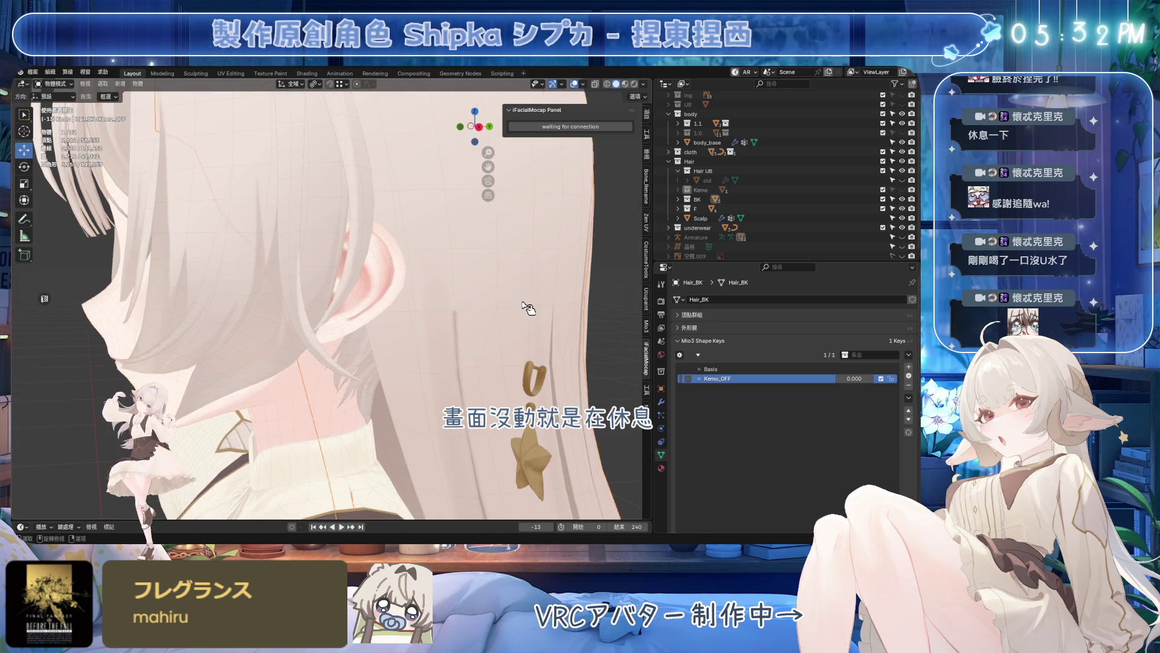
pyautogui.scroll(-4, 402, 288)
# - Enter Edit Mode on Hair_BK and slide the back-hair vertices sideways for Kemo_OFF
pyautogui.press('Tab')
pyautogui.press('KP_1')
pyautogui.scroll(2, 405, 295)
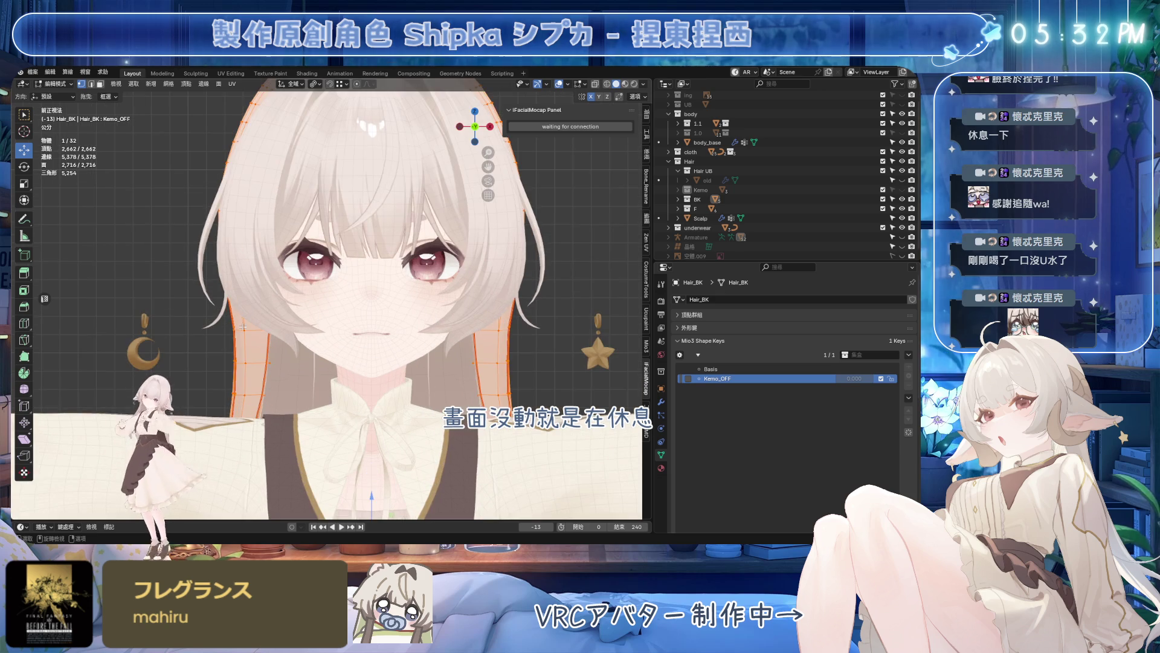
pyautogui.scroll(-2, 363, 327)
pyautogui.hotkey('ctrl', 's')
pyautogui.press('ctrl+KP_1')
pyautogui.scroll(2, 296, 284)
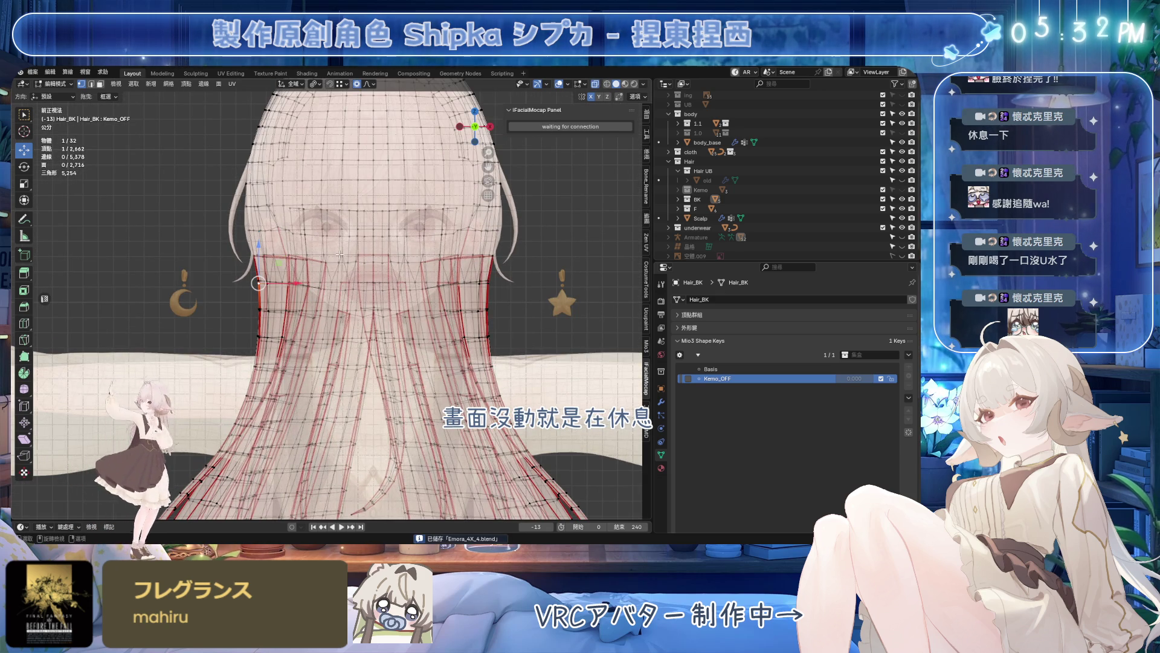
pyautogui.press('g')
pyautogui.press('x')
pyautogui.scroll(-4, 279, 283)
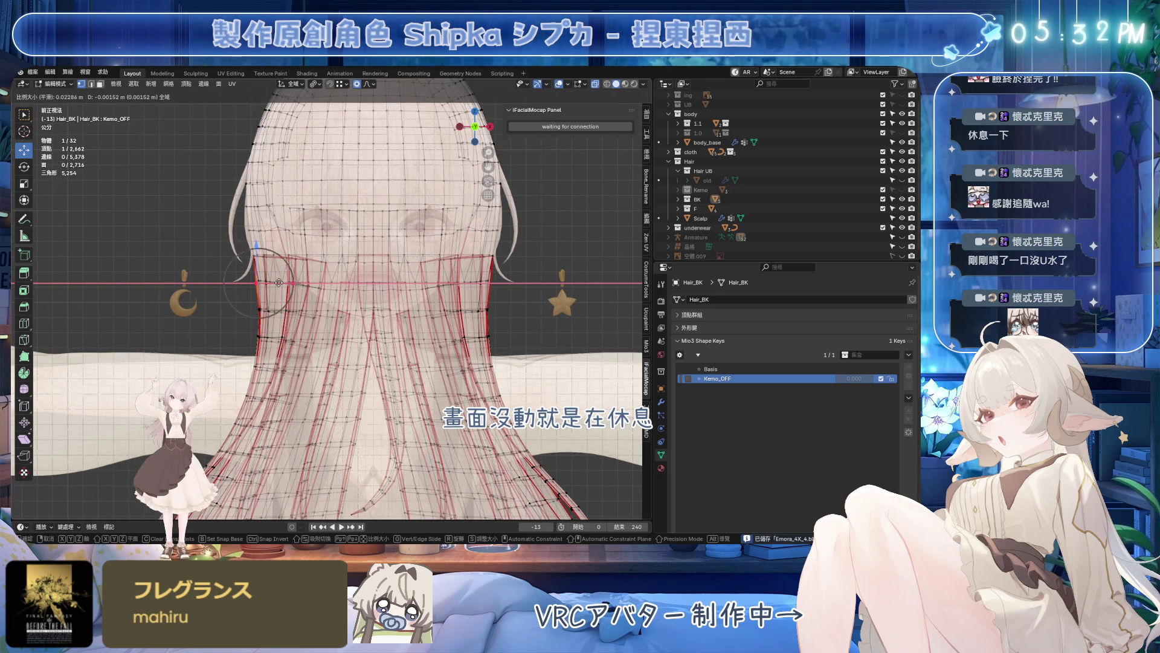
pyautogui.click(262, 325)
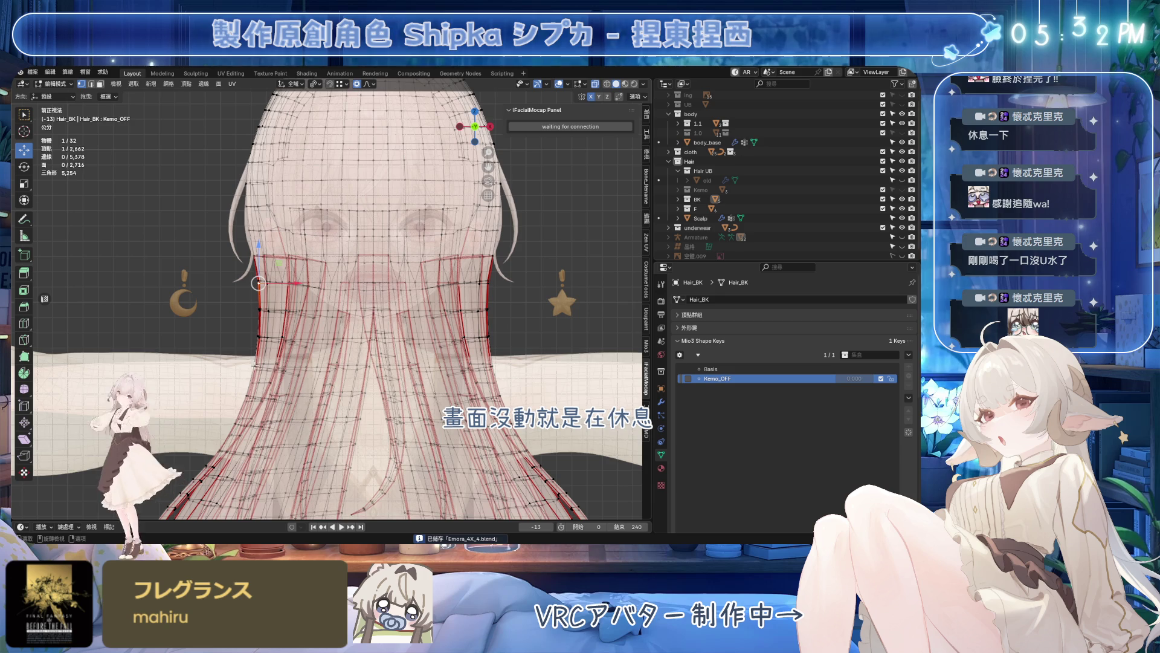
pyautogui.press('g')
pyautogui.click(290, 365)
# - From the front, soft-move the hair vertices and settle them slightly lower
pyautogui.moveTo(290, 365); pyautogui.dragTo(535, 373, button='middle')
pyautogui.press('KP_1')
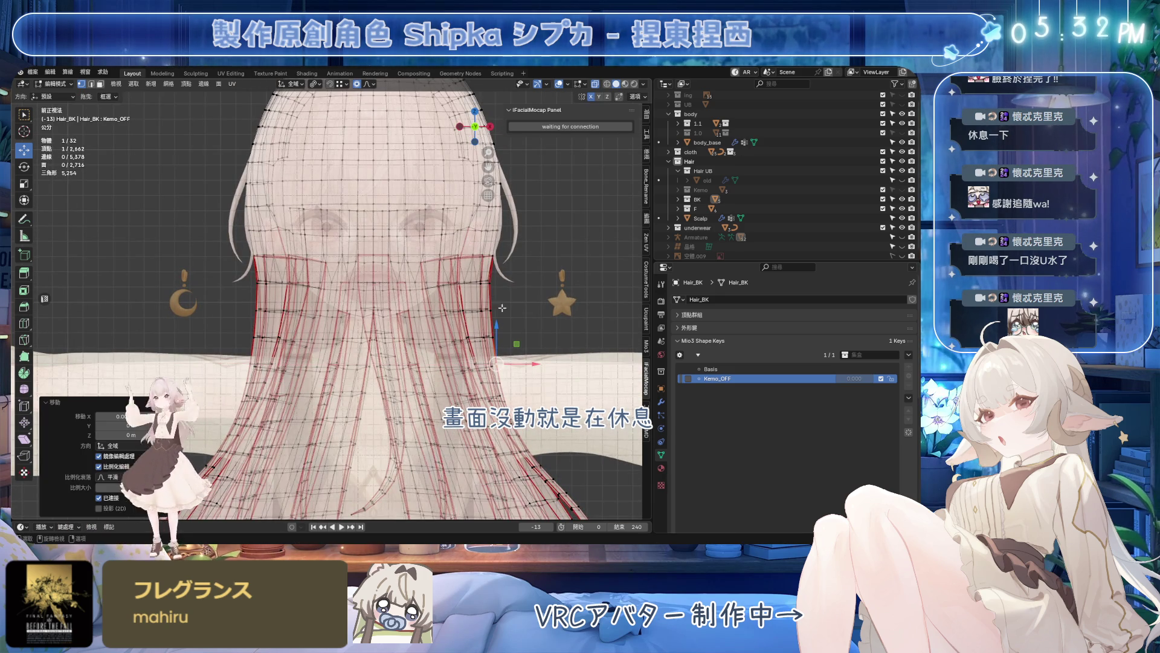
pyautogui.press('g')
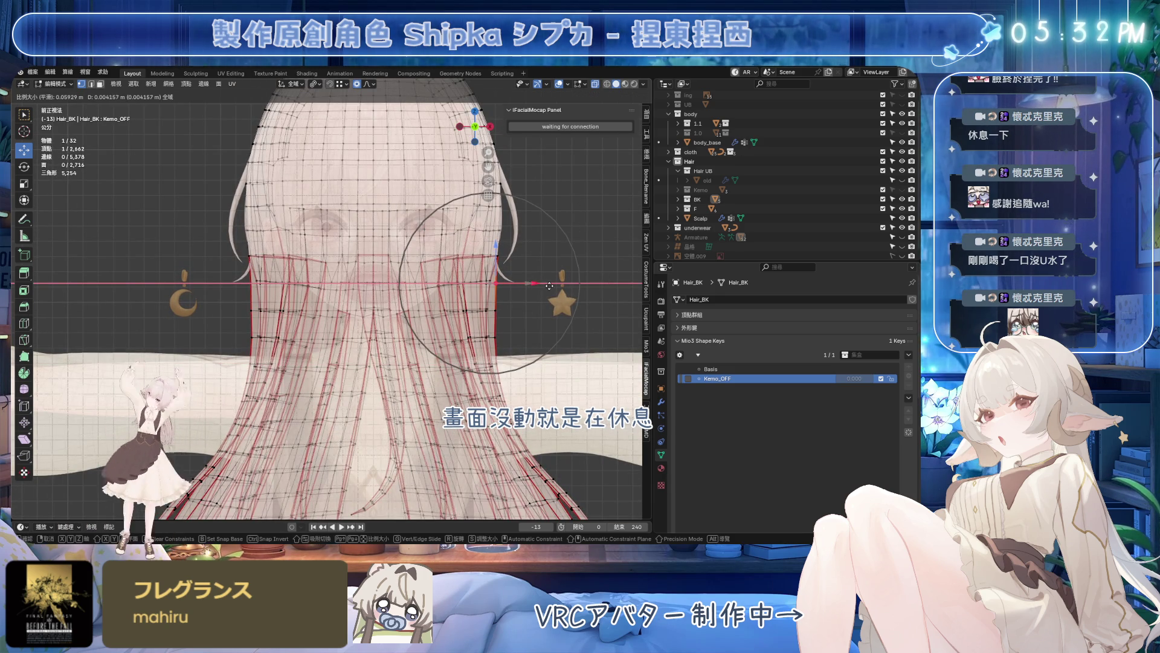
pyautogui.click(508, 305)
pyautogui.press('g')
pyautogui.click(508, 360)
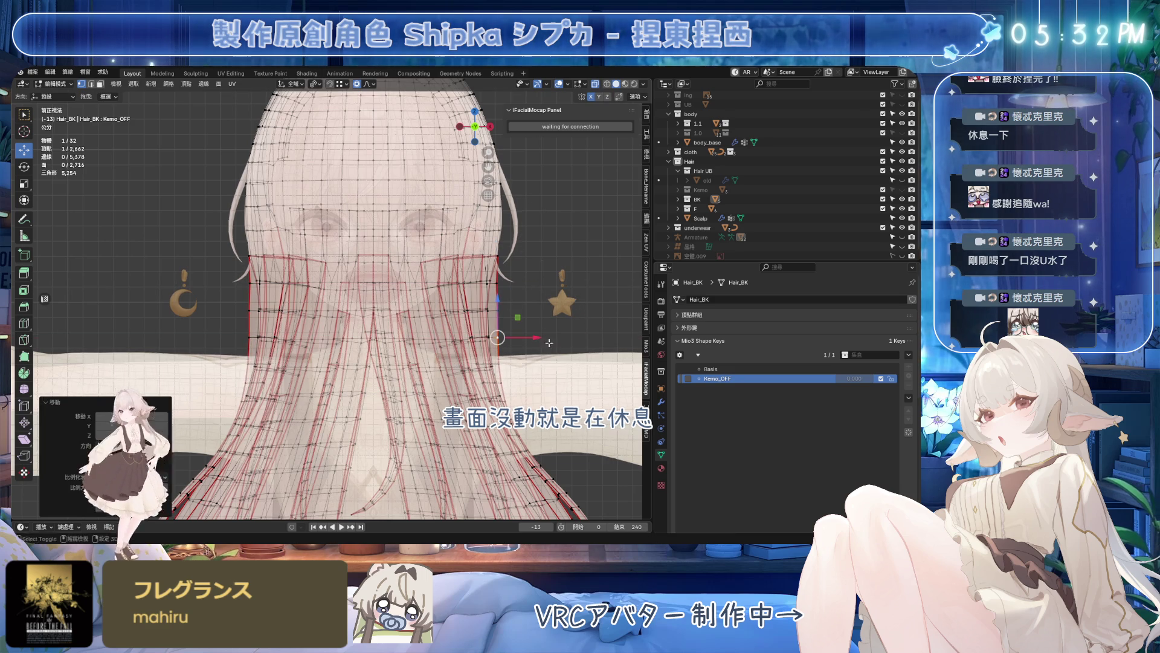
# - From a side angle, adjust the neck hair strands with soft and X-axis moves
pyautogui.moveTo(539, 402)
pyautogui.mouseDown(button='middle')
pyautogui.moveTo(409, 367)
pyautogui.moveTo(487, 180)
pyautogui.mouseUp(button='middle')
pyautogui.scroll(2, 330, 293)
pyautogui.scroll(3, 330, 293)
pyautogui.moveTo(340, 265); pyautogui.dragTo(272, 300, button='middle')
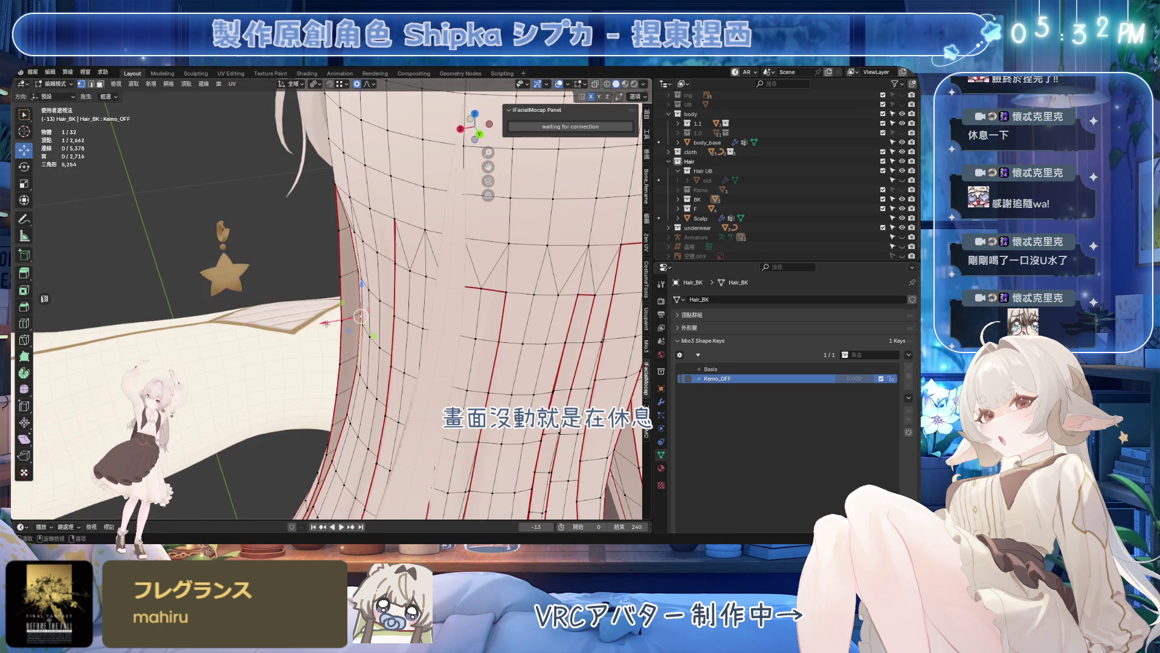
pyautogui.press('g')
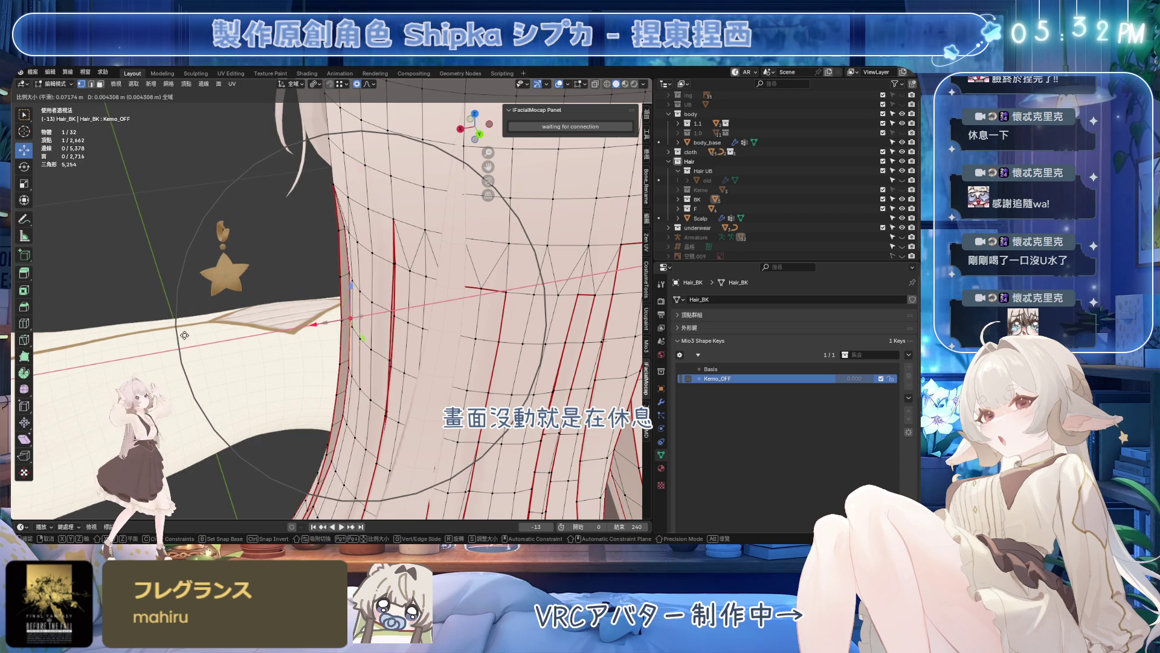
pyautogui.click(184, 335)
pyautogui.press('g')
pyautogui.press('x')
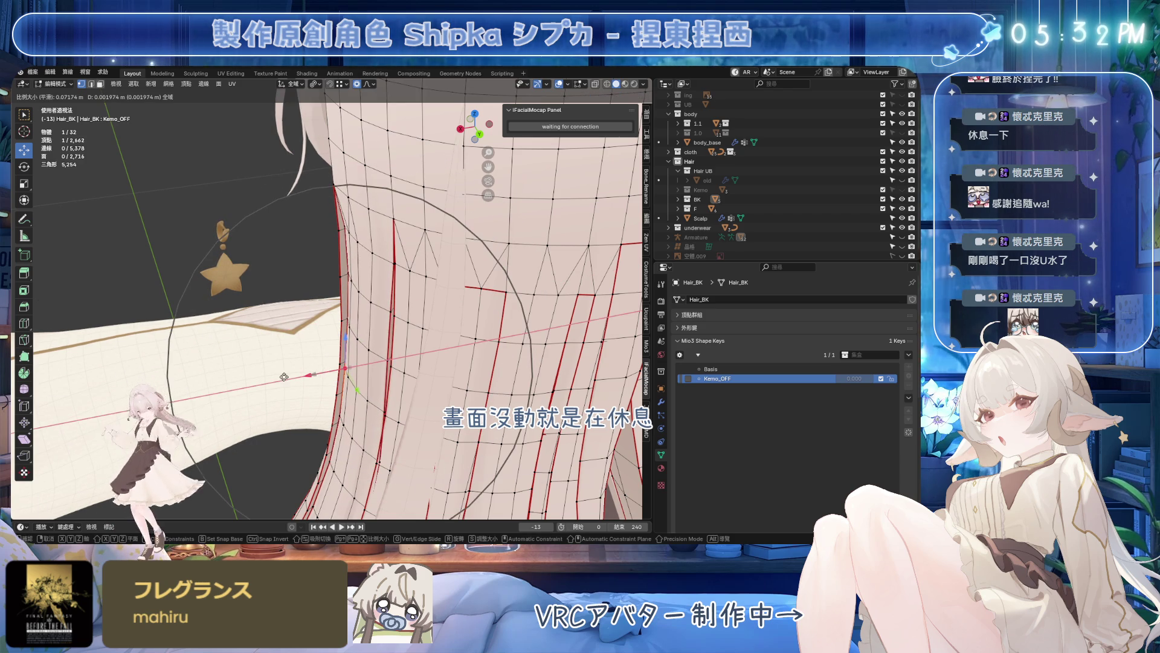
pyautogui.click(282, 376)
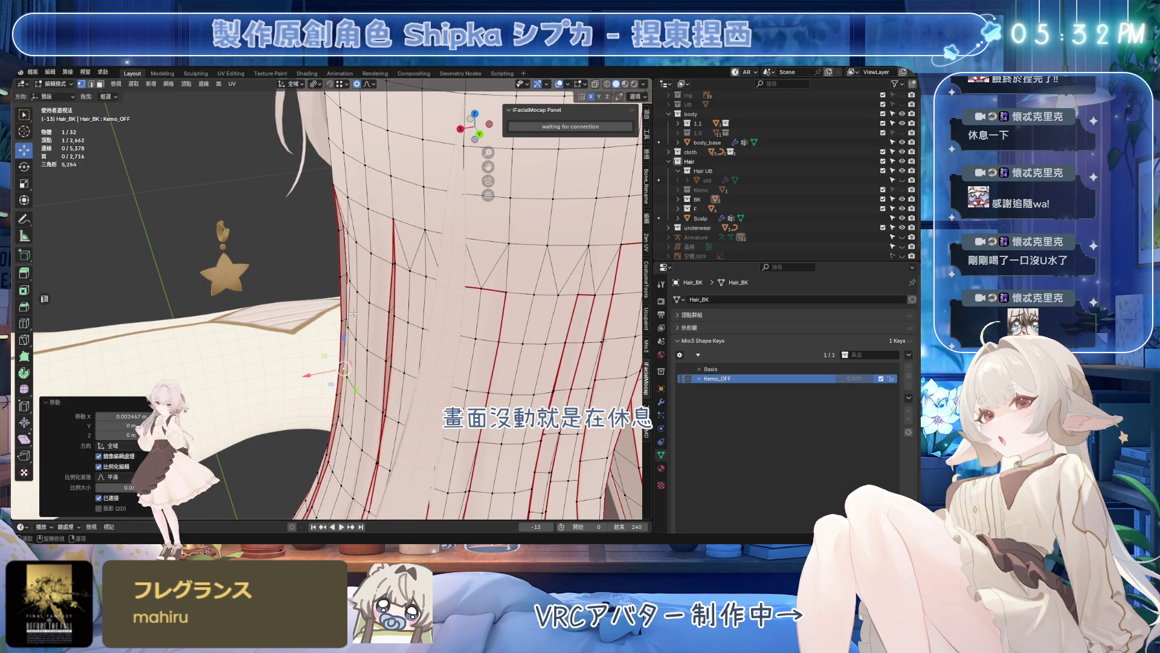
pyautogui.press('g')
pyautogui.press('x')
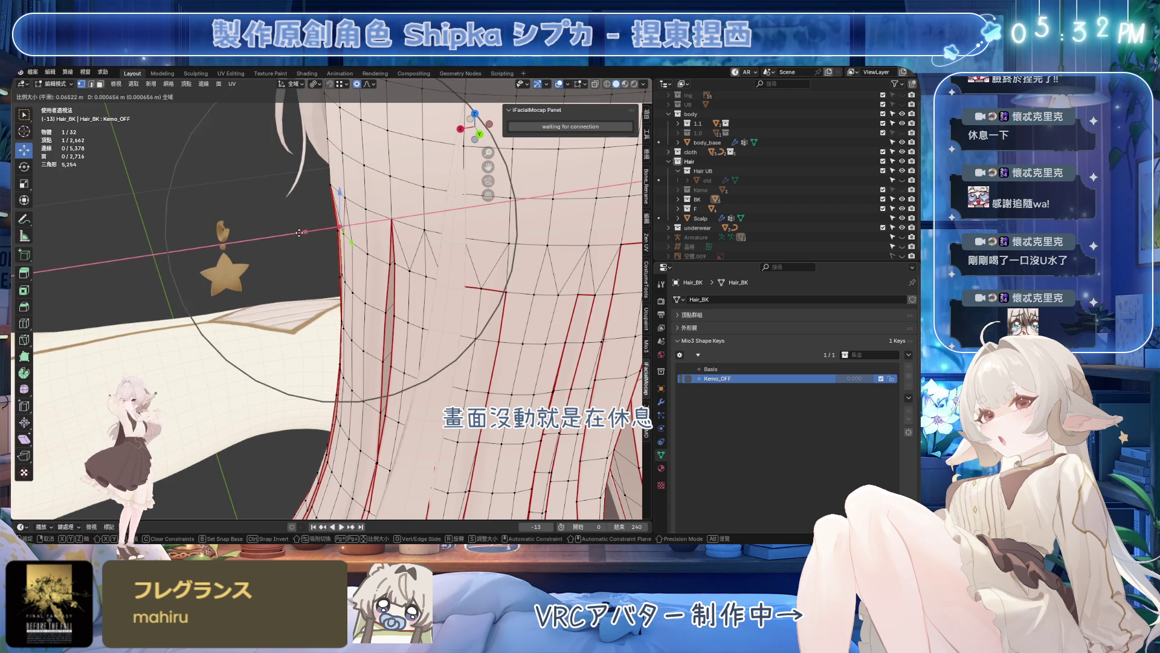
pyautogui.click(299, 233)
# - Make a final sideways hair move from another angle and return to Object Mode
pyautogui.moveTo(300, 234); pyautogui.dragTo(374, 326, button='middle')
pyautogui.press('g')
pyautogui.press('x')
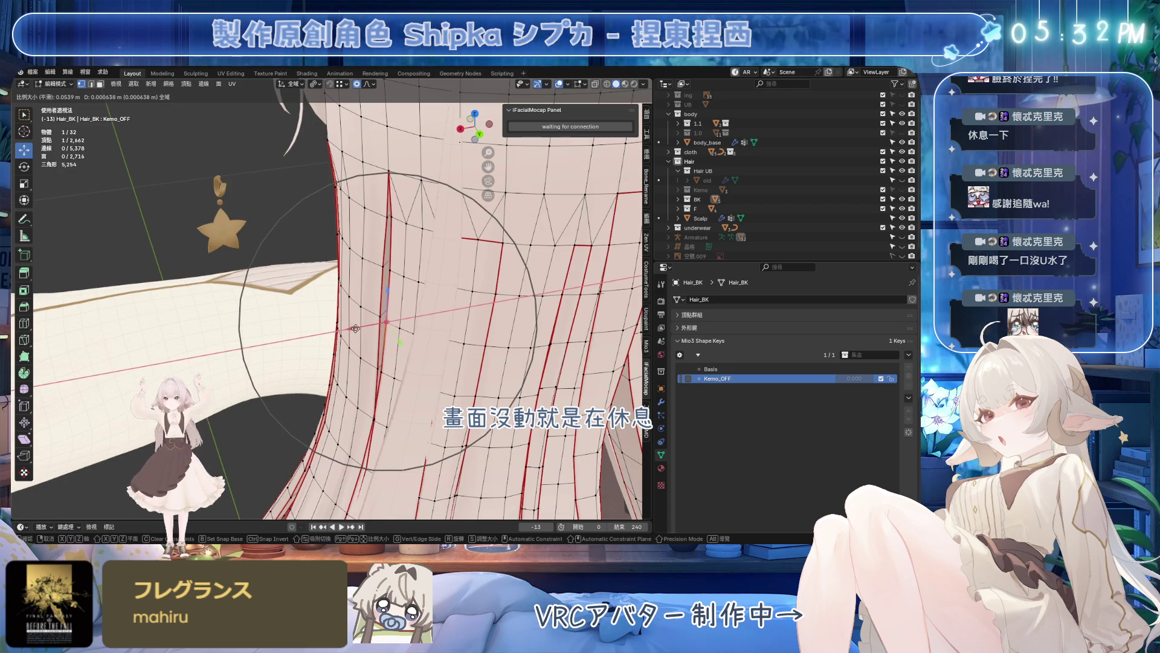
pyautogui.click(413, 318)
pyautogui.moveTo(412, 317)
pyautogui.mouseDown(button='middle')
pyautogui.moveTo(439, 372)
pyautogui.moveTo(503, 303)
pyautogui.moveTo(479, 281)
pyautogui.mouseUp(button='middle')
pyautogui.press('Tab')
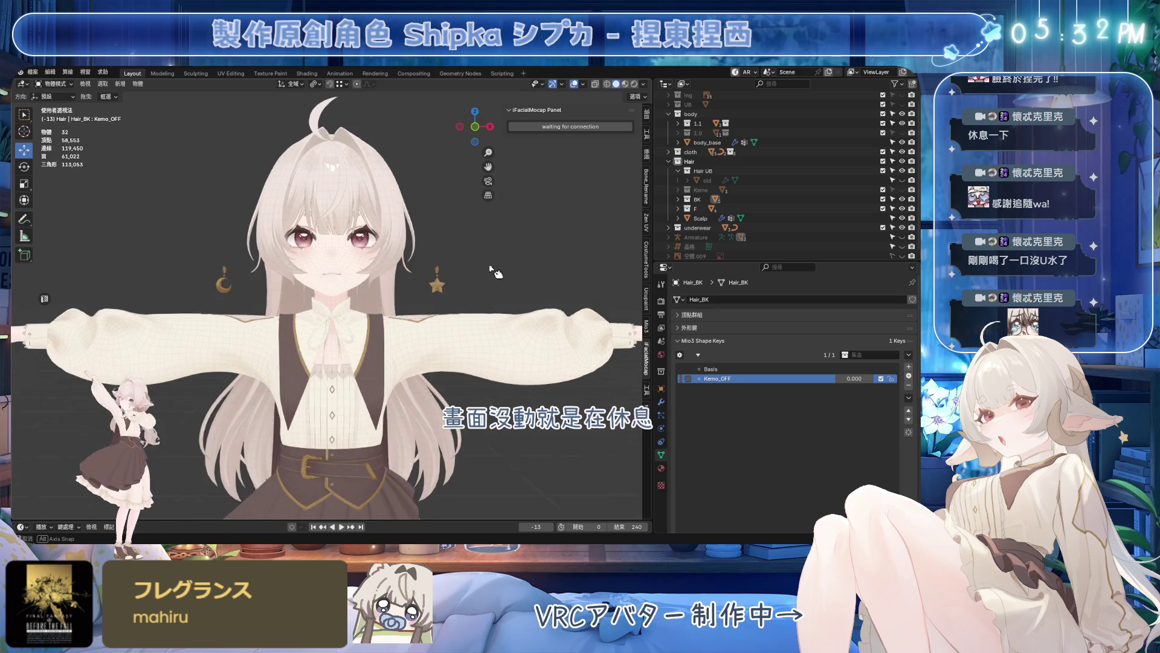
# - Set Hair_BK's Kemo_OFF to 1.0, then select the key-less Hair_BK.001 piece
pyautogui.click(561, 334)
pyautogui.moveTo(852, 381); pyautogui.dragTo(638, 322)
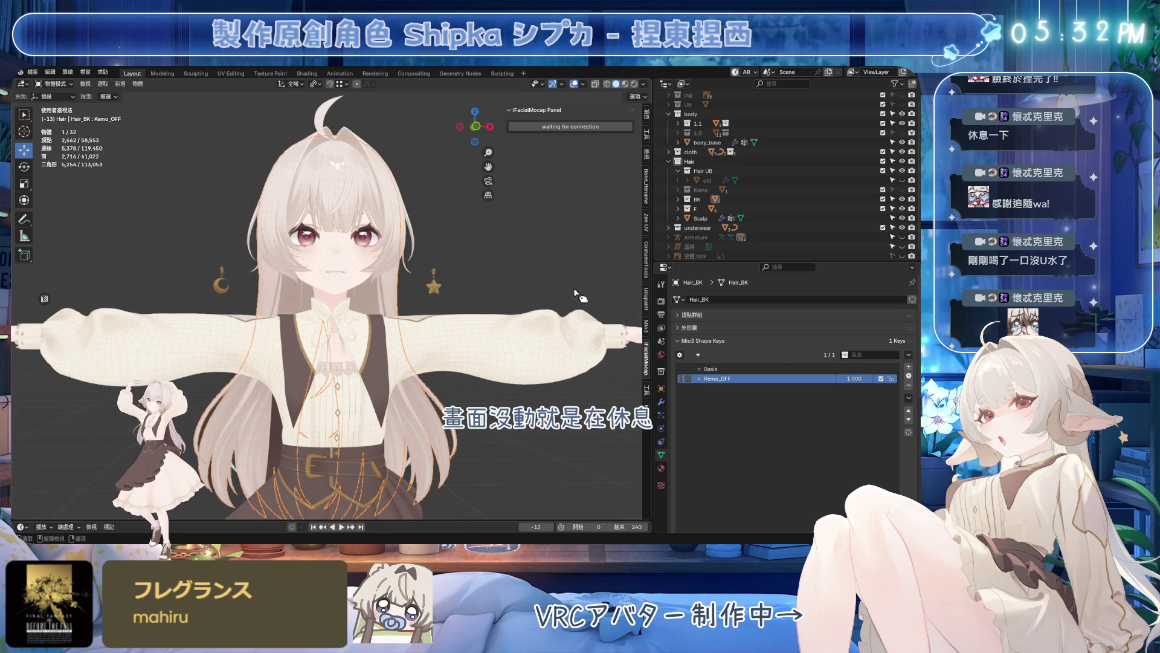
pyautogui.scroll(3, 435, 263)
pyautogui.scroll(3, 433, 261)
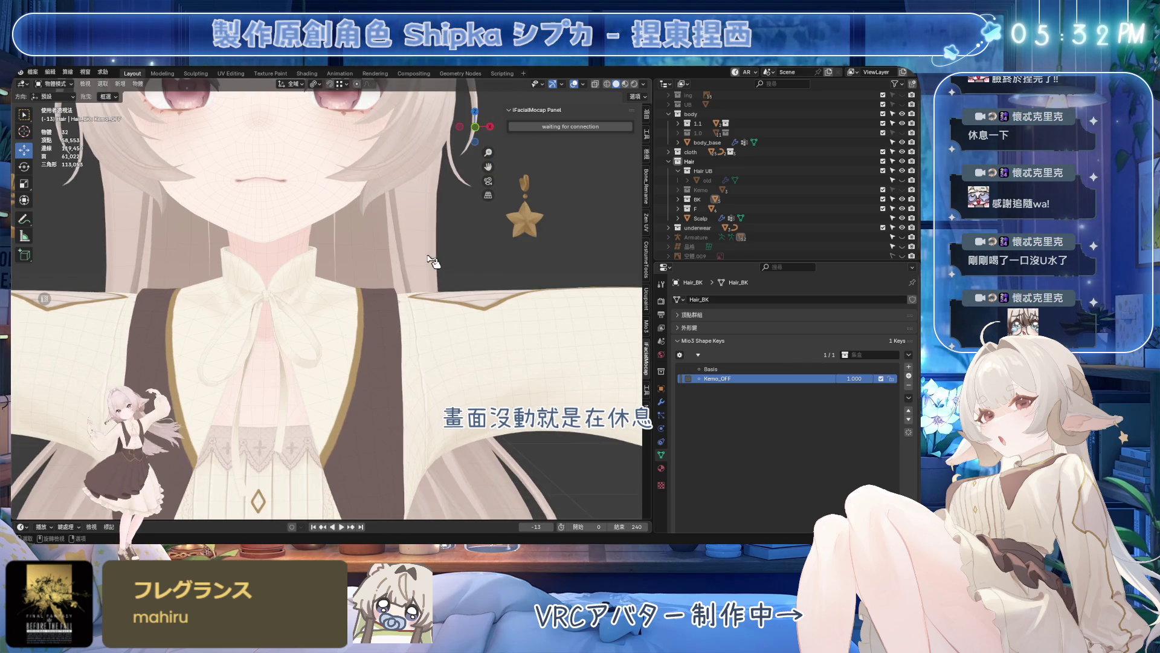
pyautogui.click(370, 261)
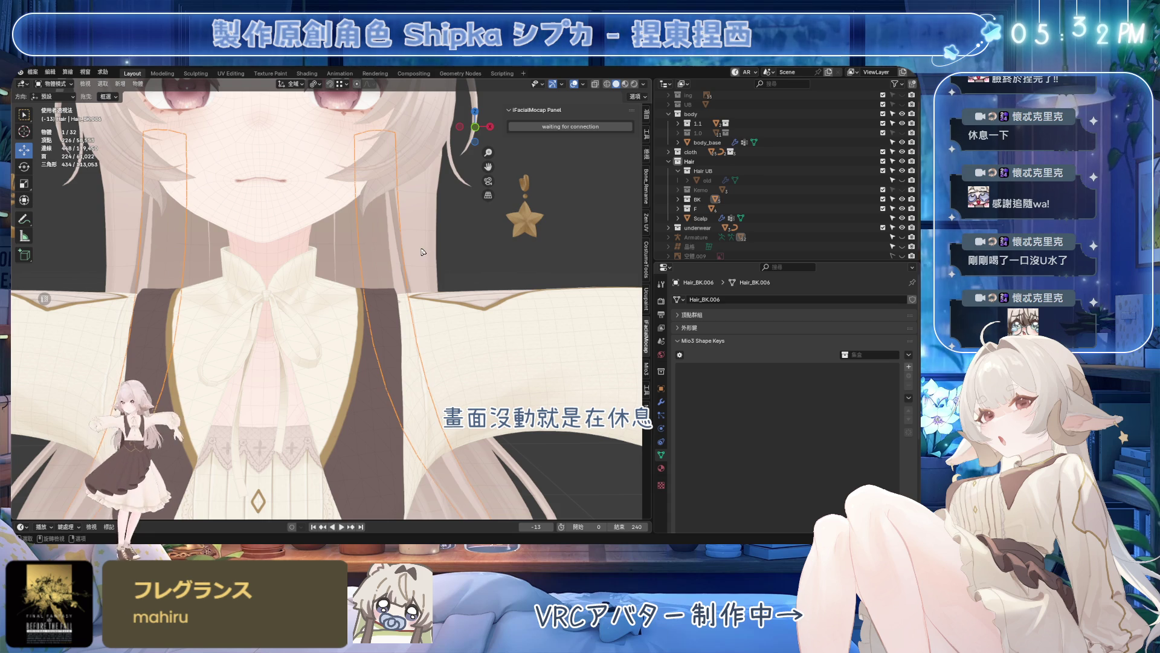
pyautogui.click(421, 252)
pyautogui.scroll(2, 493, 264)
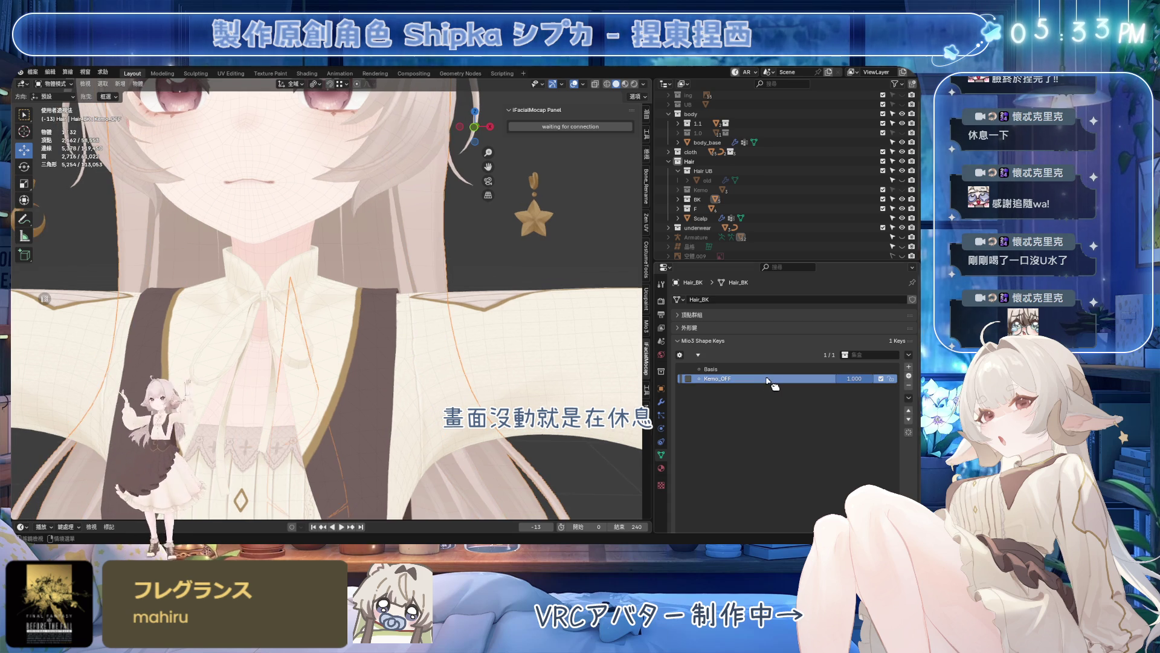
pyautogui.moveTo(526, 260); pyautogui.dragTo(362, 259, button='middle')
pyautogui.click(363, 260)
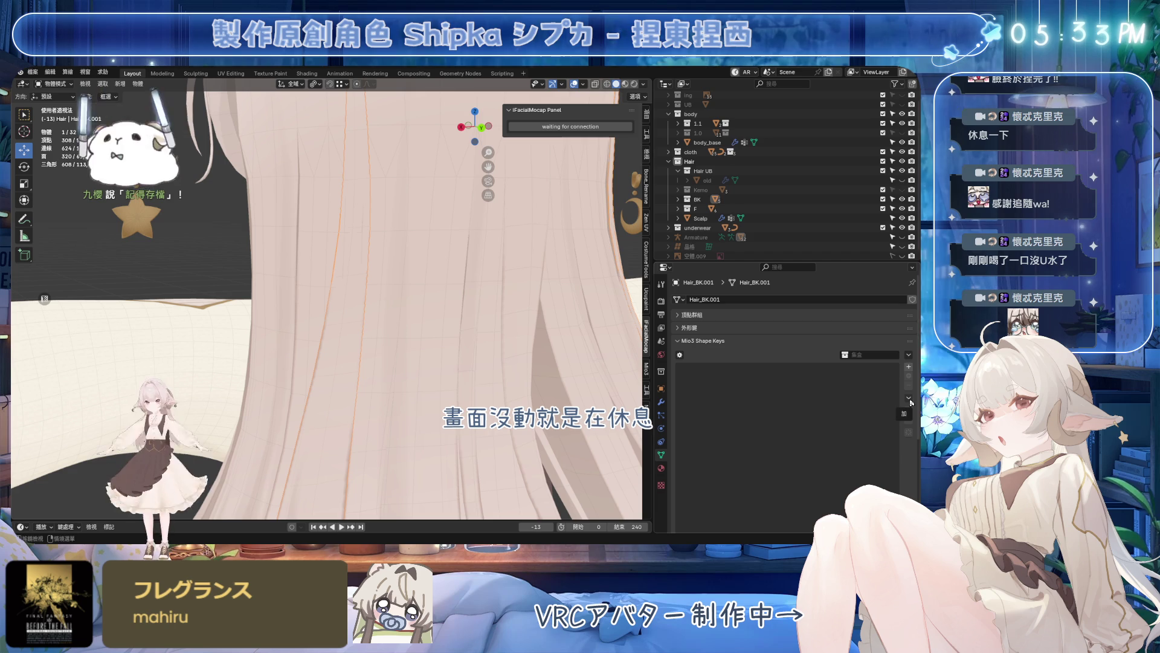
# - Add Basis and Key shape keys to Hair_BK.001, save, and rename the key Kemo_OFF
pyautogui.click(909, 366)
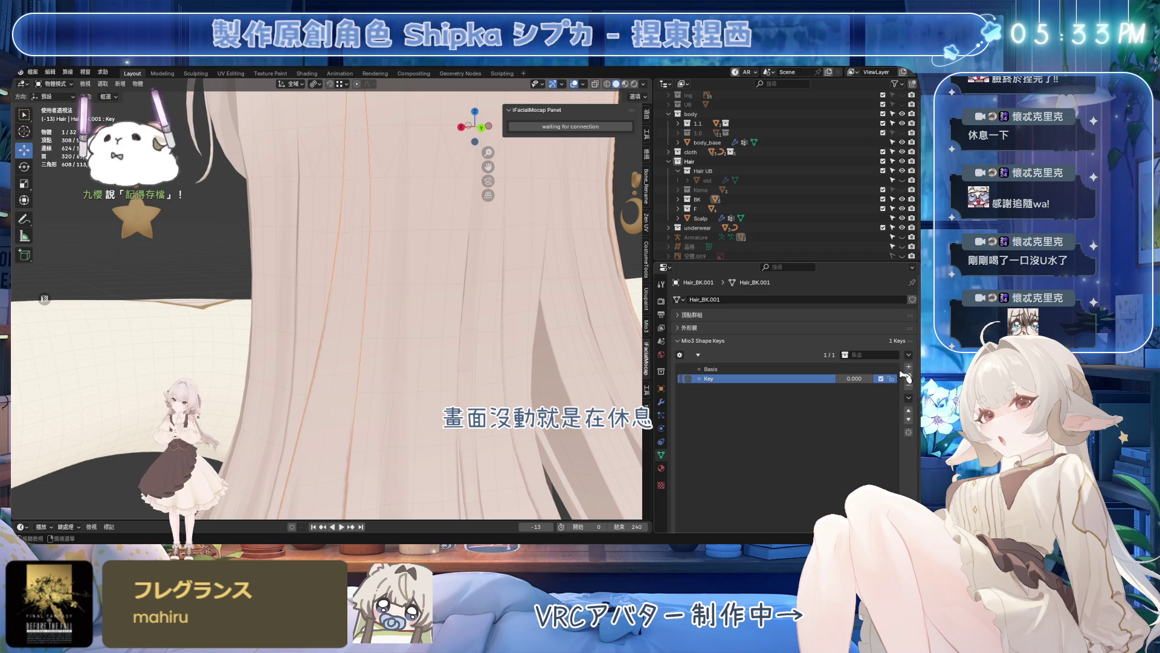
pyautogui.hotkey('ctrl', 's')
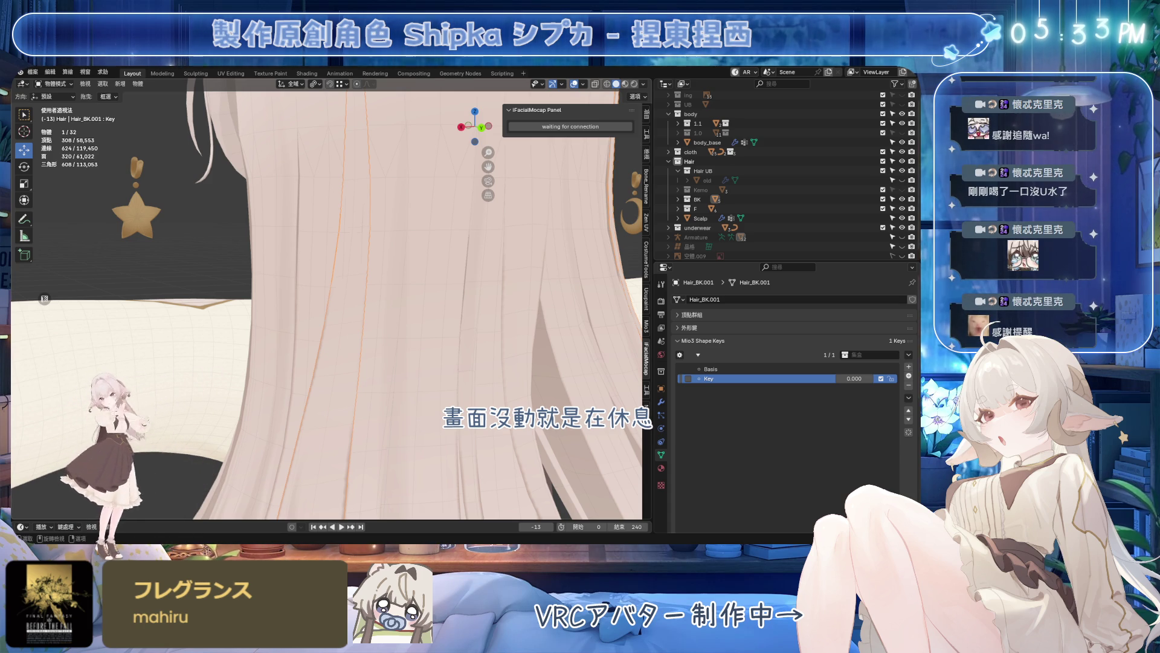
pyautogui.moveTo(380, 299); pyautogui.dragTo(409, 317, button='middle')
pyautogui.press('Tab')
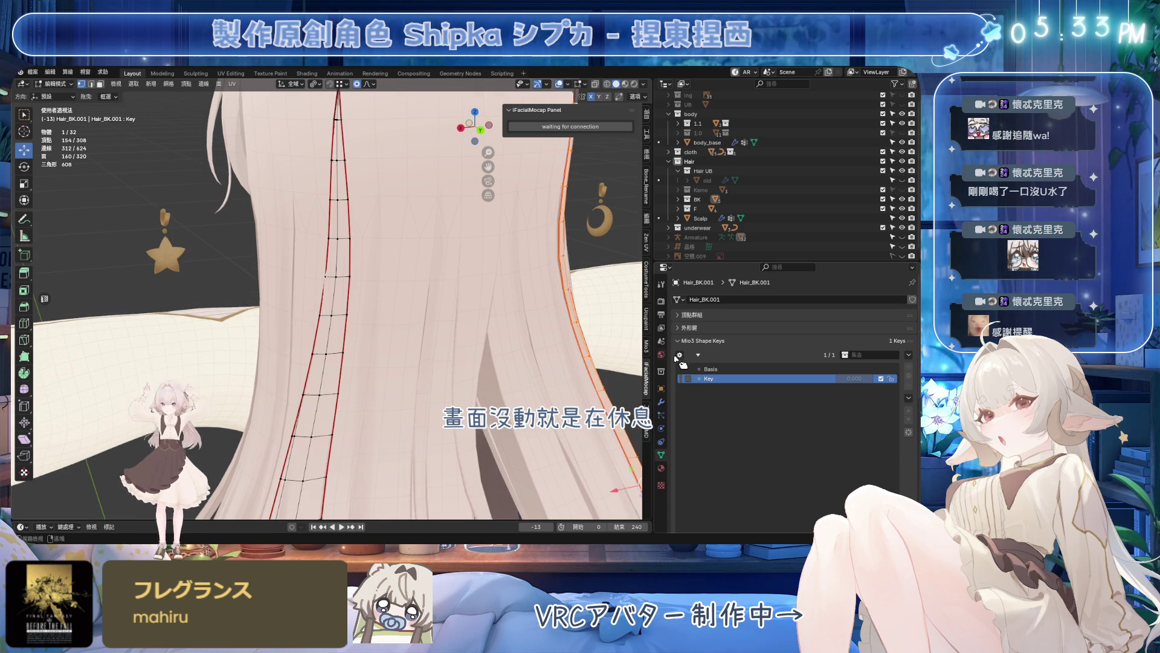
pyautogui.doubleClick(716, 377)
pyautogui.write('Kemo_OFF')
pyautogui.press('Return')
# - Slide a hair strand edge vertex sideways on Kemo_OFF and return to Object Mode
pyautogui.click(333, 276)
pyautogui.press('g')
pyautogui.press('x')
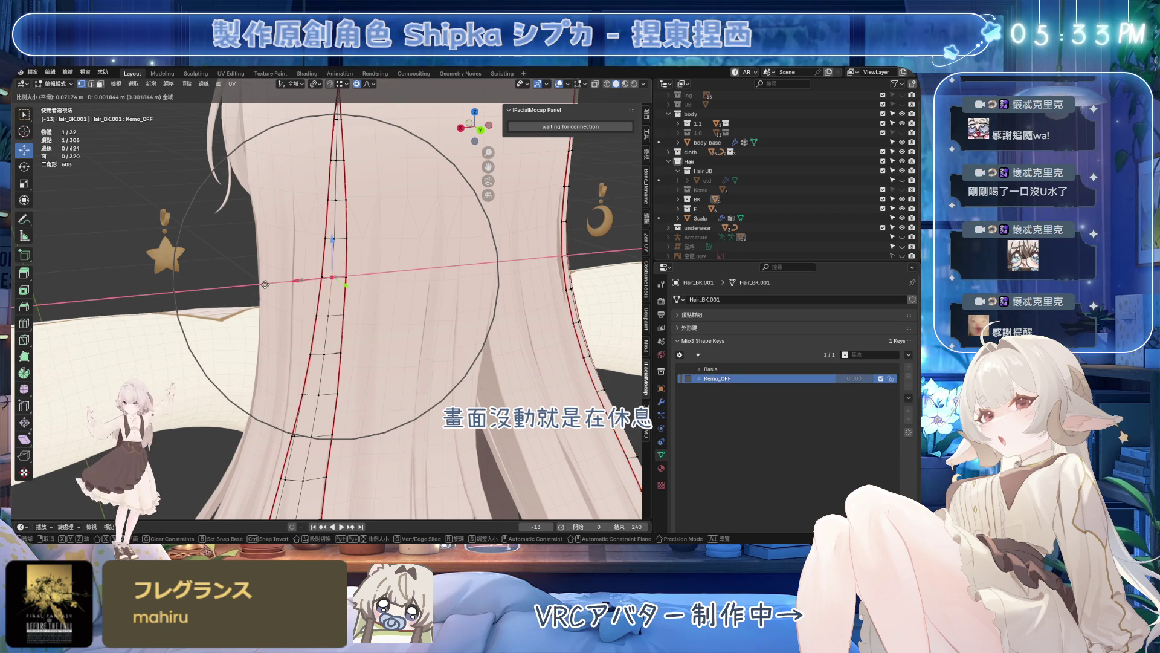
pyautogui.scroll(-2, 258, 287)
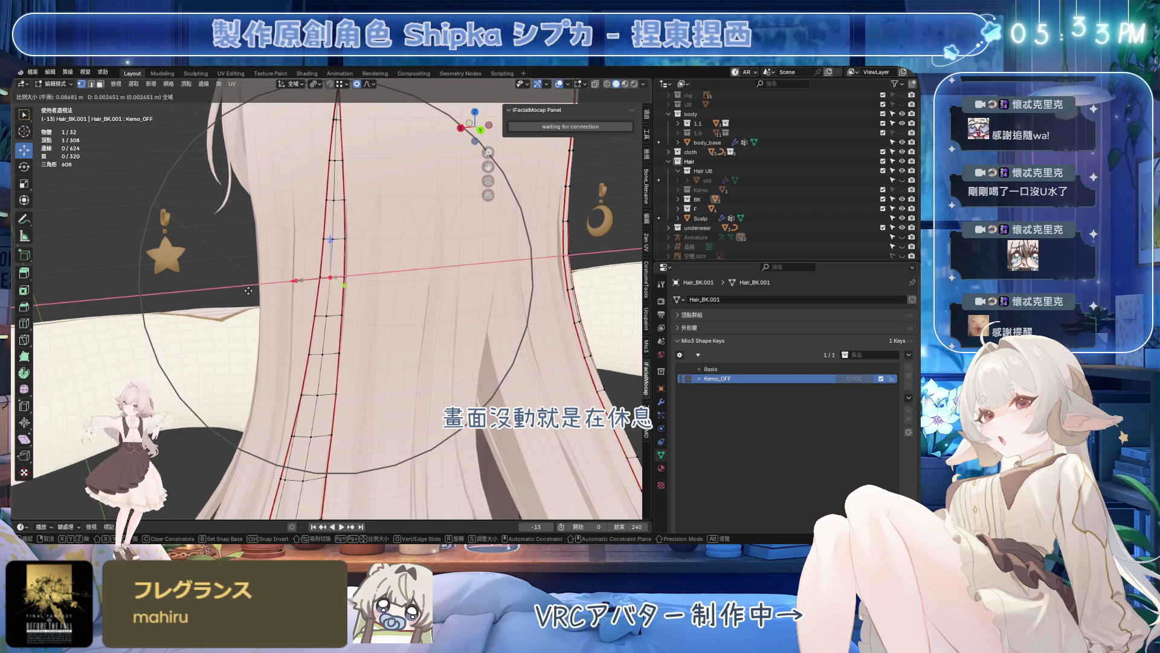
pyautogui.click(248, 290)
pyautogui.press('Tab')
# - Set Hair_BK.001's Kemo_OFF shape key fully on to 1.0
pyautogui.click(424, 249)
pyautogui.press('Tab')
pyautogui.press('Tab')
pyautogui.click(313, 245)
pyautogui.moveTo(816, 379); pyautogui.dragTo(897, 378)
# - Edit Hair_BK again, soft-move and X-slide the back hair vertices, then leave Edit Mode
pyautogui.click(549, 341)
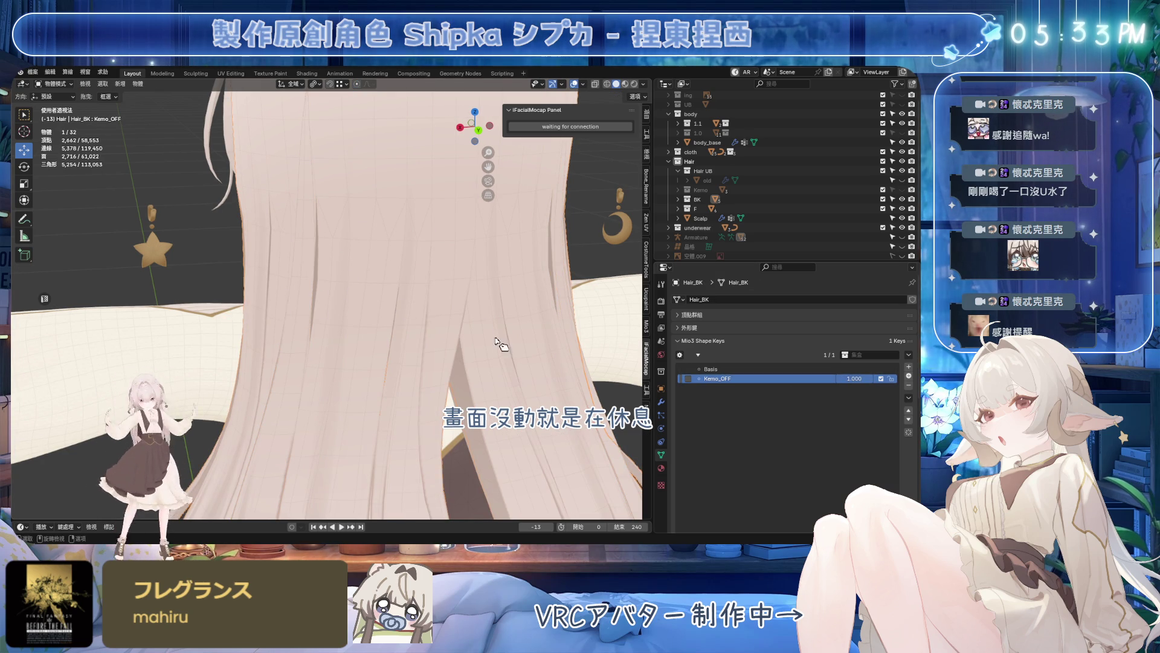
pyautogui.press('Tab')
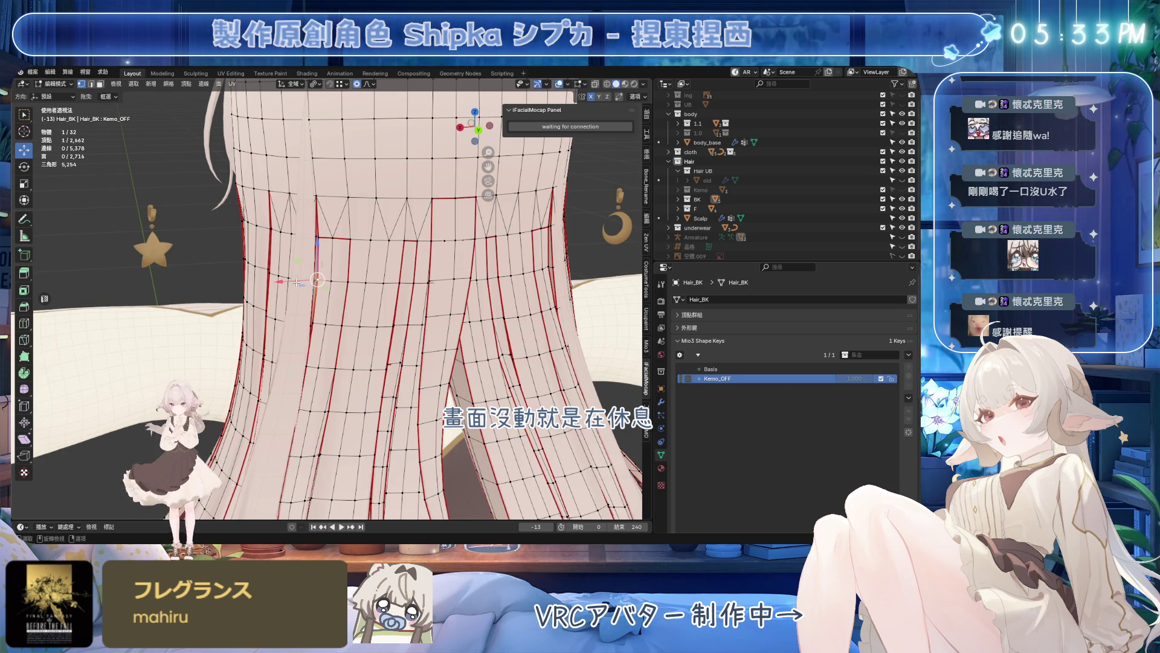
pyautogui.press('g')
pyautogui.click(256, 286)
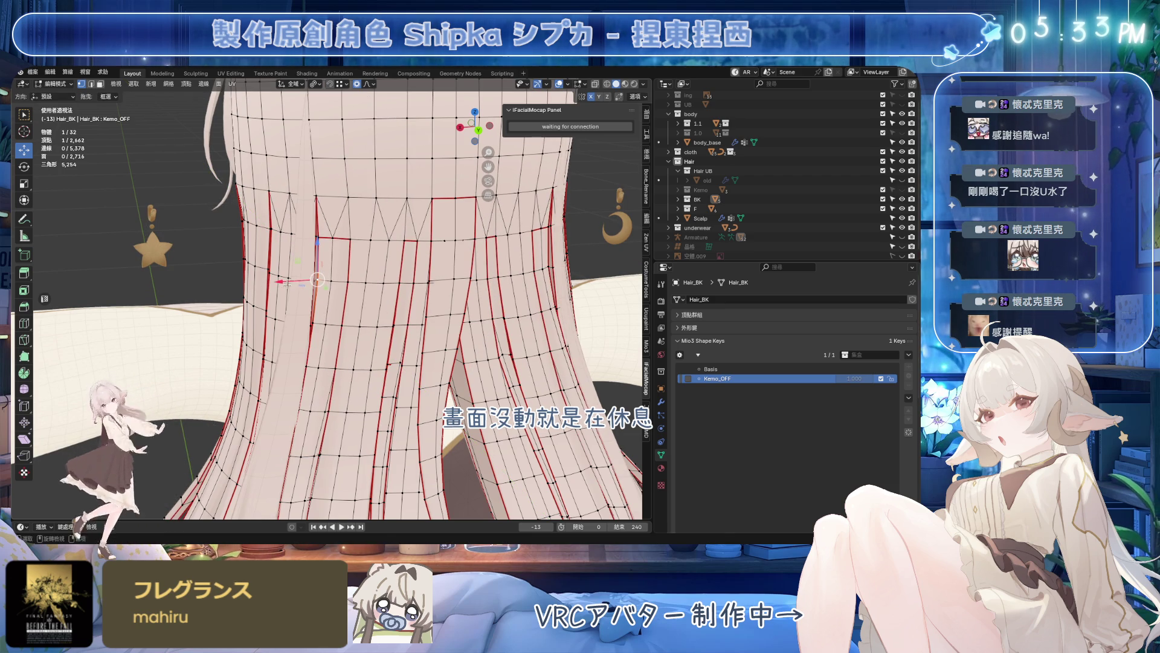
pyautogui.press('g')
pyautogui.press('x')
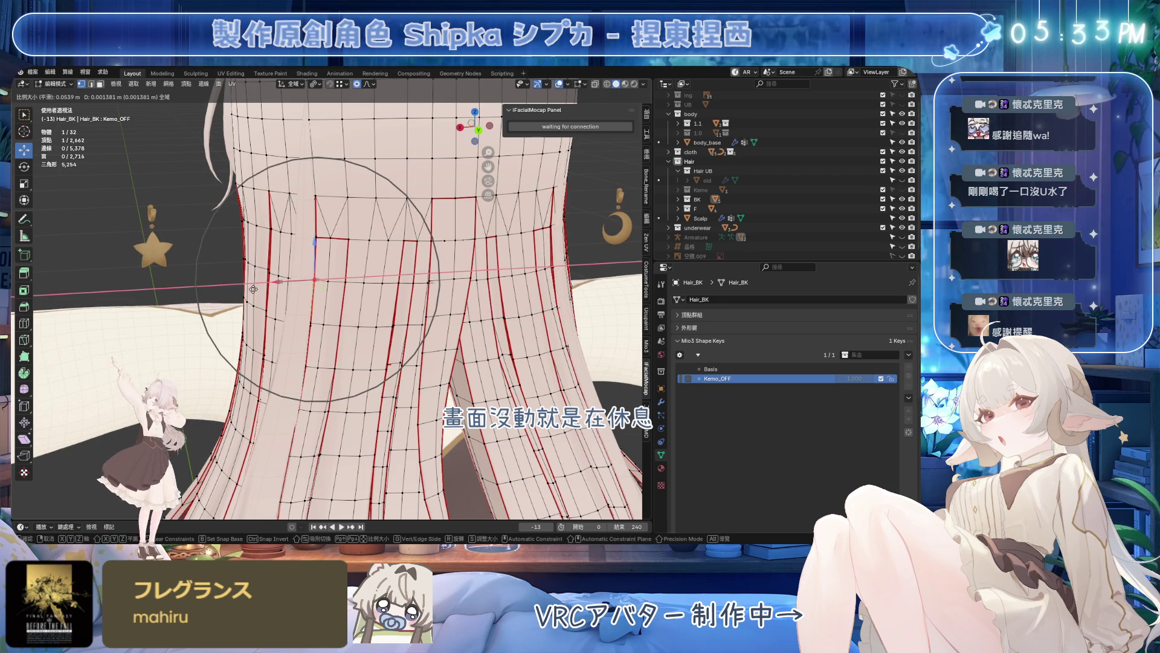
pyautogui.click(254, 288)
pyautogui.press('Tab')
pyautogui.moveTo(253, 288); pyautogui.dragTo(489, 245, button='middle')
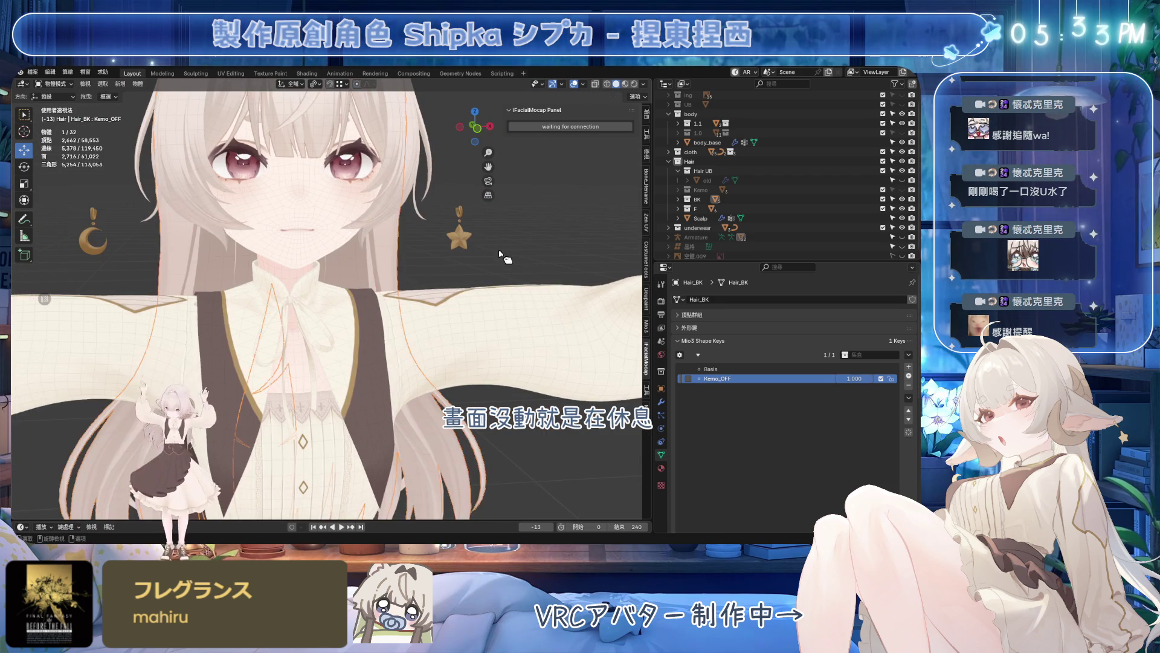
# - Check the Hair_BK and Hair_BK.006 pieces around the head and save the file
pyautogui.click(493, 269)
pyautogui.hotkey('ctrl', 's')
pyautogui.moveTo(518, 306)
pyautogui.mouseDown(button='middle')
pyautogui.moveTo(567, 274)
pyautogui.moveTo(190, 302)
pyautogui.moveTo(501, 338)
pyautogui.moveTo(426, 350)
pyautogui.mouseUp(button='middle')
pyautogui.click(566, 274)
pyautogui.scroll(-5, 566, 274)
pyautogui.scroll(4, 363, 318)
pyautogui.click(400, 357)
pyautogui.click(393, 354)
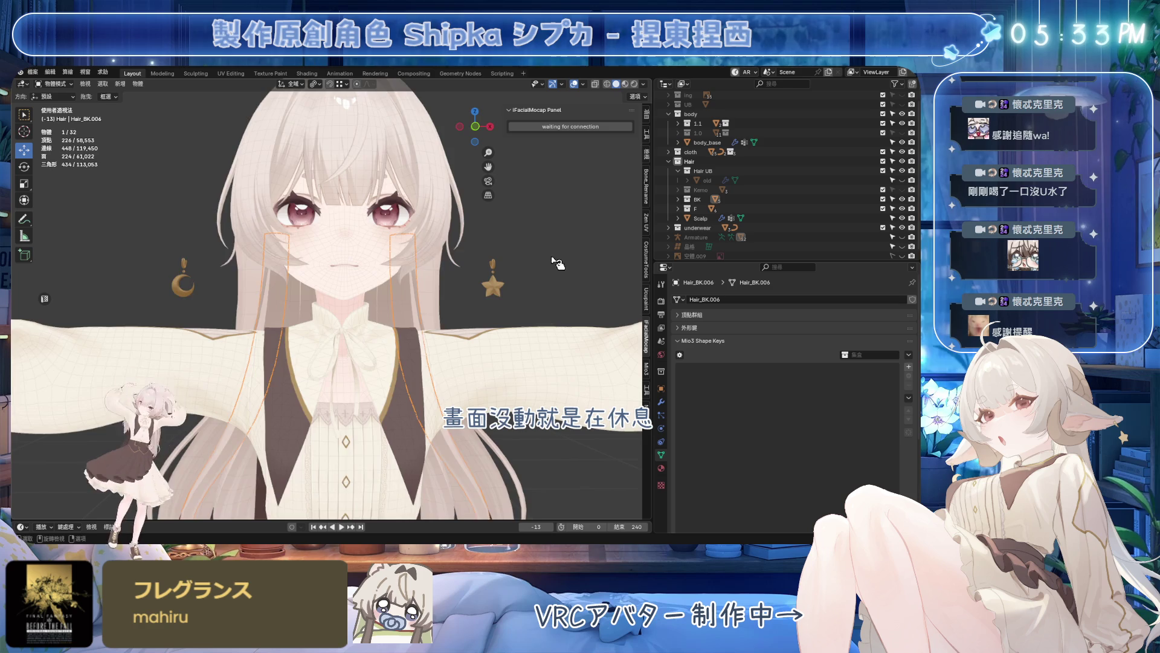
pyautogui.scroll(2, 427, 348)
pyautogui.hotkey('ctrl', 's')
pyautogui.scroll(3, 435, 363)
# - Make Hair_BK active and isolate it in Local View, seen from behind
pyautogui.moveTo(436, 362)
pyautogui.mouseDown(button='middle')
pyautogui.moveTo(376, 316)
pyautogui.moveTo(419, 284)
pyautogui.moveTo(360, 312)
pyautogui.moveTo(391, 308)
pyautogui.mouseUp(button='middle')
pyautogui.click(412, 285)
pyautogui.press('KP_Divide')
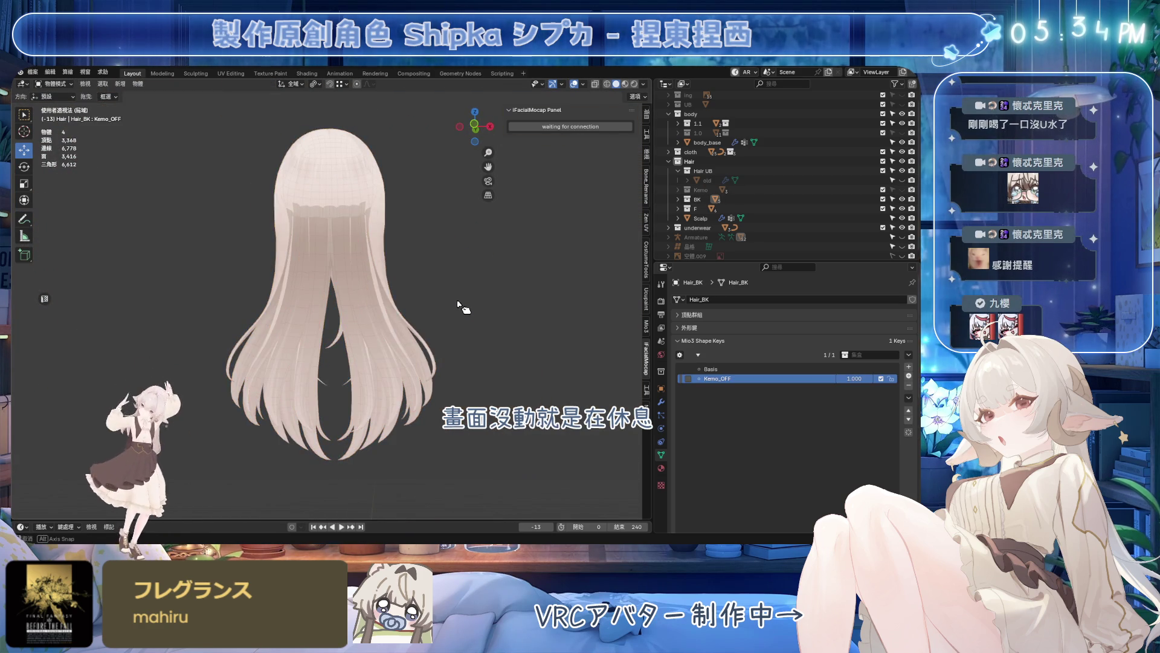
pyautogui.scroll(3, 459, 334)
# - Join Hair_BK.006 and .007 into Hair_BK with Ctrl+J and preview the Kemo_OFF key
pyautogui.click(396, 277)
pyautogui.scroll(-2, 406, 279)
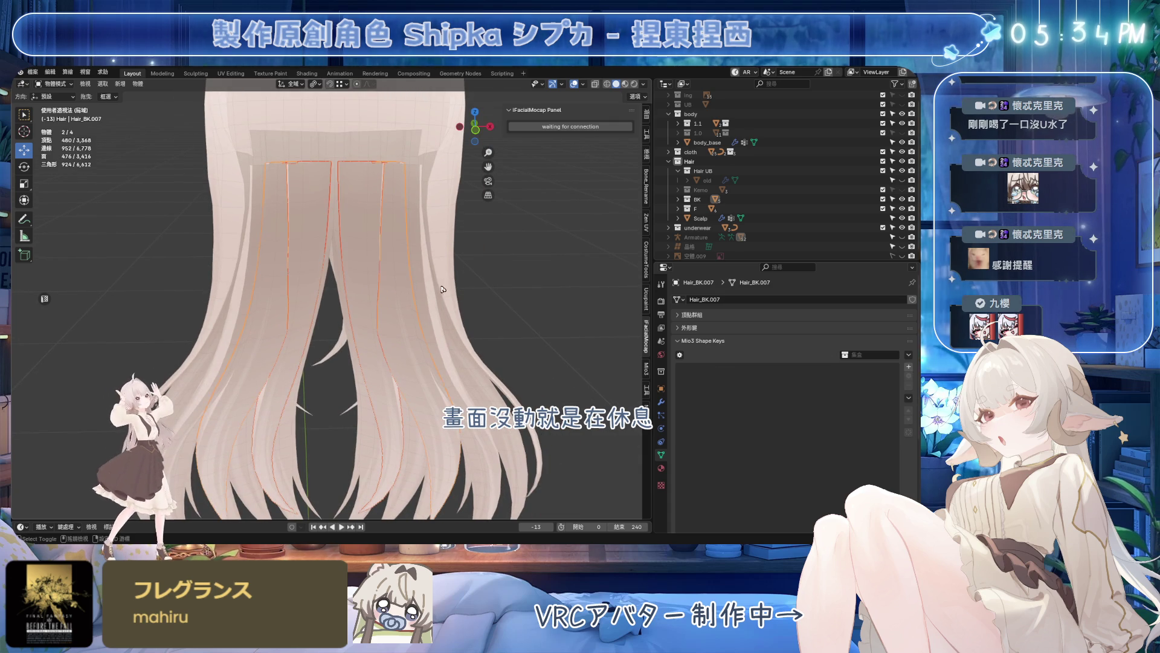
pyautogui.click(682, 199)
pyautogui.scroll(2, 435, 299)
pyautogui.keyDown('shift'); pyautogui.click(467, 301); pyautogui.keyUp('shift')
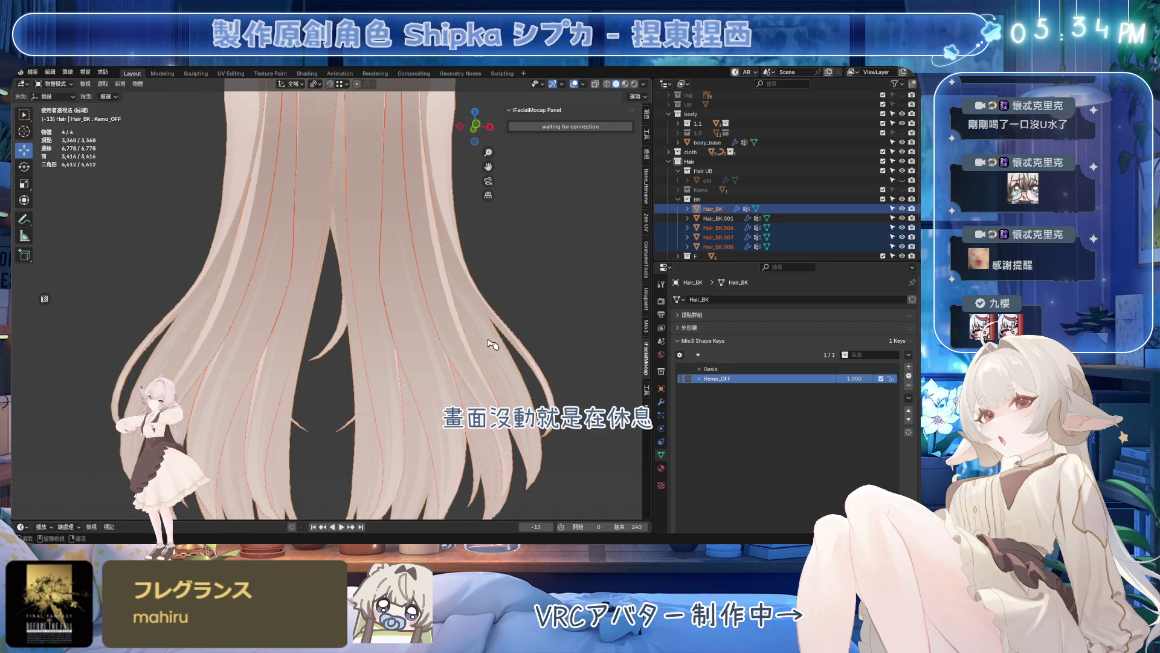
pyautogui.keyDown('shift'); pyautogui.click(467, 313); pyautogui.keyUp('shift')
pyautogui.hotkey('ctrl', 's')
pyautogui.moveTo(467, 313)
pyautogui.mouseDown(button='middle')
pyautogui.moveTo(495, 311)
pyautogui.moveTo(349, 305)
pyautogui.moveTo(507, 245)
pyautogui.mouseUp(button='middle')
pyautogui.hotkey('ctrl', 'j')
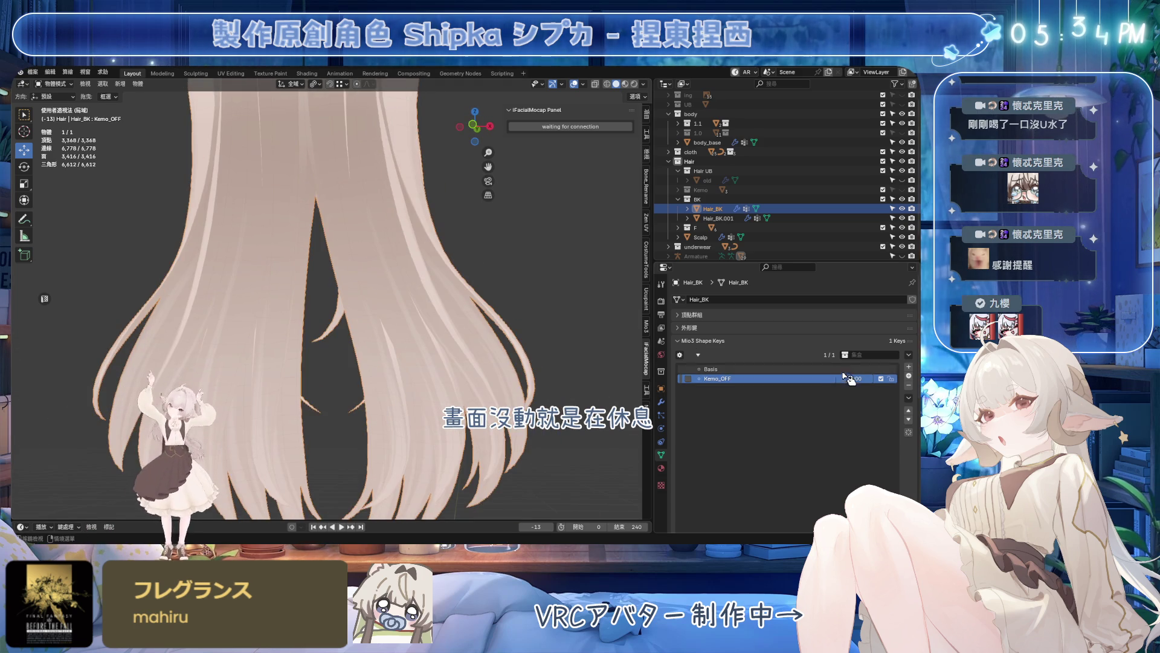
pyautogui.moveTo(851, 378)
pyautogui.mouseDown()
pyautogui.moveTo(798, 378)
pyautogui.moveTo(861, 379)
pyautogui.mouseUp()
pyautogui.moveTo(545, 345)
pyautogui.keyDown('alt'); pyautogui.mouseDown(button='middle')
pyautogui.moveTo(504, 295)
pyautogui.moveTo(338, 281)
pyautogui.moveTo(344, 321)
pyautogui.moveTo(357, 311)
pyautogui.mouseUp(button='middle'); pyautogui.keyUp('alt')
# - Join Hair_BK.001 into Hair_BK, test Kemo_OFF, and leave it at full strength
pyautogui.click(338, 282)
pyautogui.hotkey('ctrl', 's')
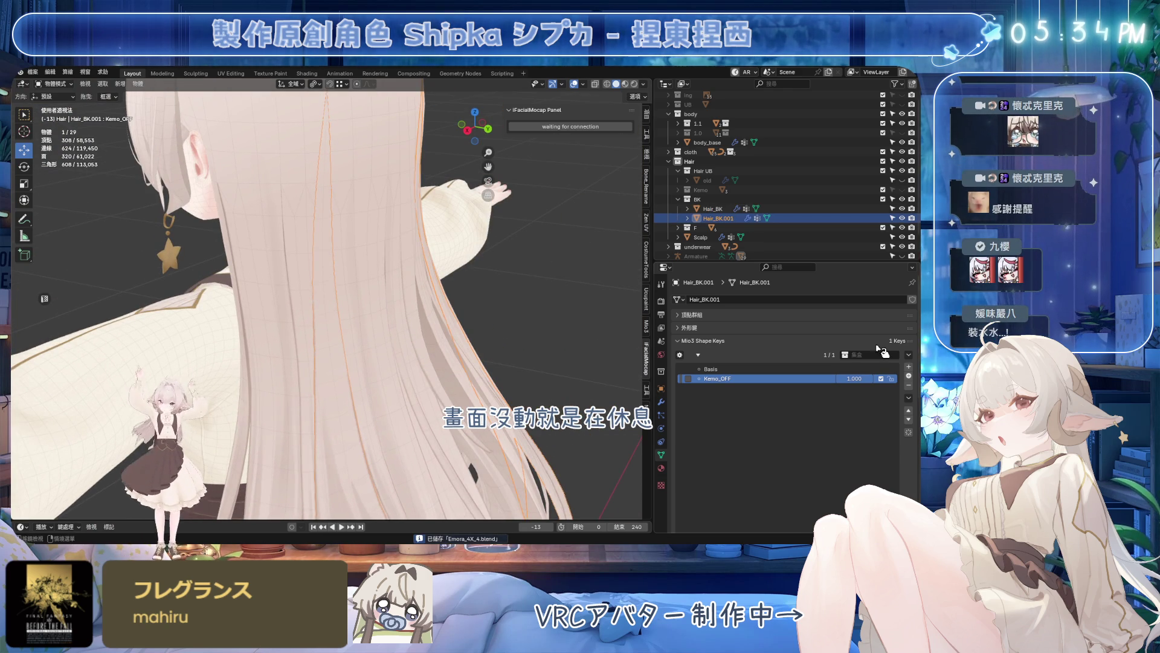
pyautogui.moveTo(871, 378); pyautogui.dragTo(789, 379)
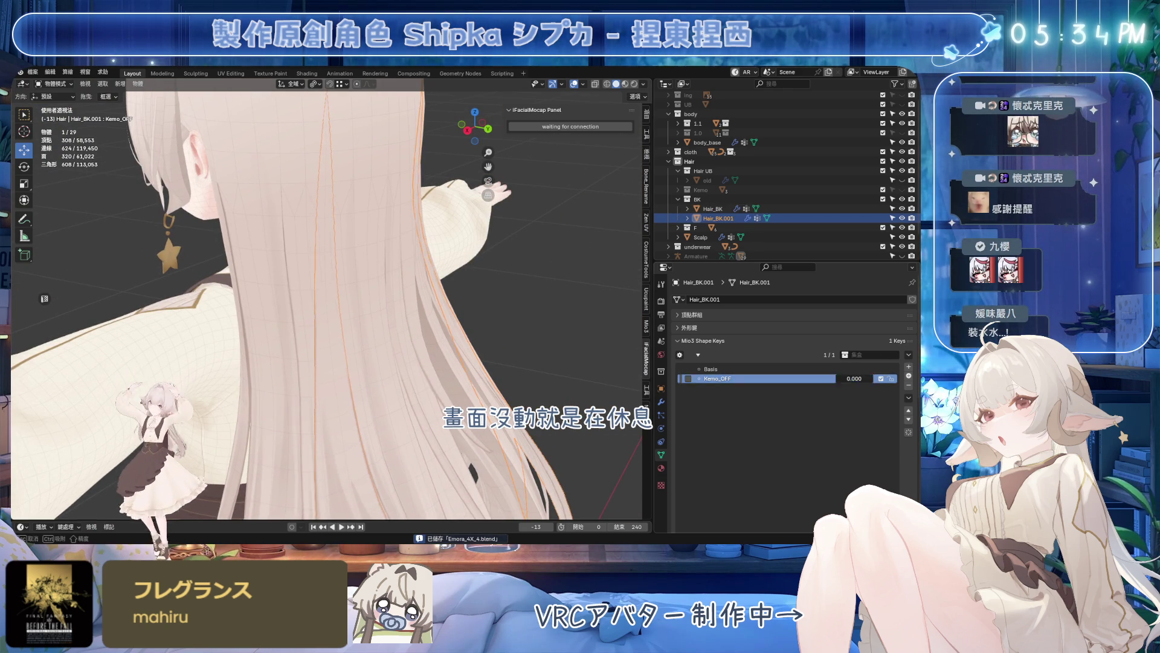
pyautogui.click(713, 209)
pyautogui.keyDown('shift'); pyautogui.click(368, 315); pyautogui.keyUp('shift')
pyautogui.hotkey('ctrl', 'j')
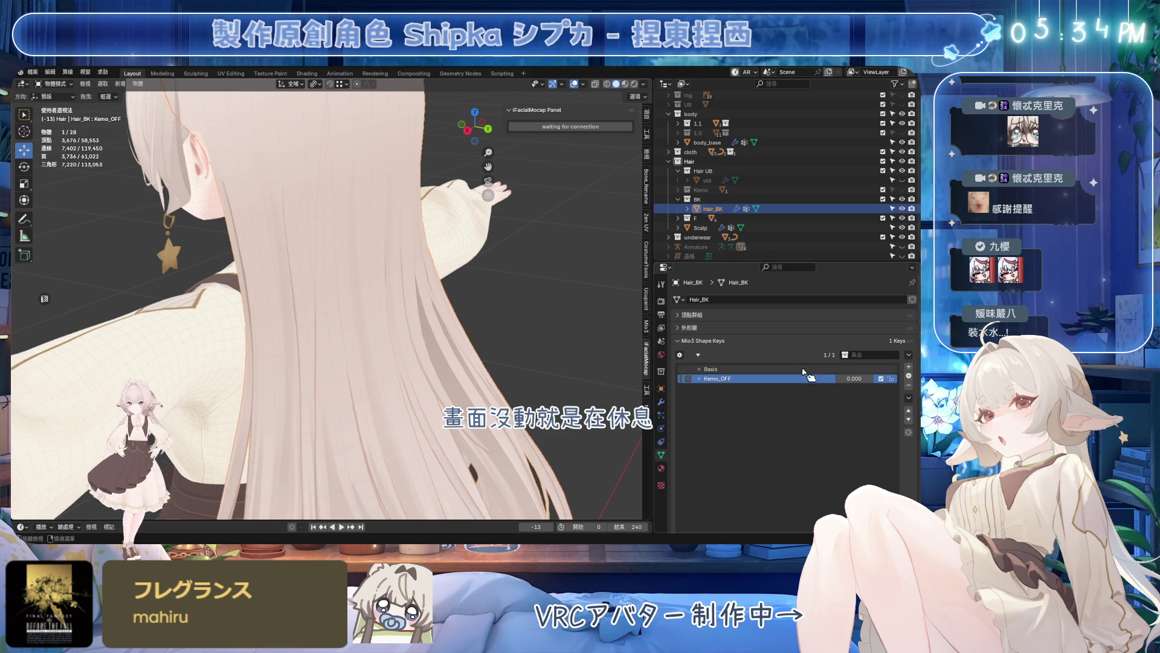
pyautogui.moveTo(853, 378); pyautogui.dragTo(883, 378)
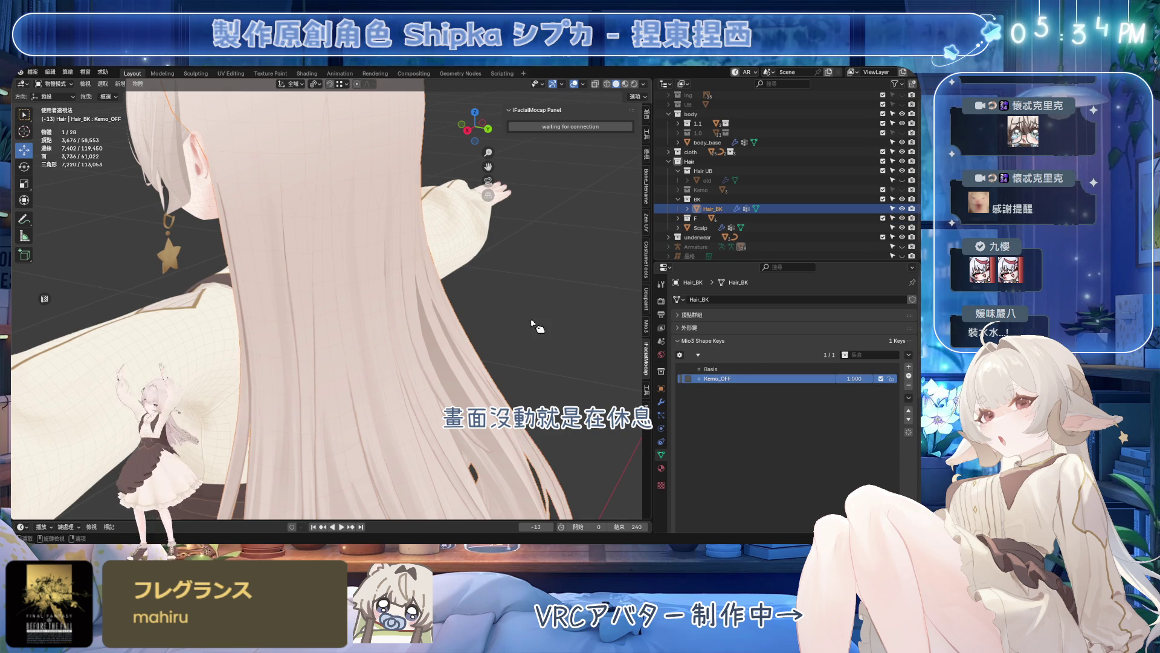
pyautogui.scroll(-3, 538, 329)
pyautogui.moveTo(538, 330); pyautogui.dragTo(499, 273, button='middle')
pyautogui.click(500, 274)
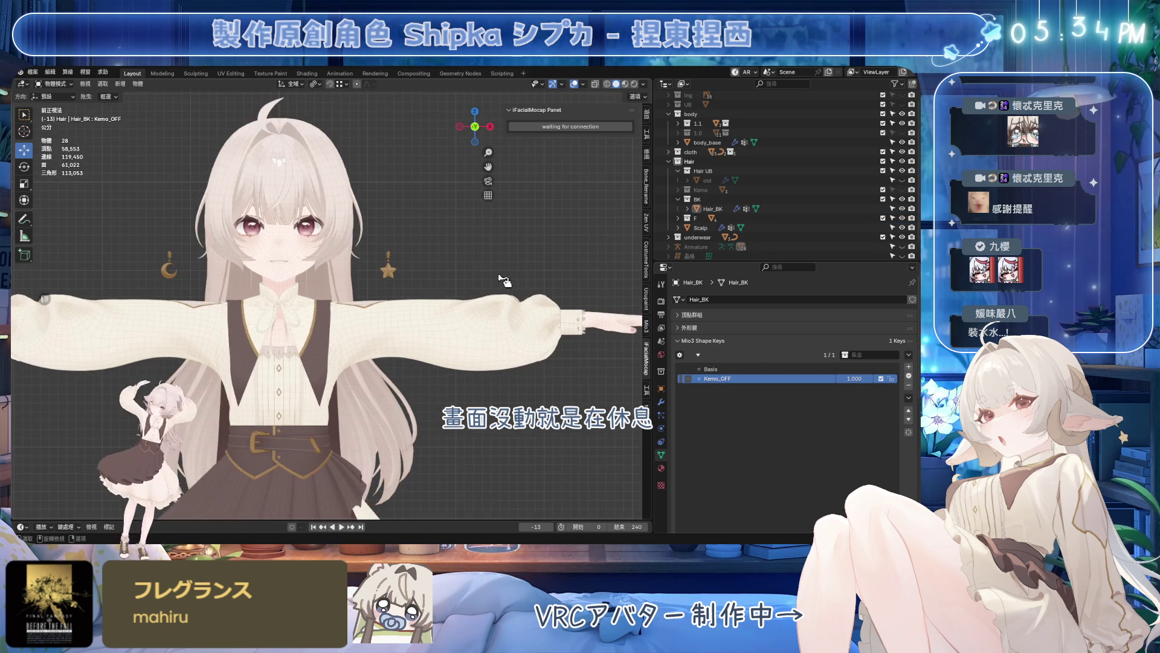
pyautogui.scroll(2, 500, 273)
pyautogui.hotkey('ctrl', 's')
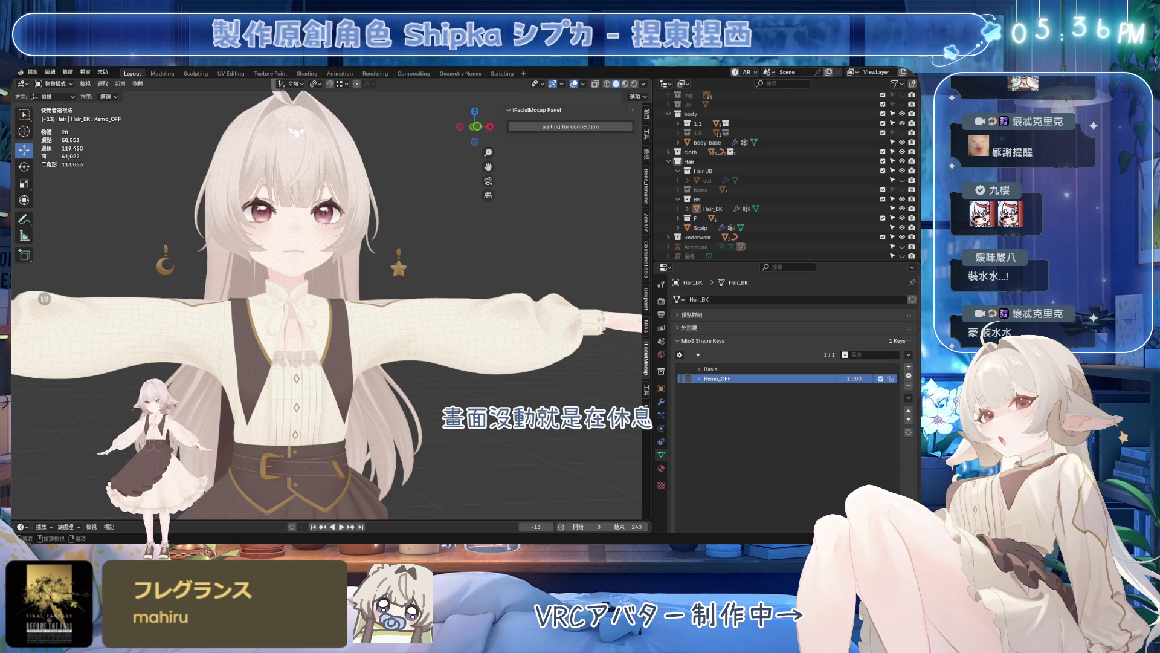
pyautogui.scroll(2, 218, 412)
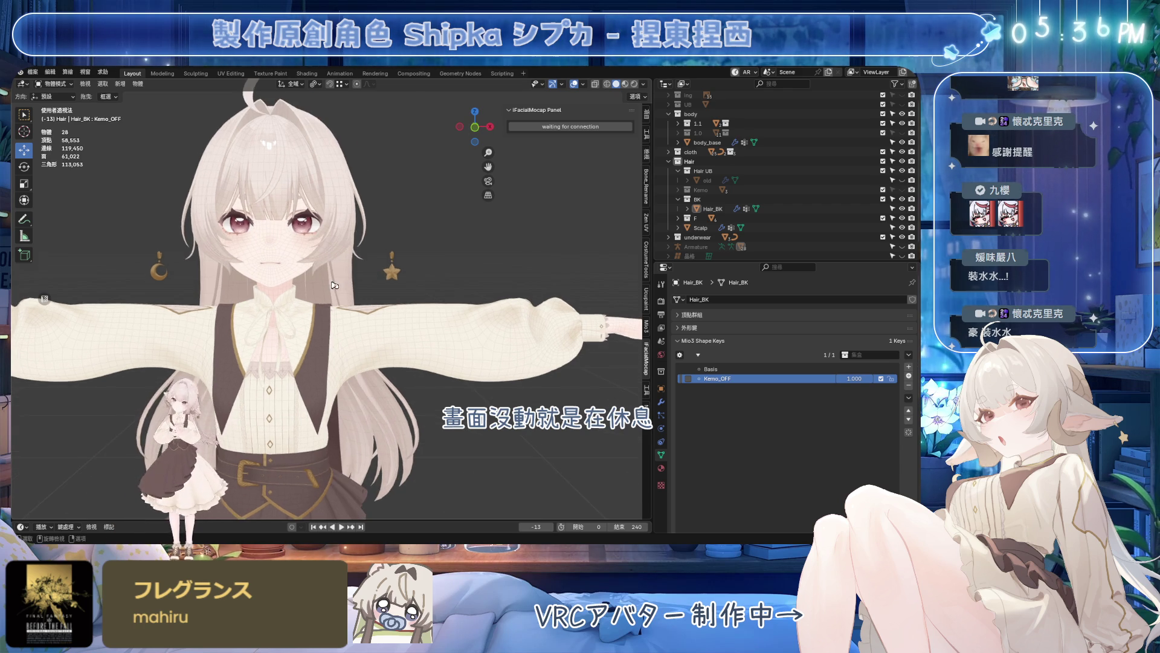
pyautogui.click(213, 472)
pyautogui.moveTo(213, 471)
pyautogui.mouseDown(button='middle')
pyautogui.moveTo(357, 295)
pyautogui.moveTo(272, 272)
pyautogui.mouseUp(button='middle')
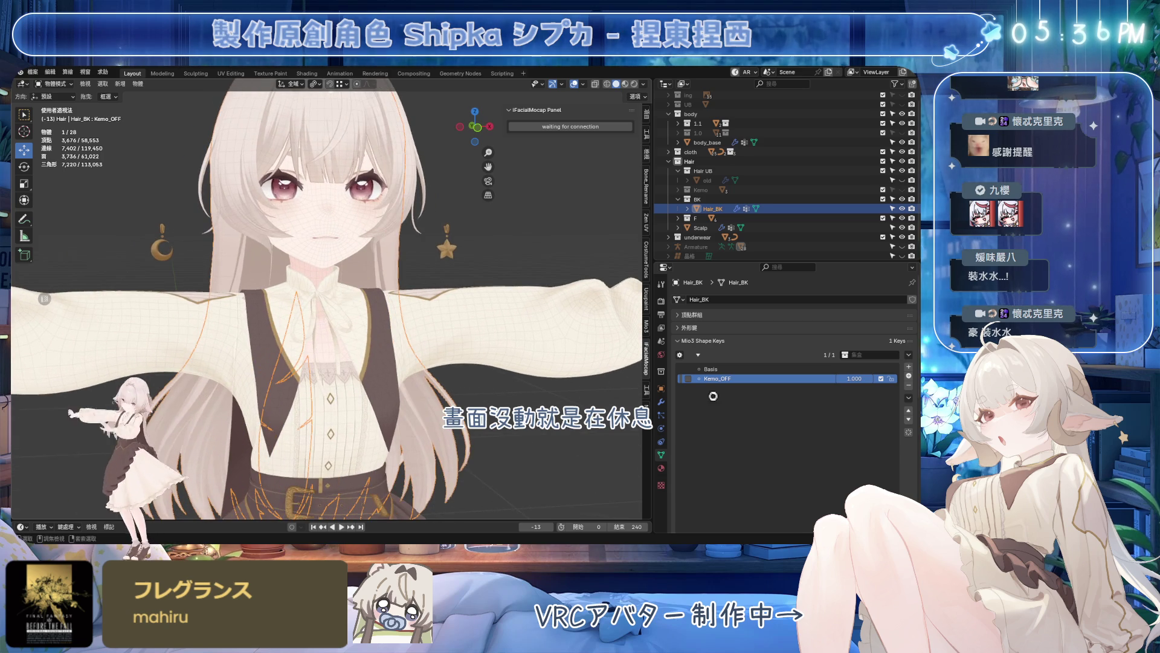
# - Move Hair_BK's neck strands along X with proportional editing, then leave Edit Mode
pyautogui.hotkey('ctrl', 's')
pyautogui.moveTo(854, 379)
pyautogui.mouseDown()
pyautogui.moveTo(816, 377)
pyautogui.moveTo(871, 378)
pyautogui.mouseUp()
pyautogui.scroll(3, 481, 311)
pyautogui.scroll(2, 481, 311)
pyautogui.press('Tab')
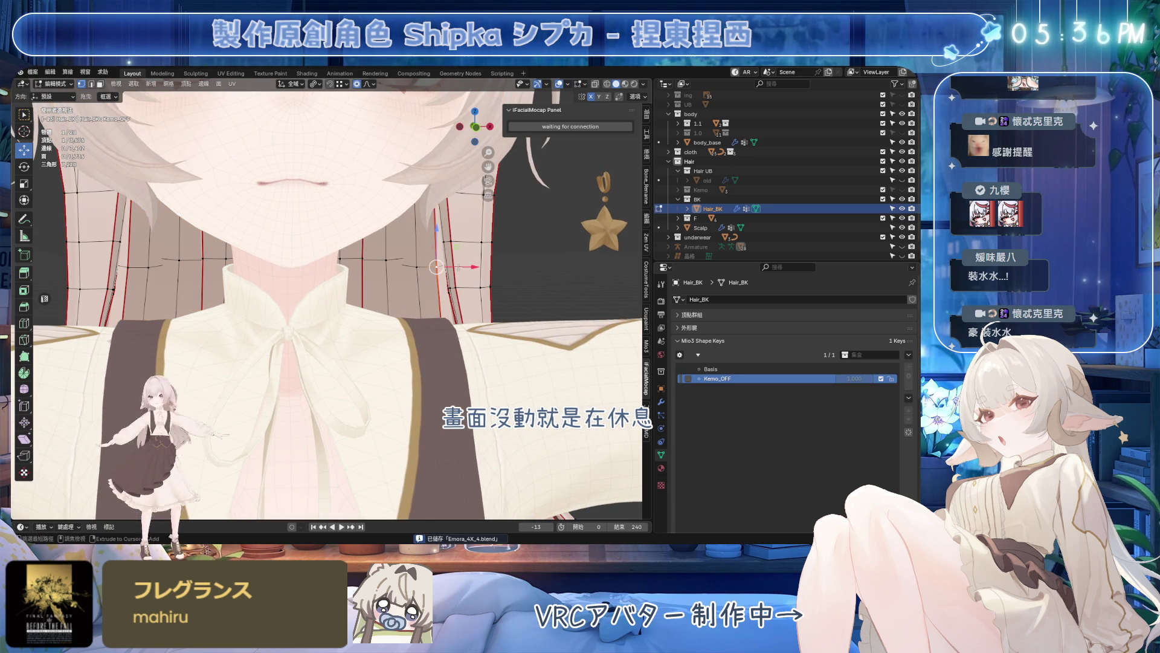
pyautogui.press('o')
pyautogui.press('g')
pyautogui.press('x')
pyautogui.scroll(-2, 496, 267)
pyautogui.scroll(-1, 505, 267)
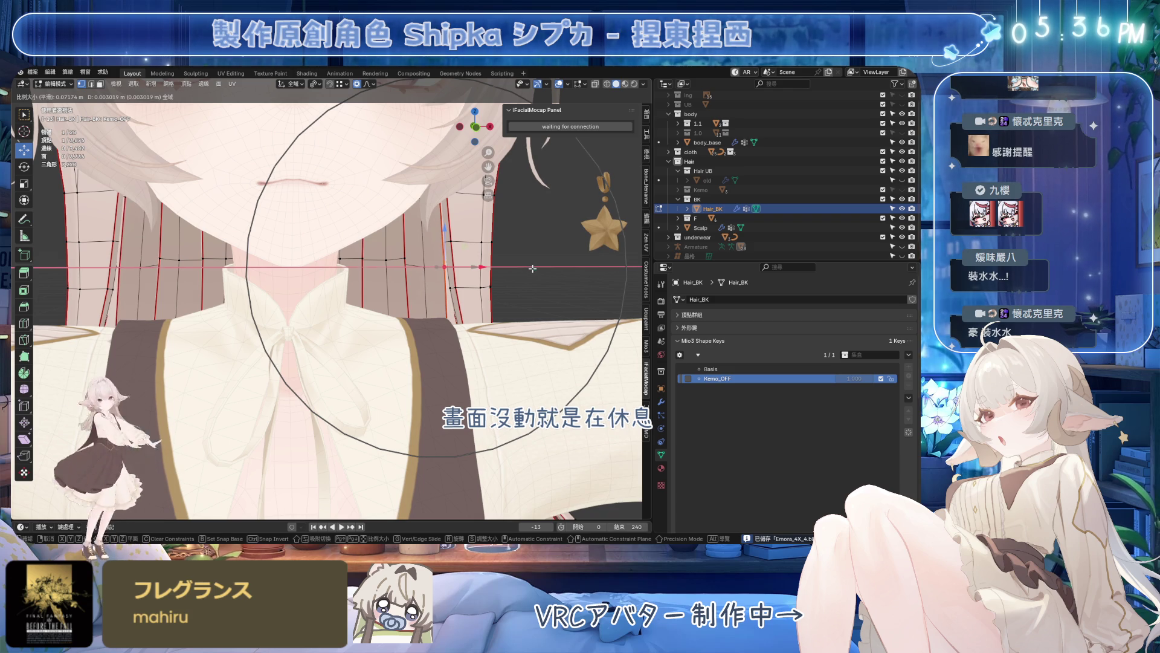
pyautogui.click(514, 267)
pyautogui.scroll(-2, 499, 267)
pyautogui.scroll(-2, 488, 266)
pyautogui.scroll(-2, 488, 267)
pyautogui.scroll(-2, 487, 266)
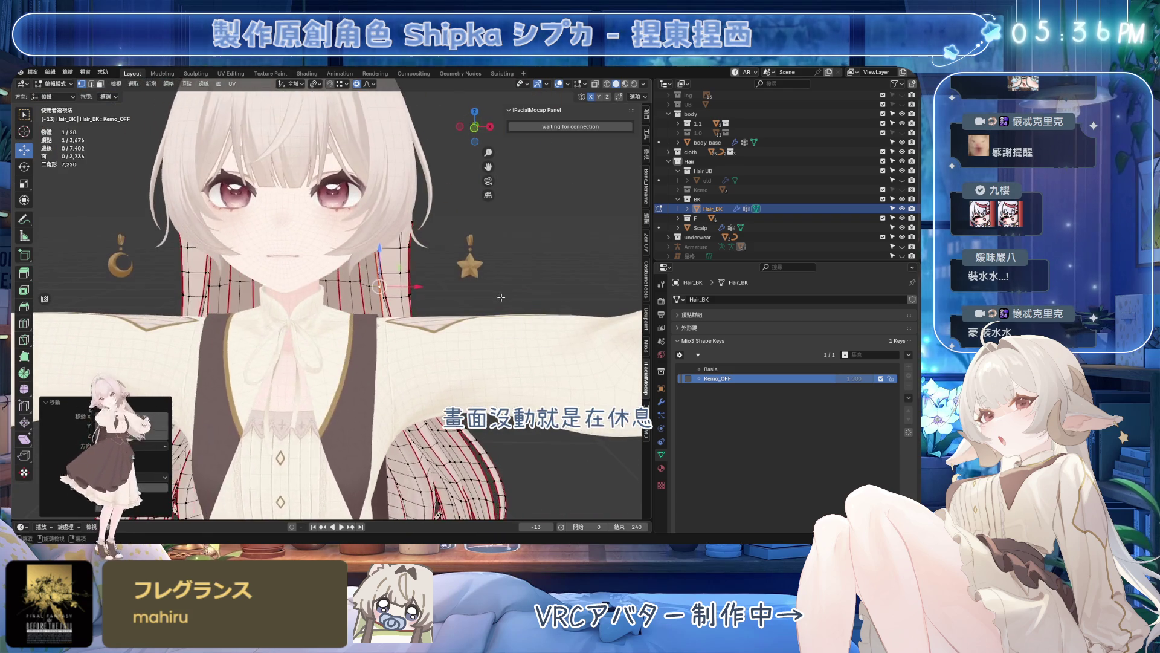
pyautogui.press('Tab')
# - Show the Kemo ears and horns collection and preview Kemo_OFF with them from the front
pyautogui.moveTo(488, 267); pyautogui.dragTo(462, 252, button='middle')
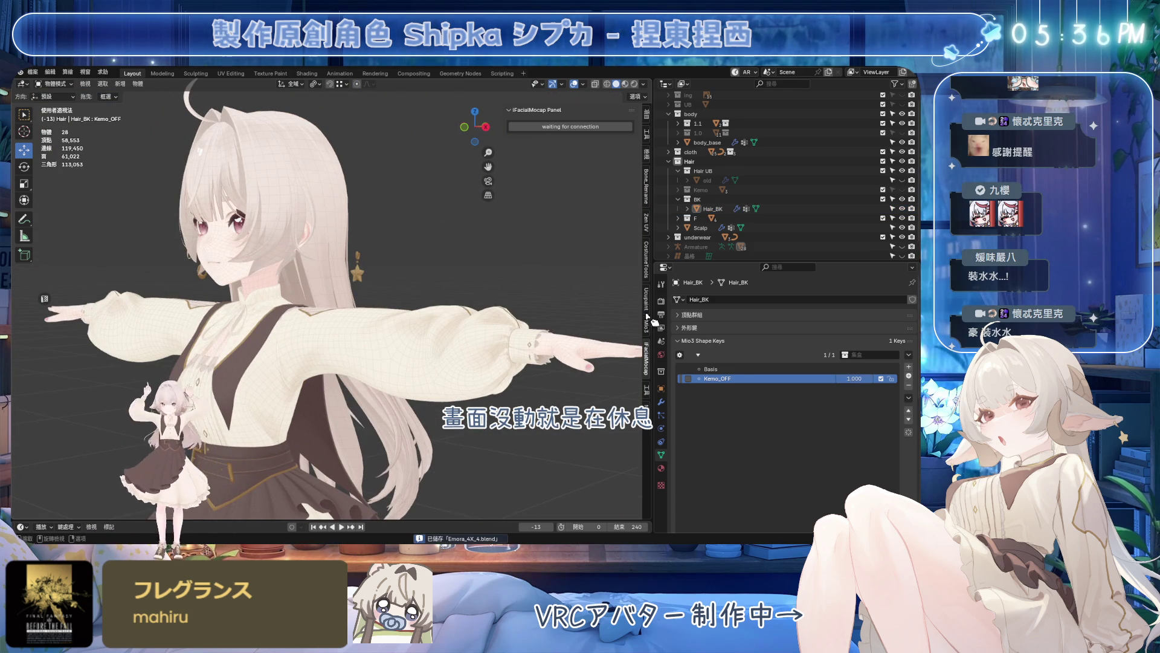
pyautogui.hotkey('ctrl', 's')
pyautogui.moveTo(852, 379)
pyautogui.mouseDown()
pyautogui.moveTo(791, 380)
pyautogui.moveTo(852, 379)
pyautogui.mouseUp()
pyautogui.moveTo(489, 290); pyautogui.dragTo(517, 299, button='middle')
pyautogui.click(882, 189)
pyautogui.moveTo(563, 258)
pyautogui.mouseDown(button='middle')
pyautogui.moveTo(548, 246)
pyautogui.moveTo(635, 363)
pyautogui.mouseUp(button='middle')
pyautogui.moveTo(856, 378)
pyautogui.mouseDown()
pyautogui.moveTo(820, 379)
pyautogui.moveTo(875, 378)
pyautogui.mouseUp()
pyautogui.moveTo(519, 274); pyautogui.dragTo(580, 280, button='middle')
pyautogui.press('KP_1')
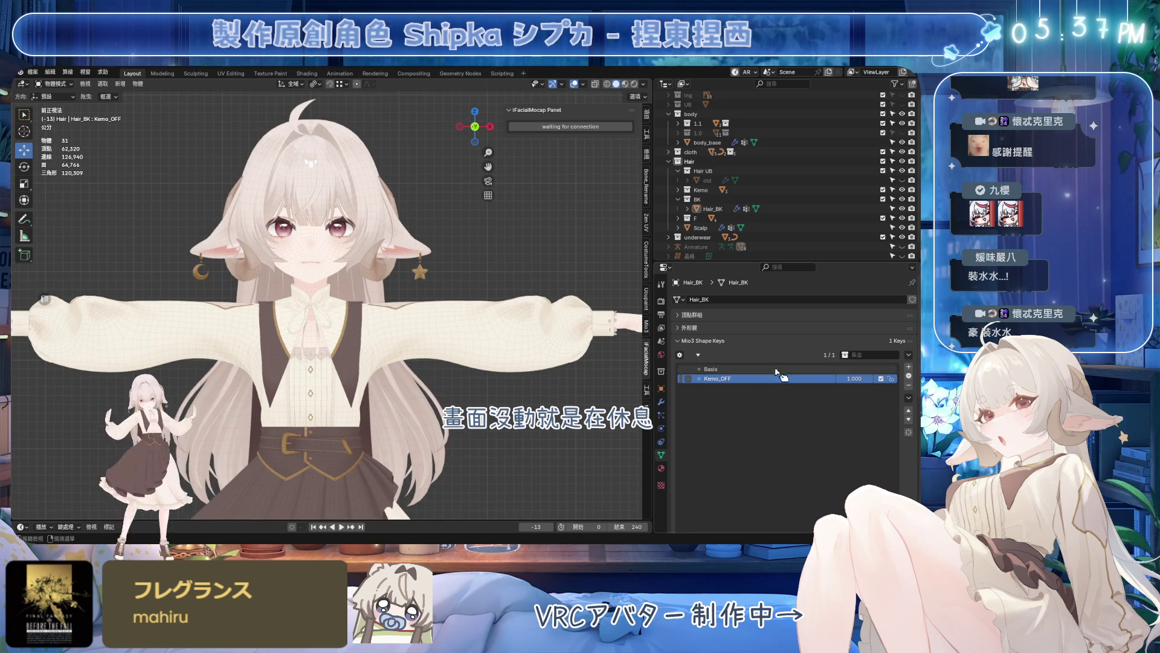
# - Inspect the Hair_Side and Hair_Side_ahoge pieces and their Shipka_Hair material with Kemo_OFF at zero
pyautogui.moveTo(852, 378); pyautogui.dragTo(797, 378)
pyautogui.moveTo(541, 263); pyautogui.dragTo(519, 233, button='middle')
pyautogui.hotkey('ctrl', 's')
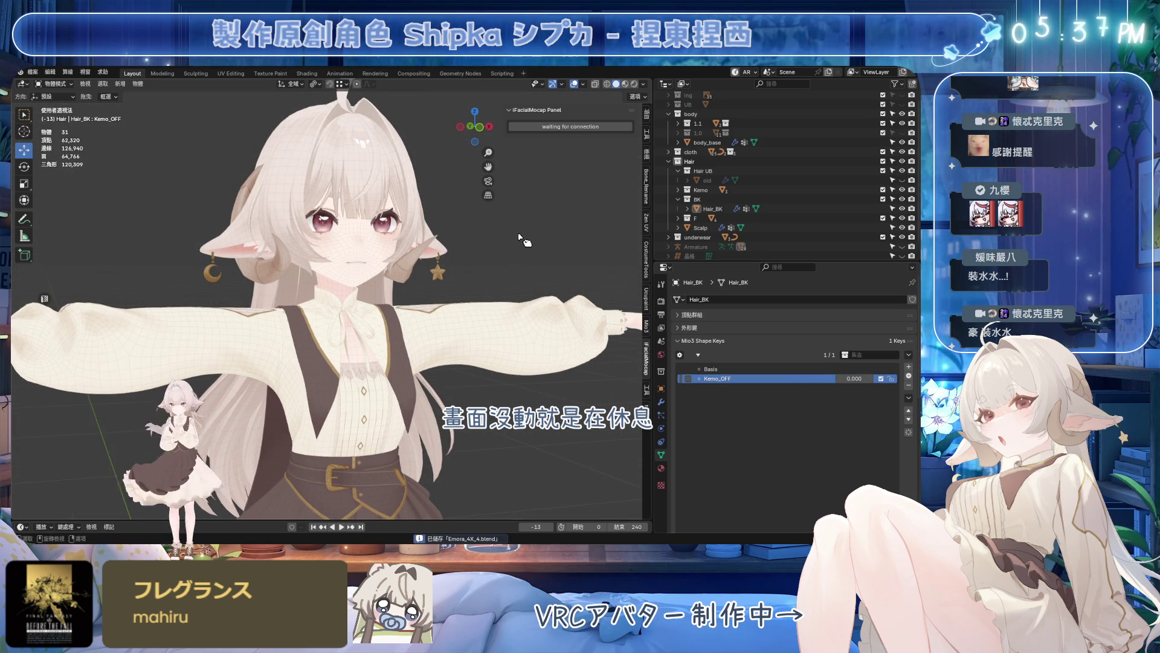
pyautogui.press('n')
pyautogui.scroll(3, 492, 245)
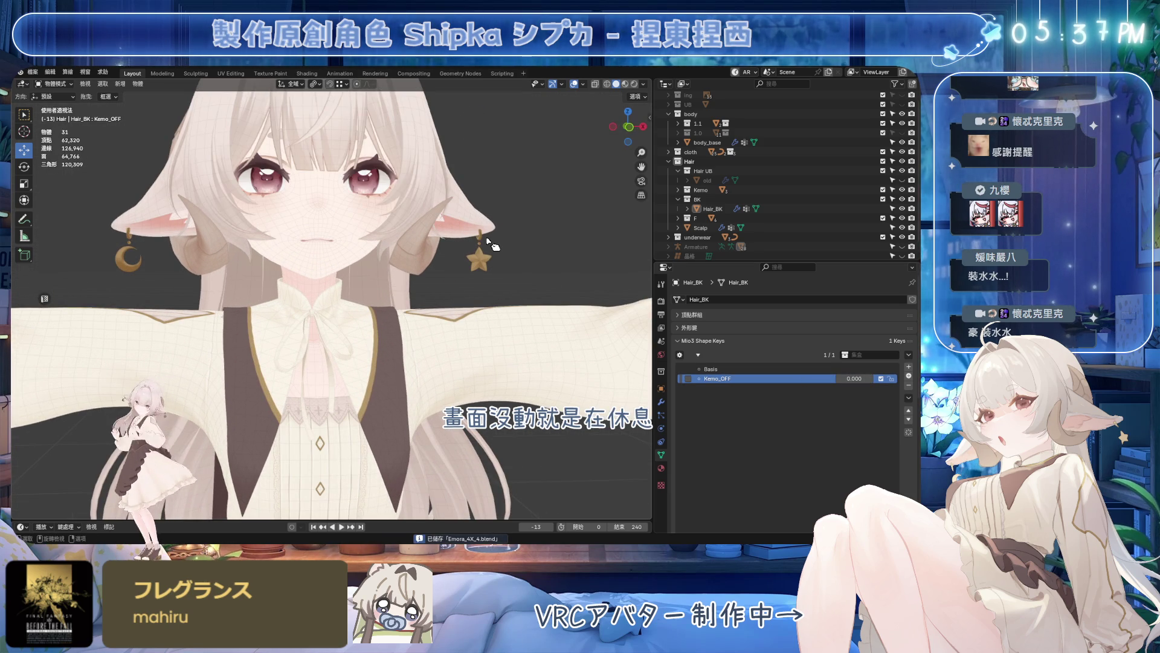
pyautogui.moveTo(427, 207)
pyautogui.mouseDown(button='middle')
pyautogui.moveTo(215, 262)
pyautogui.moveTo(522, 317)
pyautogui.moveTo(396, 311)
pyautogui.moveTo(428, 284)
pyautogui.mouseUp(button='middle')
pyautogui.click(215, 262)
pyautogui.scroll(2, 360, 280)
pyautogui.click(345, 309)
pyautogui.scroll(2, 522, 317)
pyautogui.click(660, 468)
pyautogui.hotkey('ctrl', 's')
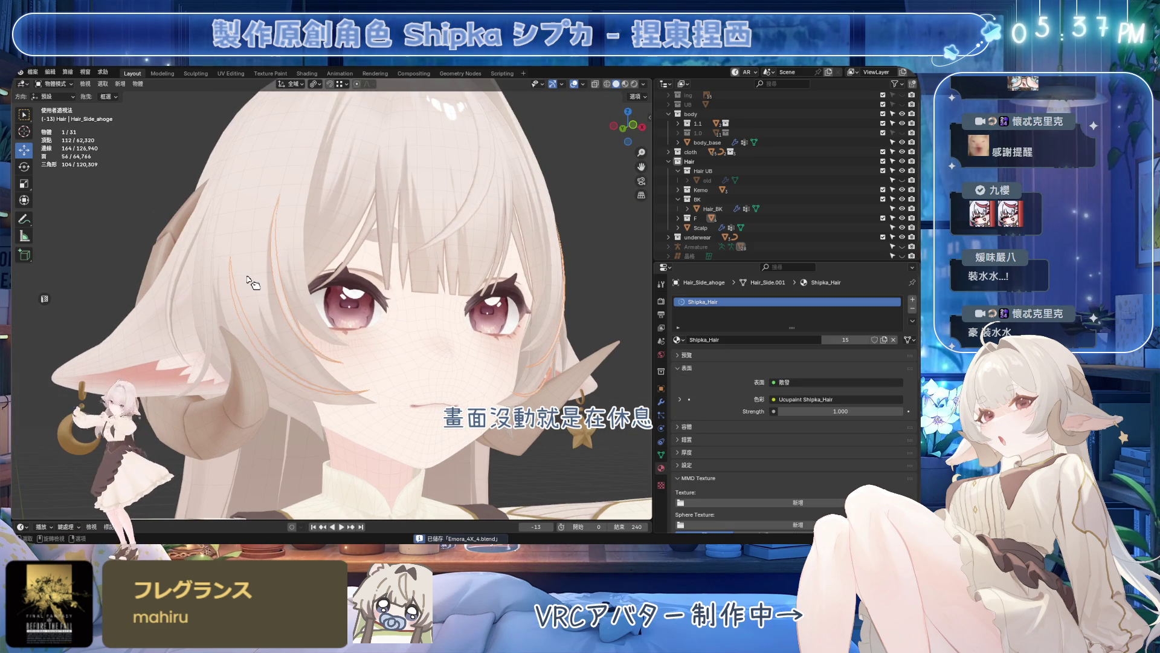
pyautogui.keyDown('shift'); pyautogui.click(428, 284); pyautogui.keyUp('shift')
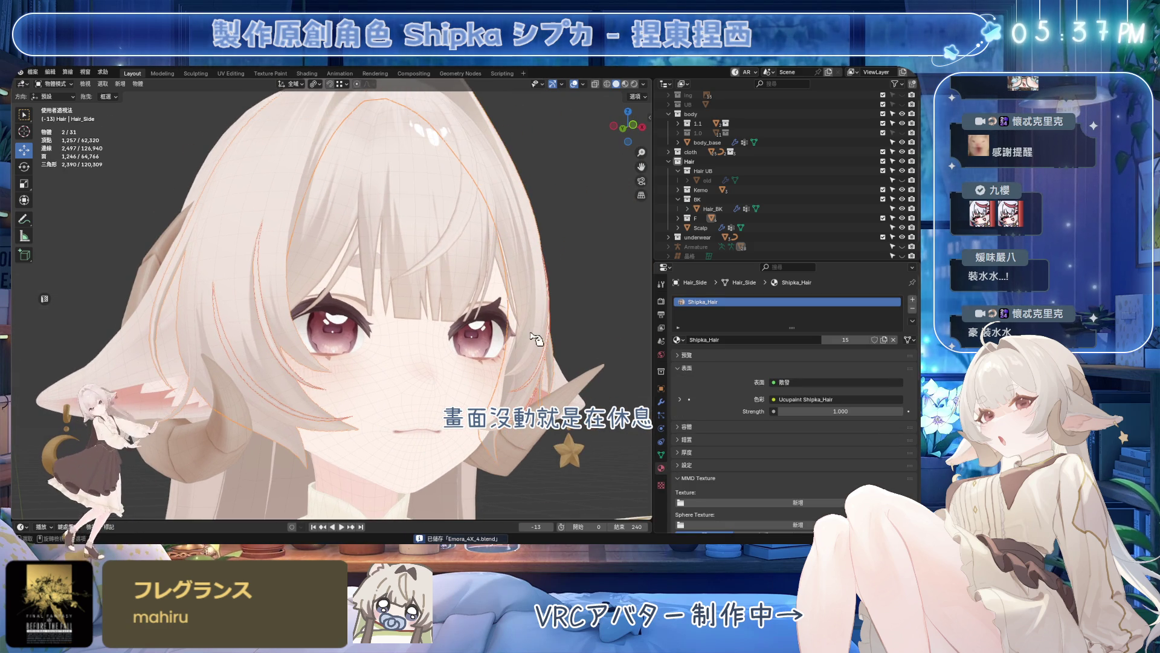
# - Expand the F collection and check the side hair and Hair_Bang pieces up close on the face
pyautogui.click(678, 171)
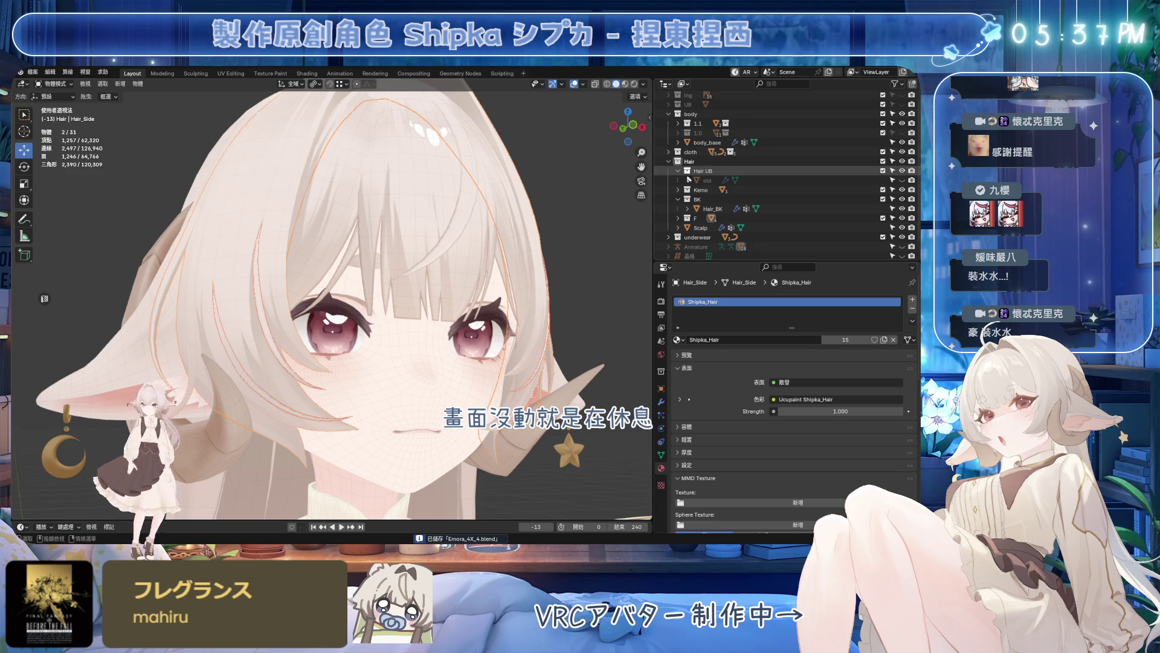
pyautogui.click(678, 209)
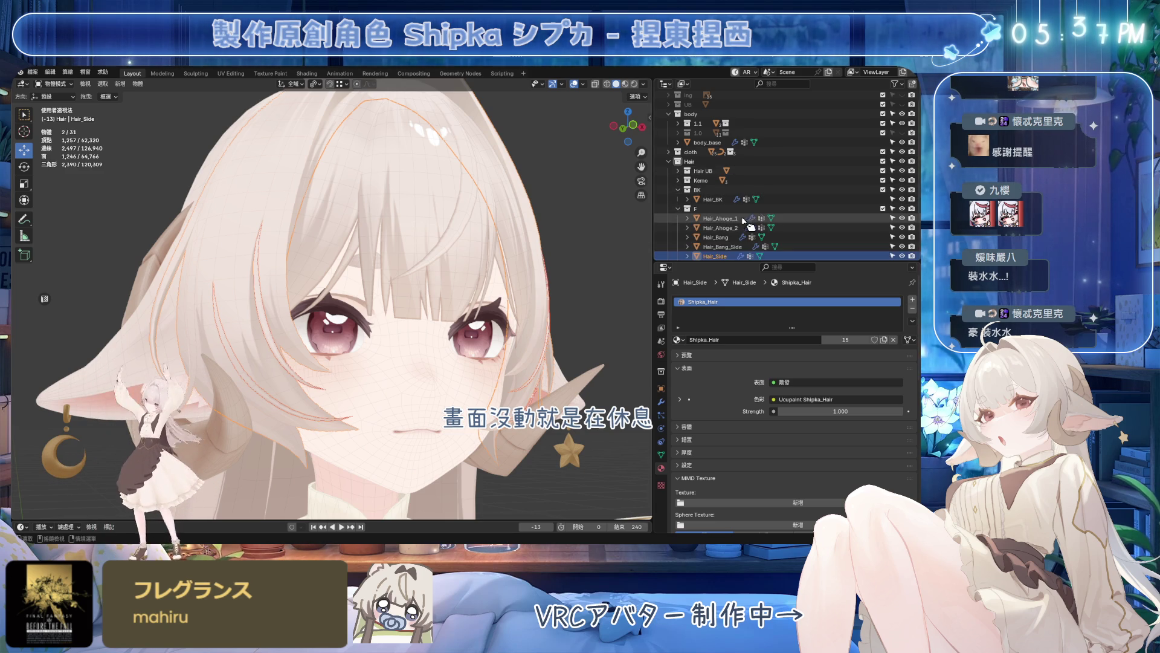
pyautogui.scroll(-2, 700, 217)
pyautogui.scroll(-2, 494, 238)
pyautogui.moveTo(494, 238); pyautogui.dragTo(272, 299, button='middle')
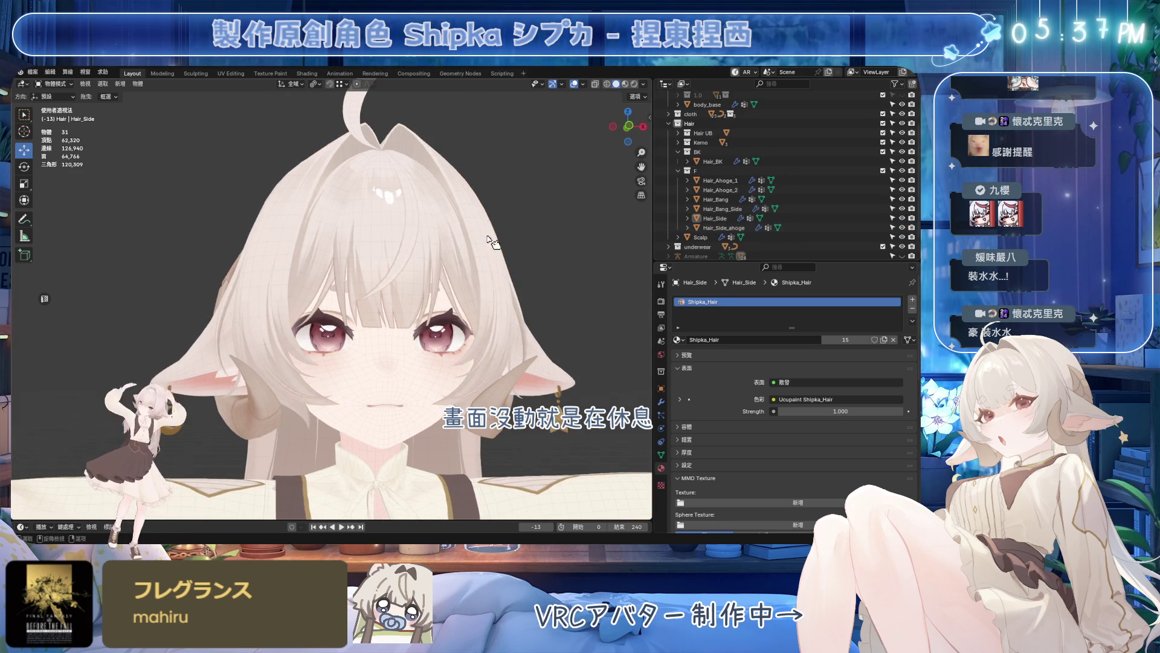
pyautogui.scroll(3, 244, 357)
pyautogui.hotkey('ctrl', 's')
pyautogui.keyDown('shift'); pyautogui.click(243, 358); pyautogui.keyUp('shift')
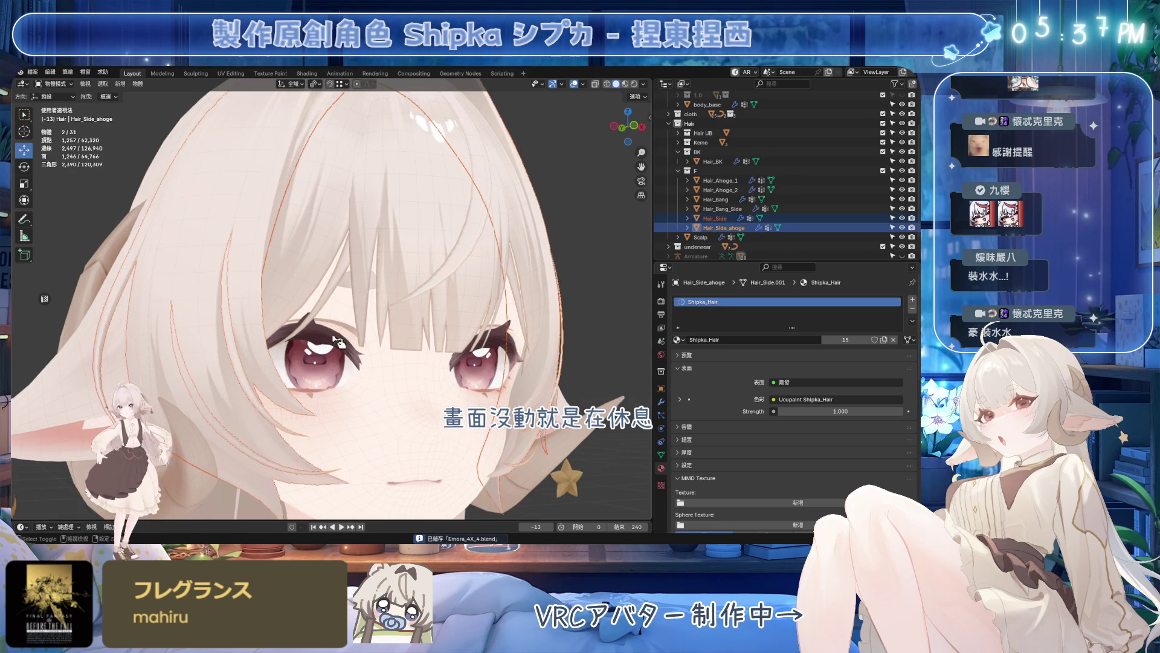
pyautogui.scroll(-2, 244, 359)
pyautogui.moveTo(243, 358)
pyautogui.mouseDown(button='middle')
pyautogui.moveTo(390, 315)
pyautogui.moveTo(491, 311)
pyautogui.mouseUp(button='middle')
pyautogui.hotkey('ctrl', 's')
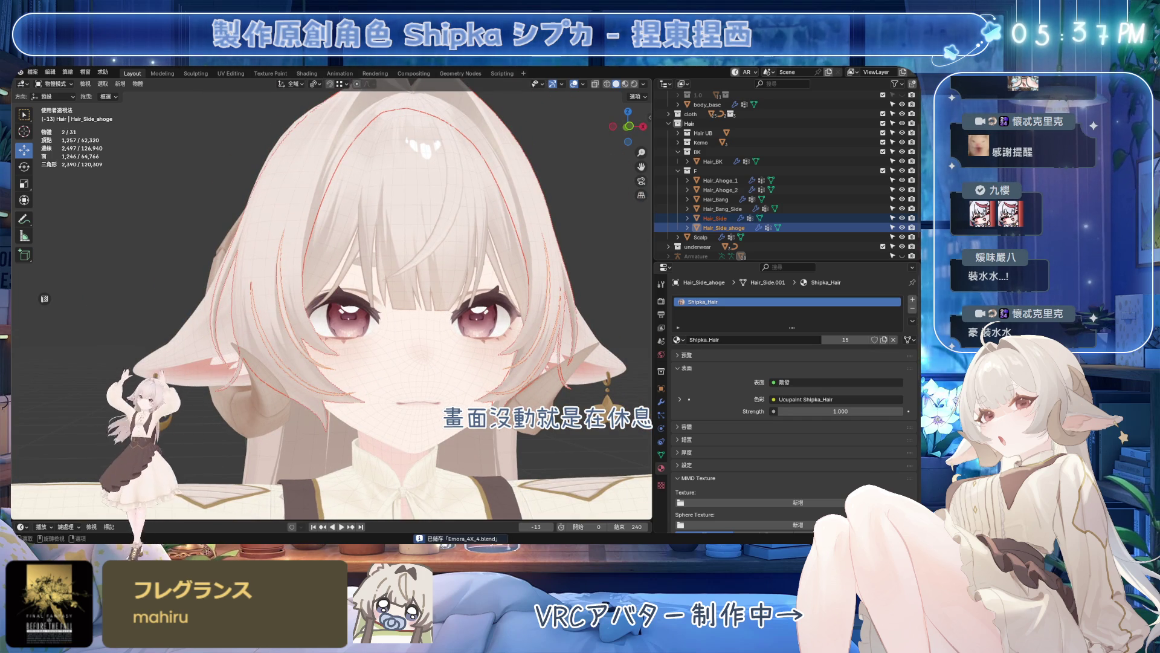
pyautogui.click(444, 288)
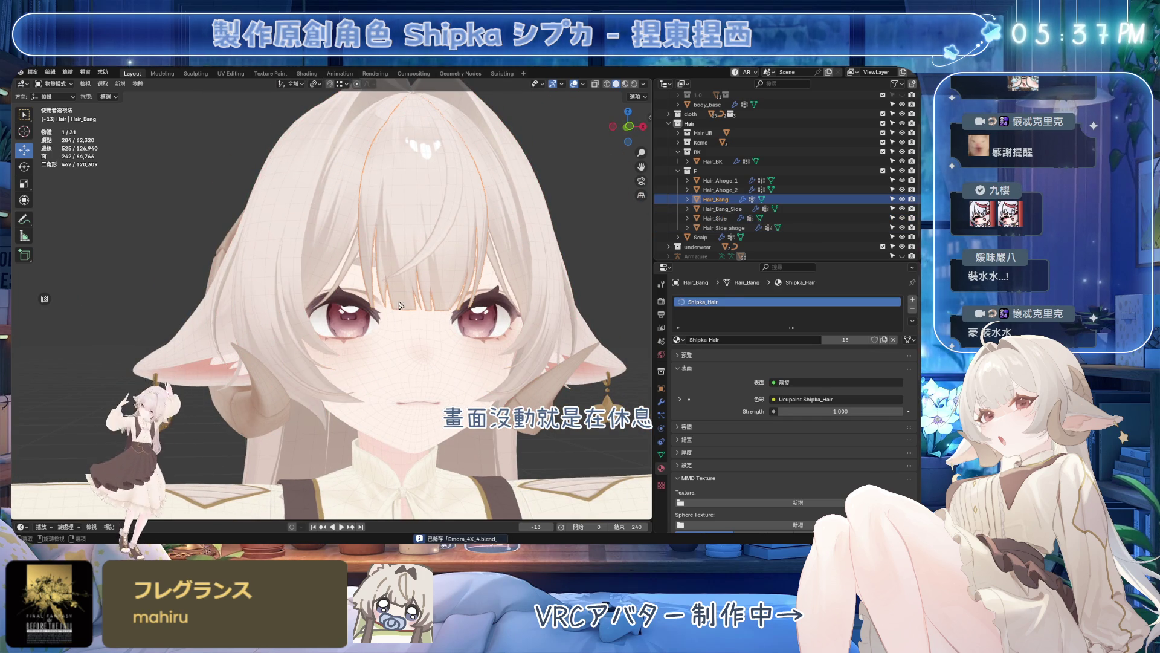
pyautogui.scroll(-3, 399, 302)
pyautogui.click(492, 281)
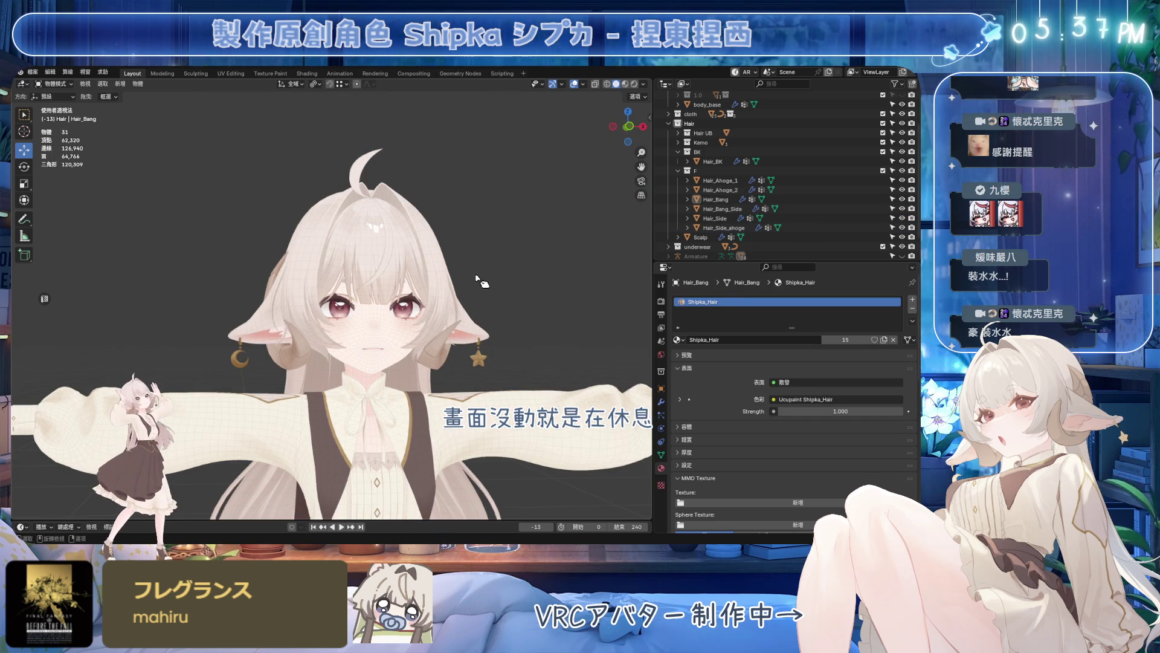
pyautogui.scroll(2, 481, 281)
pyautogui.hotkey('ctrl', 's')
# - Inspect the Horn and Hair_Bang_Side pieces from front and three-quarter views, then deselect
pyautogui.moveTo(473, 276); pyautogui.dragTo(343, 321, button='middle')
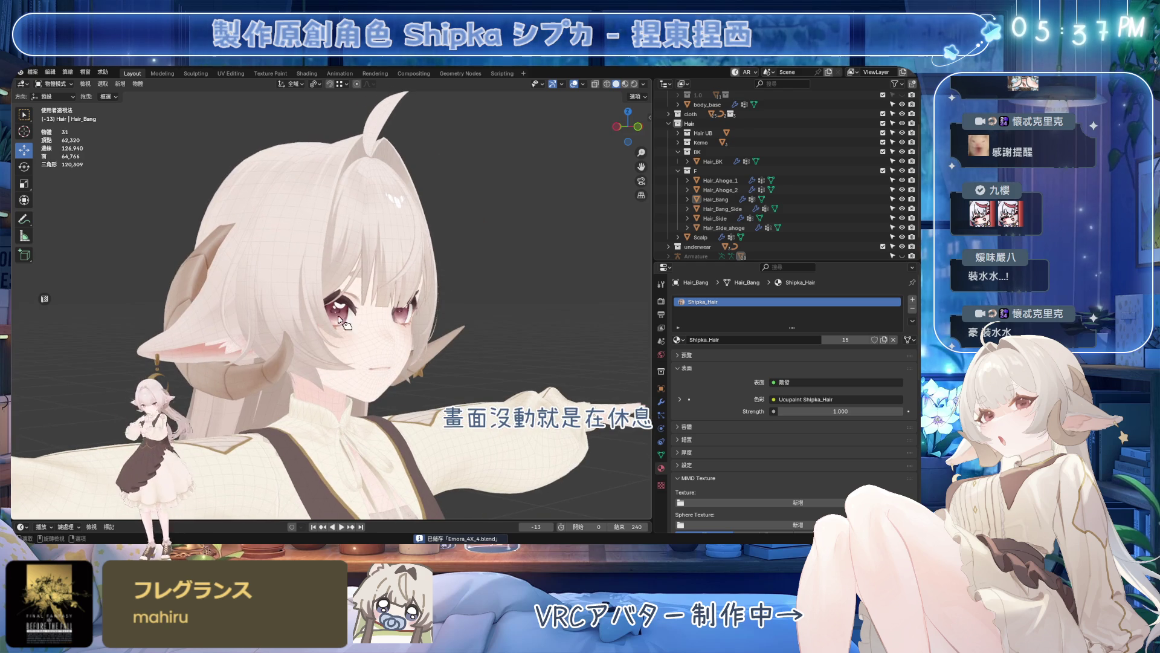
pyautogui.click(270, 380)
pyautogui.press('KP_1')
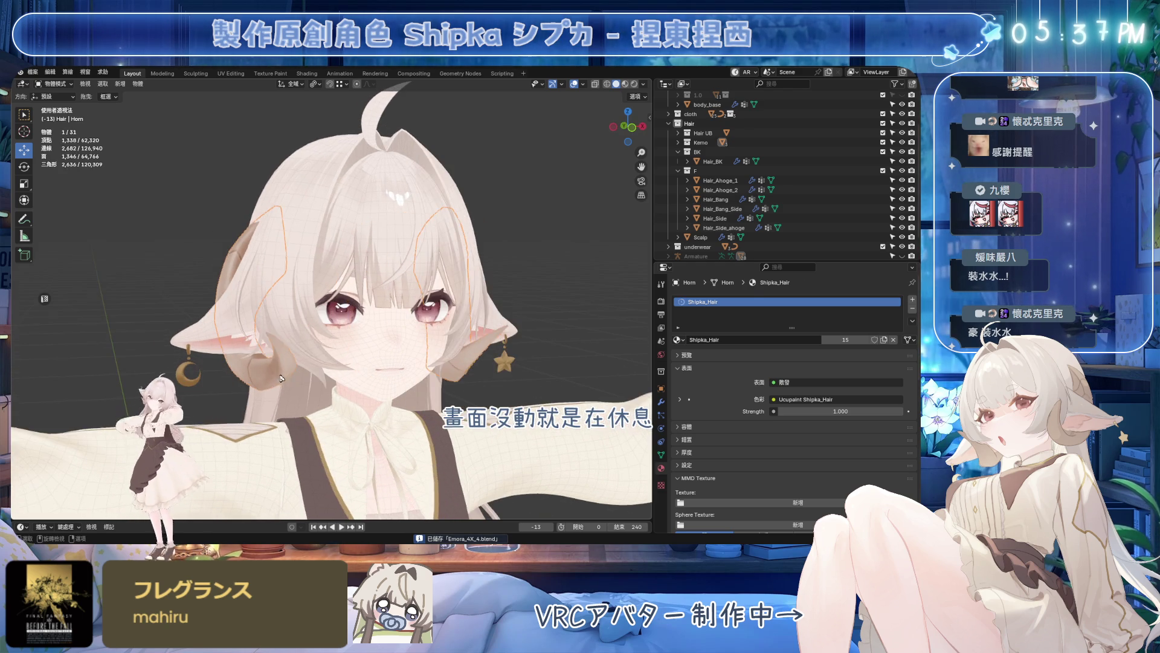
pyautogui.moveTo(278, 379)
pyautogui.mouseDown(button='middle')
pyautogui.moveTo(457, 349)
pyautogui.moveTo(440, 344)
pyautogui.mouseUp(button='middle')
pyautogui.press('KP_1')
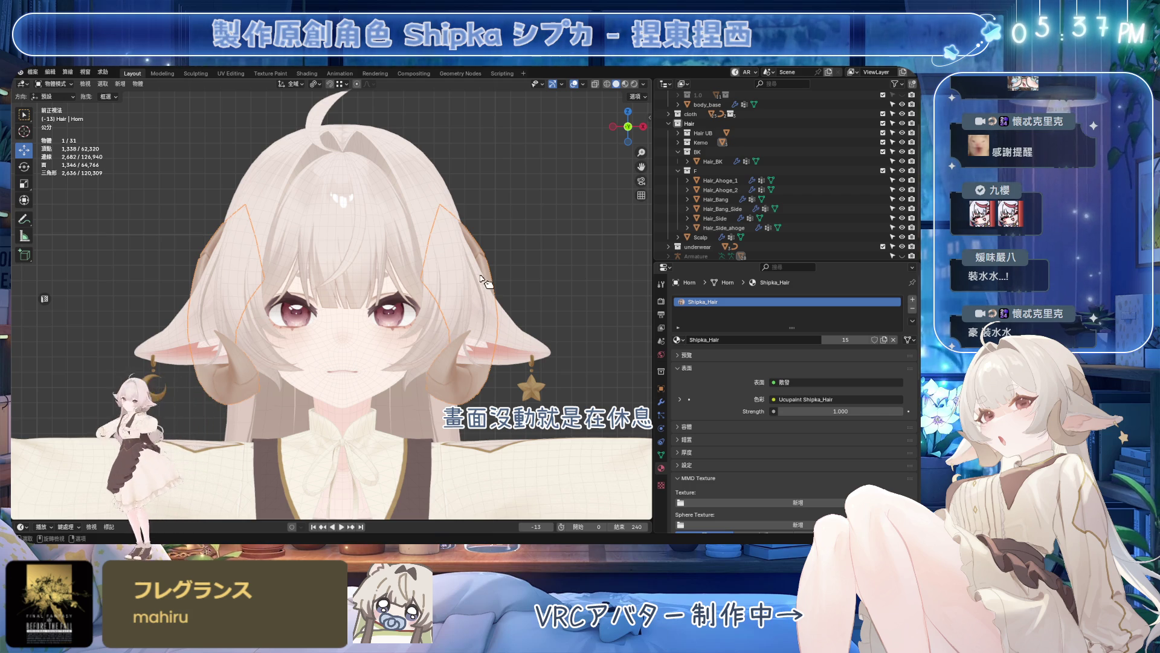
pyautogui.scroll(2, 472, 277)
pyautogui.click(460, 256)
pyautogui.scroll(-1, 459, 256)
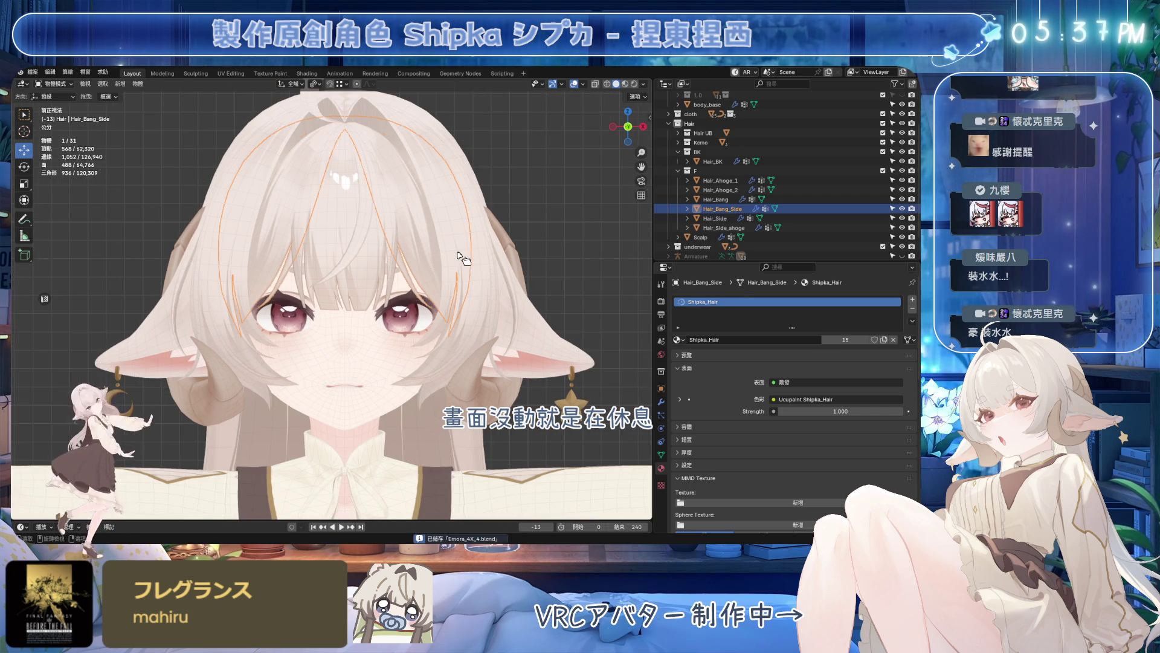
pyautogui.moveTo(459, 257); pyautogui.dragTo(471, 272, button='middle')
pyautogui.scroll(-2, 472, 273)
pyautogui.hotkey('alt', 'a')
pyautogui.hotkey('ctrl', 's')
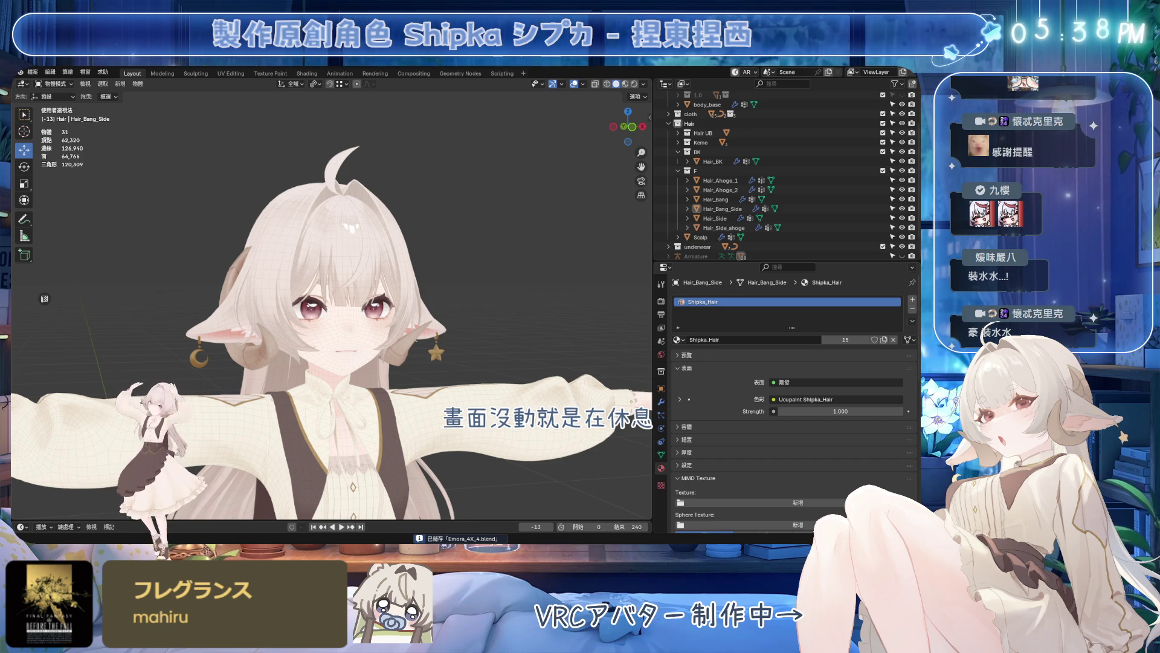
pyautogui.scroll(3, 471, 272)
# - Switch the viewport to plain grey Solid shading and hide the viewport overlays
pyautogui.click(649, 84)
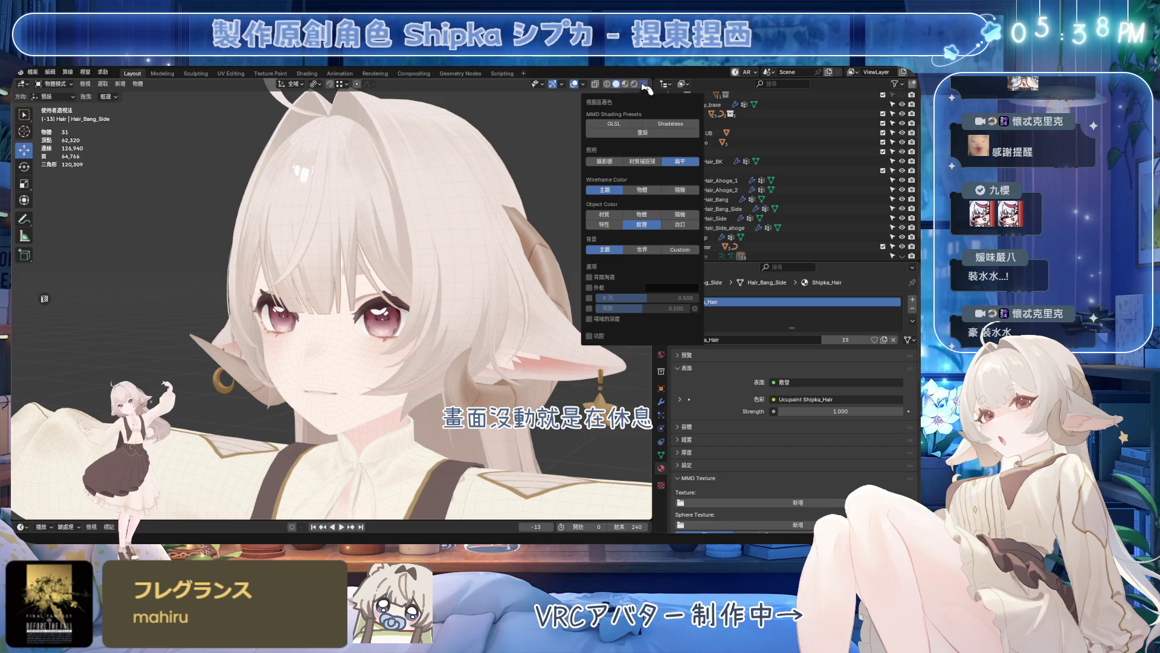
pyautogui.click(635, 105)
pyautogui.moveTo(559, 165); pyautogui.dragTo(536, 168, button='middle')
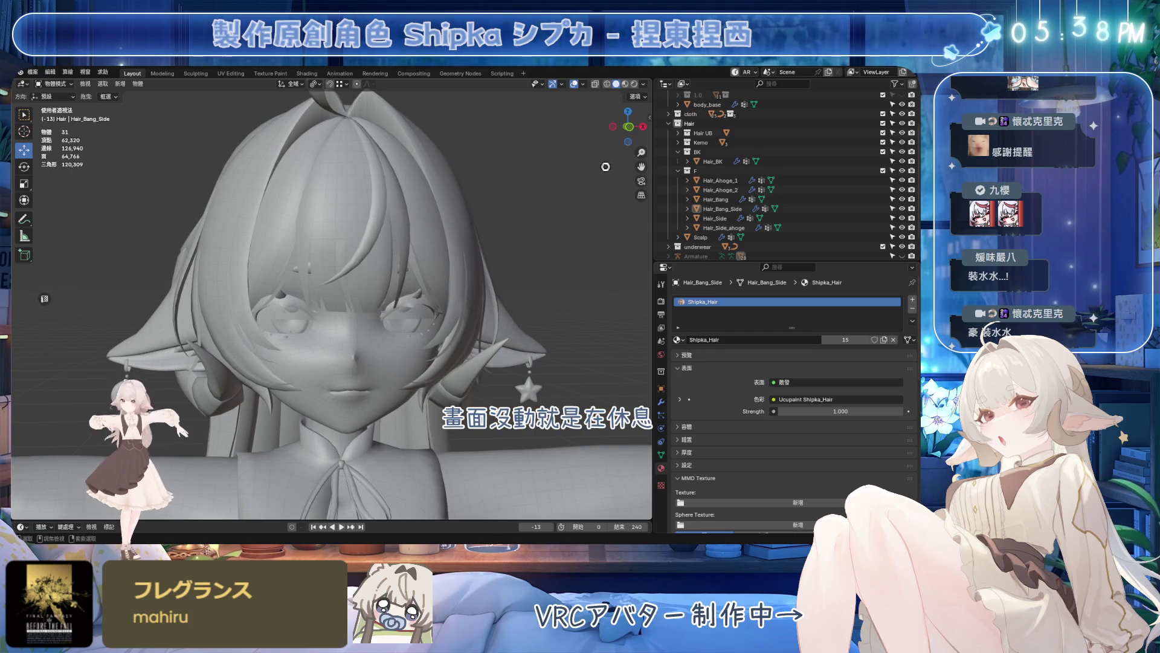
pyautogui.hotkey('ctrl', 's')
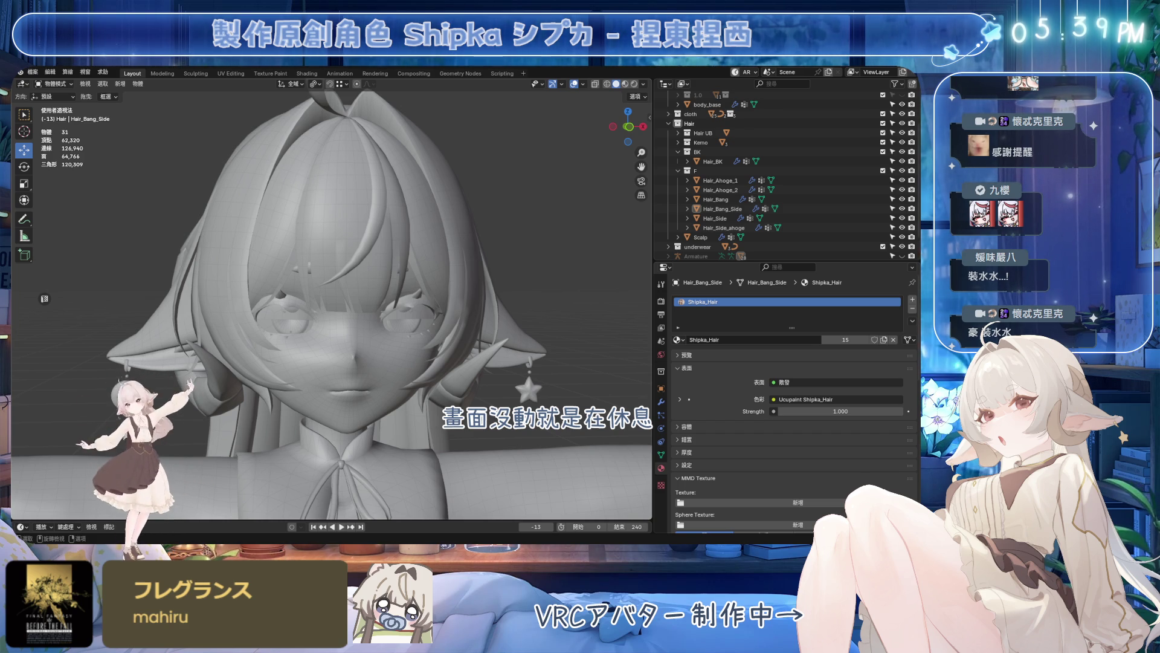
pyautogui.moveTo(472, 109)
pyautogui.mouseDown(button='middle')
pyautogui.moveTo(542, 106)
pyautogui.moveTo(531, 205)
pyautogui.mouseUp(button='middle')
pyautogui.click(575, 84)
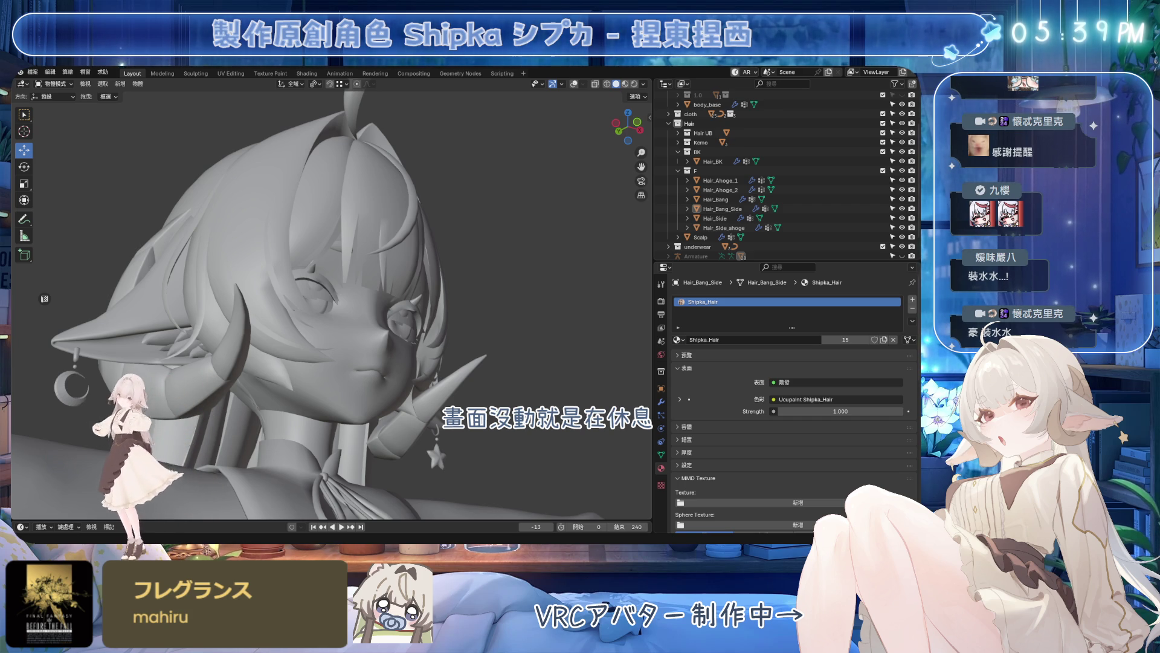
pyautogui.moveTo(557, 330)
pyautogui.mouseDown(button='middle')
pyautogui.moveTo(471, 299)
pyautogui.moveTo(453, 326)
pyautogui.mouseUp(button='middle')
# - Duplicate the body mesh with Shift+D and place the copy beside the original
pyautogui.click(408, 299)
pyautogui.click(574, 84)
pyautogui.scroll(-3, 453, 326)
pyautogui.hotkey('shift', 'd')
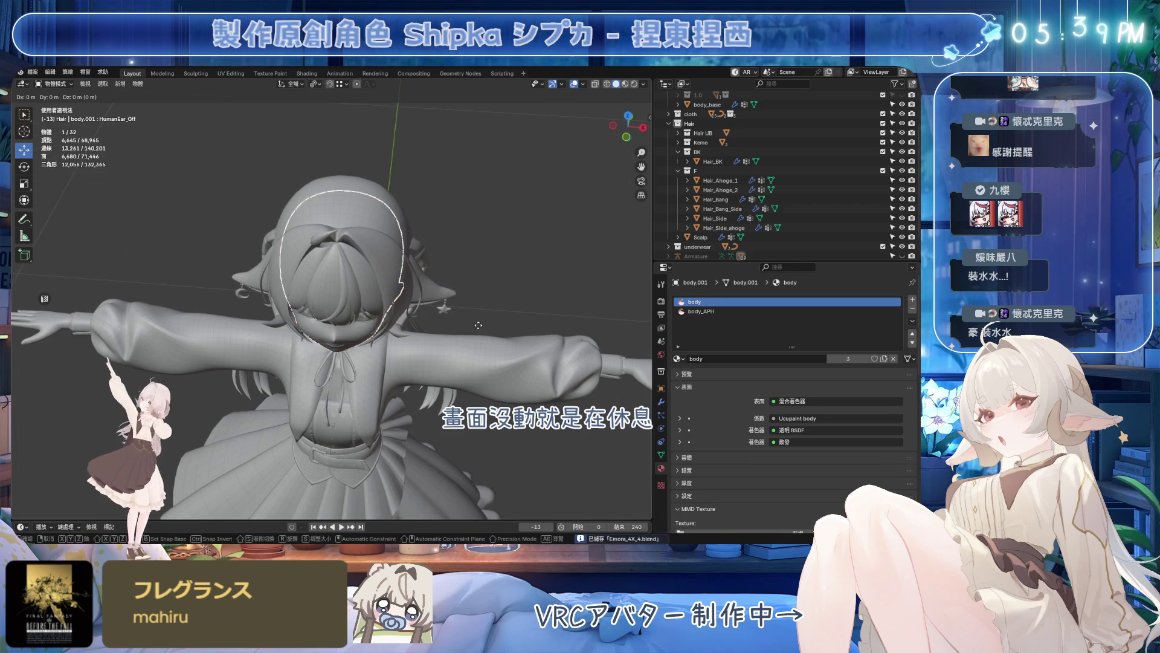
pyautogui.click(518, 317)
pyautogui.scroll(4, 518, 314)
pyautogui.scroll(1, 519, 314)
pyautogui.moveTo(504, 325); pyautogui.dragTo(362, 308, button='middle')
pyautogui.scroll(2, 353, 307)
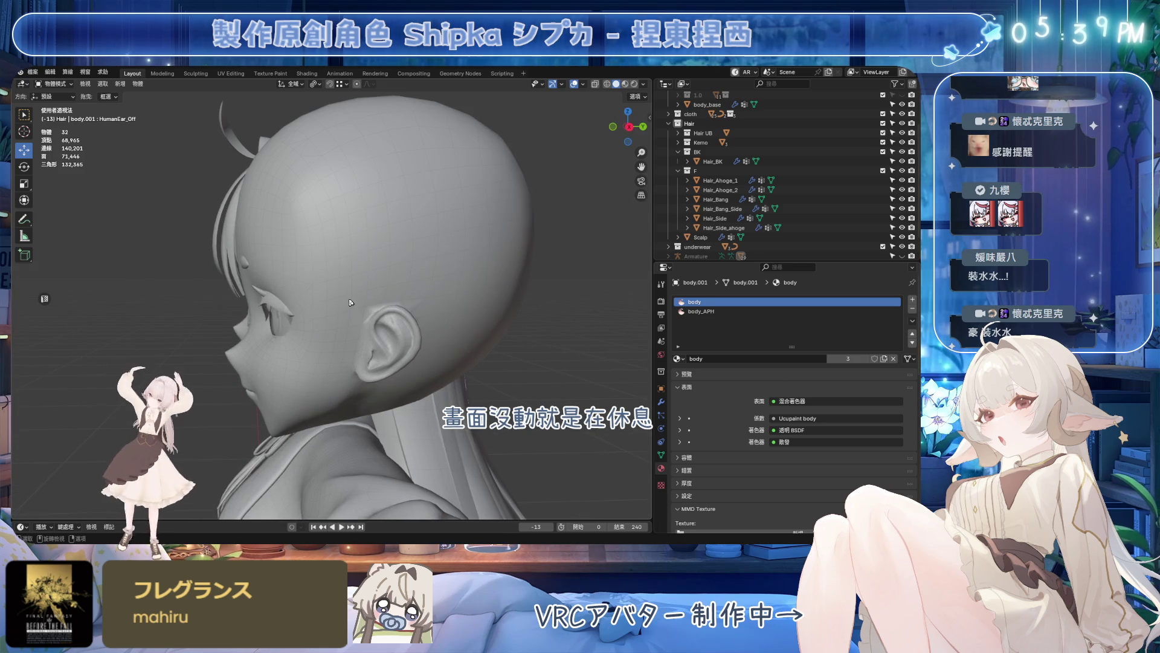
pyautogui.moveTo(615, 301)
pyautogui.mouseDown(button='middle')
pyautogui.moveTo(419, 298)
pyautogui.moveTo(426, 313)
pyautogui.mouseUp(button='middle')
# - Edit the duplicate's mesh with its ---VRM--- shape key active in Object Data properties
pyautogui.press('Tab')
pyautogui.scroll(2, 420, 298)
pyautogui.click(663, 454)
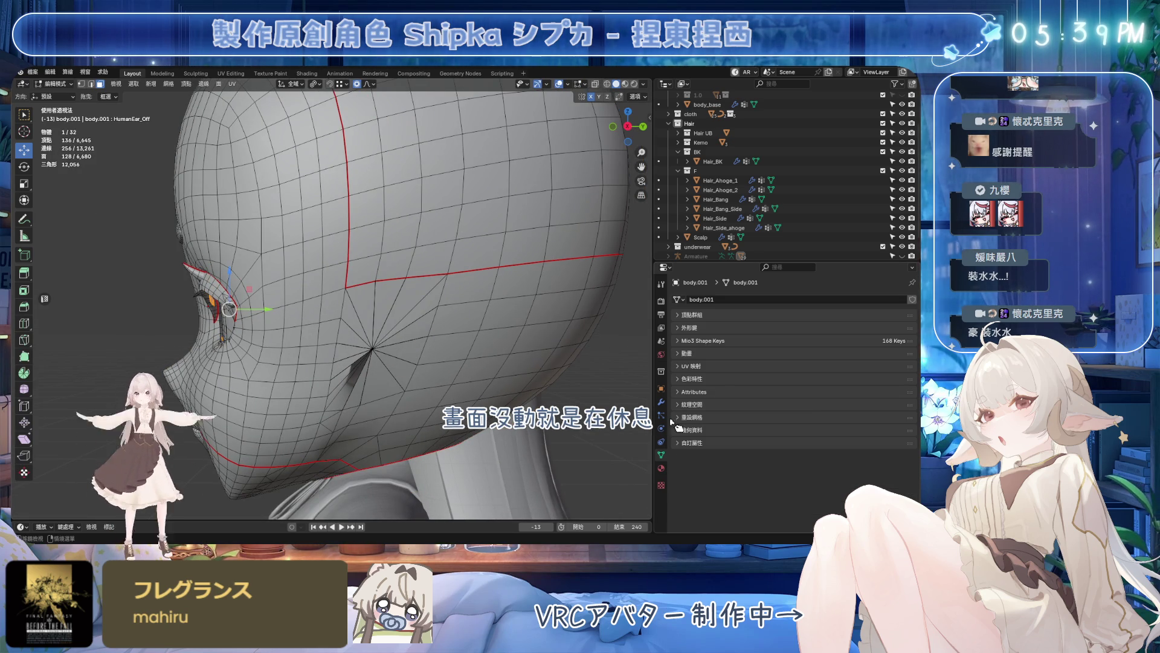
pyautogui.click(700, 329)
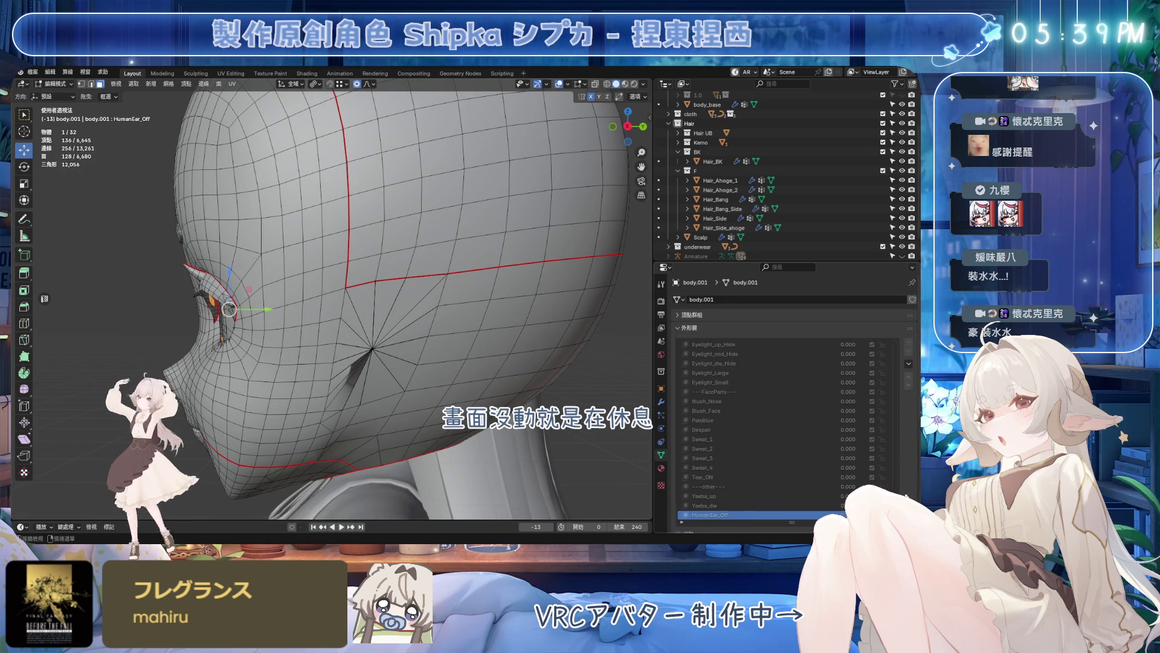
pyautogui.scroll(-5, 780, 408)
pyautogui.scroll(5, 897, 297)
pyautogui.click(726, 296)
pyautogui.moveTo(435, 263); pyautogui.dragTo(463, 251, button='middle')
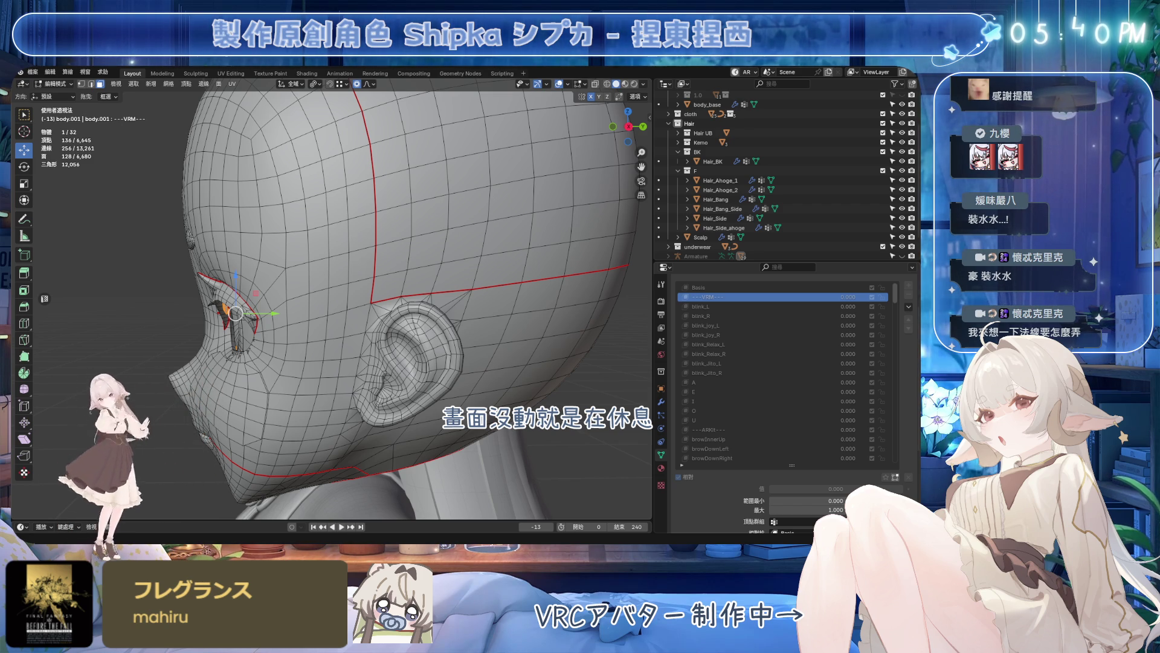
# - Select the seam-linked head skin region with L and check it from front and side
pyautogui.press('l')
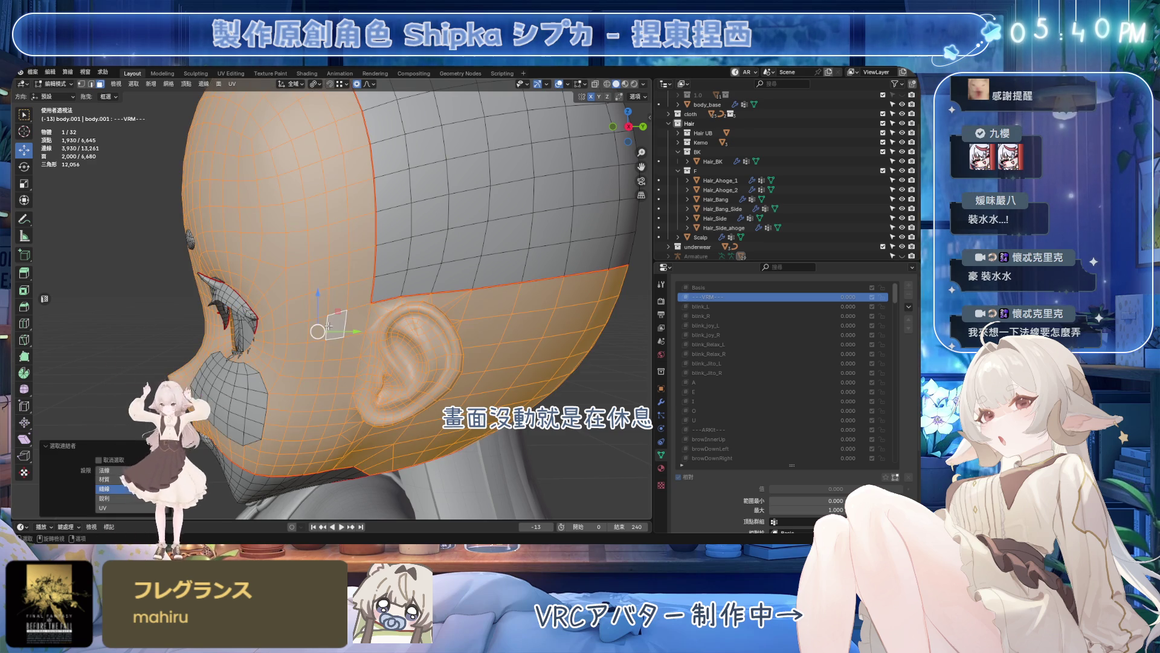
pyautogui.moveTo(272, 426); pyautogui.dragTo(453, 426, button='middle')
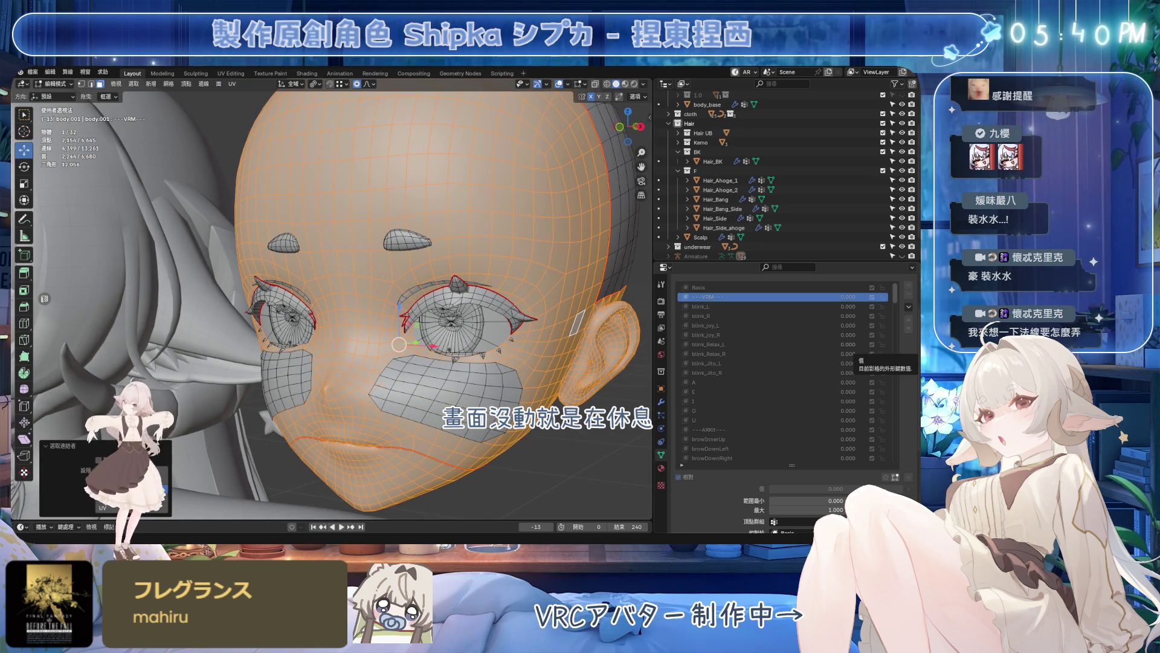
pyautogui.scroll(1, 476, 282)
pyautogui.scroll(1, 476, 282)
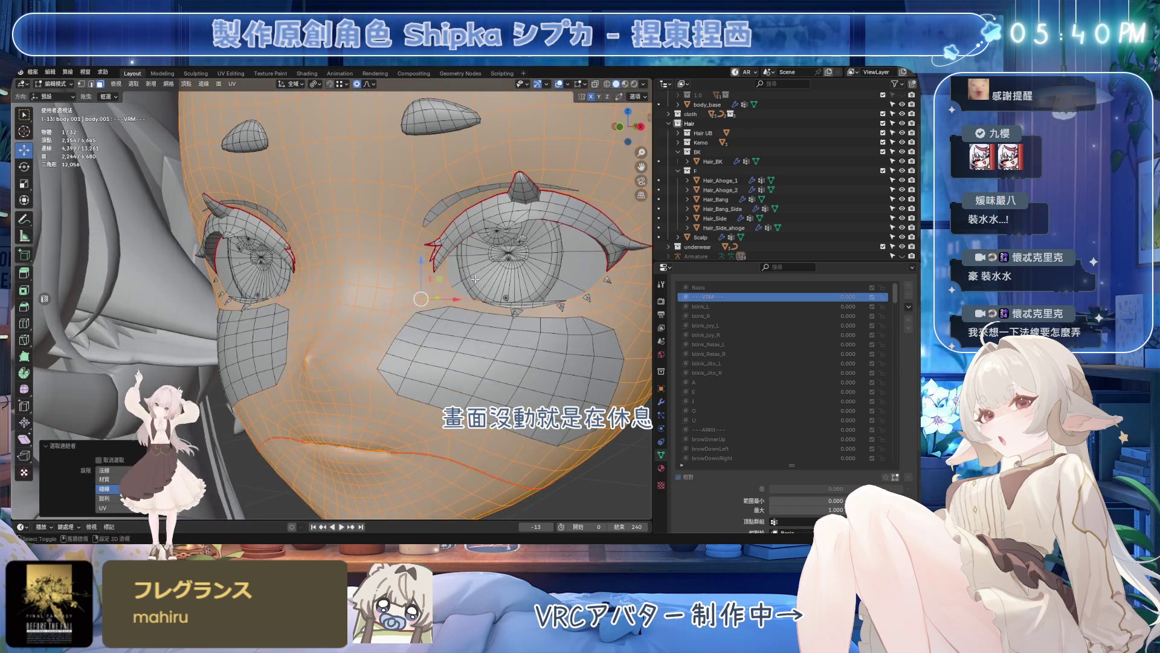
pyautogui.scroll(1, 477, 282)
pyautogui.scroll(1, 504, 299)
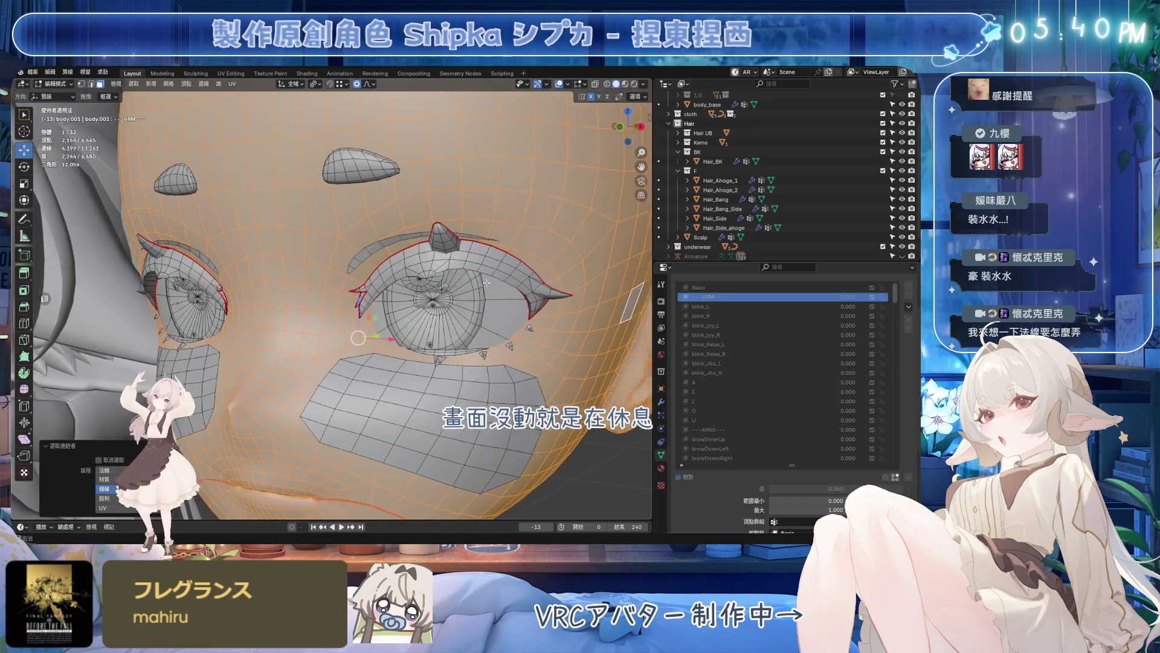
pyautogui.scroll(1, 489, 261)
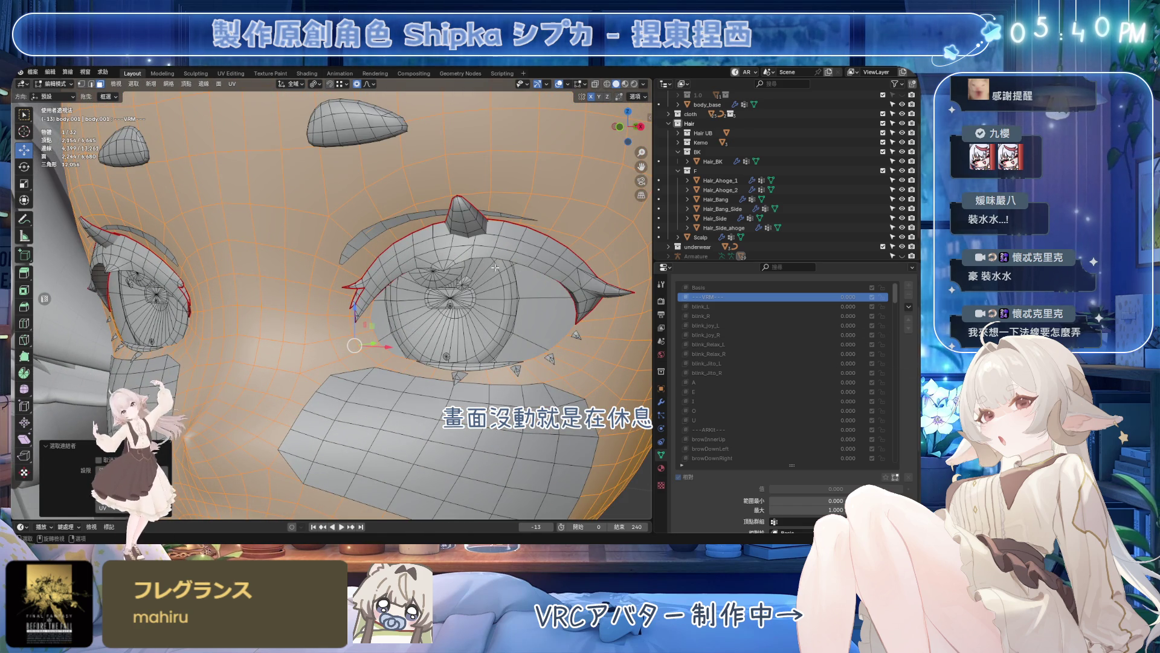
pyautogui.scroll(-1, 422, 268)
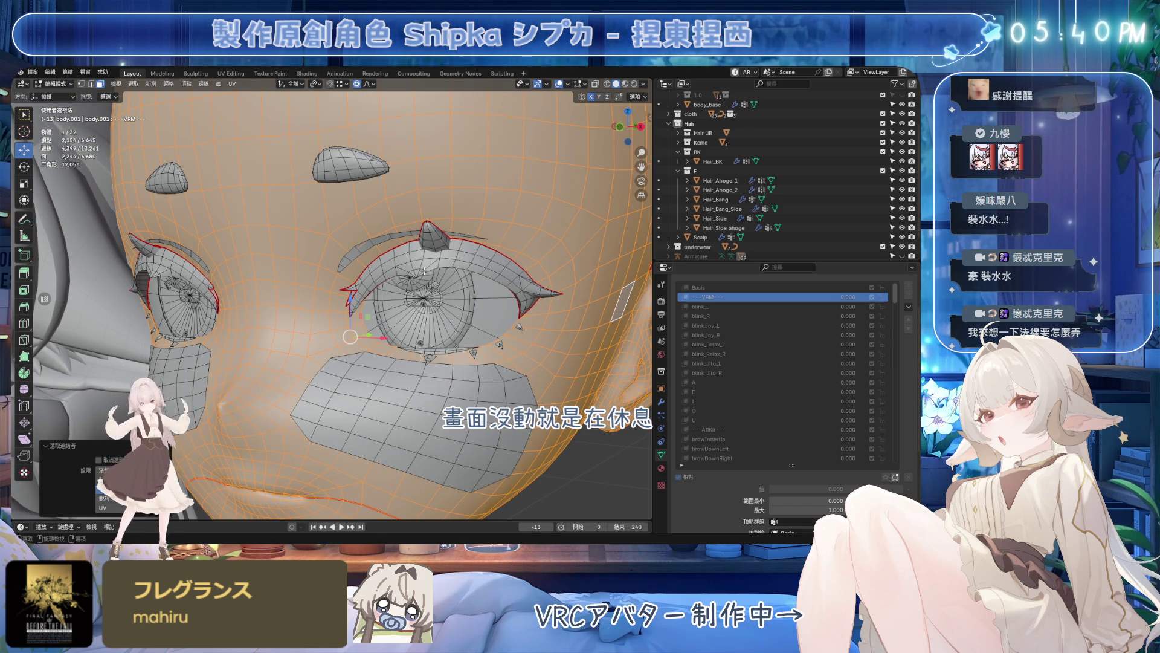
pyautogui.scroll(-2, 425, 272)
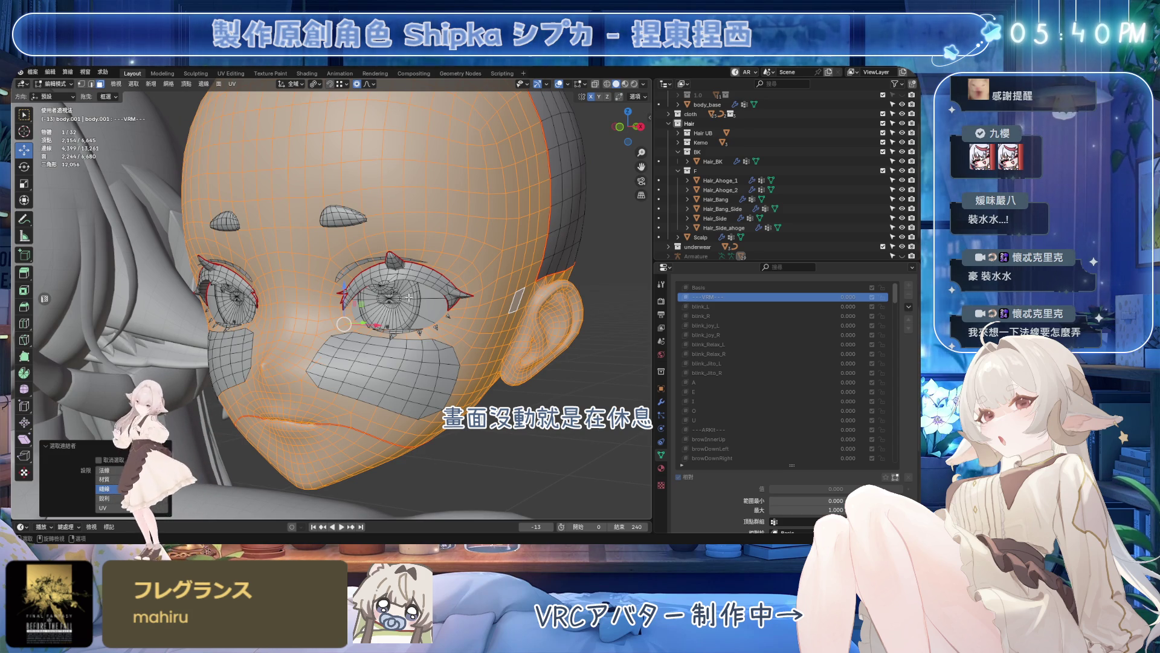
pyautogui.press('Tab')
pyautogui.press('Tab')
pyautogui.moveTo(486, 310); pyautogui.dragTo(419, 308, button='middle')
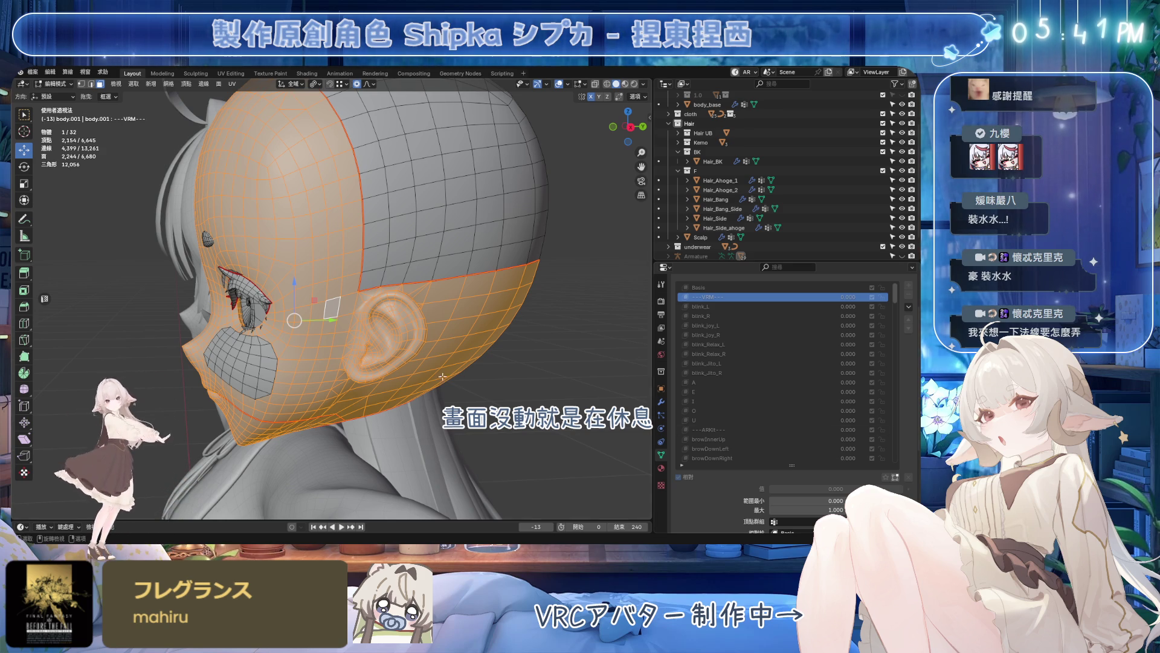
pyautogui.moveTo(272, 390); pyautogui.dragTo(447, 396, button='middle')
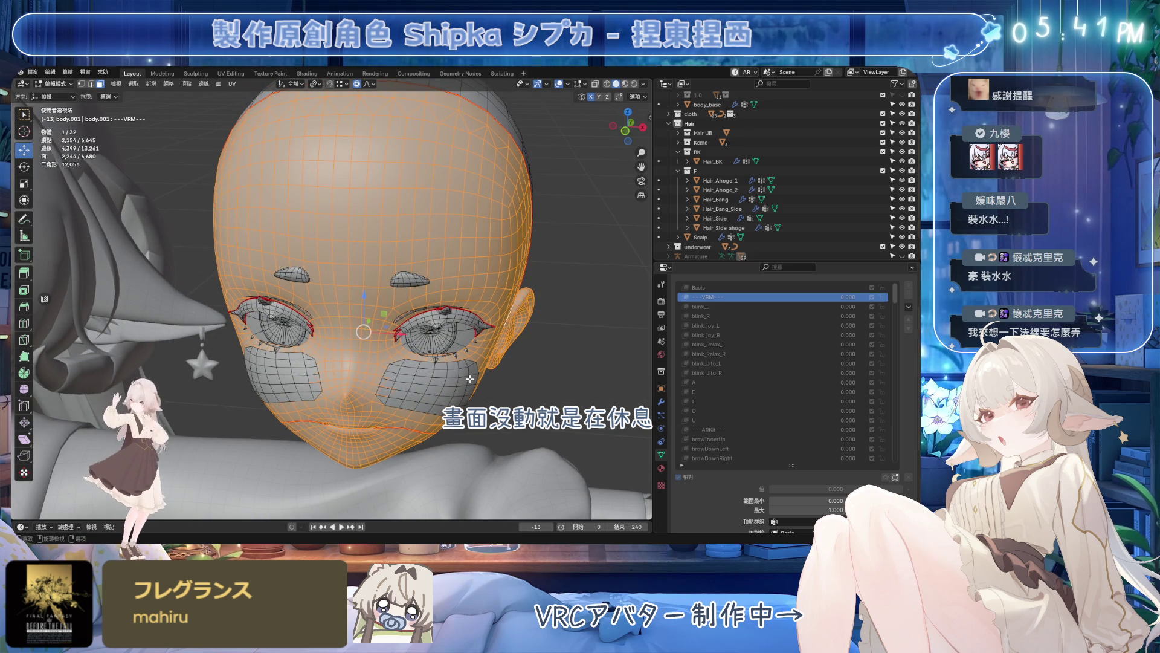
pyautogui.moveTo(489, 339)
pyautogui.mouseDown(button='middle')
pyautogui.moveTo(445, 328)
pyautogui.moveTo(489, 337)
pyautogui.moveTo(448, 329)
pyautogui.moveTo(435, 308)
pyautogui.mouseUp(button='middle')
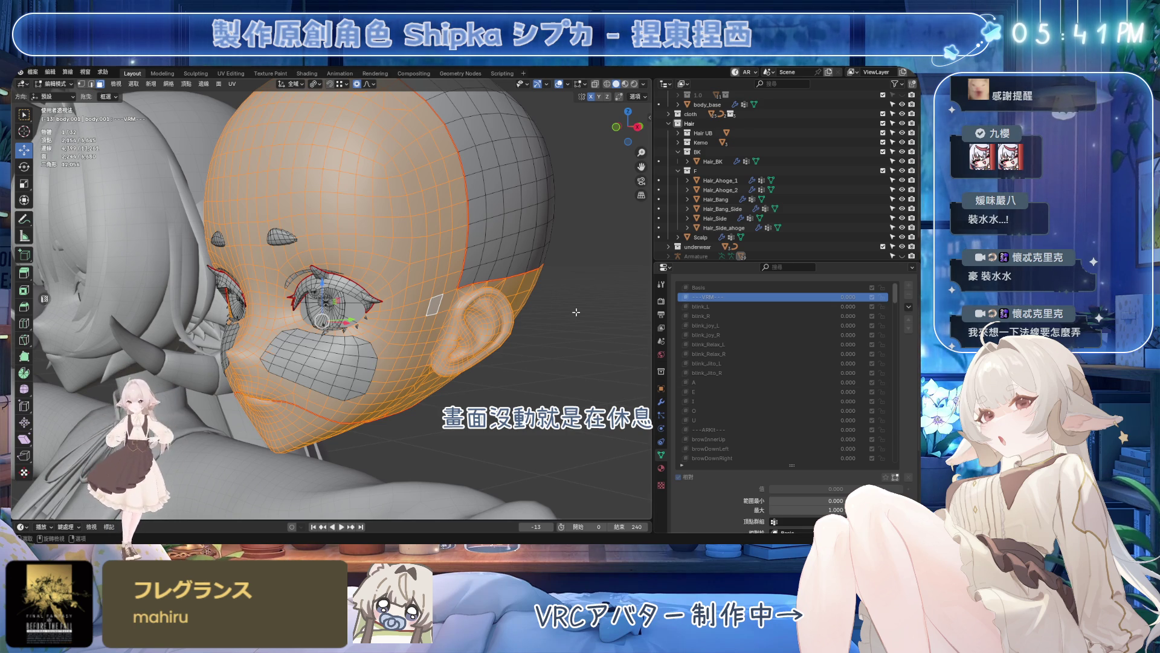
# - Reselect the entire head via linked faces and separate it from the duplicated body
pyautogui.hotkey('alt', 'a')
pyautogui.press('l')
pyautogui.moveTo(480, 272)
pyautogui.mouseDown(button='middle')
pyautogui.moveTo(388, 279)
pyautogui.moveTo(536, 291)
pyautogui.moveTo(562, 312)
pyautogui.mouseUp(button='middle')
pyautogui.press('l')
pyautogui.moveTo(456, 301)
pyautogui.mouseDown(button='middle')
pyautogui.moveTo(462, 313)
pyautogui.moveTo(398, 312)
pyautogui.moveTo(504, 292)
pyautogui.mouseUp(button='middle')
pyautogui.hotkey('alt', 'a')
# - Delete the leftover body object, leaving the standalone head body.002, and inspect it
pyautogui.hotkey('ctrl', 'Tab')
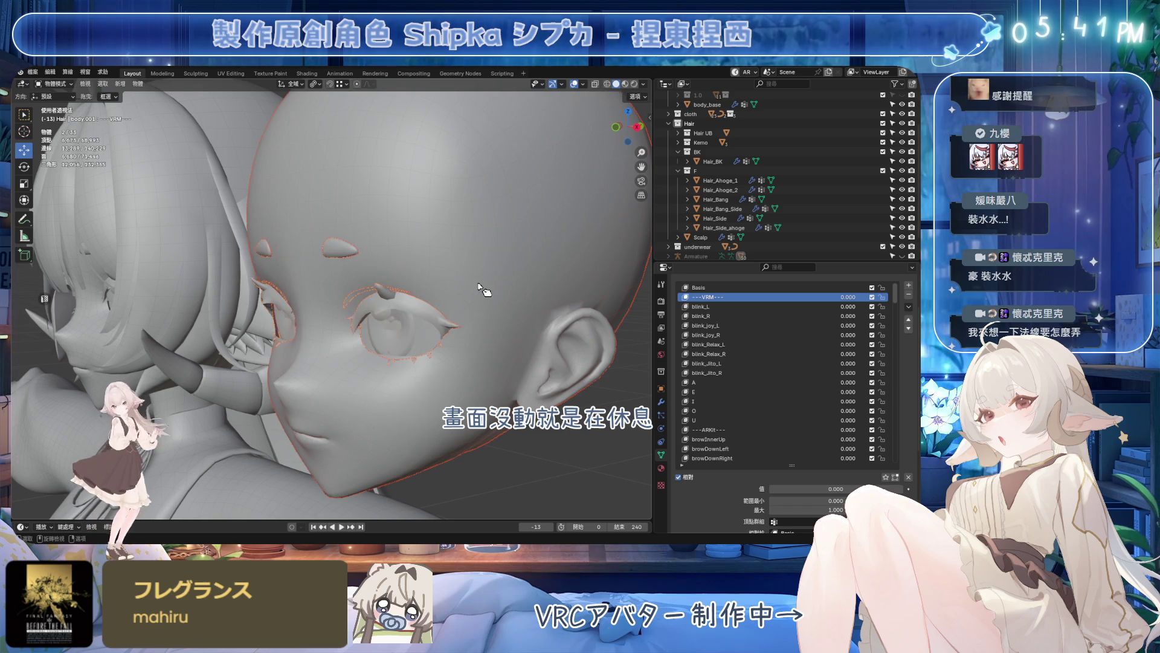
pyautogui.click(416, 317)
pyautogui.press('x')
pyautogui.click(418, 308)
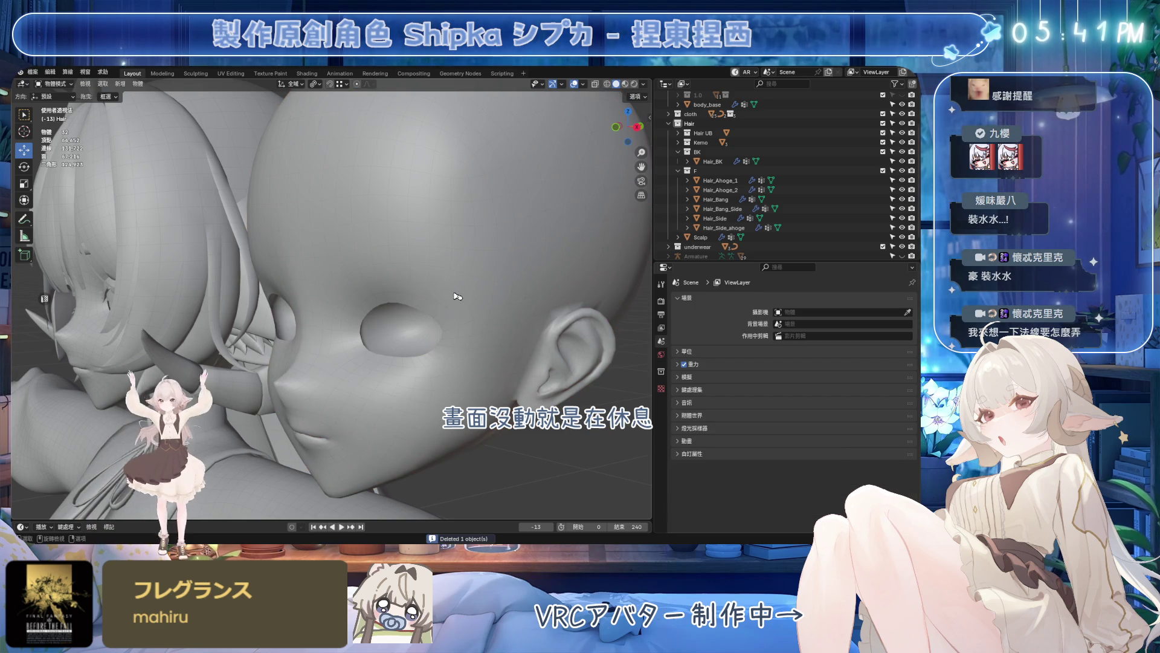
pyautogui.press('Tab')
pyautogui.moveTo(445, 322)
pyautogui.mouseDown(button='middle')
pyautogui.moveTo(416, 336)
pyautogui.moveTo(414, 324)
pyautogui.moveTo(549, 220)
pyautogui.mouseUp(button='middle')
pyautogui.press('Tab')
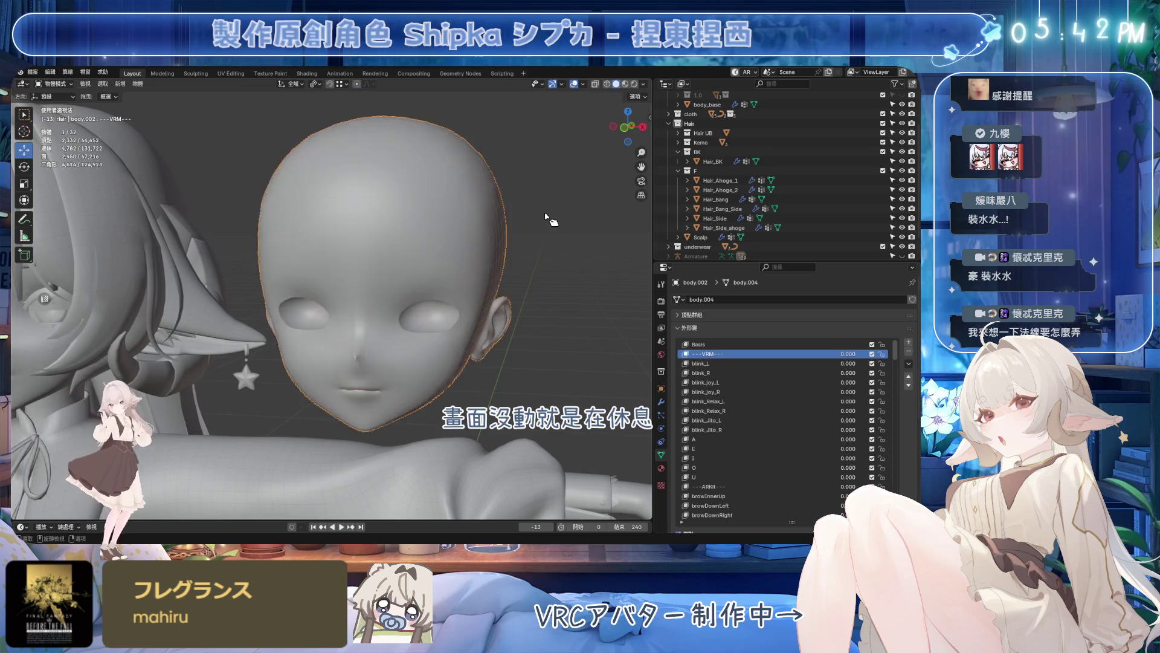
pyautogui.moveTo(412, 243)
pyautogui.mouseDown(button='middle')
pyautogui.moveTo(543, 330)
pyautogui.moveTo(571, 273)
pyautogui.mouseUp(button='middle')
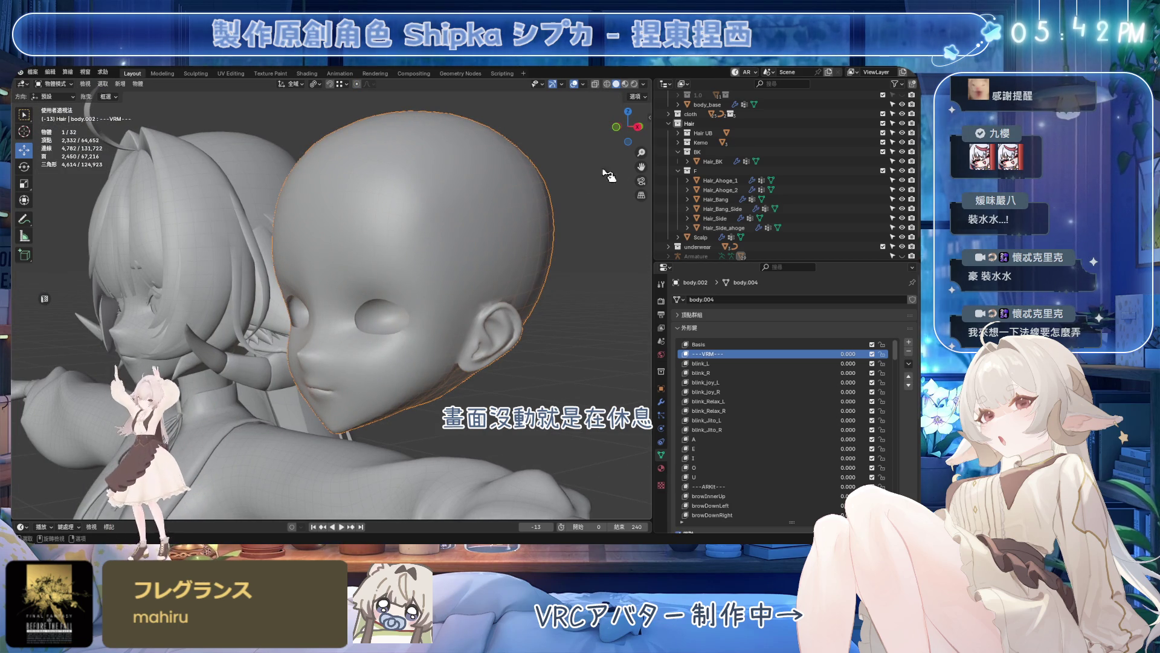
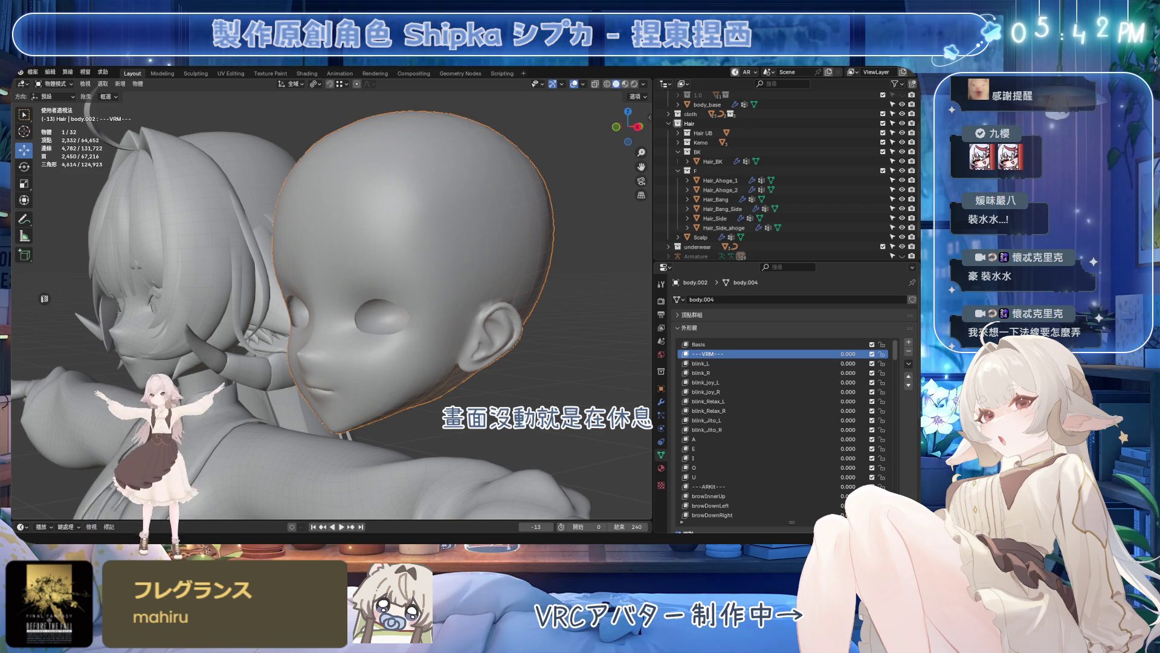
# - Select the bald head model and enter Edit Mode facing its eye socket from the front
pyautogui.click(574, 83)
pyautogui.moveTo(516, 255)
pyautogui.mouseDown(button='middle')
pyautogui.moveTo(543, 243)
pyautogui.moveTo(487, 239)
pyautogui.moveTo(483, 256)
pyautogui.moveTo(416, 291)
pyautogui.mouseUp(button='middle')
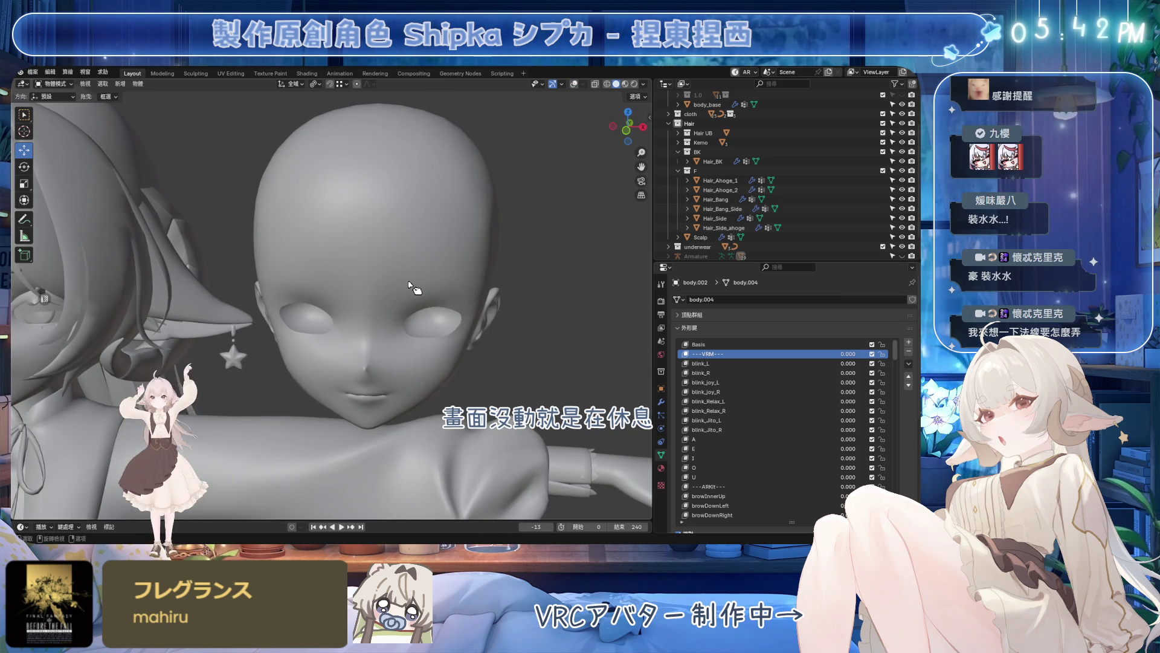
pyautogui.click(573, 84)
pyautogui.moveTo(471, 226)
pyautogui.mouseDown(button='middle')
pyautogui.moveTo(409, 275)
pyautogui.moveTo(457, 242)
pyautogui.mouseUp(button='middle')
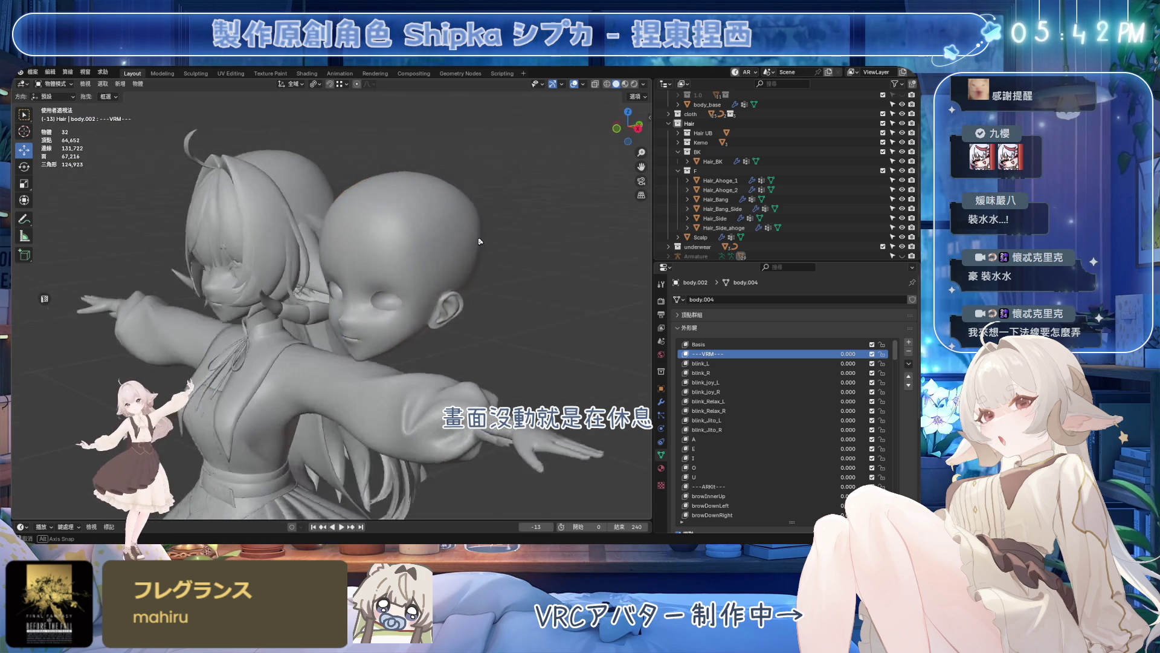
pyautogui.click(458, 242)
pyautogui.scroll(-6, 610, 299)
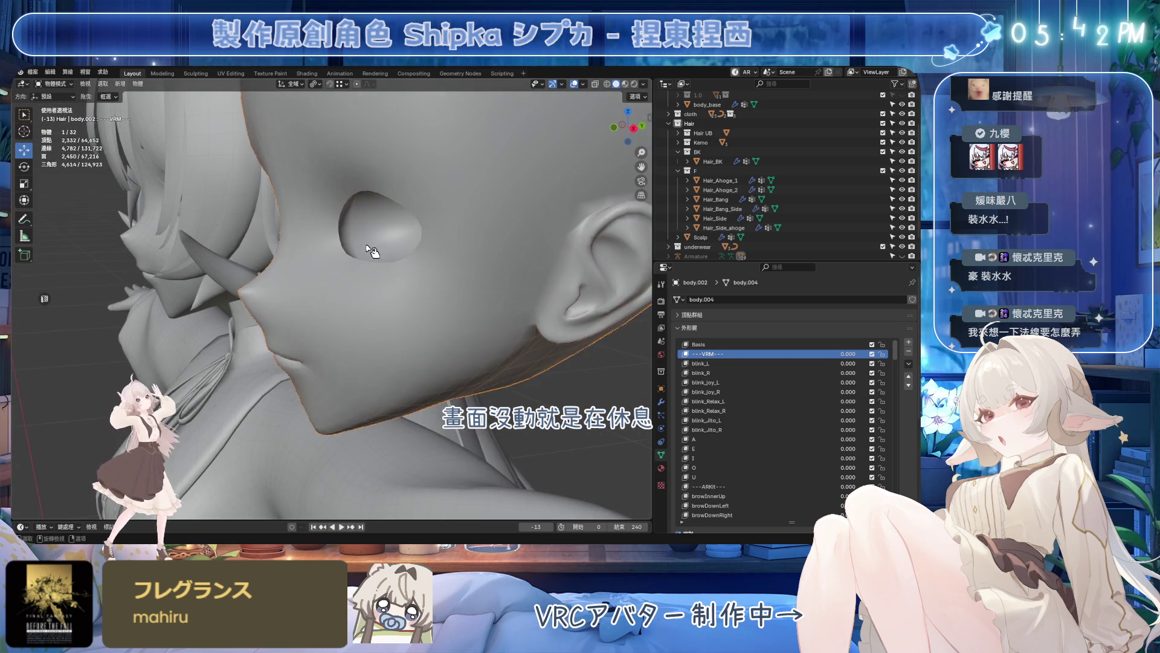
pyautogui.moveTo(431, 254)
pyautogui.mouseDown(button='middle')
pyautogui.moveTo(453, 227)
pyautogui.moveTo(545, 252)
pyautogui.moveTo(508, 272)
pyautogui.mouseUp(button='middle')
pyautogui.press('Tab')
pyautogui.scroll(5, 440, 260)
# - Select the linked eye-disc faces with Basis shape key active and hide them
pyautogui.press('l')
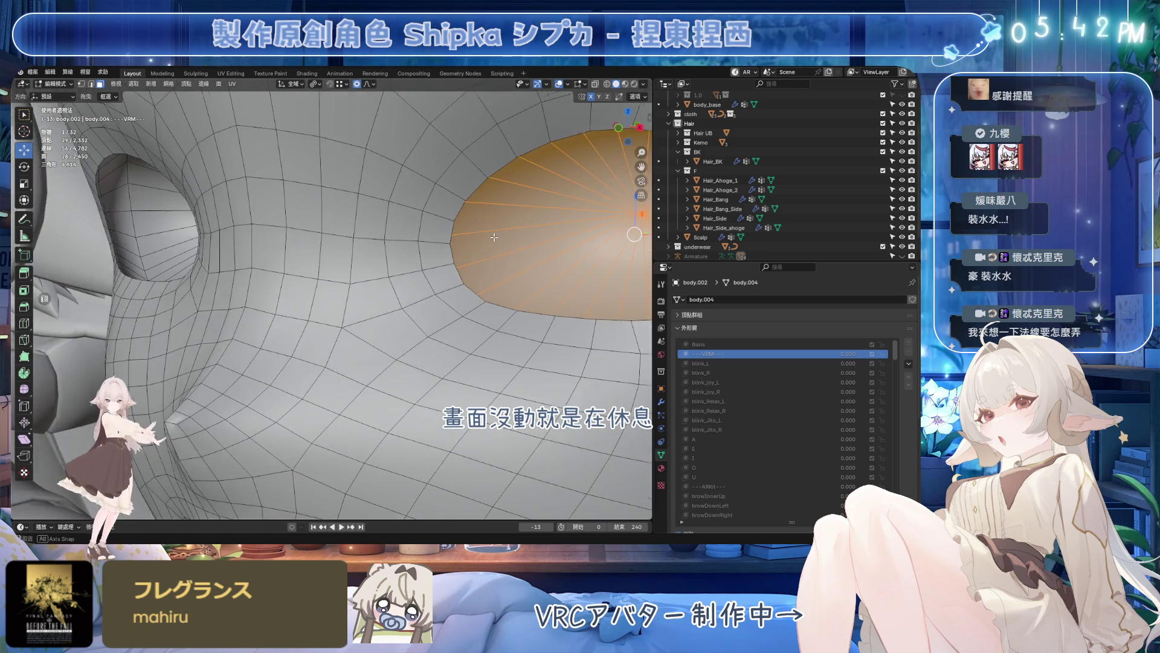
pyautogui.scroll(-3, 508, 272)
pyautogui.click(698, 343)
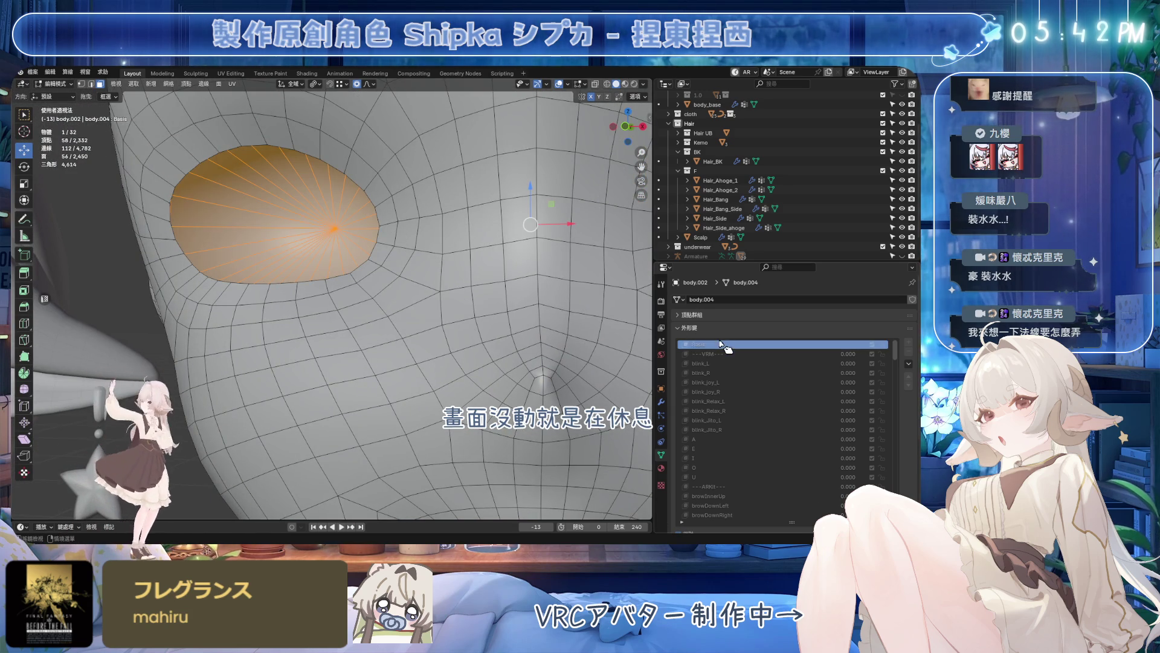
pyautogui.moveTo(407, 273)
pyautogui.mouseDown(button='middle')
pyautogui.moveTo(318, 303)
pyautogui.moveTo(423, 278)
pyautogui.moveTo(418, 259)
pyautogui.moveTo(407, 298)
pyautogui.moveTo(409, 272)
pyautogui.moveTo(310, 313)
pyautogui.moveTo(263, 298)
pyautogui.moveTo(423, 367)
pyautogui.mouseUp(button='middle')
pyautogui.scroll(4, 387, 284)
pyautogui.press('h')
pyautogui.scroll(2, 423, 277)
# - Select the face loop around the eye-socket rim and delete those faces
pyautogui.rightClick(417, 259)
pyautogui.rightClick(408, 273)
pyautogui.keyDown('alt'); pyautogui.click(261, 296); pyautogui.keyUp('alt')
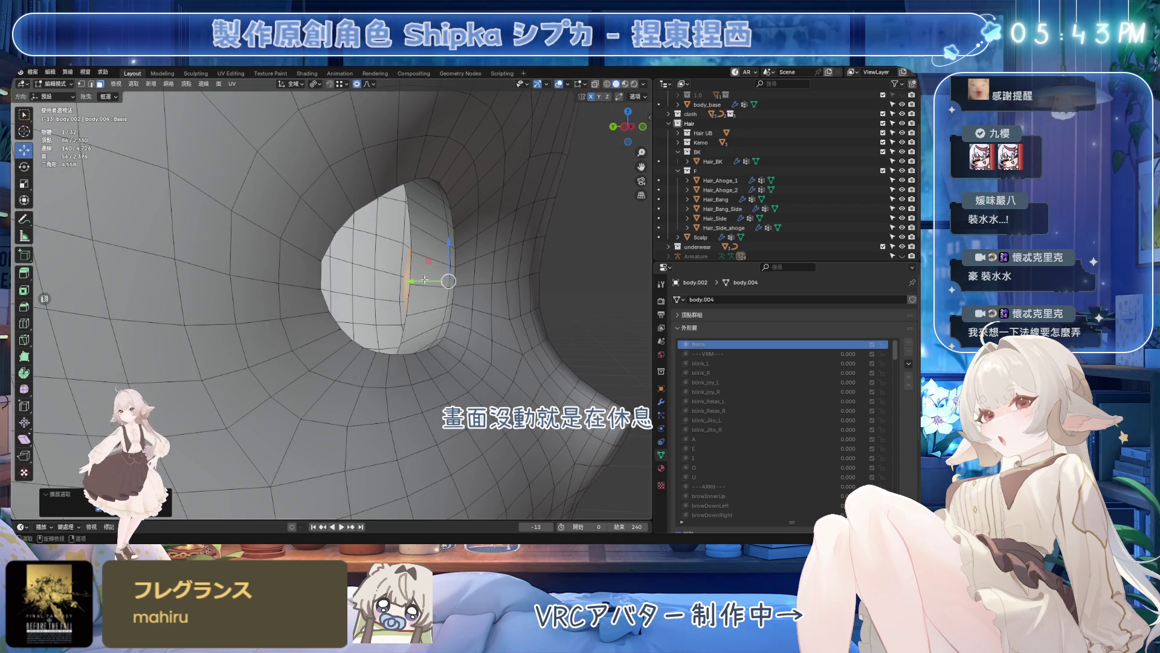
pyautogui.keyDown('alt'); pyautogui.click(426, 277); pyautogui.keyUp('alt')
pyautogui.keyDown('alt'); pyautogui.click(434, 286); pyautogui.keyUp('alt')
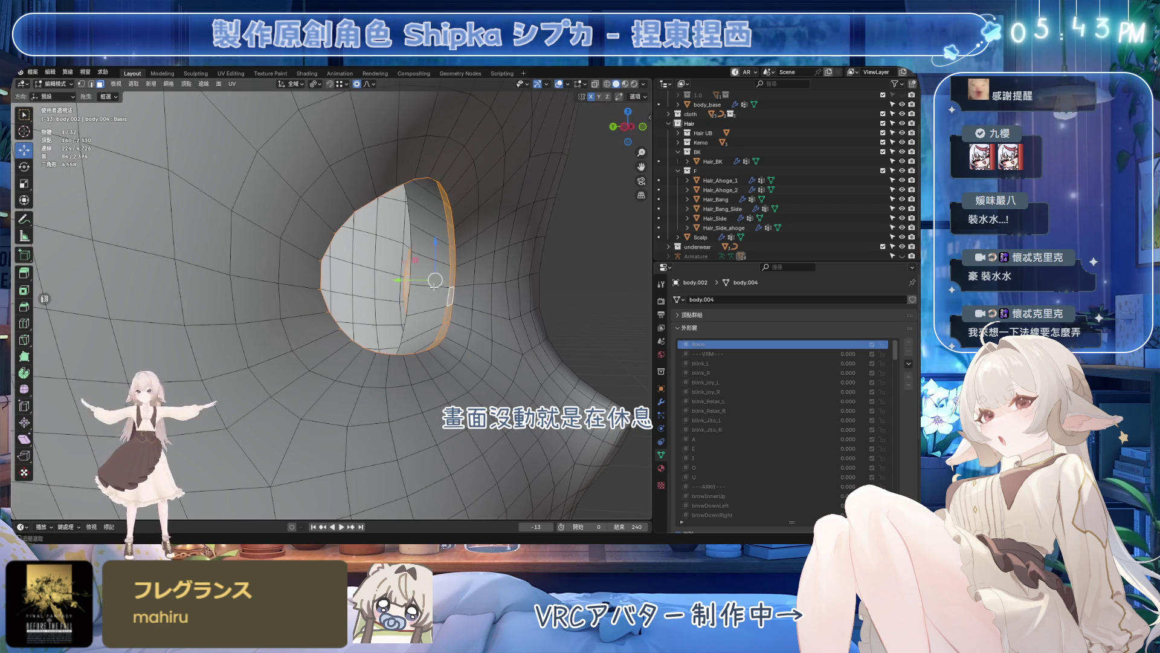
pyautogui.press('x')
pyautogui.click(454, 288)
pyautogui.scroll(-6, 444, 273)
# - Select the edge loop around the new eye hole and inspect it from below and the front
pyautogui.keyDown('alt'); pyautogui.click(439, 247); pyautogui.keyUp('alt')
pyautogui.moveTo(439, 247); pyautogui.dragTo(376, 364, button='middle')
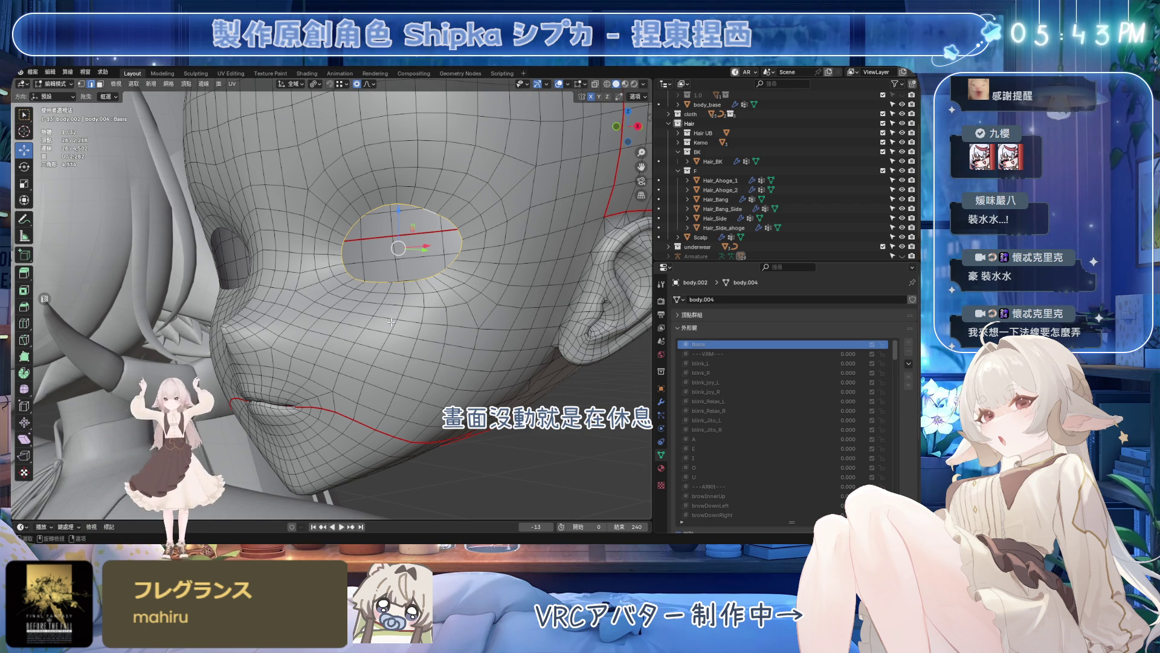
pyautogui.moveTo(399, 299); pyautogui.dragTo(364, 323, button='middle')
# - Return to Object Mode, collapse the body collection in the outliner and save the file
pyautogui.click(404, 258)
pyautogui.scroll(-5, 404, 257)
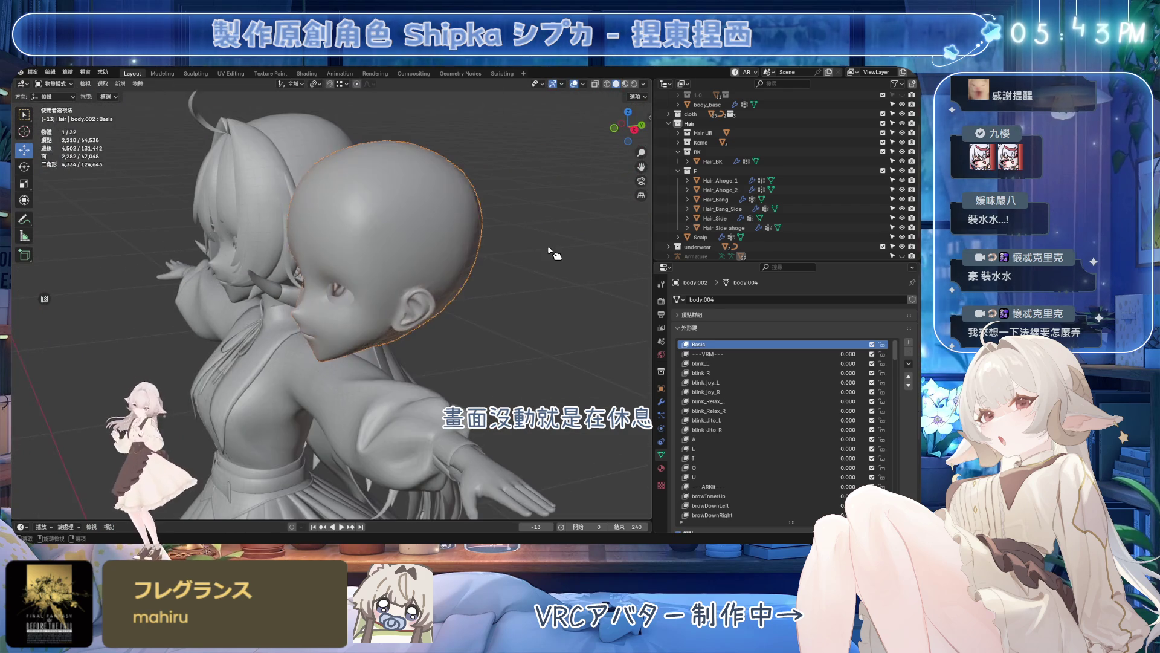
pyautogui.moveTo(404, 258); pyautogui.dragTo(453, 272, button='middle')
pyautogui.click(673, 130)
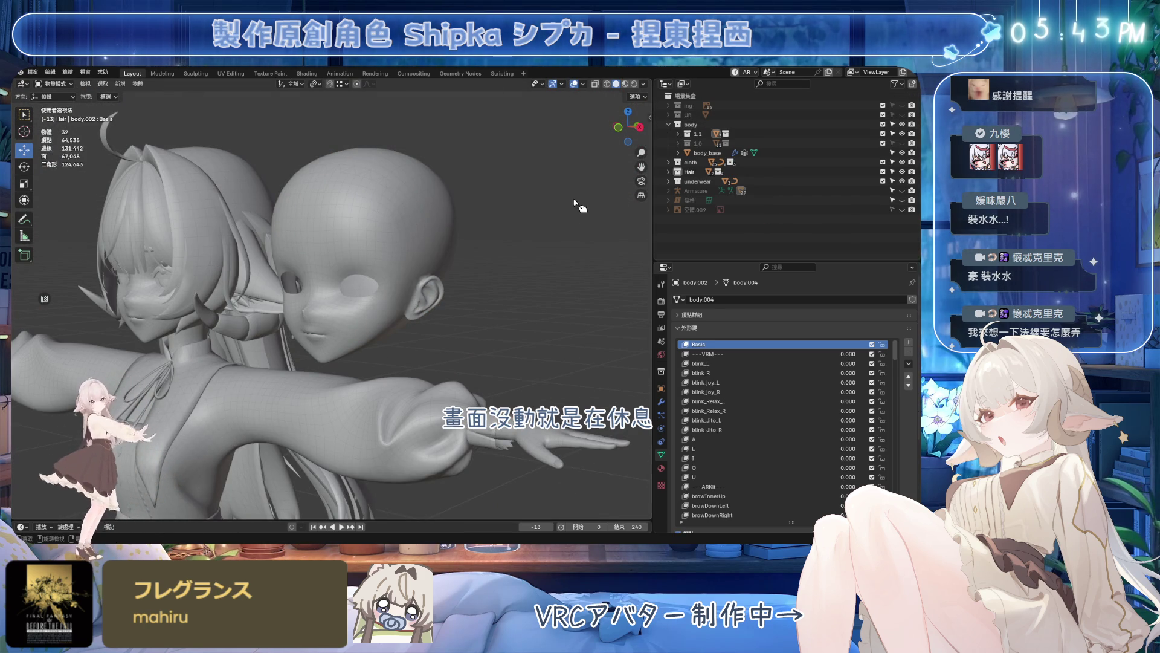
pyautogui.click(669, 124)
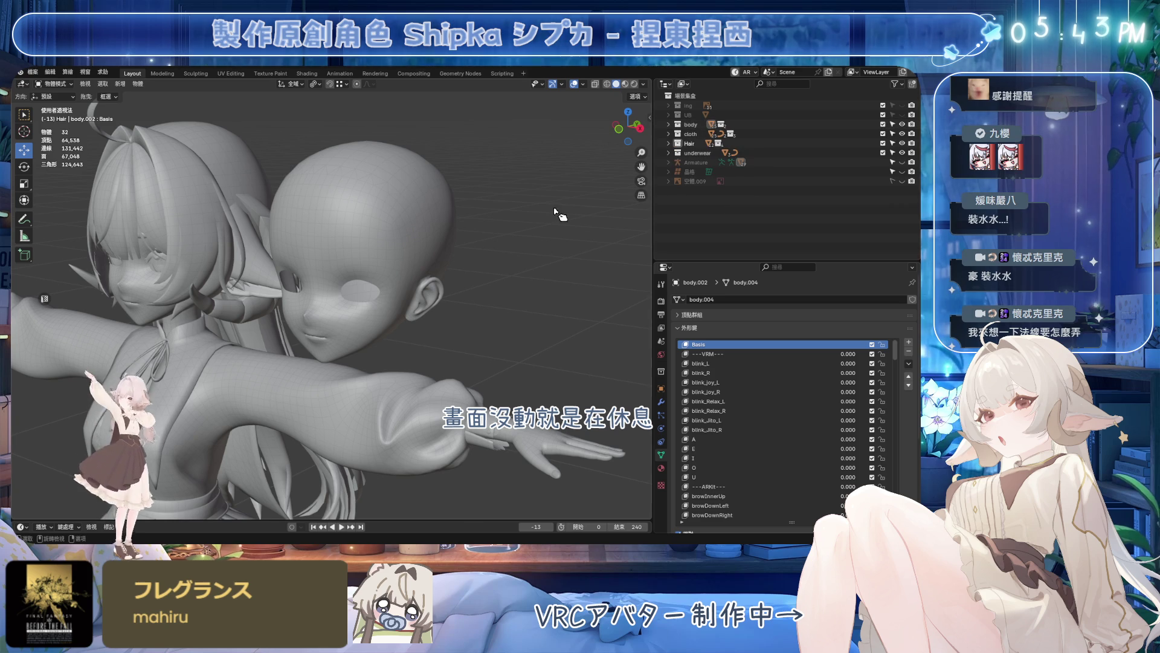
pyautogui.hotkey('ctrl', 's')
# - Purge unused data-blocks via File > Clean Up and save the file again
pyautogui.click(32, 72)
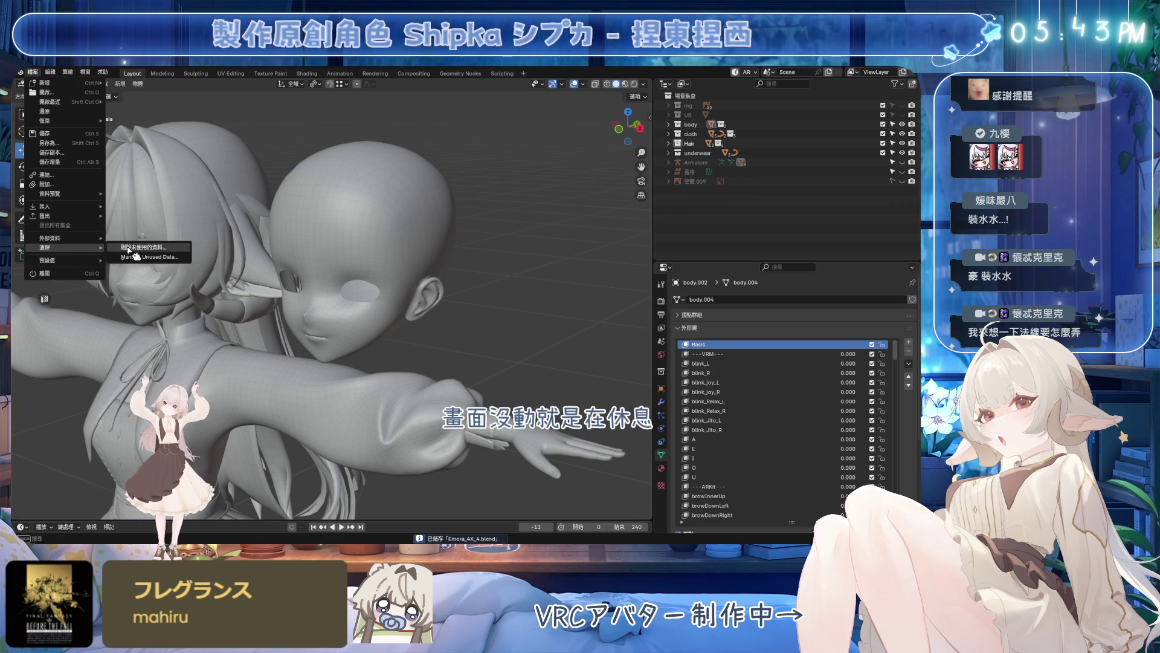
pyautogui.click(145, 252)
pyautogui.click(105, 312)
pyautogui.click(380, 219)
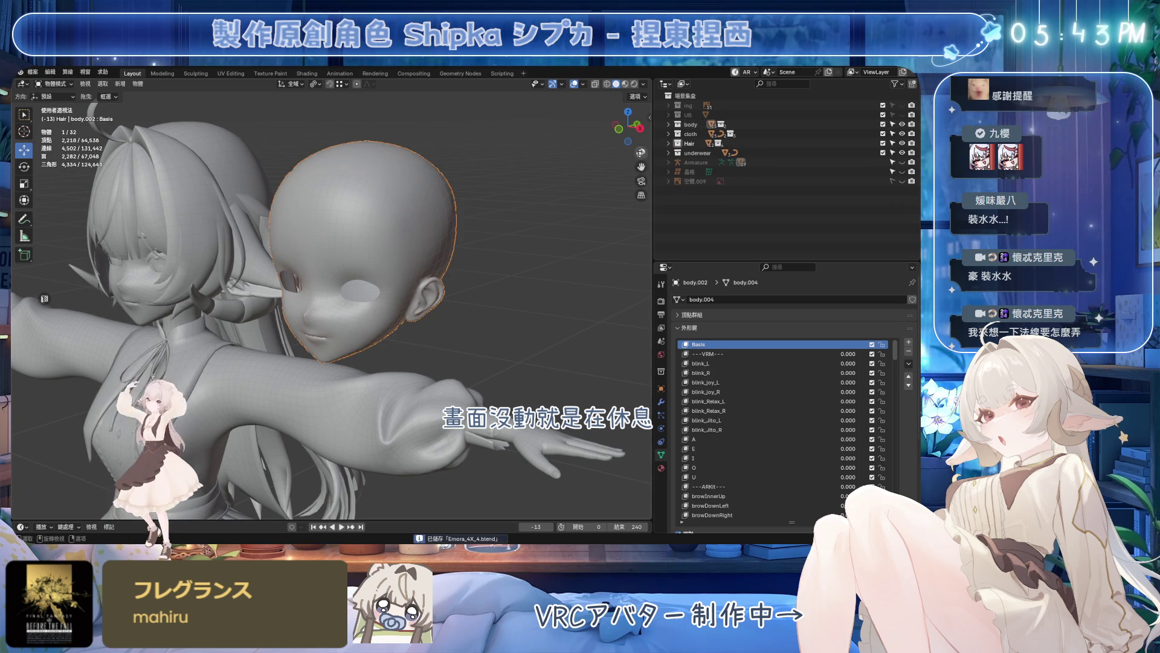
pyautogui.hotkey('ctrl', 's')
# - Deselect the head and bring up the Add menu, then dismiss it without adding anything
pyautogui.click(529, 207)
pyautogui.hotkey('shift', 'a')
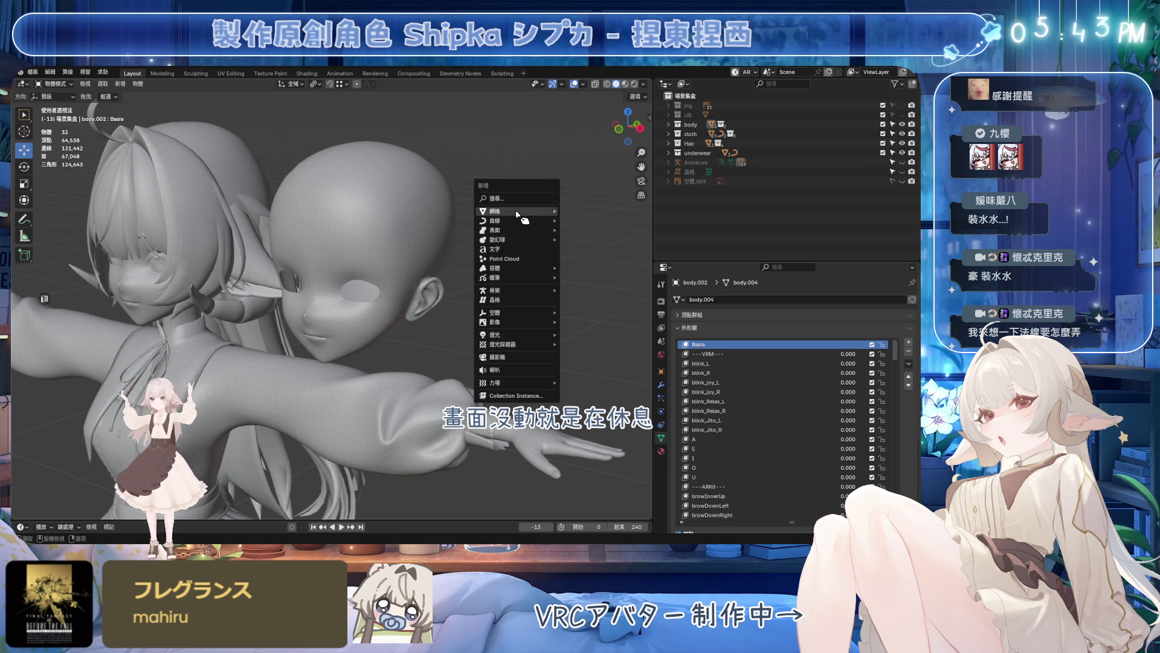
pyautogui.press('Escape')
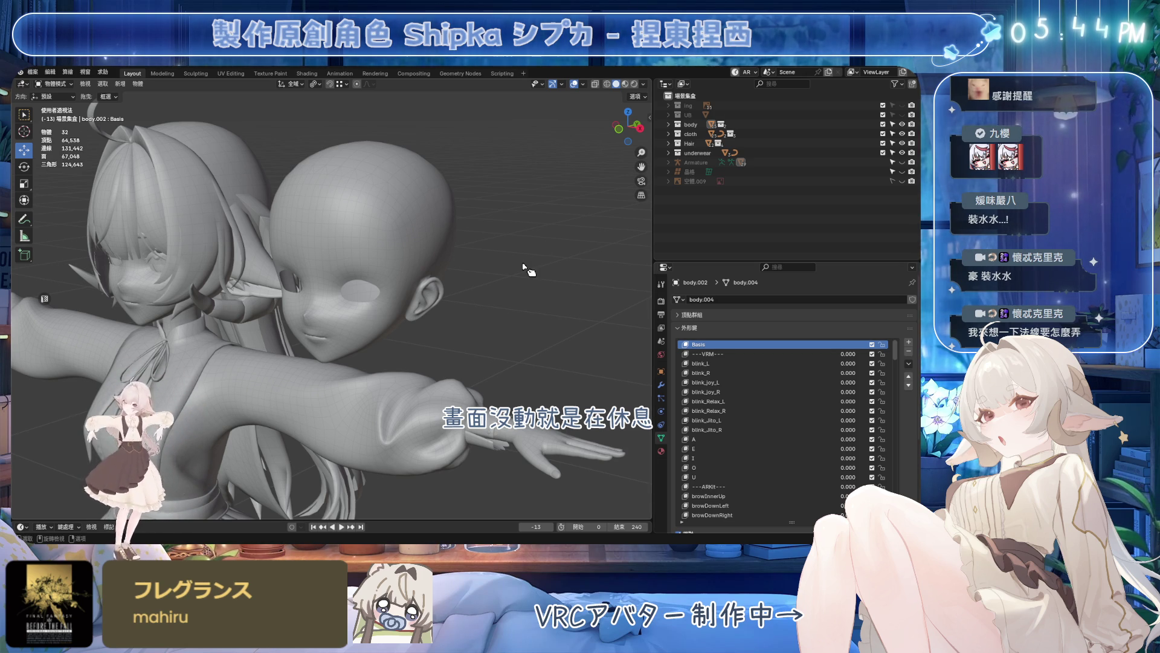
# - Add a Quad Sphere mesh to the scene from the Add menu
pyautogui.hotkey('shift', 'a')
pyautogui.press('Escape')
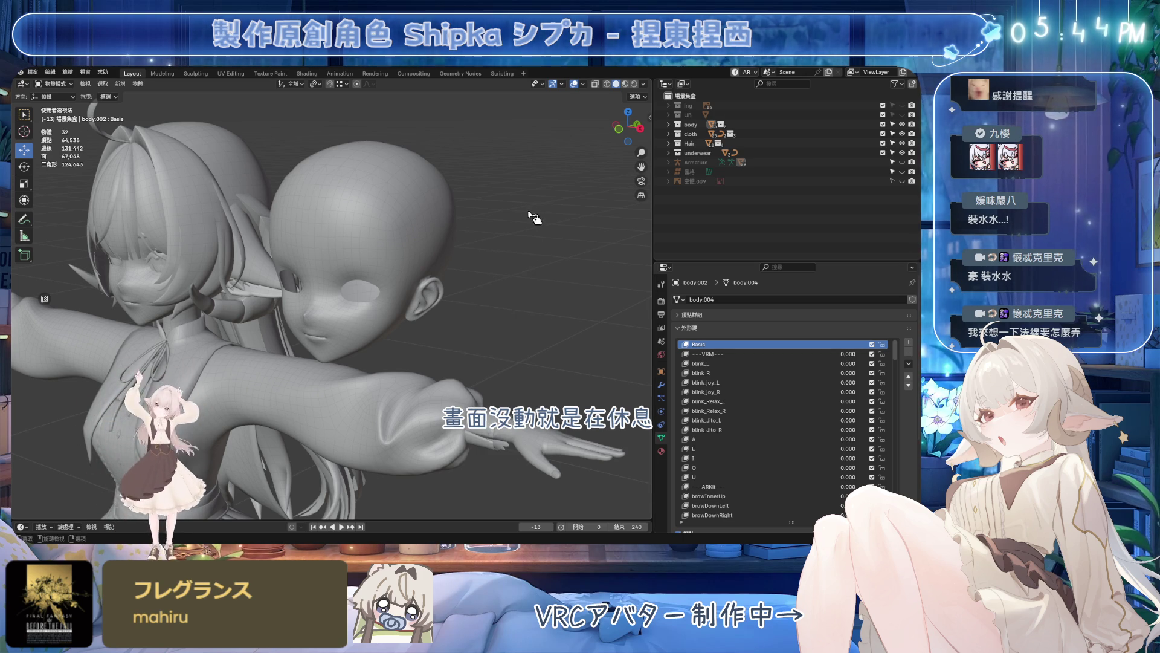
pyautogui.hotkey('shift', 'a')
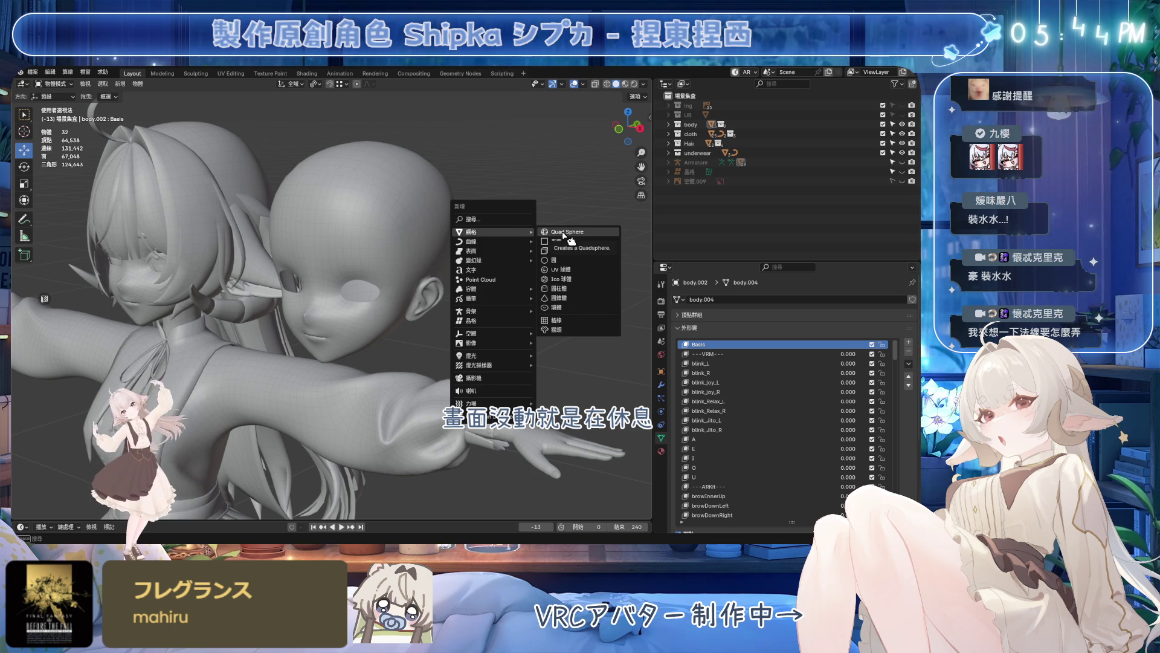
pyautogui.click(564, 233)
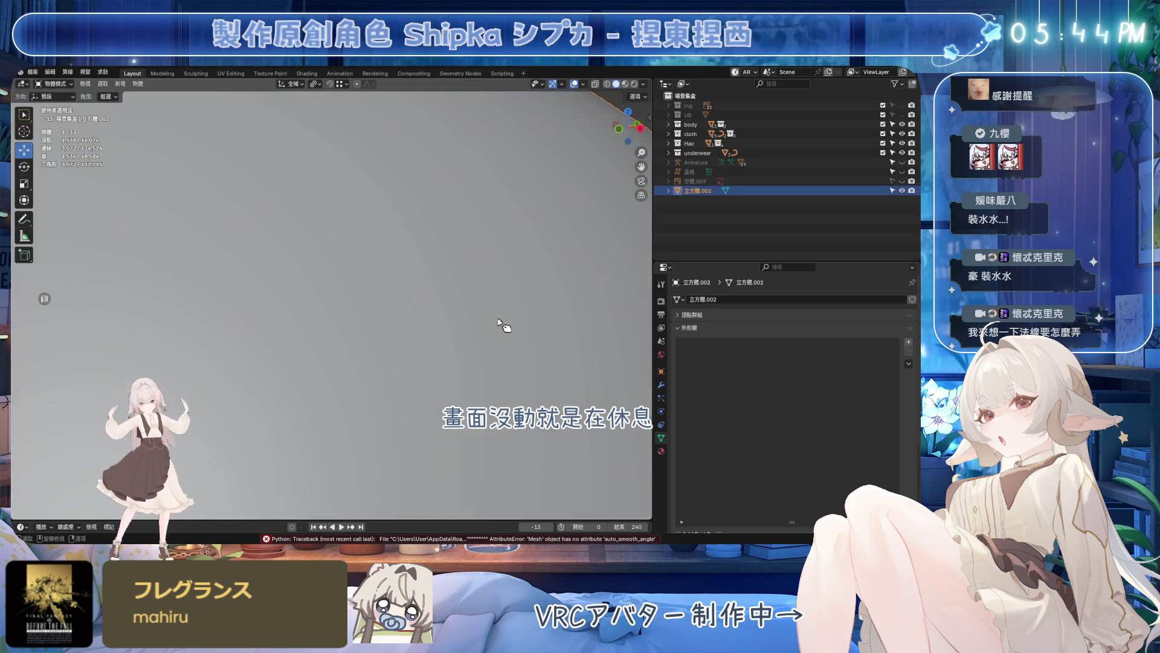
pyautogui.scroll(-3, 454, 317)
# - Move the sphere along Z and Y toward the head and shrink it to head size in Edit Mode
pyautogui.press('g')
pyautogui.press('z')
pyautogui.click(324, 311)
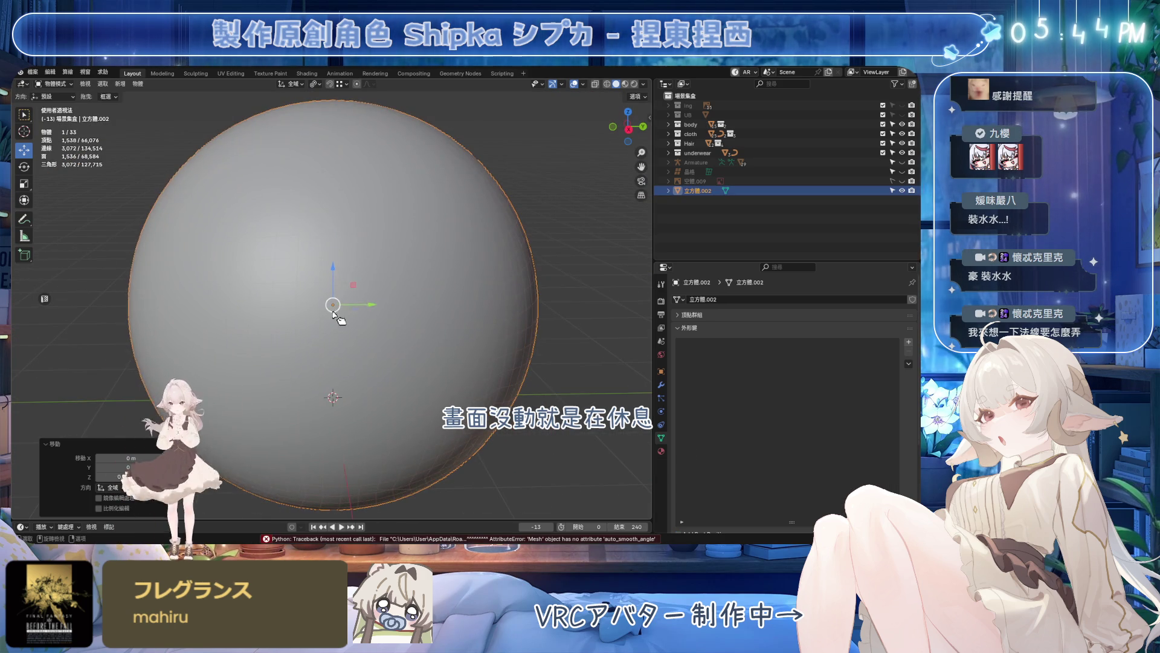
pyautogui.press('g')
pyautogui.press('y')
pyautogui.click(454, 300)
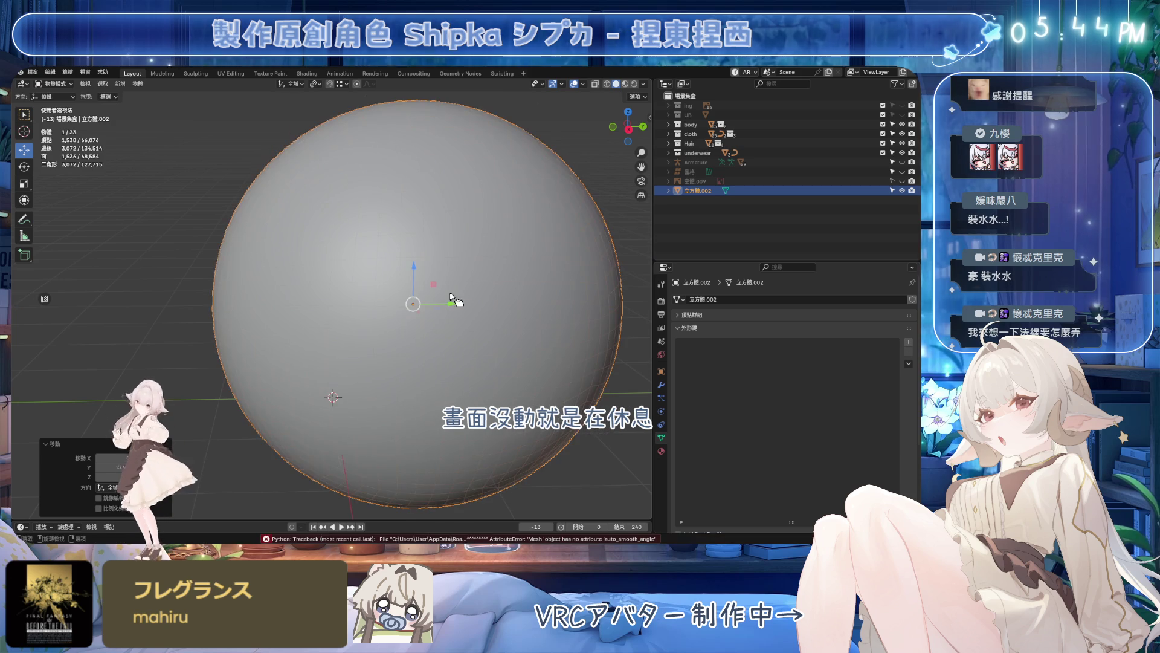
pyautogui.scroll(3, 453, 299)
pyautogui.scroll(3, 453, 300)
pyautogui.press('Tab')
pyautogui.scroll(-6, 534, 331)
pyautogui.press('s')
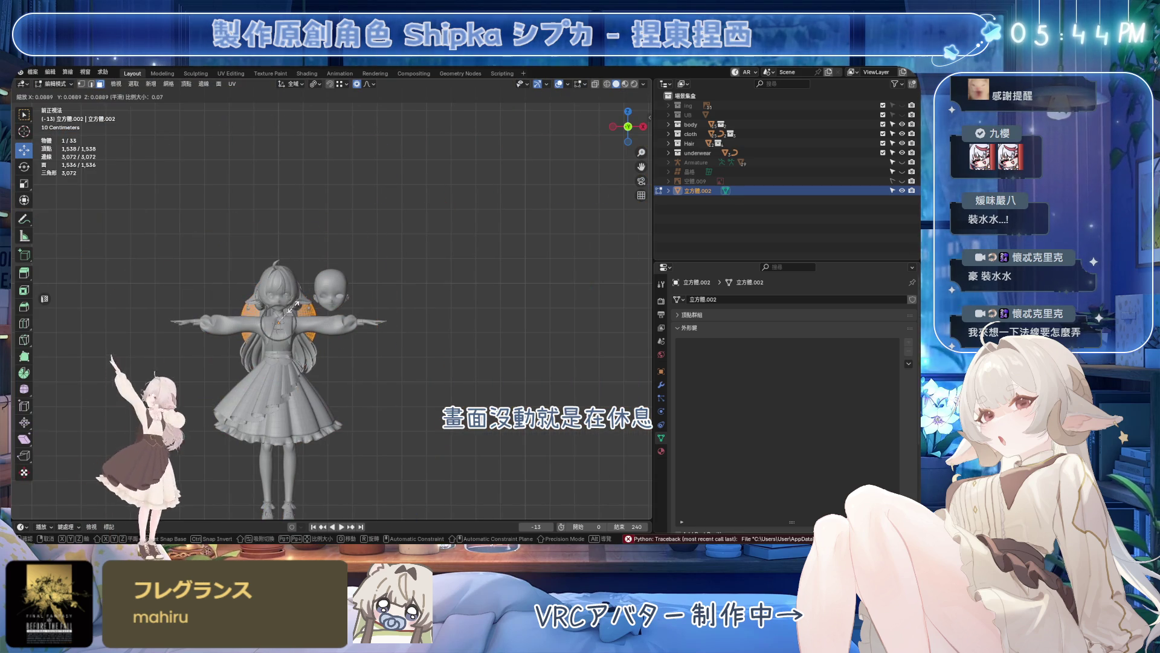
pyautogui.click(287, 312)
pyautogui.press('Tab')
# - Position the sphere over the head along Z, Y and X using side and front views
pyautogui.press('g')
pyautogui.press('z')
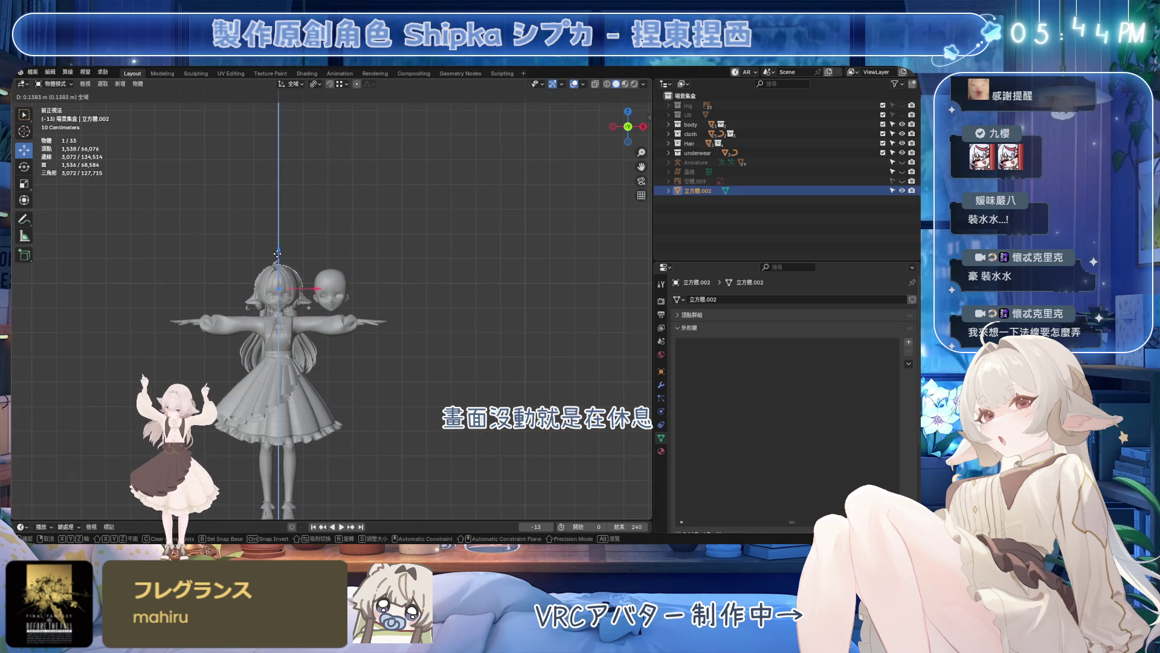
pyautogui.click(279, 256)
pyautogui.press('KP_3')
pyautogui.press('g')
pyautogui.press('y')
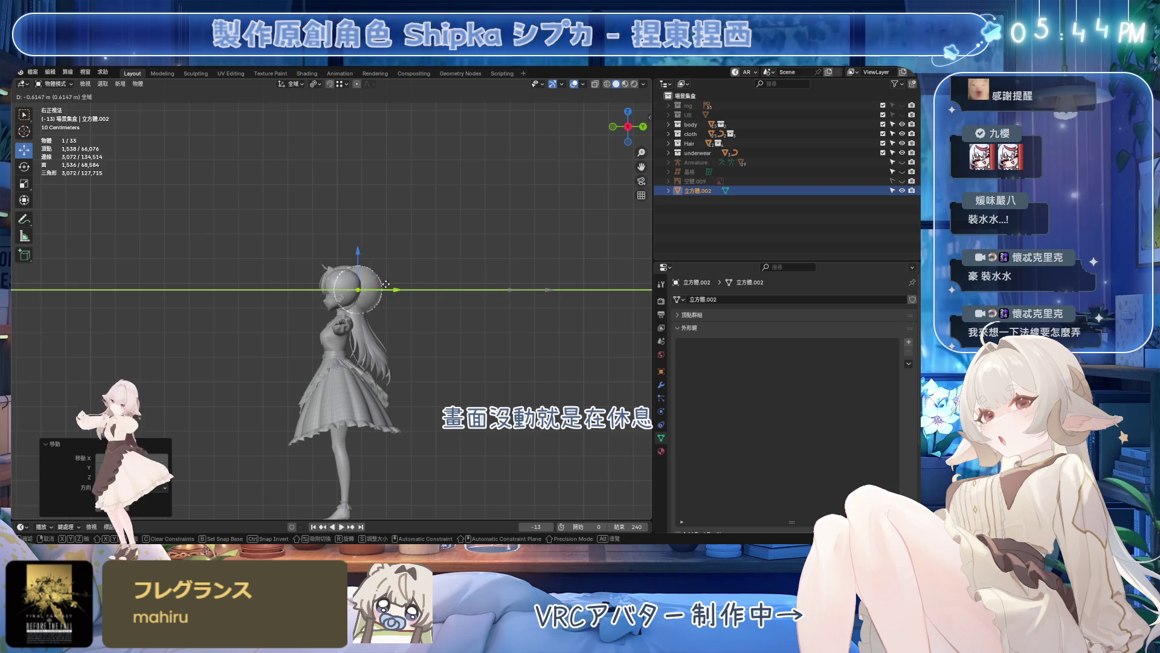
pyautogui.click(392, 288)
pyautogui.moveTo(393, 289); pyautogui.dragTo(417, 290, button='middle')
pyautogui.press('KP_1')
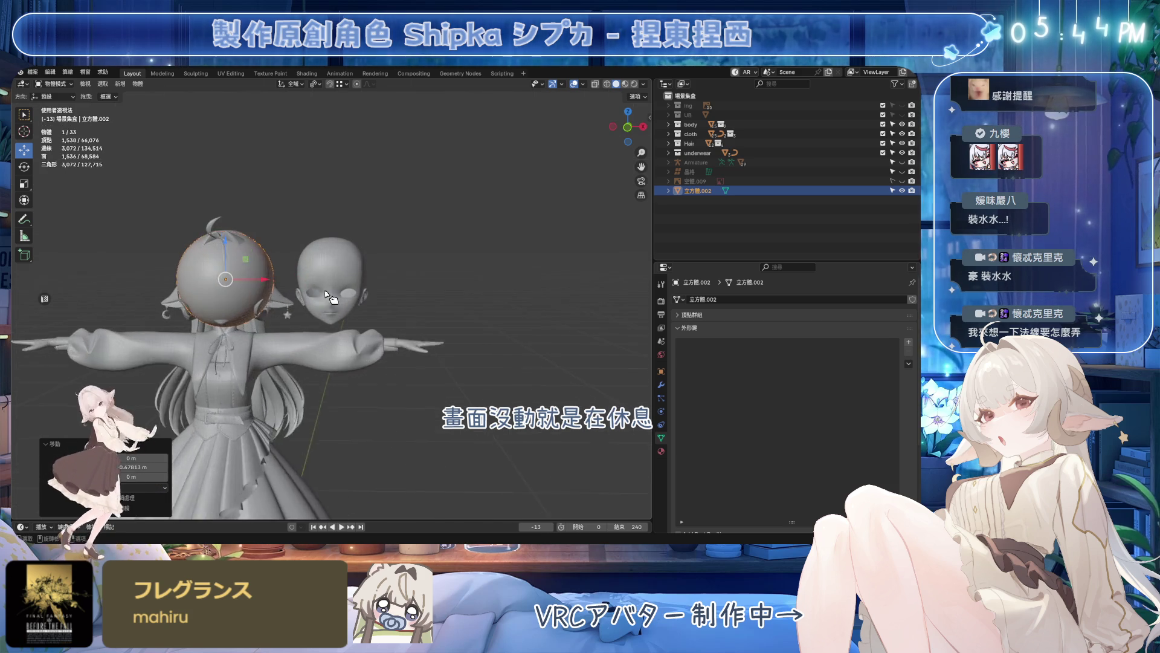
pyautogui.scroll(3, 398, 285)
pyautogui.press('g')
pyautogui.press('x')
pyautogui.click(453, 280)
# - Match the sphere's Location X to the head's value 0.21409 in Object properties
pyautogui.click(331, 263)
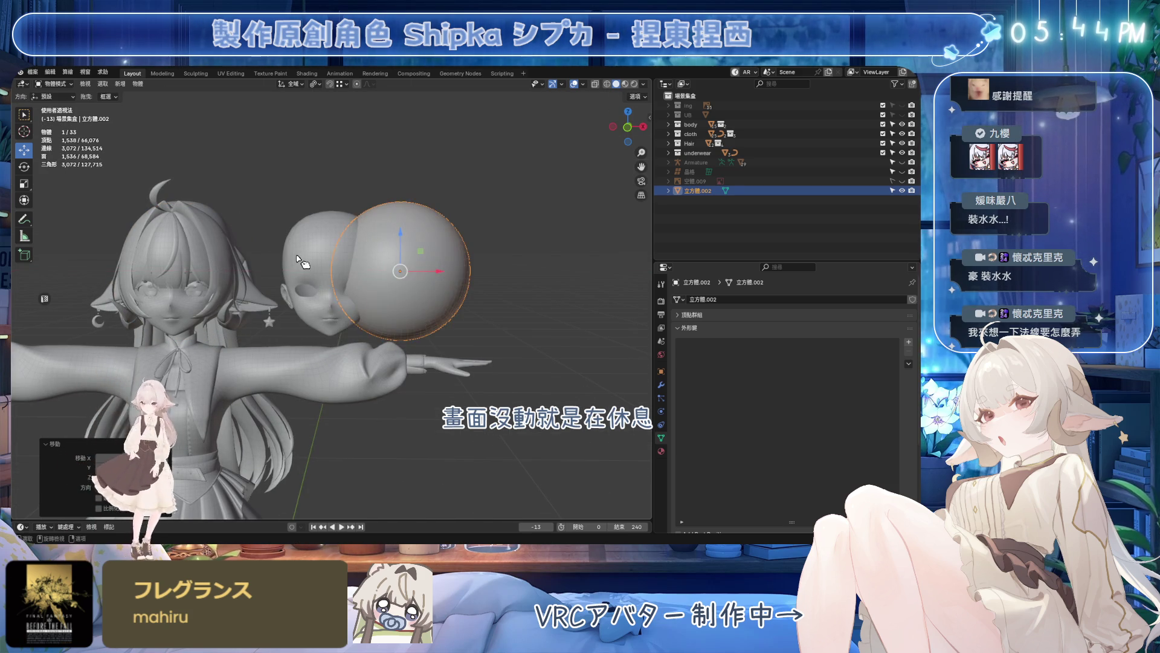
pyautogui.click(662, 372)
pyautogui.doubleClick(798, 329)
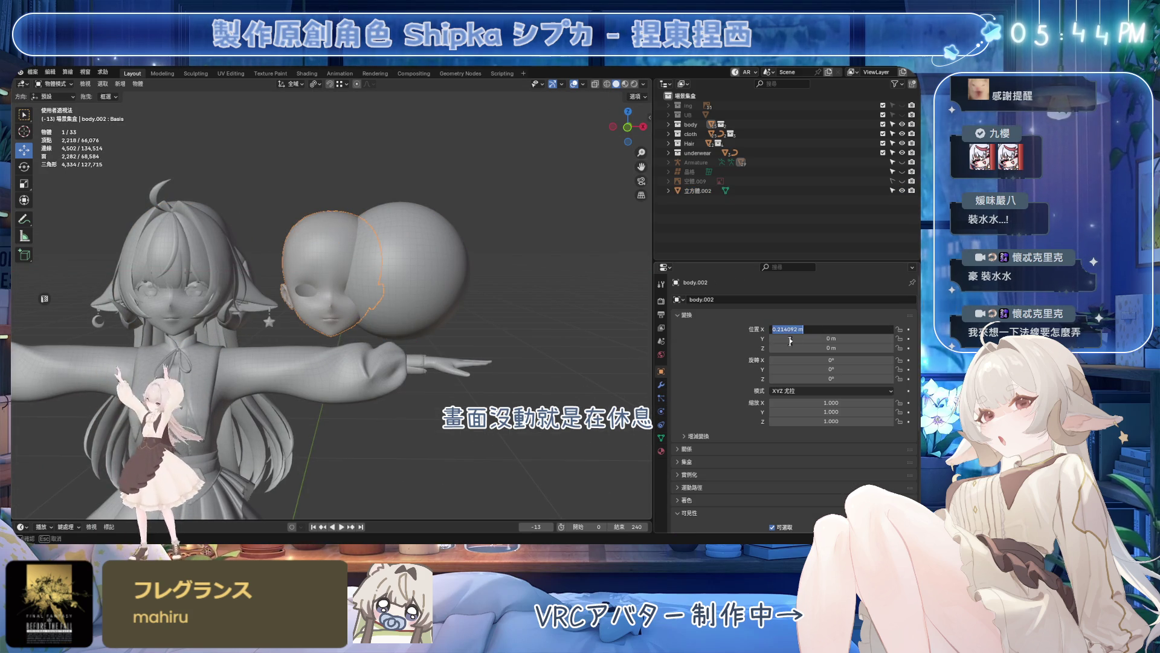
pyautogui.click(417, 272)
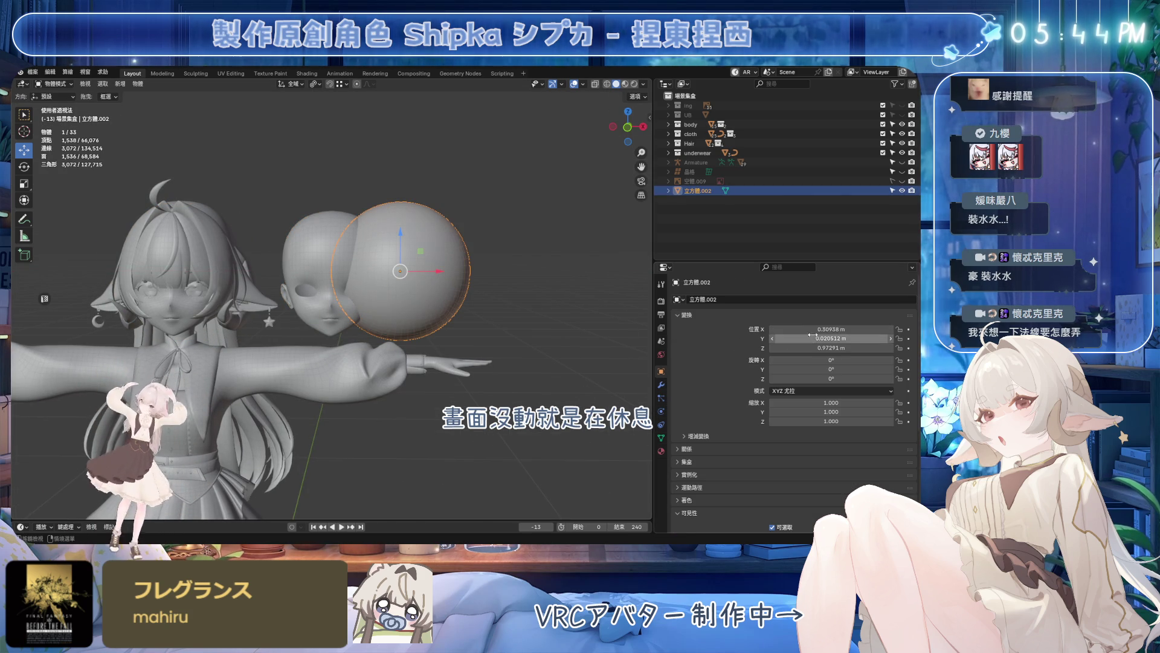
pyautogui.doubleClick(788, 329)
pyautogui.write('0.21409')
pyautogui.press('Return')
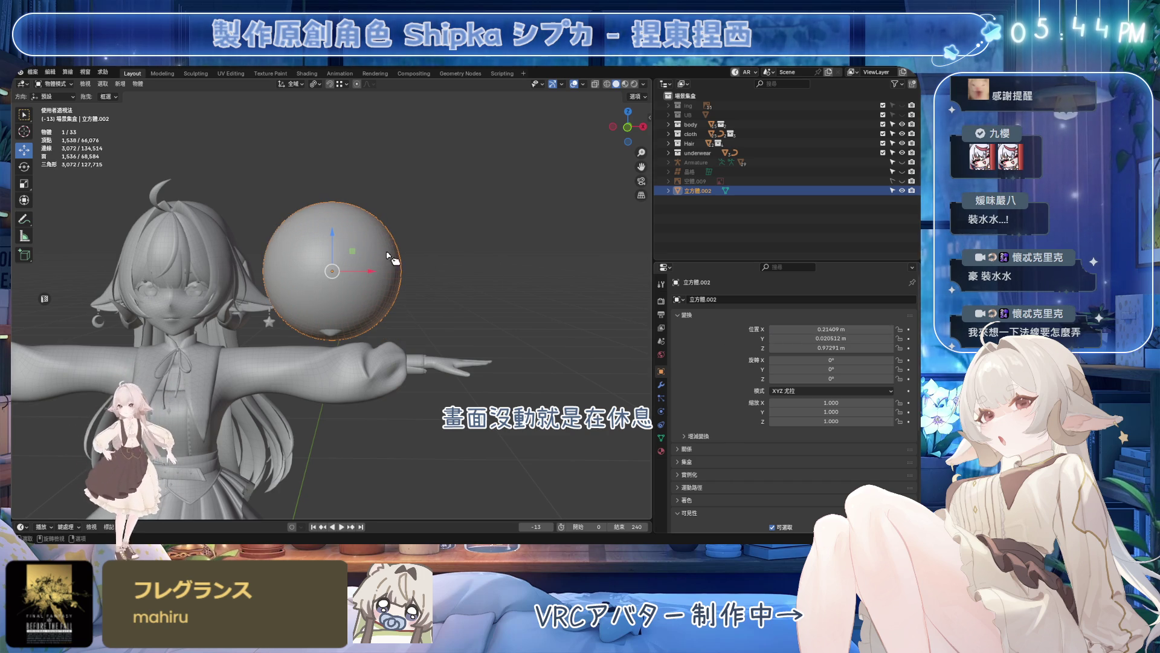
# - Lower the sphere slightly and enter Edit Mode in side view
pyautogui.moveTo(333, 237); pyautogui.dragTo(357, 246)
pyautogui.scroll(2, 360, 254)
pyautogui.press('Tab')
pyautogui.press('KP_3')
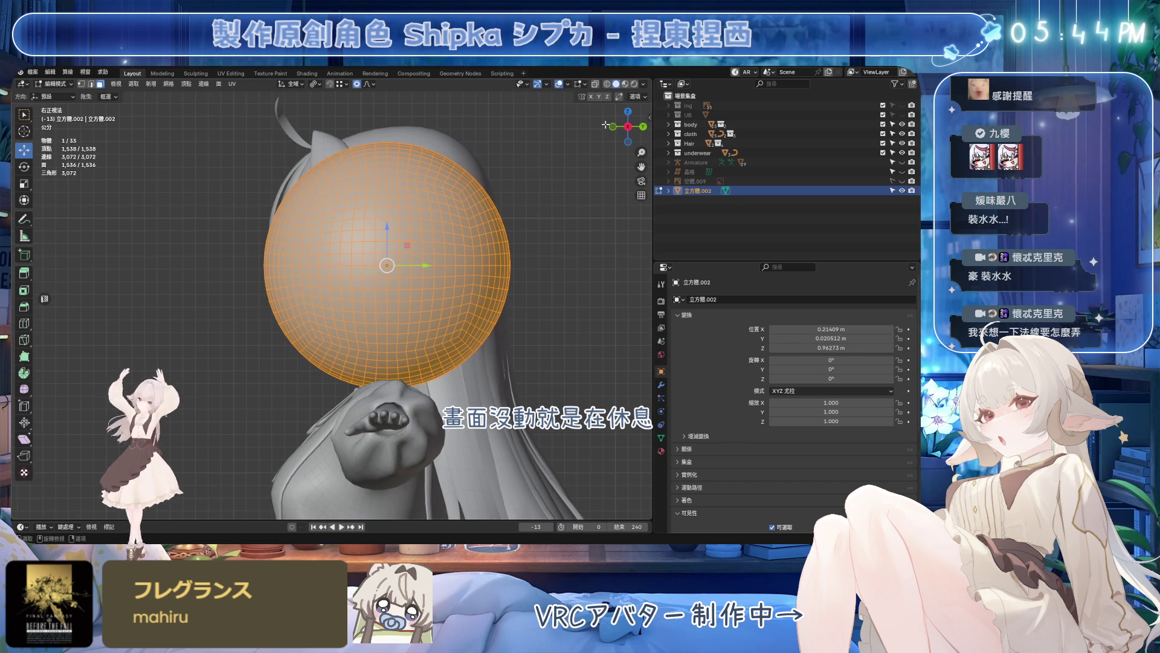
pyautogui.scroll(2, 368, 218)
pyautogui.scroll(1, 369, 217)
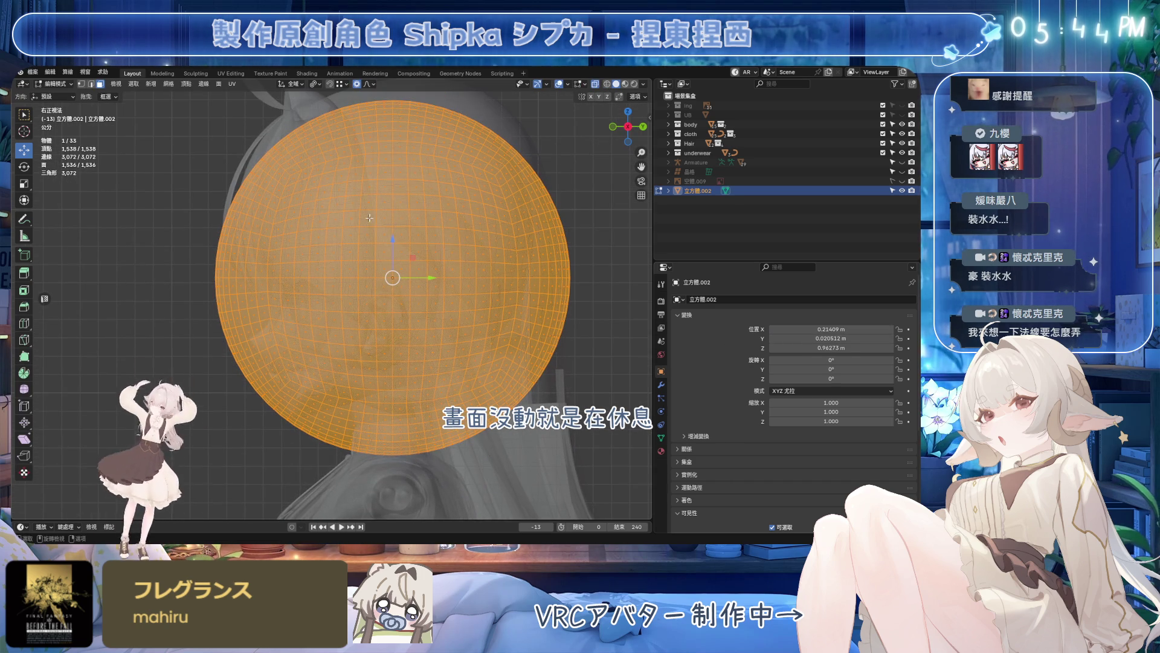
# - Select a vertical face loop on the sphere, slide it across and delete that strip of faces
pyautogui.keyDown('alt'); pyautogui.click(372, 152); pyautogui.keyUp('alt')
pyautogui.press('g')
pyautogui.press('g')
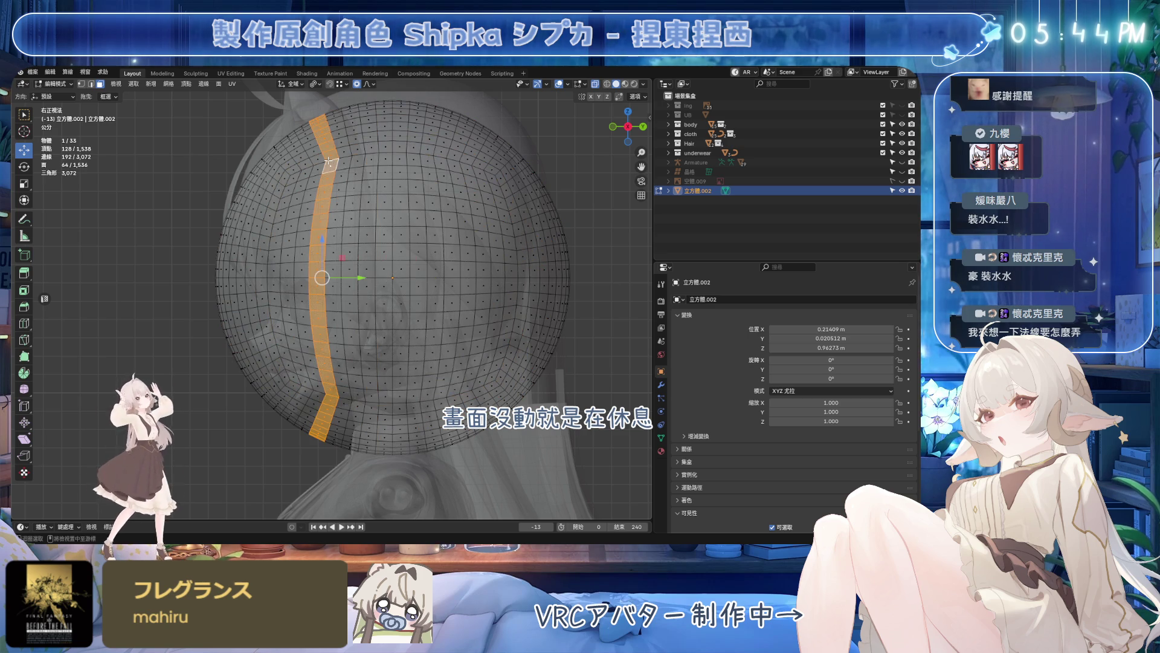
pyautogui.press('x')
pyautogui.click(380, 154)
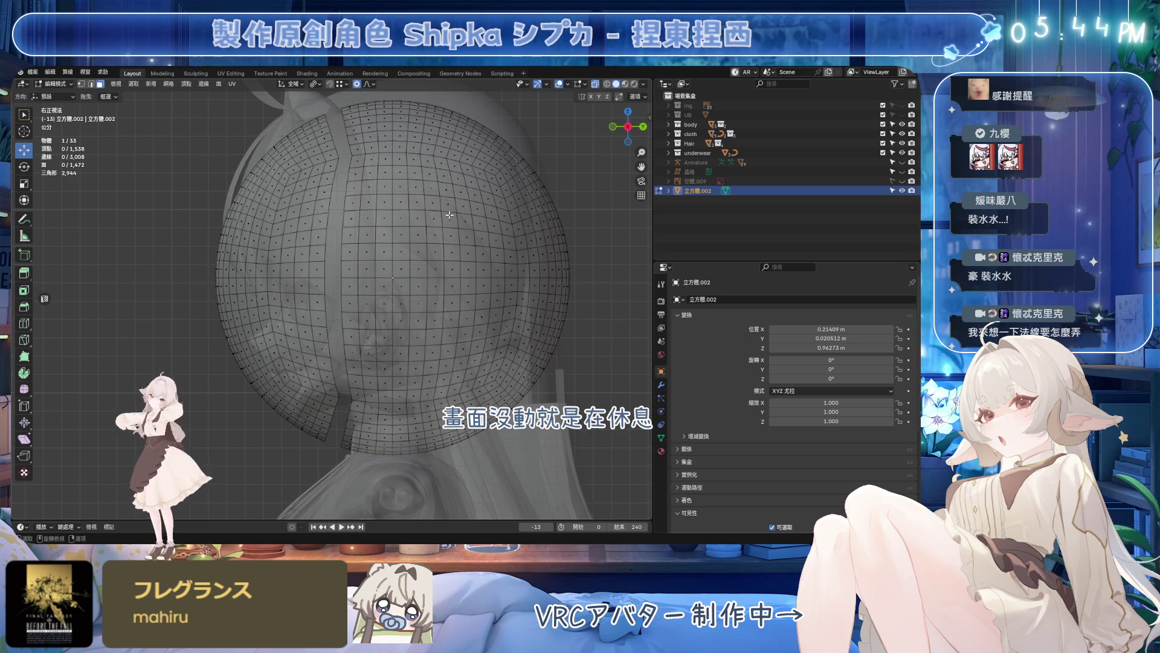
# - Select the linked back half of the sphere, delete its faces and return to Object Mode
pyautogui.press('l')
pyautogui.press('x')
pyautogui.click(451, 217)
pyautogui.press('Tab')
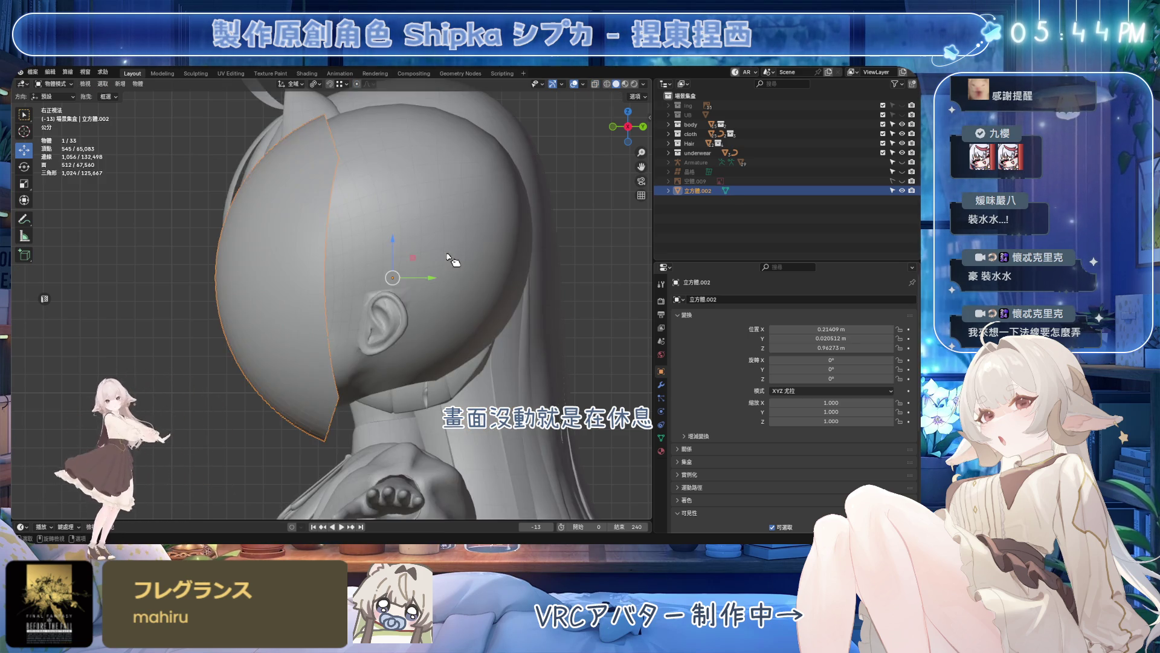
# - Inspect the half-shell around the head, reselect 立方體.002 and re-enter Edit Mode
pyautogui.moveTo(451, 260); pyautogui.dragTo(539, 246, button='middle')
pyautogui.hotkey('alt', 'a')
pyautogui.moveTo(443, 266); pyautogui.dragTo(508, 264, button='middle')
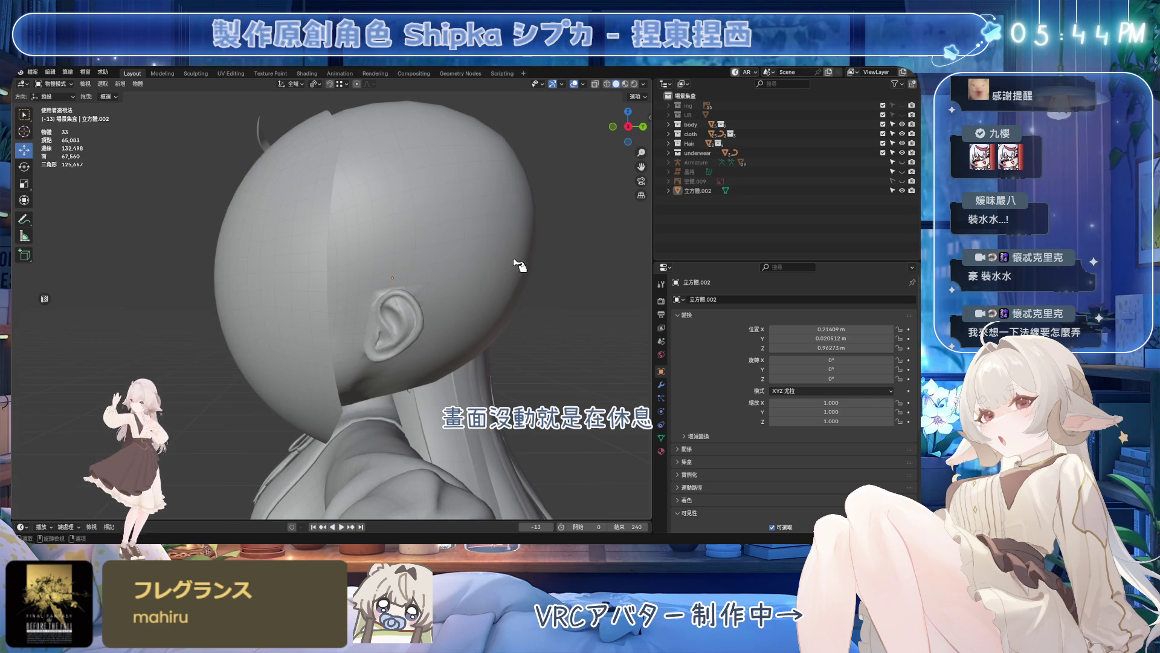
pyautogui.moveTo(398, 315)
pyautogui.mouseDown(button='middle')
pyautogui.moveTo(459, 354)
pyautogui.moveTo(682, 319)
pyautogui.mouseUp(button='middle')
pyautogui.click(435, 336)
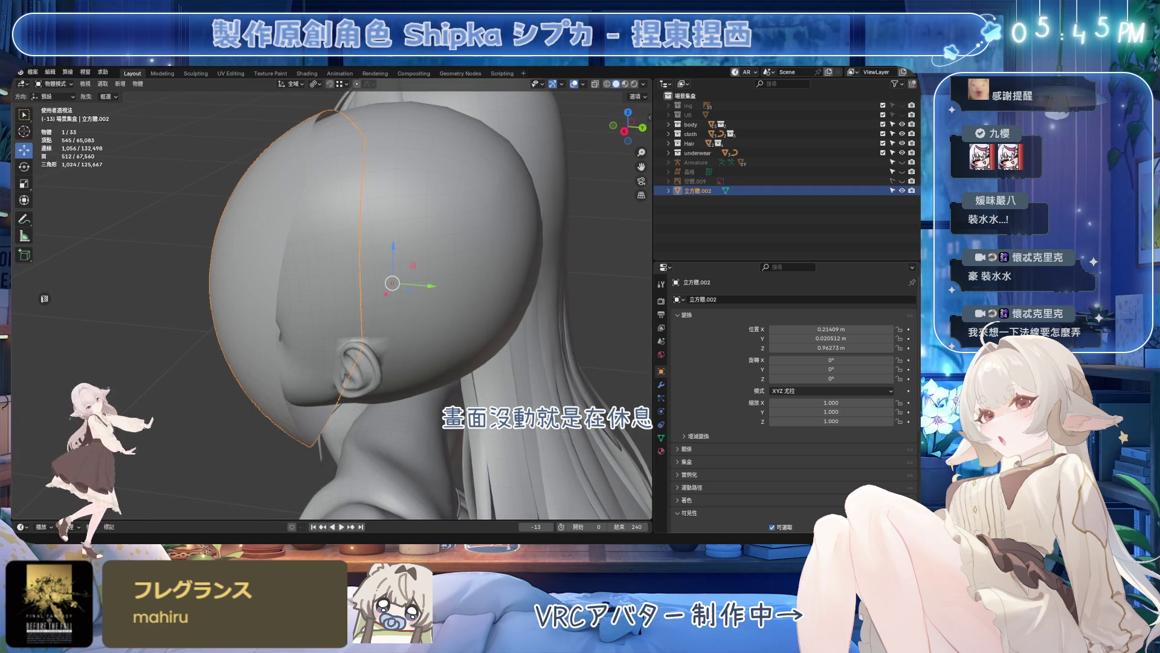
pyautogui.moveTo(436, 381)
pyautogui.mouseDown(button='middle')
pyautogui.moveTo(336, 433)
pyautogui.moveTo(354, 406)
pyautogui.mouseUp(button='middle')
pyautogui.press('Tab')
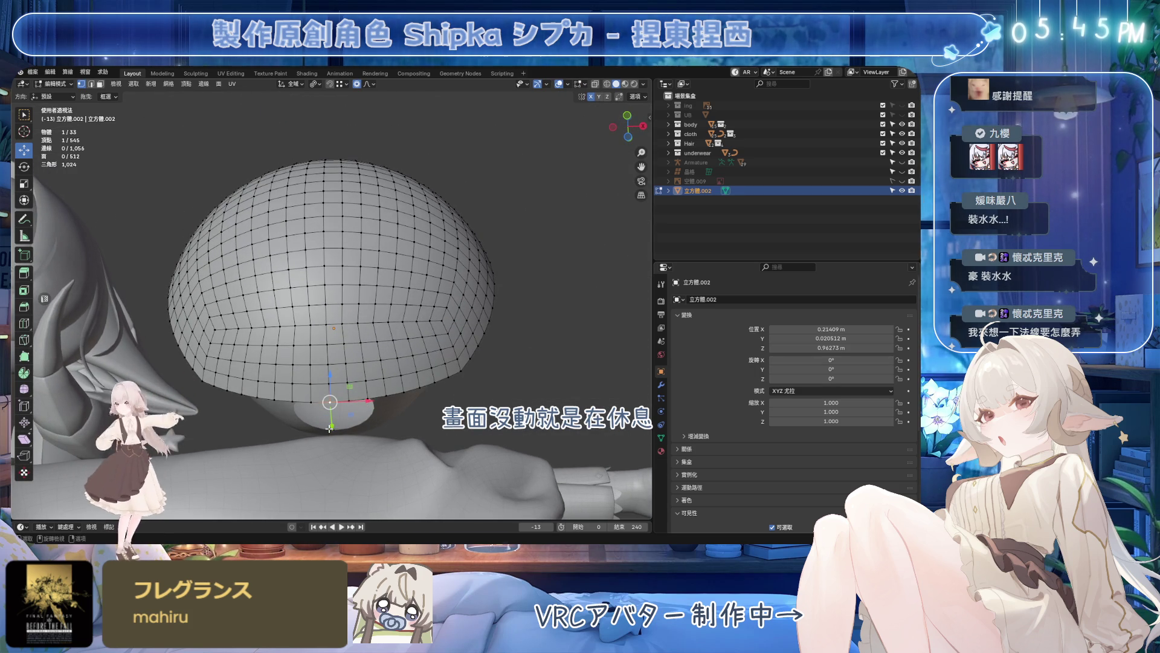
# - Pull the shell's bottom vertex in along Y with falloff, then switch to side X-ray view
pyautogui.moveTo(331, 424); pyautogui.dragTo(331, 395)
pyautogui.click(331, 395)
pyautogui.moveTo(331, 394); pyautogui.dragTo(257, 437, button='middle')
pyautogui.press('KP_3')
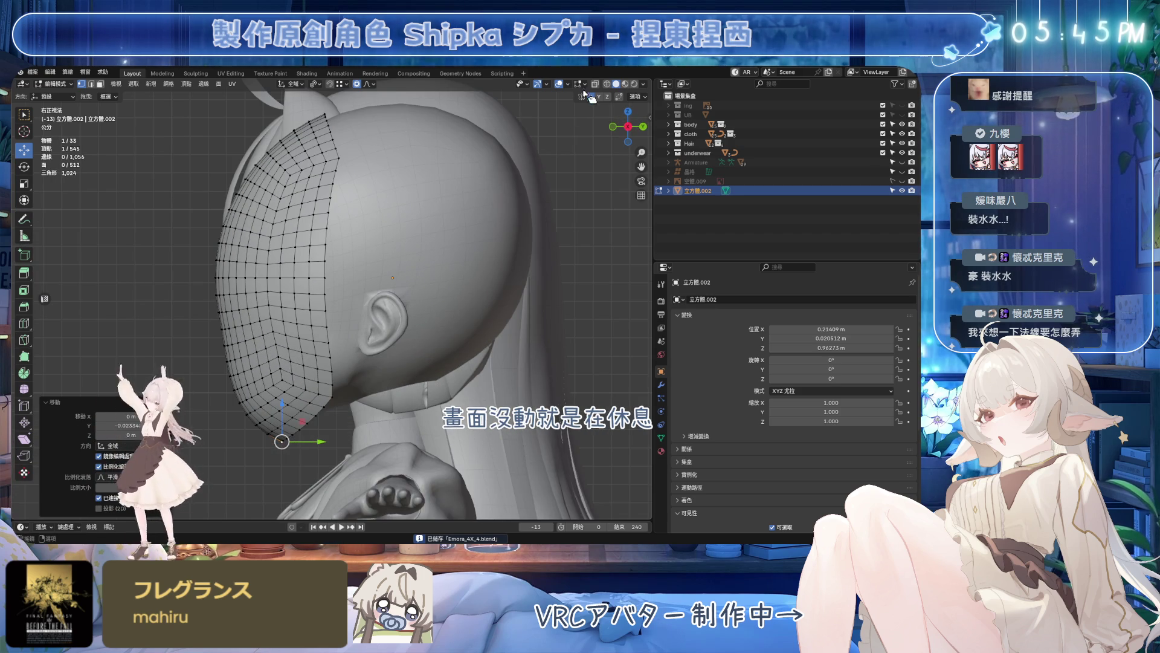
pyautogui.hotkey('alt', 'z')
pyautogui.scroll(2, 381, 308)
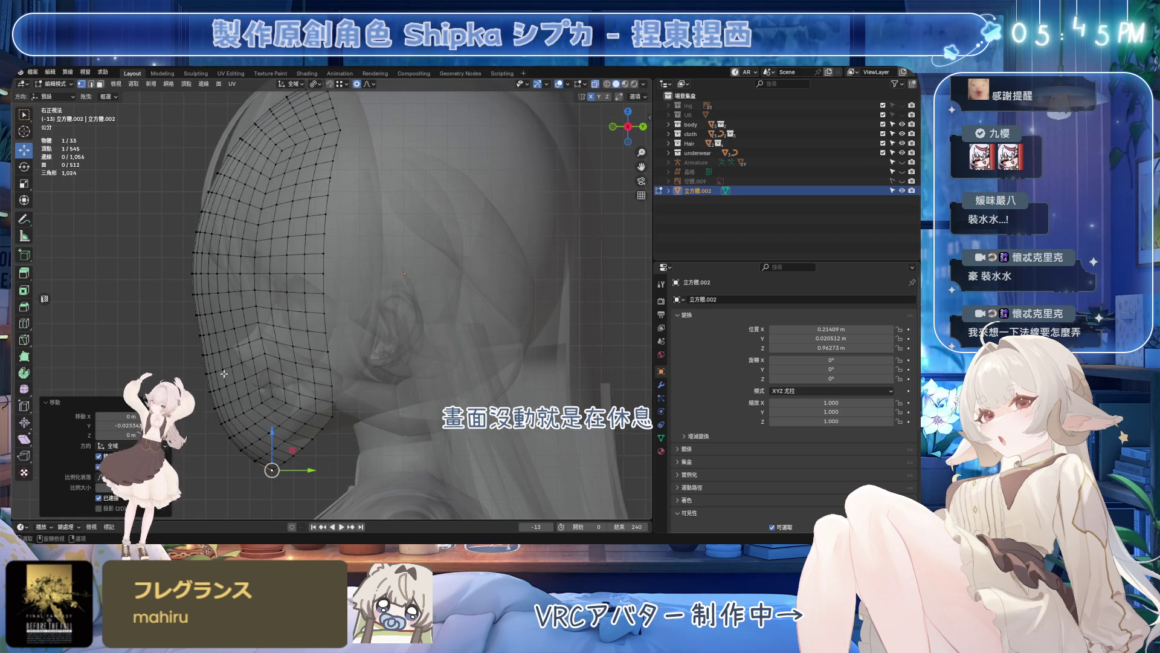
# - Pull several side-edge vertices of the shell in along Y so they follow the face
pyautogui.click(208, 373)
pyautogui.press('g')
pyautogui.press('y')
pyautogui.click(197, 376)
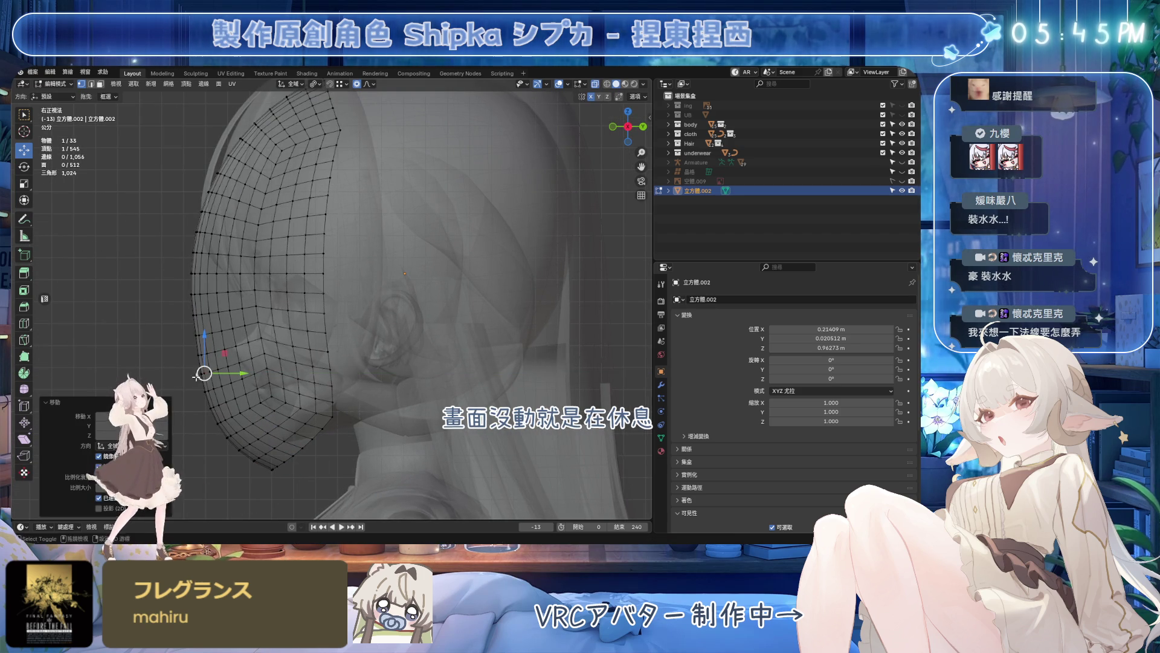
pyautogui.click(196, 252)
pyautogui.press('g')
pyautogui.press('y')
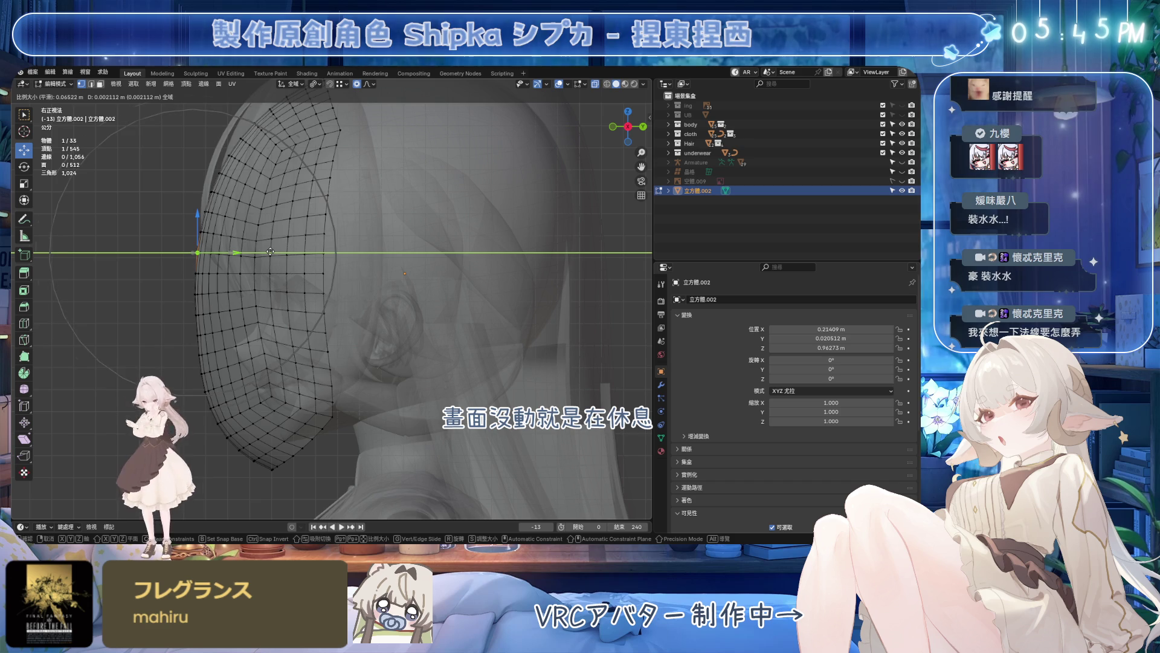
pyautogui.click(218, 418)
pyautogui.press('g')
pyautogui.press('y')
pyautogui.click(268, 421)
# - Pull the jaw and lower-edge vertices in along Y and check the shape from around the head
pyautogui.click(331, 417)
pyautogui.press('g')
pyautogui.press('y')
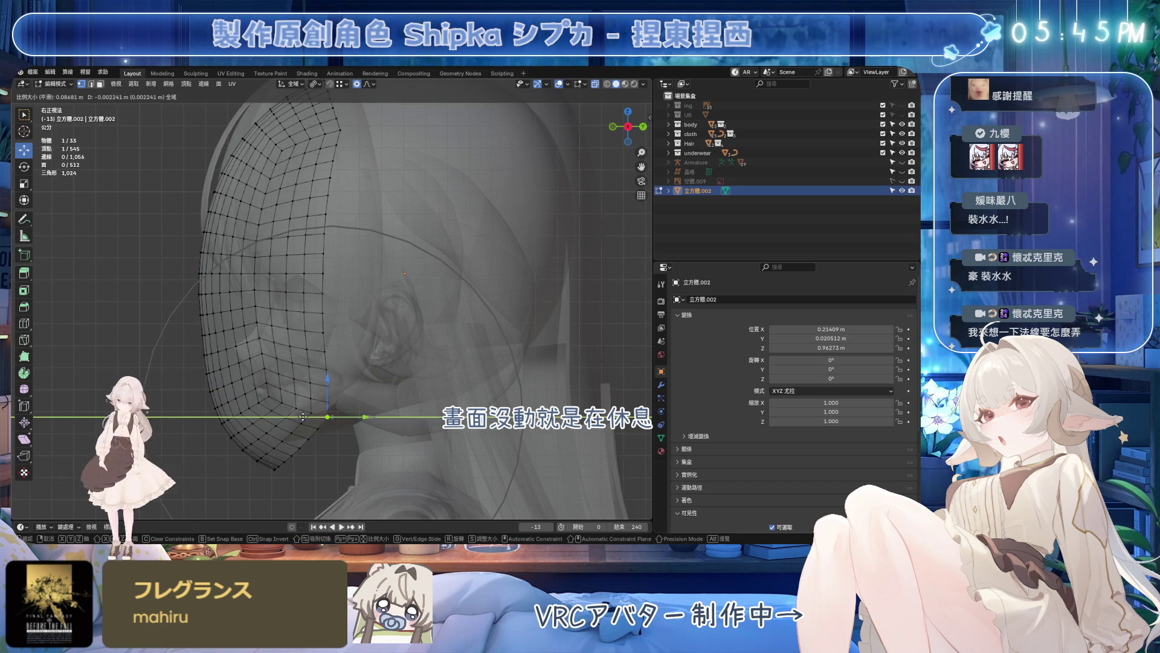
pyautogui.click(281, 419)
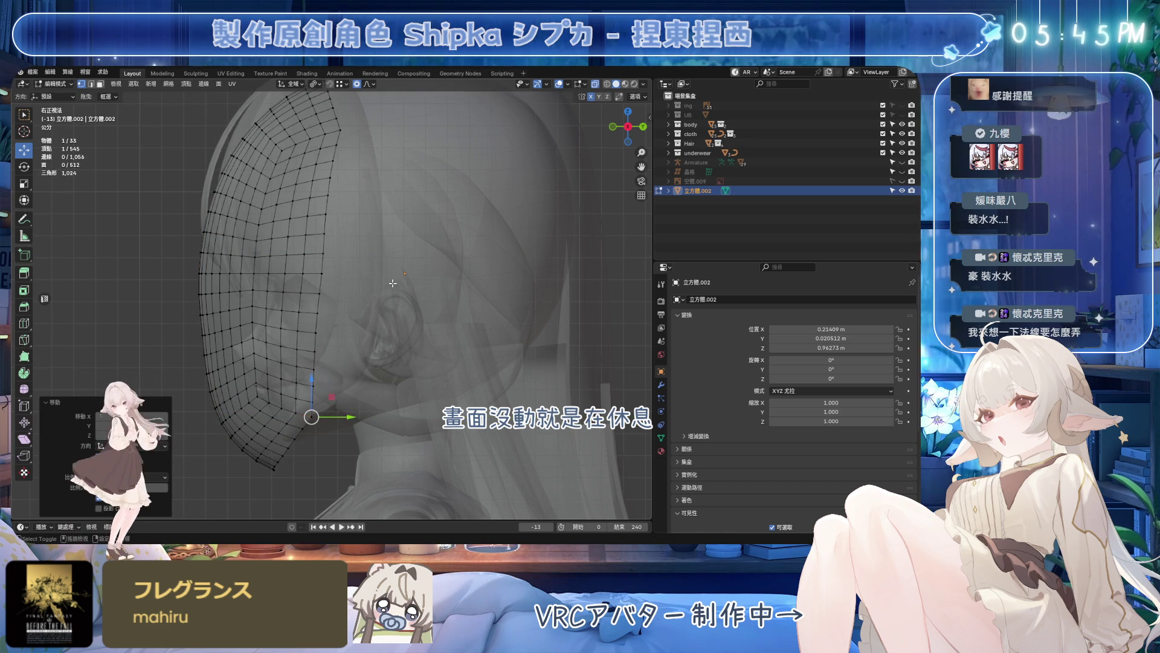
pyautogui.moveTo(281, 419); pyautogui.dragTo(375, 220, button='middle')
pyautogui.click(231, 399)
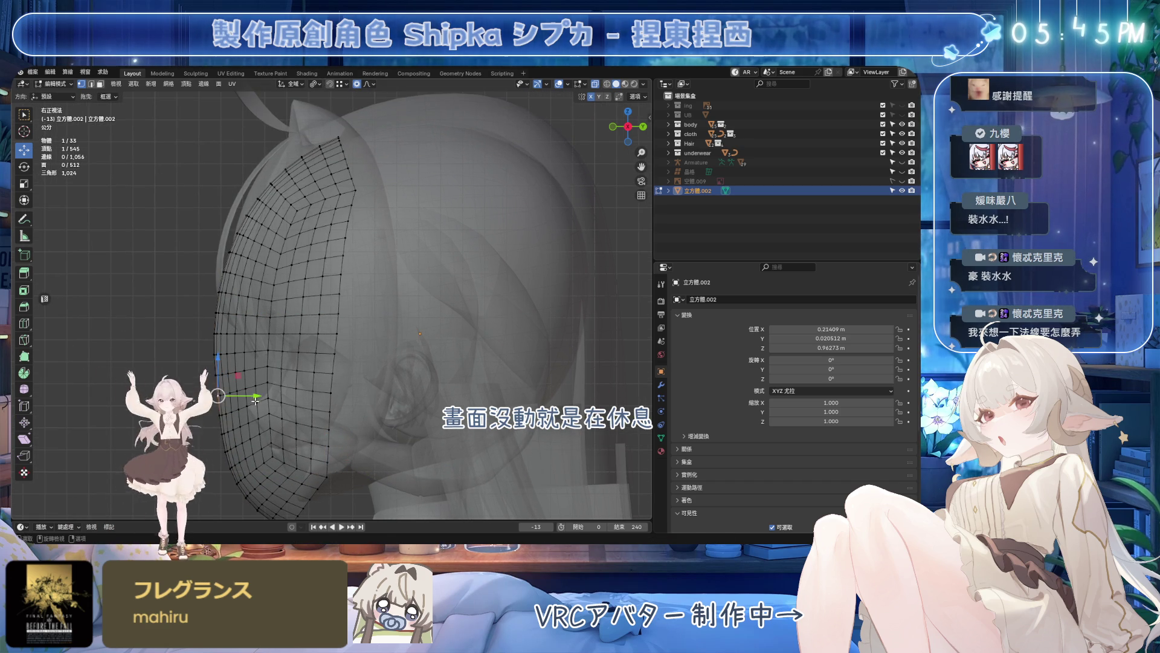
pyautogui.press('g')
pyautogui.press('y')
pyautogui.click(254, 400)
pyautogui.moveTo(254, 401)
pyautogui.mouseDown(button='middle')
pyautogui.moveTo(354, 413)
pyautogui.moveTo(565, 219)
pyautogui.moveTo(500, 248)
pyautogui.mouseUp(button='middle')
# - Save in Object Mode, inspect the shell near the ear, then reselect it for editing in side X-ray view
pyautogui.press('Tab')
pyautogui.press('Tab')
pyautogui.hotkey('ctrl', 's')
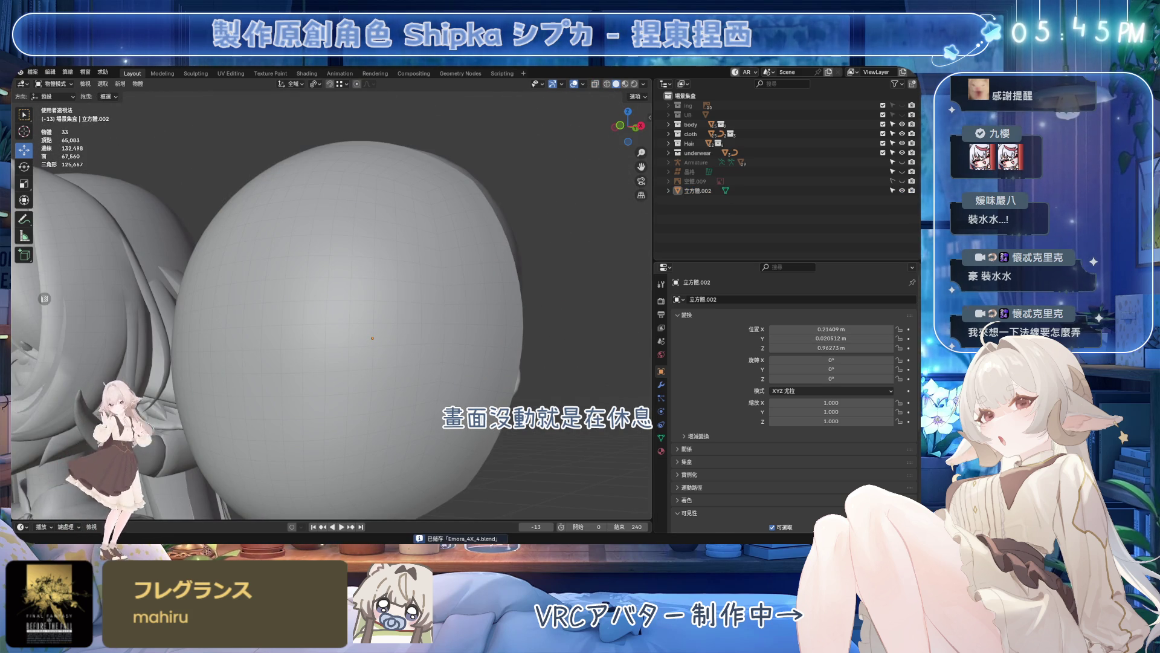
pyautogui.moveTo(500, 249); pyautogui.dragTo(426, 262, button='middle')
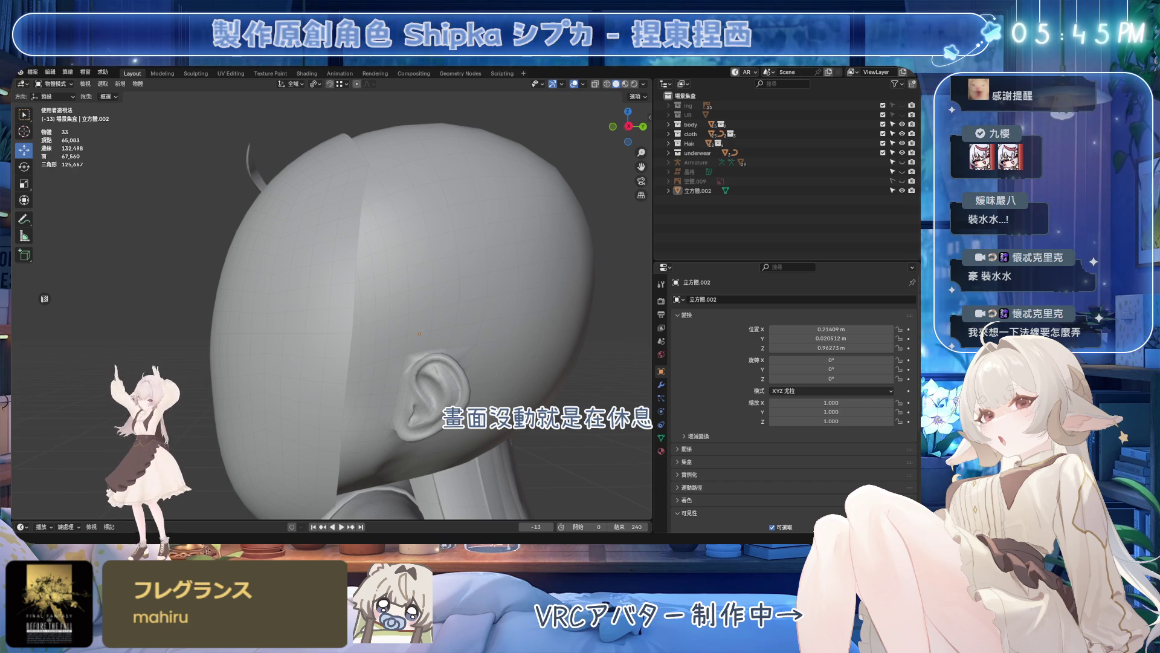
pyautogui.moveTo(325, 331); pyautogui.dragTo(435, 354, button='middle')
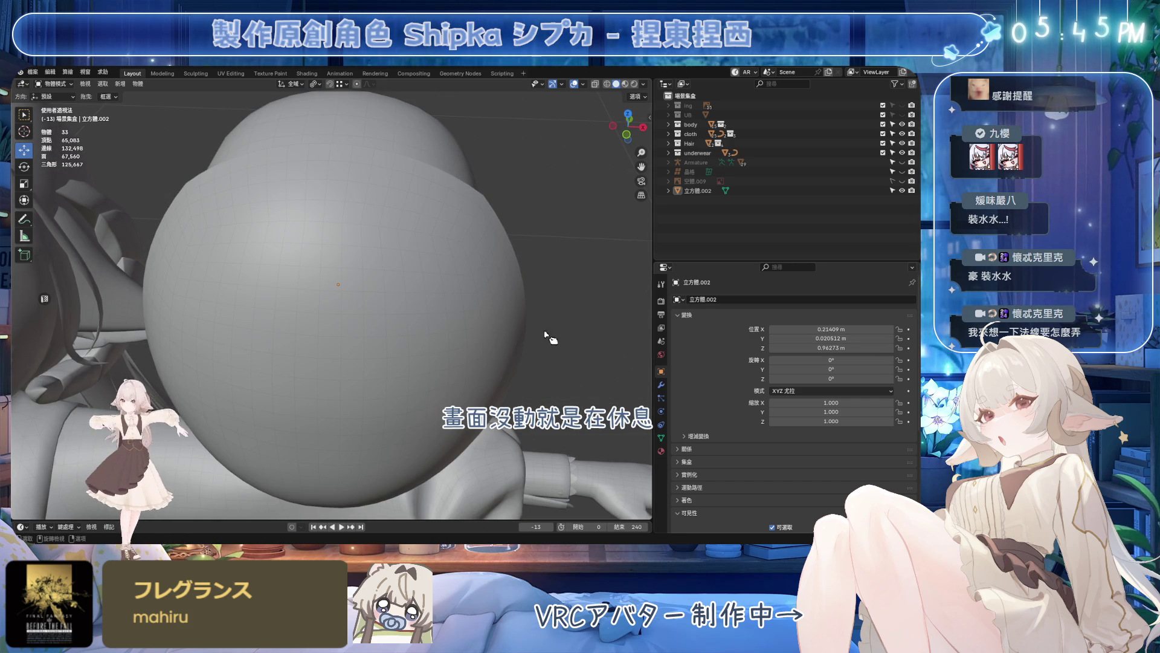
pyautogui.click(513, 339)
pyautogui.press('Tab')
pyautogui.moveTo(513, 340); pyautogui.dragTo(339, 382, button='middle')
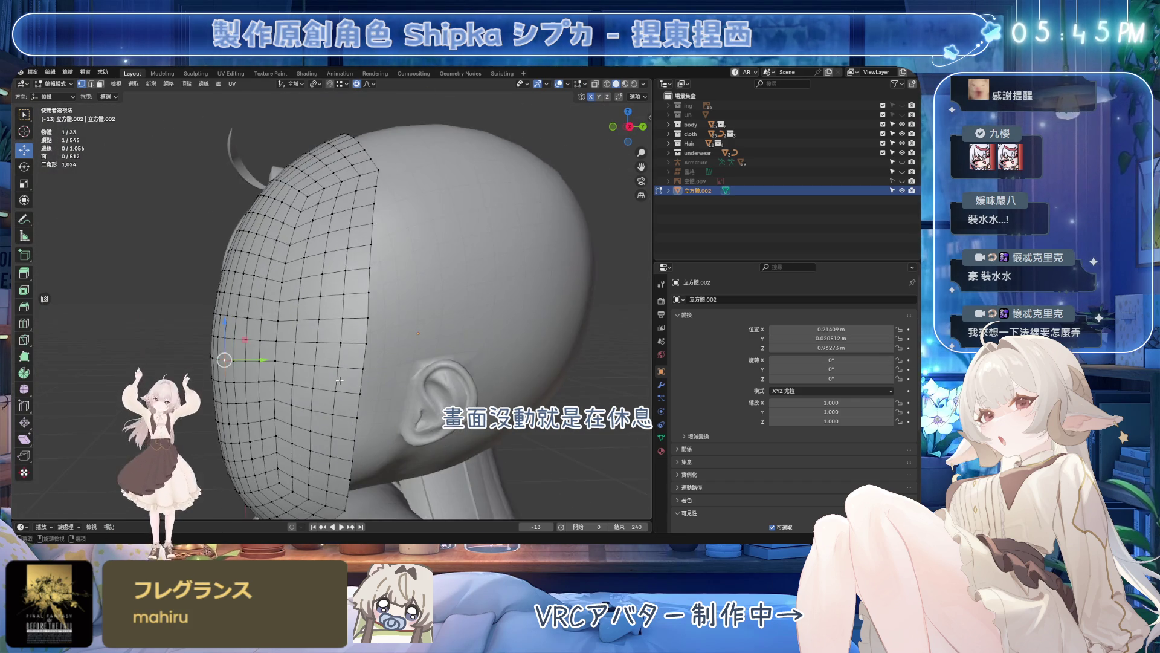
pyautogui.press('KP_3')
pyautogui.hotkey('alt', 'z')
pyautogui.scroll(4, 254, 291)
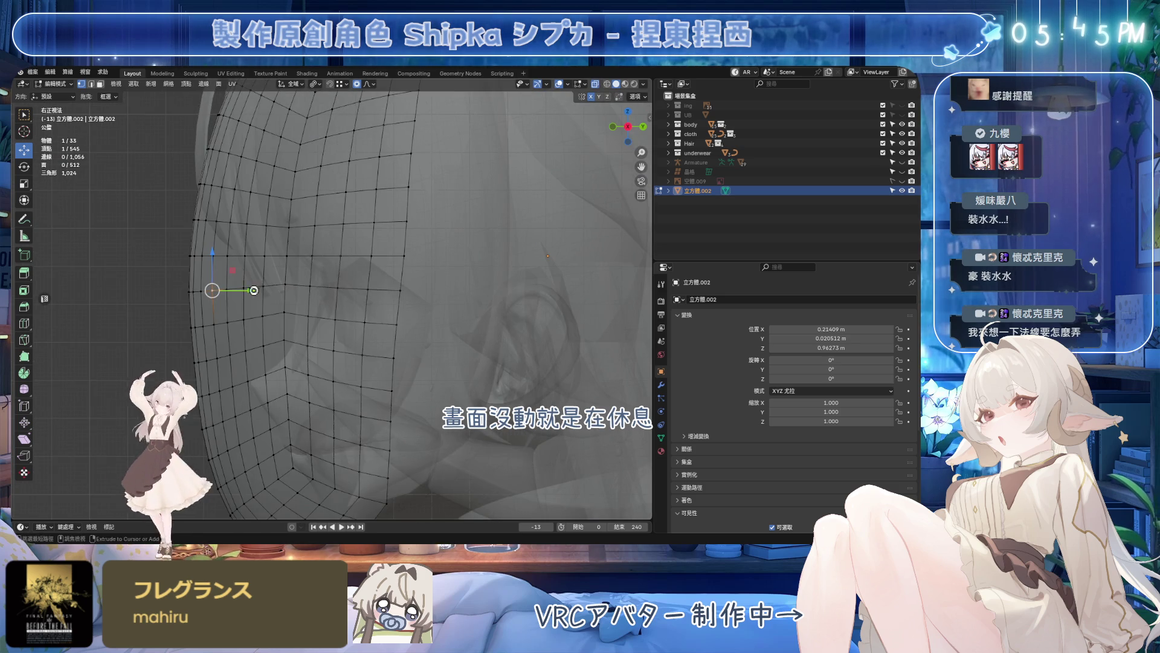
pyautogui.hotkey('ctrl', 's')
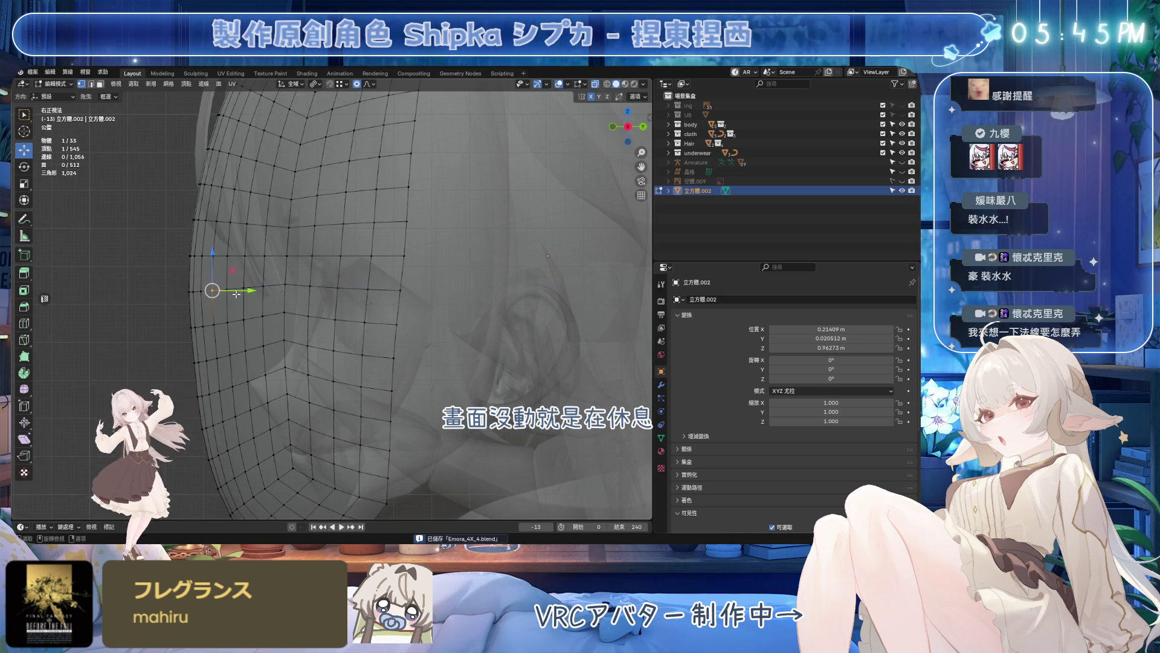
# - Nudge the selected edge vertices along Y toward the face and return to Object Mode
pyautogui.moveTo(232, 292); pyautogui.dragTo(266, 290)
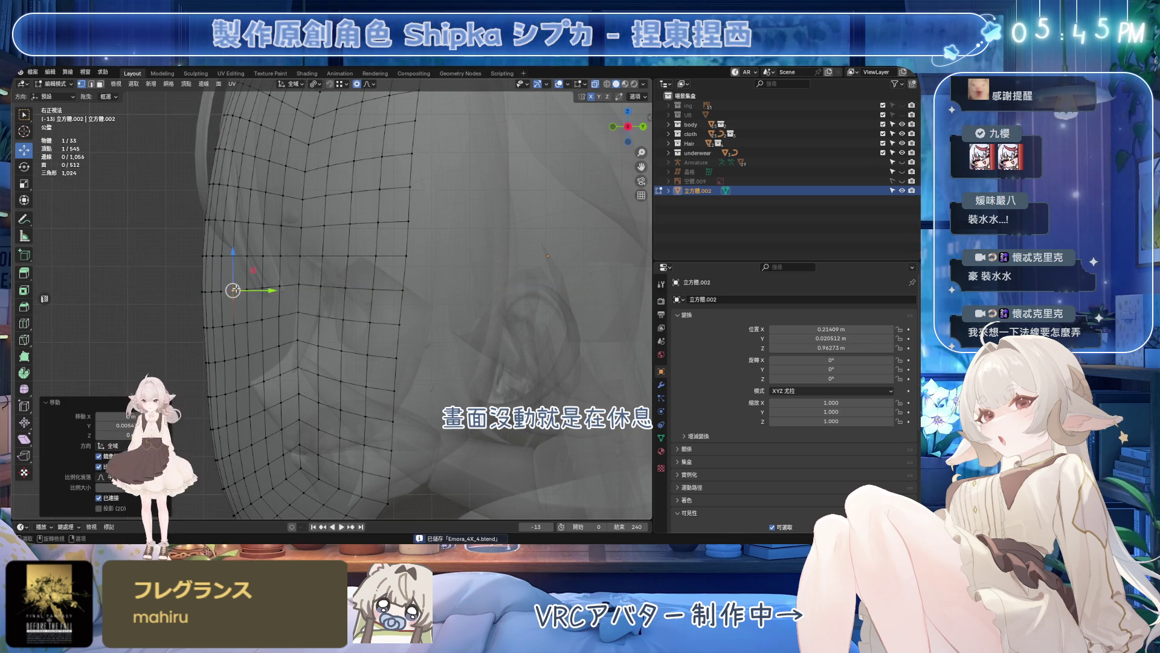
pyautogui.moveTo(272, 290); pyautogui.dragTo(249, 291)
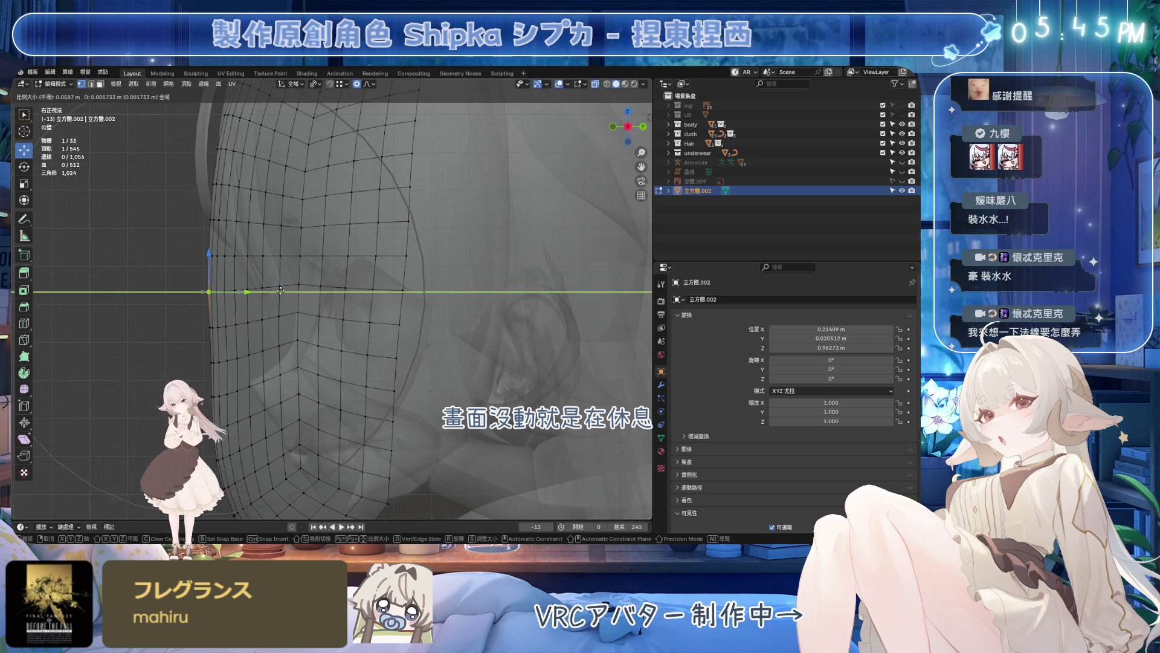
pyautogui.click(215, 362)
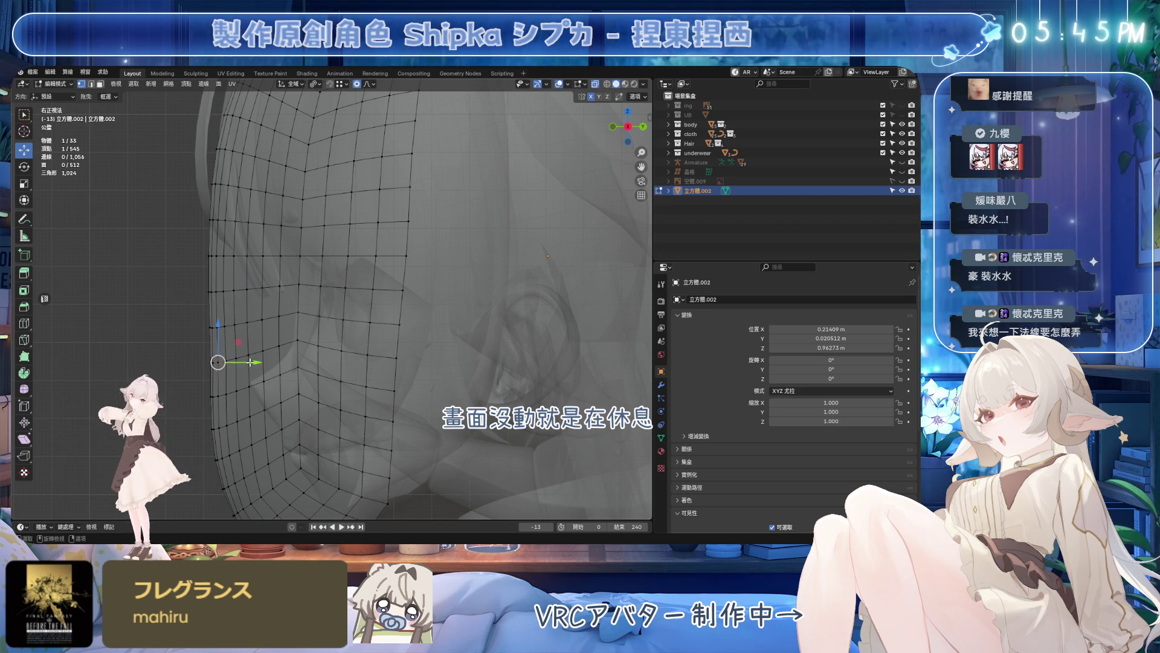
pyautogui.press('g')
pyautogui.press('y')
pyautogui.click(230, 364)
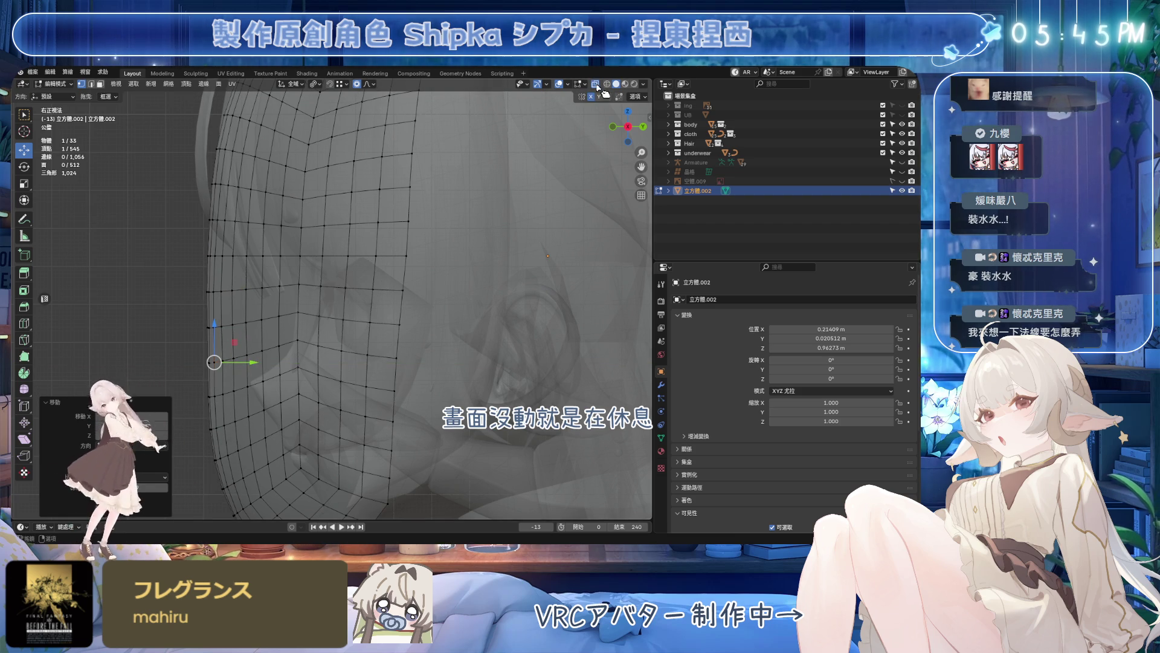
pyautogui.scroll(-5, 246, 357)
pyautogui.moveTo(246, 356); pyautogui.dragTo(485, 288, button='middle')
pyautogui.press('Tab')
pyautogui.click(564, 125)
# - Re-edit the shell to move one more vertex along Y, inspect the fit and return to Object Mode
pyautogui.moveTo(580, 88)
pyautogui.mouseDown(button='middle')
pyautogui.moveTo(427, 227)
pyautogui.moveTo(491, 164)
pyautogui.mouseUp(button='middle')
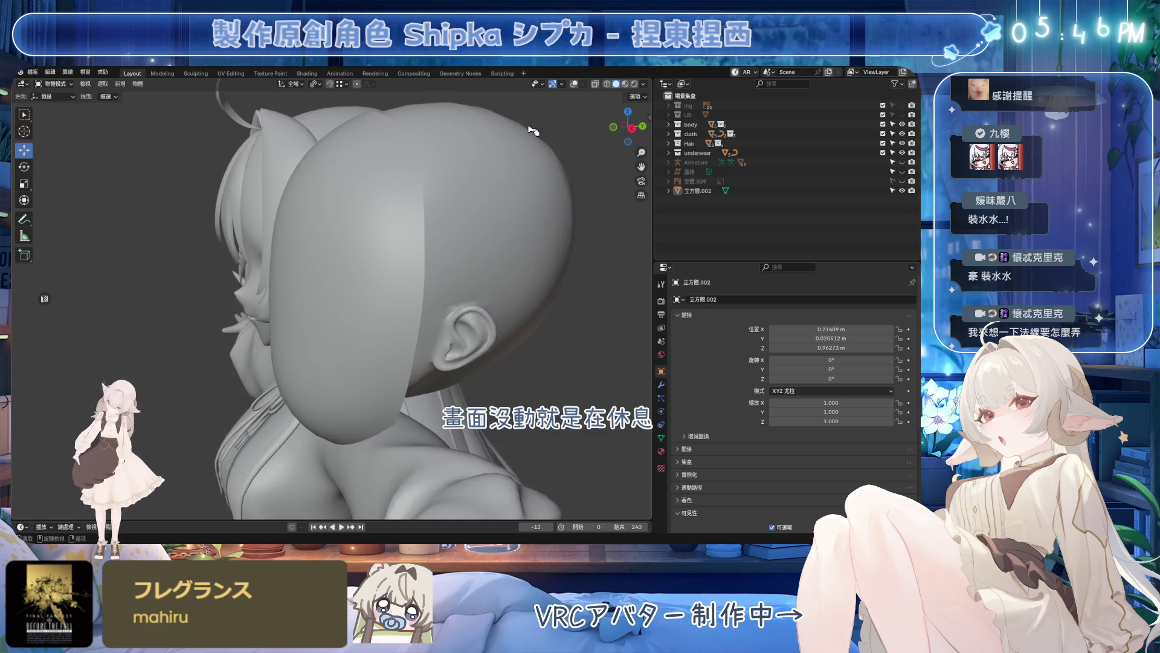
pyautogui.click(351, 331)
pyautogui.scroll(4, 376, 316)
pyautogui.press('Tab')
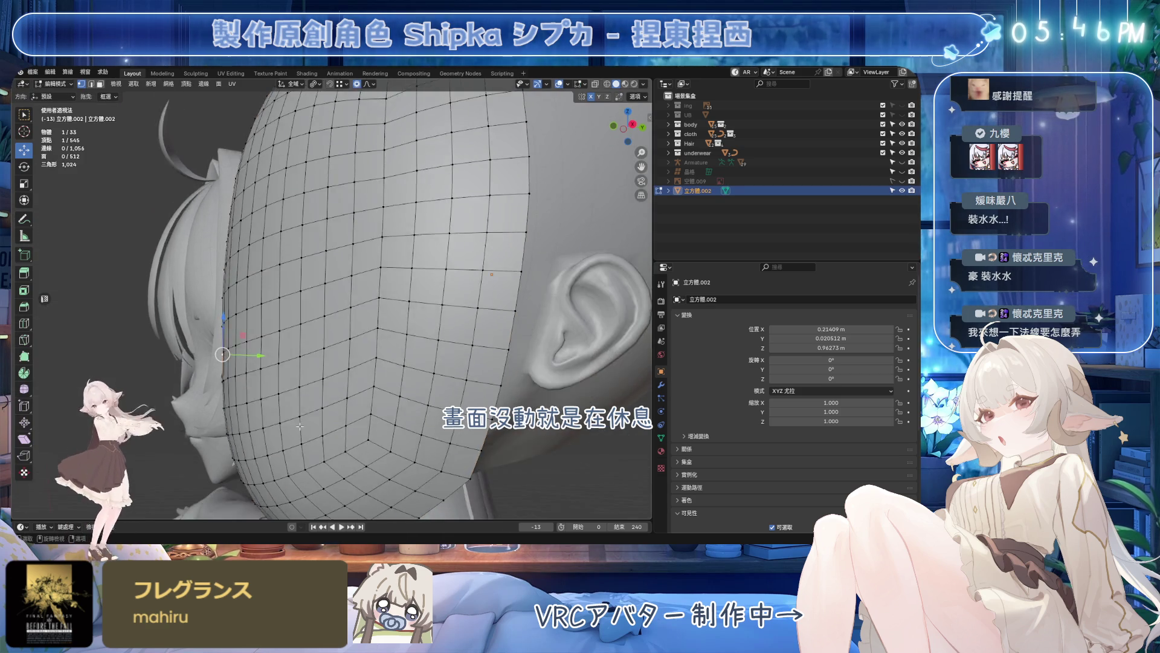
pyautogui.moveTo(310, 406); pyautogui.dragTo(441, 293, button='middle')
pyautogui.scroll(-2, 441, 293)
pyautogui.scroll(-2, 458, 248)
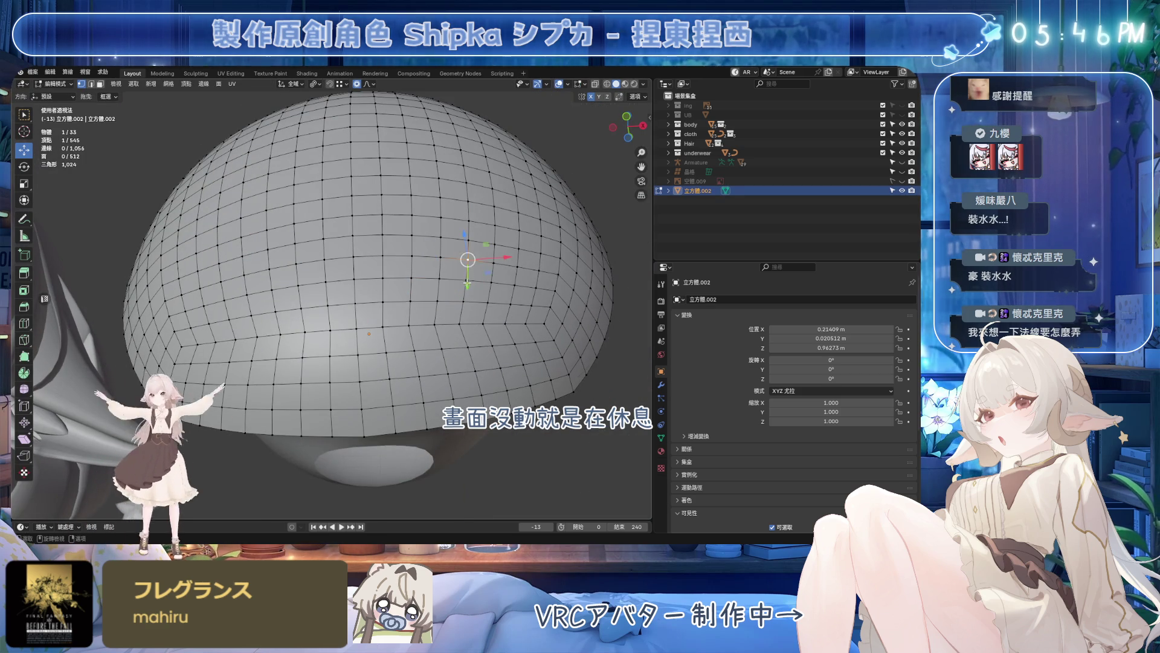
pyautogui.press('g')
pyautogui.press('y')
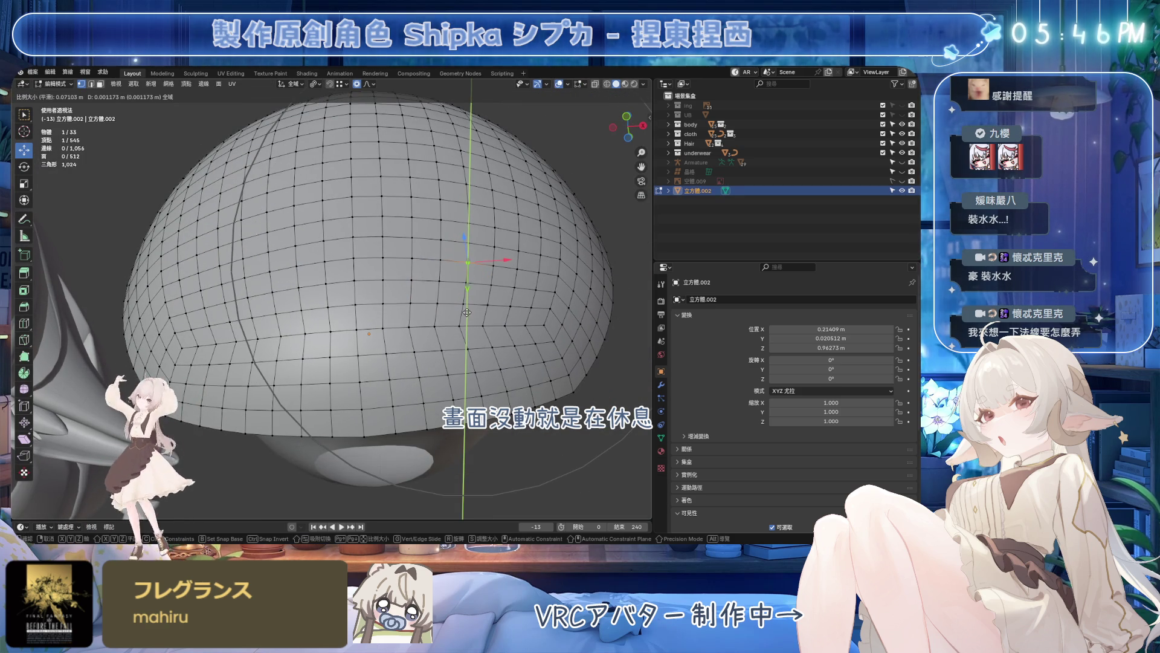
pyautogui.click(466, 311)
pyautogui.scroll(4, 453, 299)
pyautogui.moveTo(453, 300)
pyautogui.mouseDown(button='middle')
pyautogui.moveTo(398, 388)
pyautogui.moveTo(382, 372)
pyautogui.moveTo(435, 366)
pyautogui.mouseUp(button='middle')
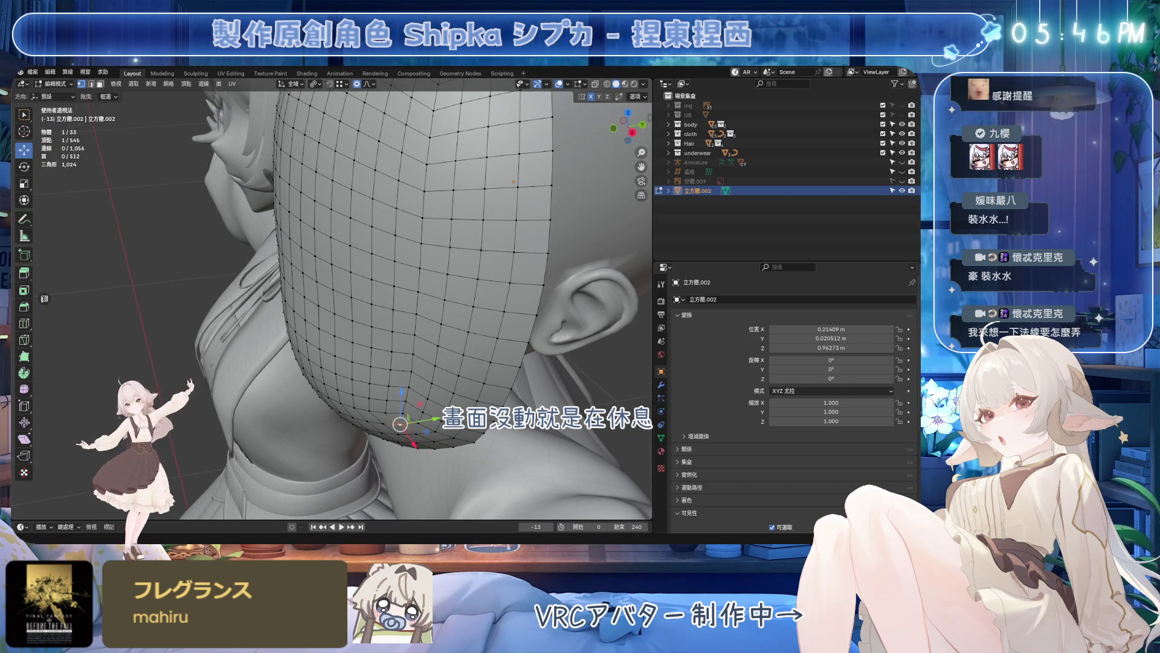
pyautogui.scroll(-5, 369, 223)
pyautogui.moveTo(435, 365)
pyautogui.mouseDown(button='middle')
pyautogui.moveTo(368, 223)
pyautogui.moveTo(425, 281)
pyautogui.mouseUp(button='middle')
pyautogui.press('Tab')
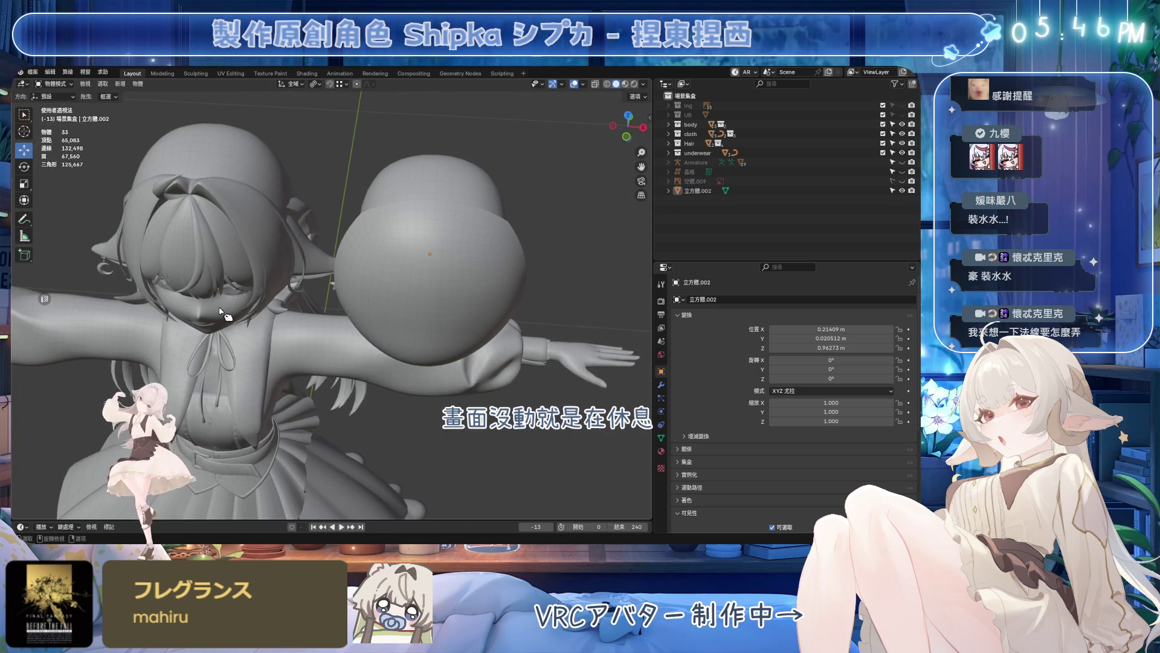
# - Duplicate the avatar's body head and delete the stray copy straight away
pyautogui.click(218, 317)
pyautogui.hotkey('shift', 'd')
pyautogui.click(456, 270)
pyautogui.press('Delete')
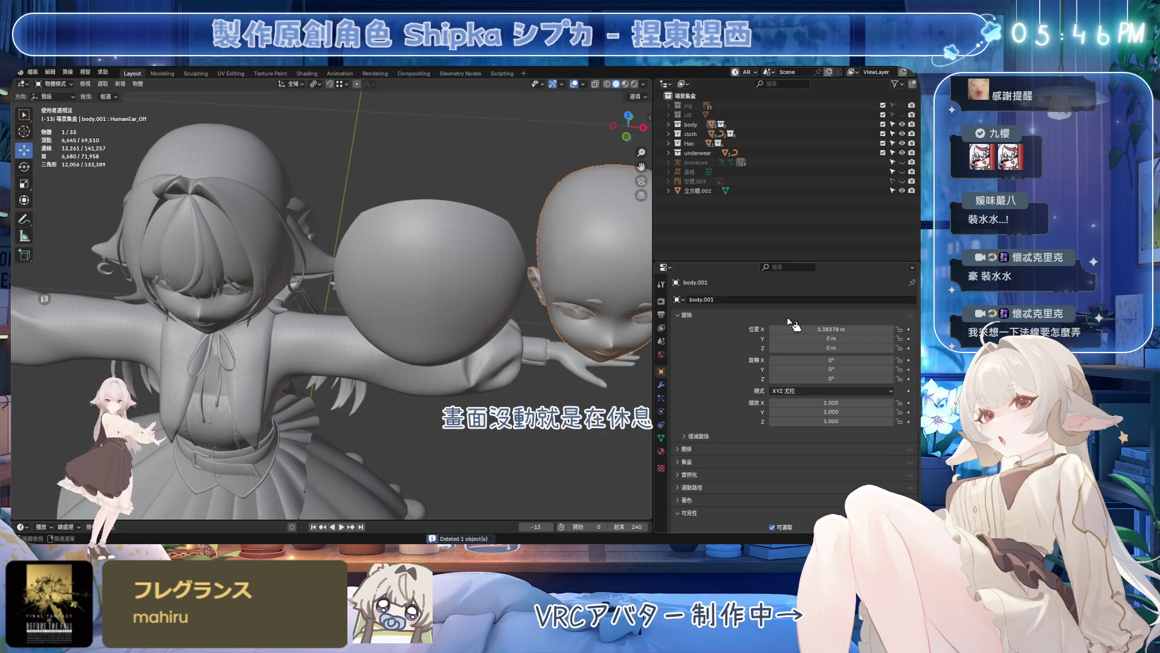
# - Select the sphere proxy 立方體.002 and save the file
pyautogui.moveTo(577, 253)
pyautogui.mouseDown(button='middle')
pyautogui.moveTo(343, 255)
pyautogui.moveTo(508, 272)
pyautogui.mouseUp(button='middle')
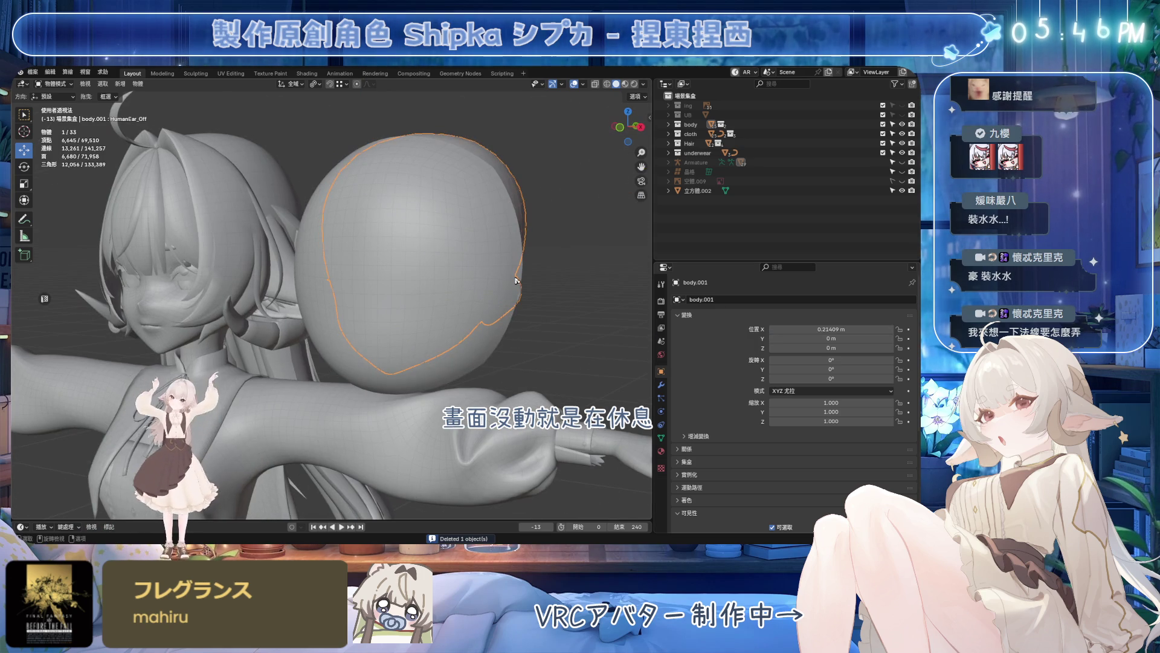
pyautogui.hotkey('ctrl', 's')
pyautogui.click(485, 358)
pyautogui.moveTo(484, 358); pyautogui.dragTo(501, 243, button='middle')
# - Bring up the Add Modifier list for the head mesh body.001
pyautogui.click(494, 243)
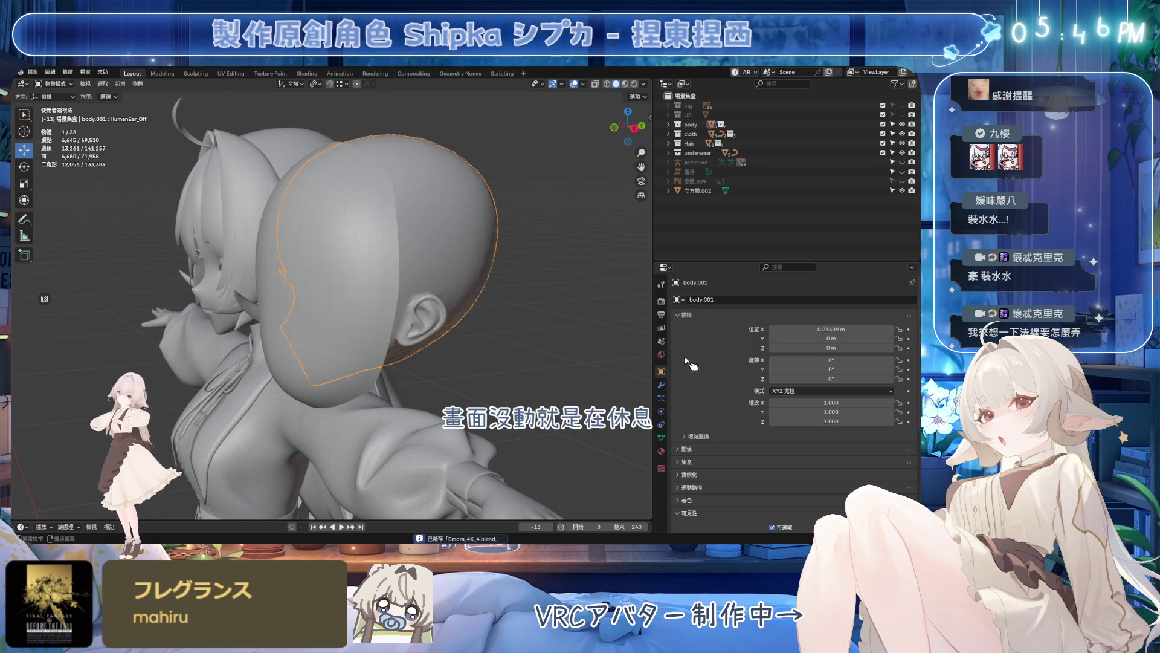
pyautogui.click(661, 384)
pyautogui.click(705, 299)
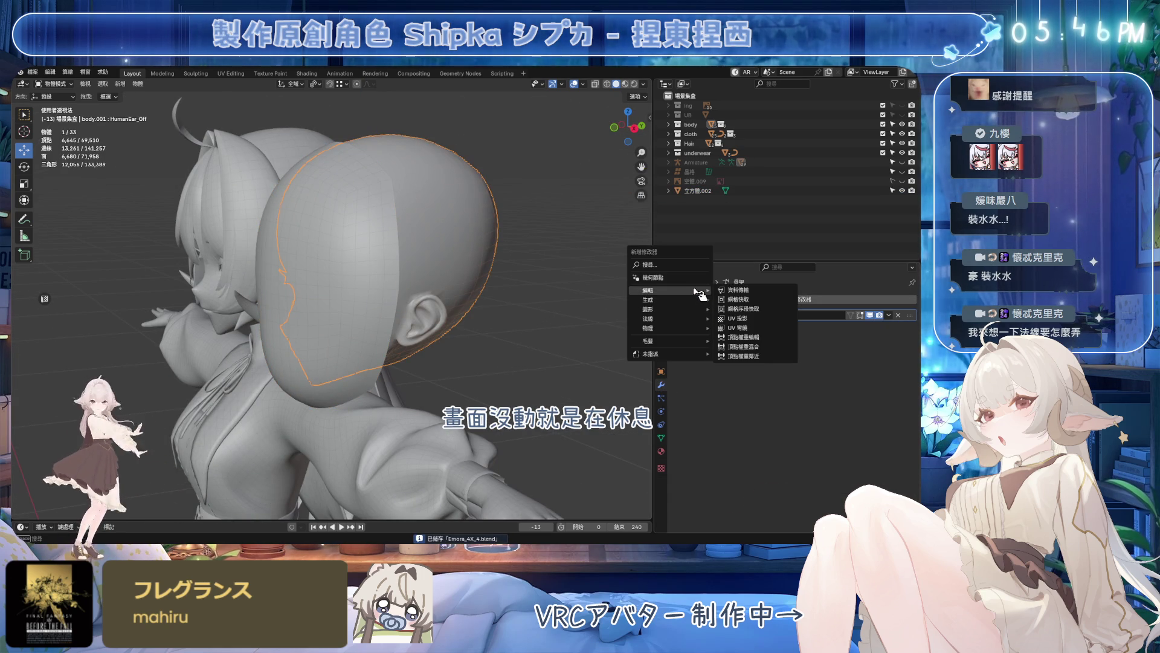
pyautogui.moveTo(668, 290)
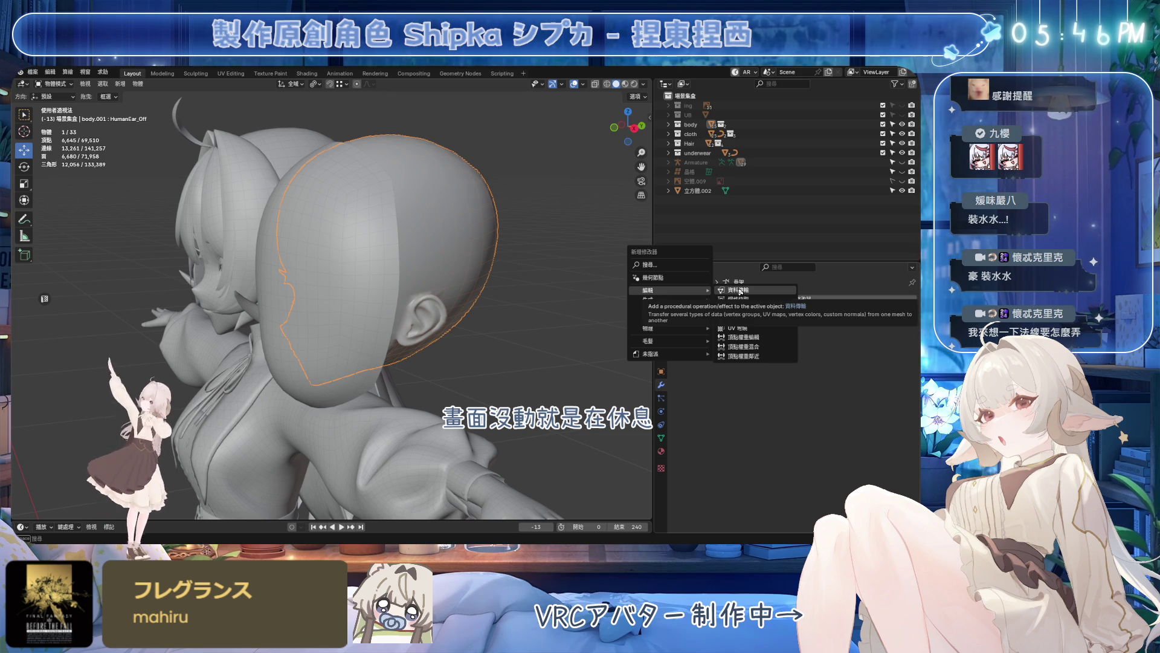
# - Add a Data Transfer modifier sending custom normals from 立方體.002 with Nearest Face Interpolated mapping
pyautogui.click(744, 293)
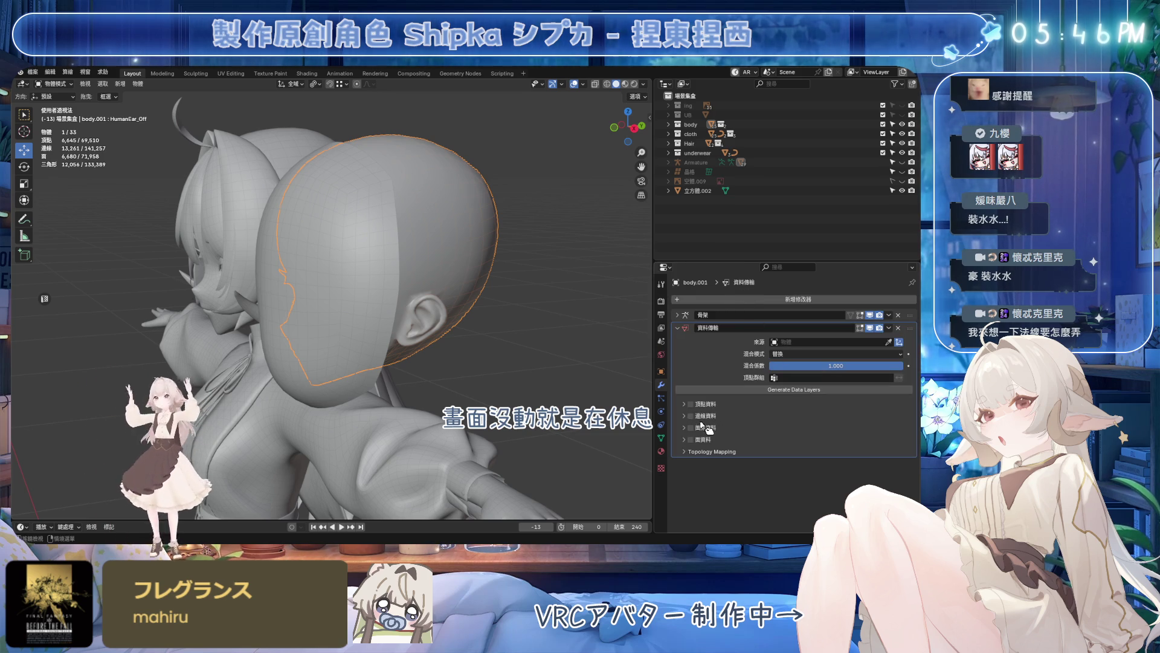
pyautogui.click(684, 429)
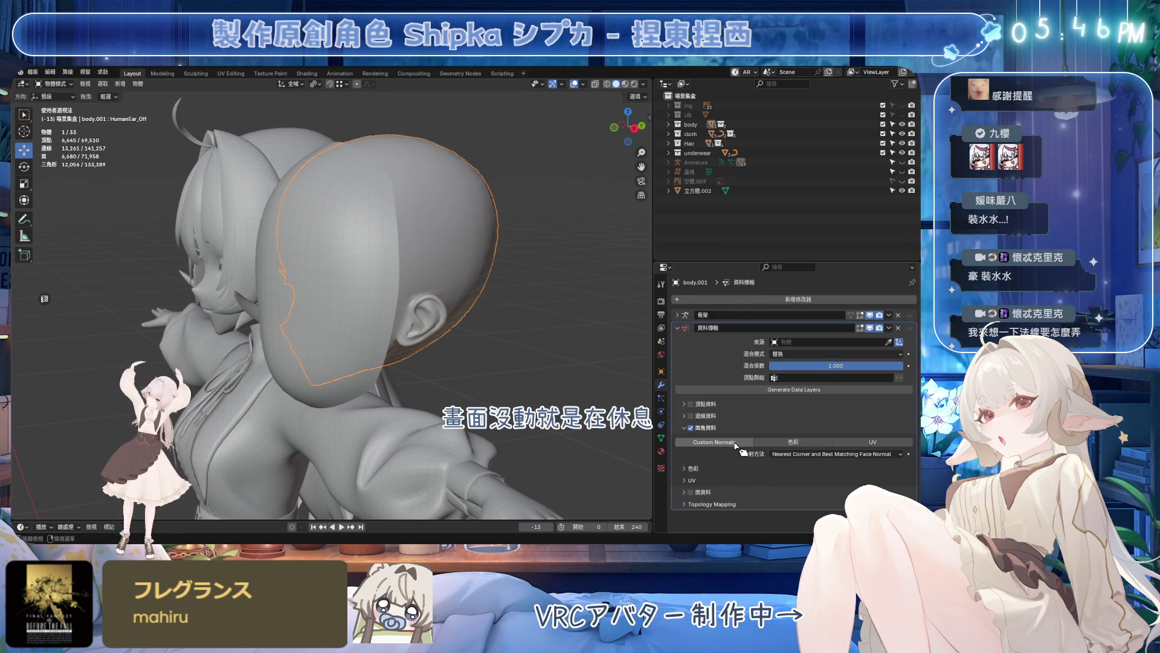
pyautogui.click(777, 455)
pyautogui.click(794, 506)
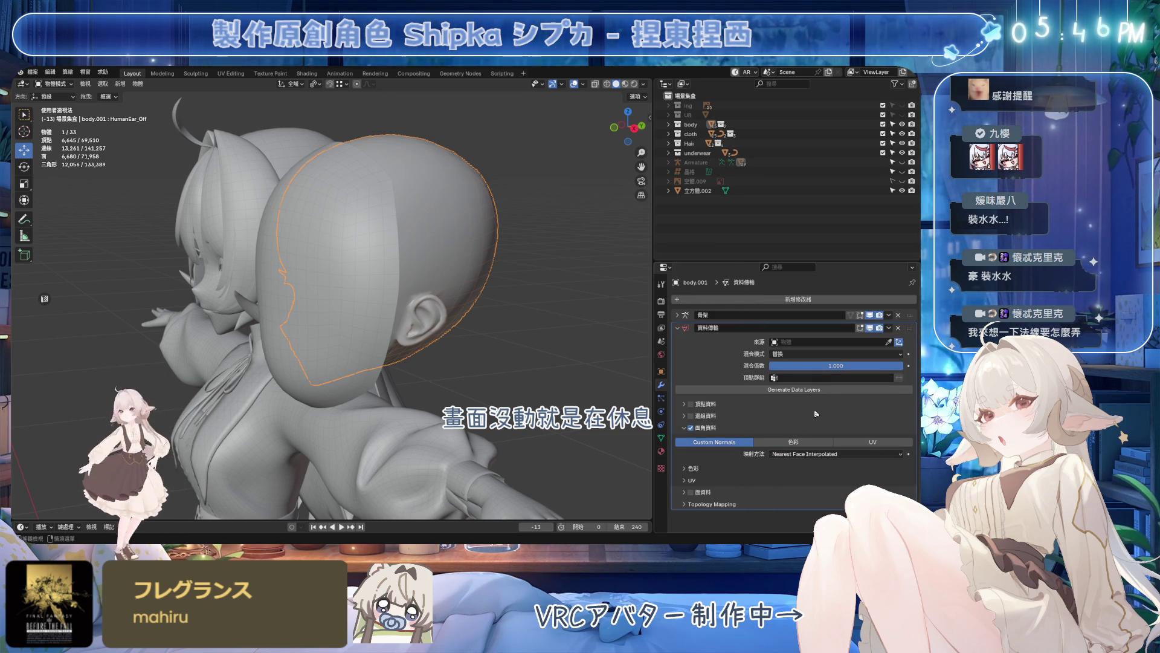
pyautogui.click(350, 387)
# - Hide the sphere proxy 立方體.002 to view the head's shading
pyautogui.moveTo(453, 386); pyautogui.dragTo(597, 350, button='middle')
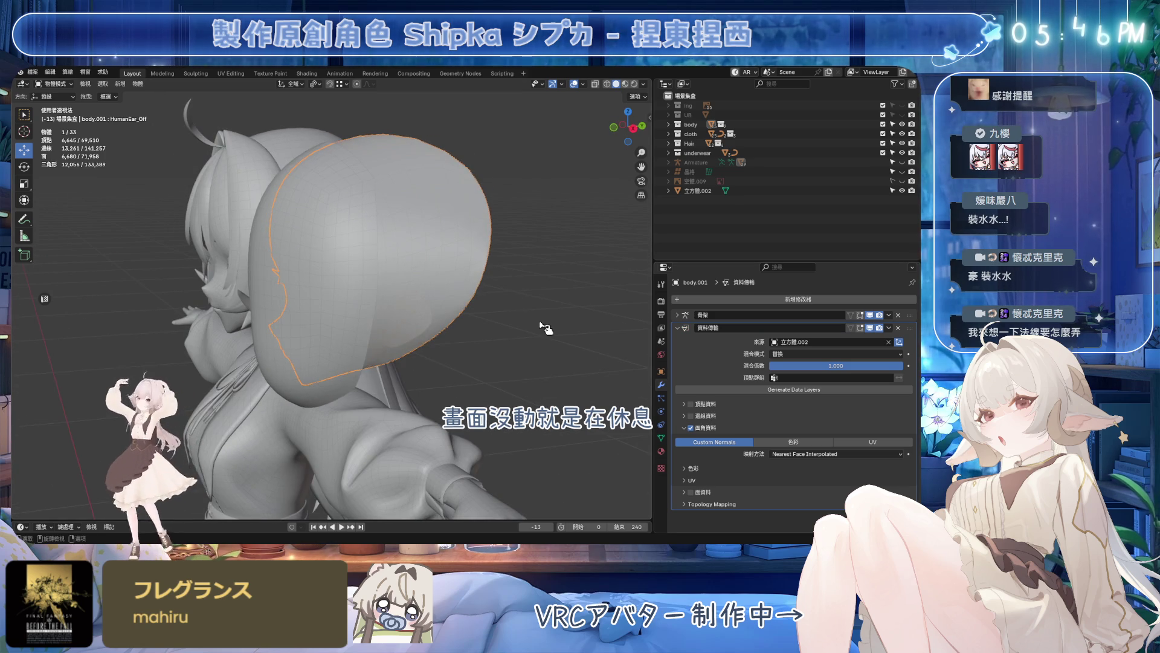
pyautogui.click(319, 376)
pyautogui.press('h')
pyautogui.moveTo(510, 298); pyautogui.dragTo(543, 284, button='middle')
pyautogui.scroll(2, 543, 284)
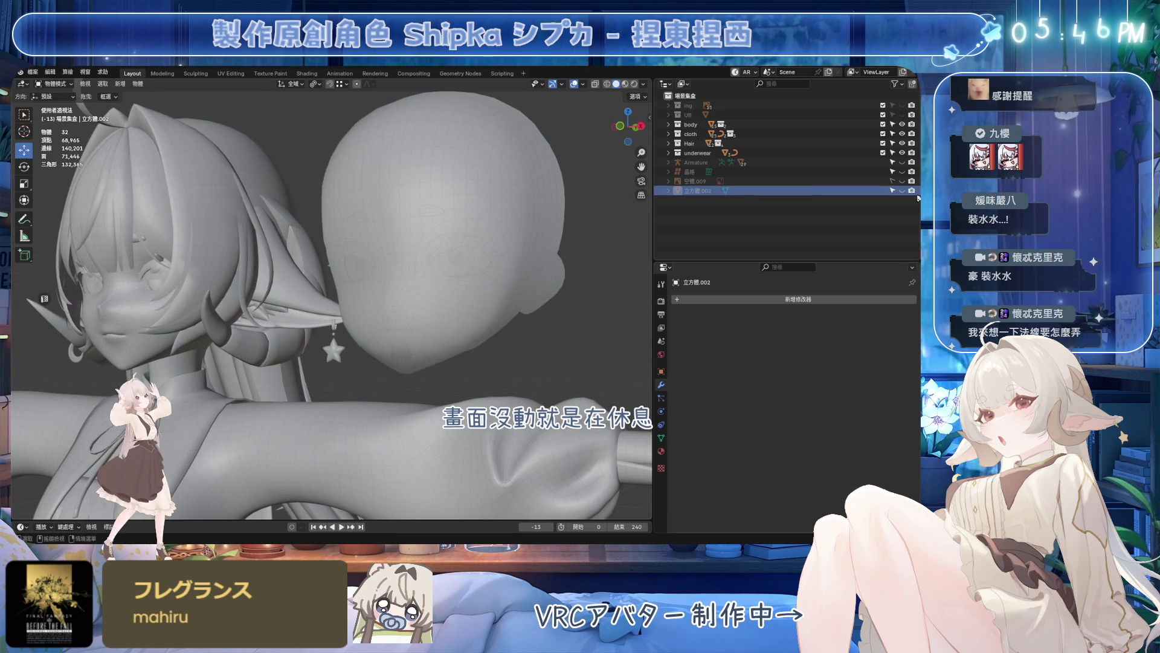
# - Unhide 立方體.002, glance at its mesh in Edit Mode, and hide it again
pyautogui.click(902, 190)
pyautogui.press('Tab')
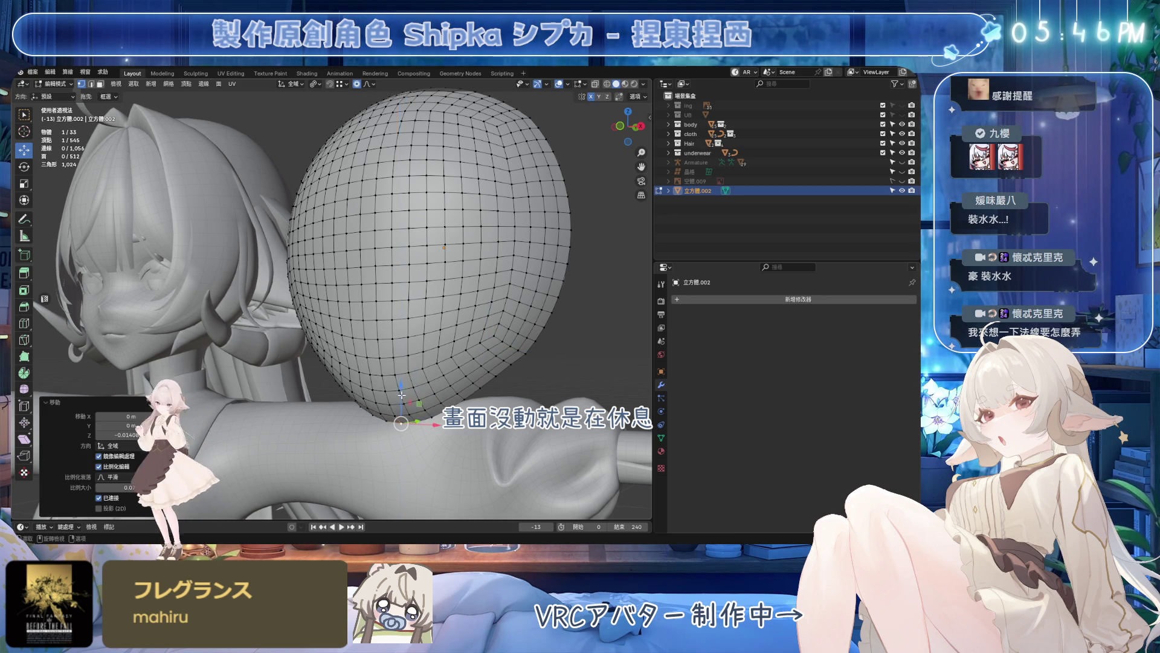
pyautogui.press('Tab')
pyautogui.click(902, 191)
# - Inspect the shaded head from above and below, then reselect body.001
pyautogui.moveTo(544, 181); pyautogui.dragTo(580, 111, button='middle')
pyautogui.moveTo(544, 152)
pyautogui.mouseDown(button='middle')
pyautogui.moveTo(318, 367)
pyautogui.moveTo(508, 305)
pyautogui.mouseUp(button='middle')
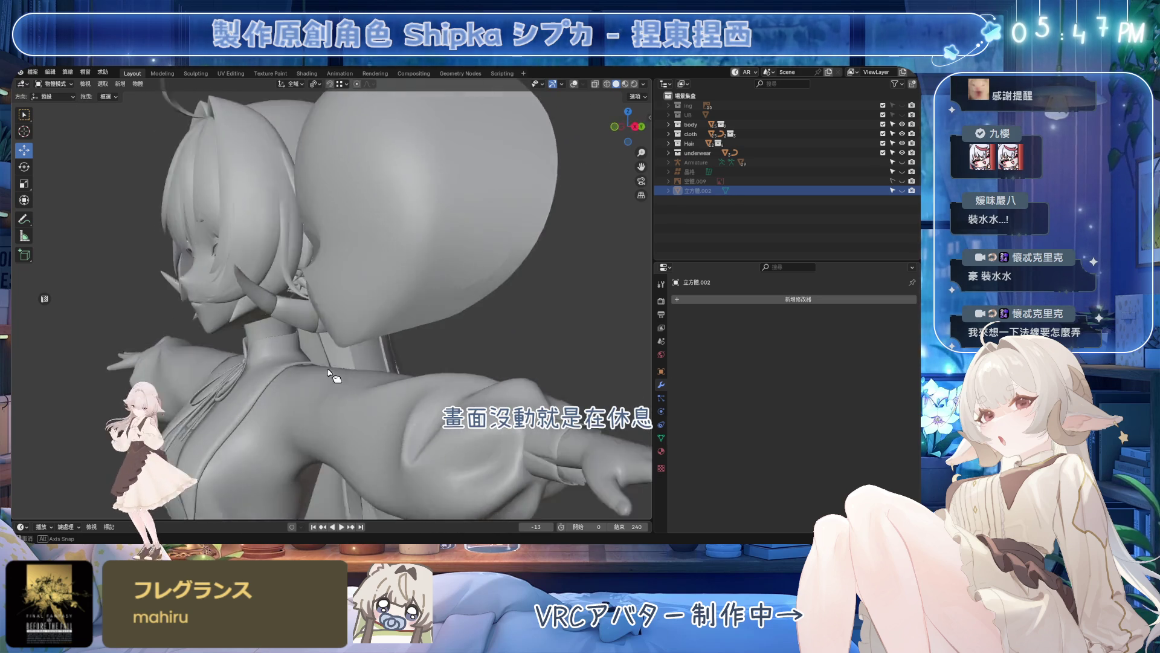
pyautogui.moveTo(392, 274)
pyautogui.mouseDown(button='middle')
pyautogui.moveTo(501, 275)
pyautogui.moveTo(376, 280)
pyautogui.moveTo(376, 328)
pyautogui.mouseUp(button='middle')
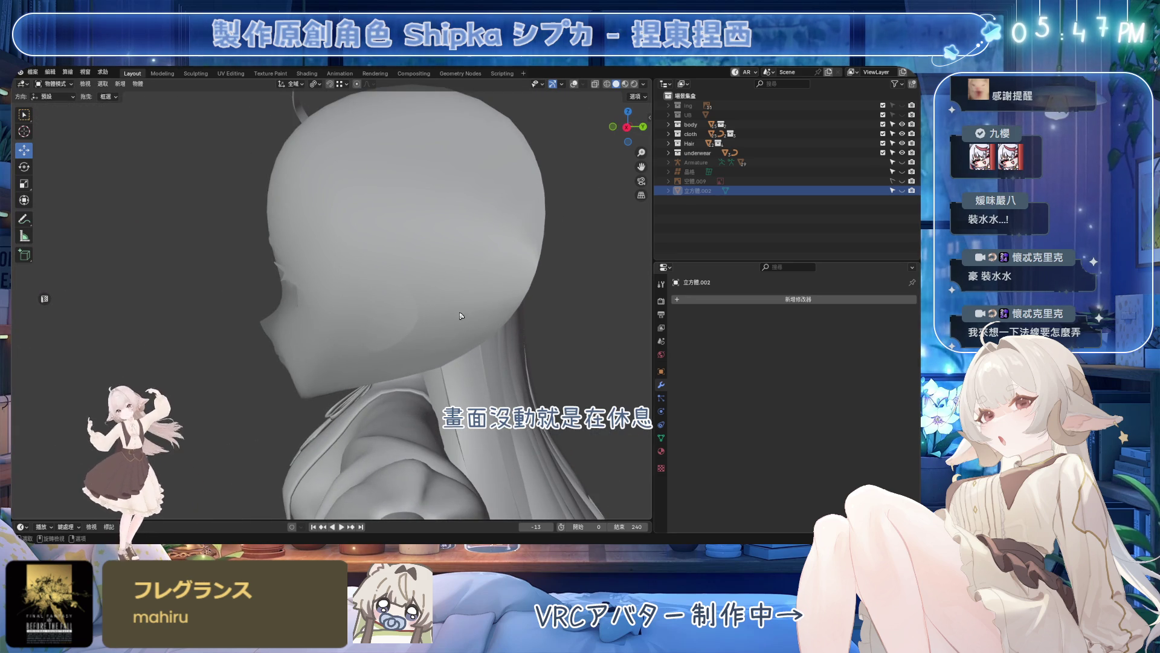
pyautogui.moveTo(507, 325); pyautogui.dragTo(585, 113, button='middle')
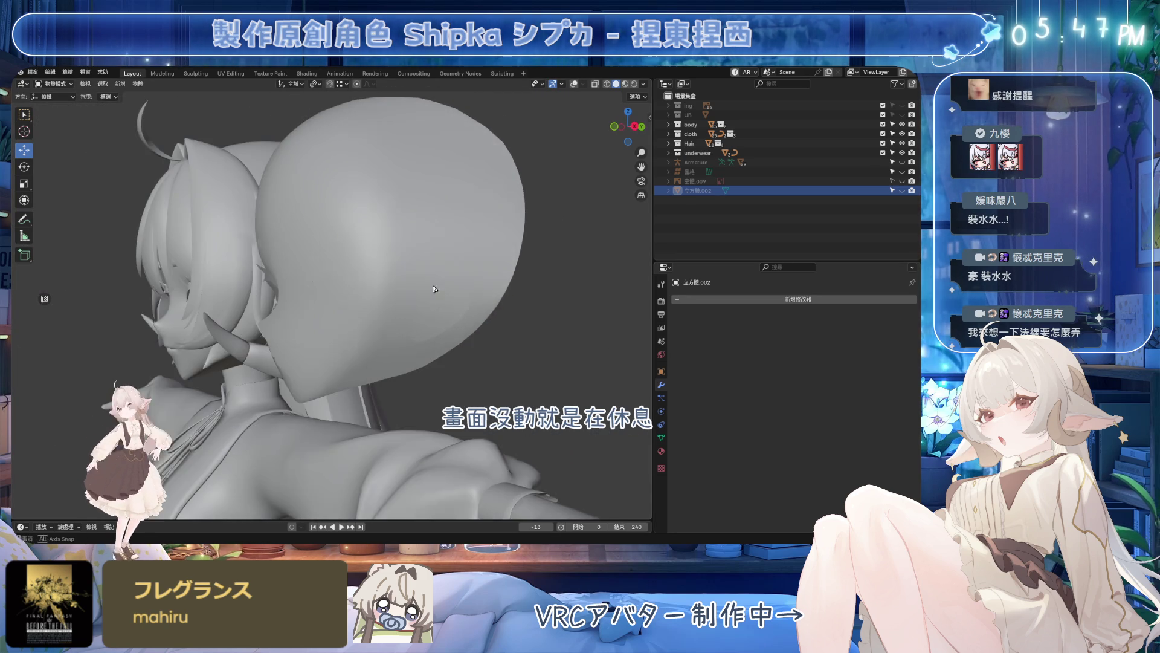
pyautogui.click(465, 234)
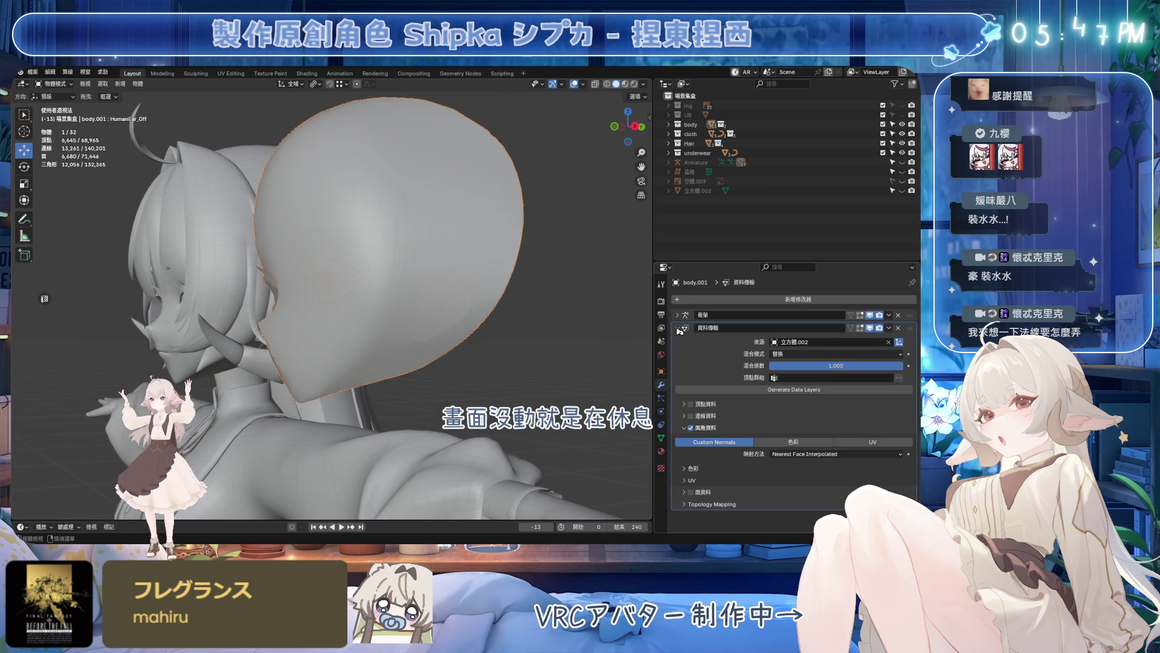
# - Show body.001's vertex groups and make 眼球_R the active group
pyautogui.click(661, 438)
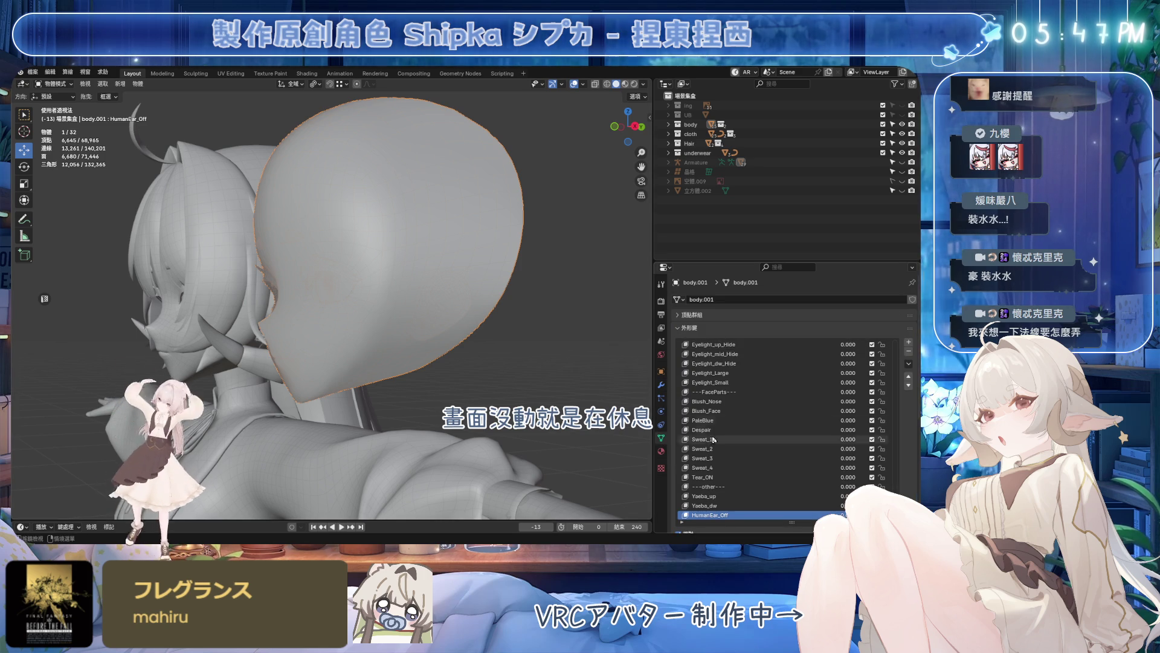
pyautogui.keyDown('ctrl'); pyautogui.click(703, 315); pyautogui.keyUp('ctrl')
pyautogui.moveTo(901, 348); pyautogui.dragTo(901, 468)
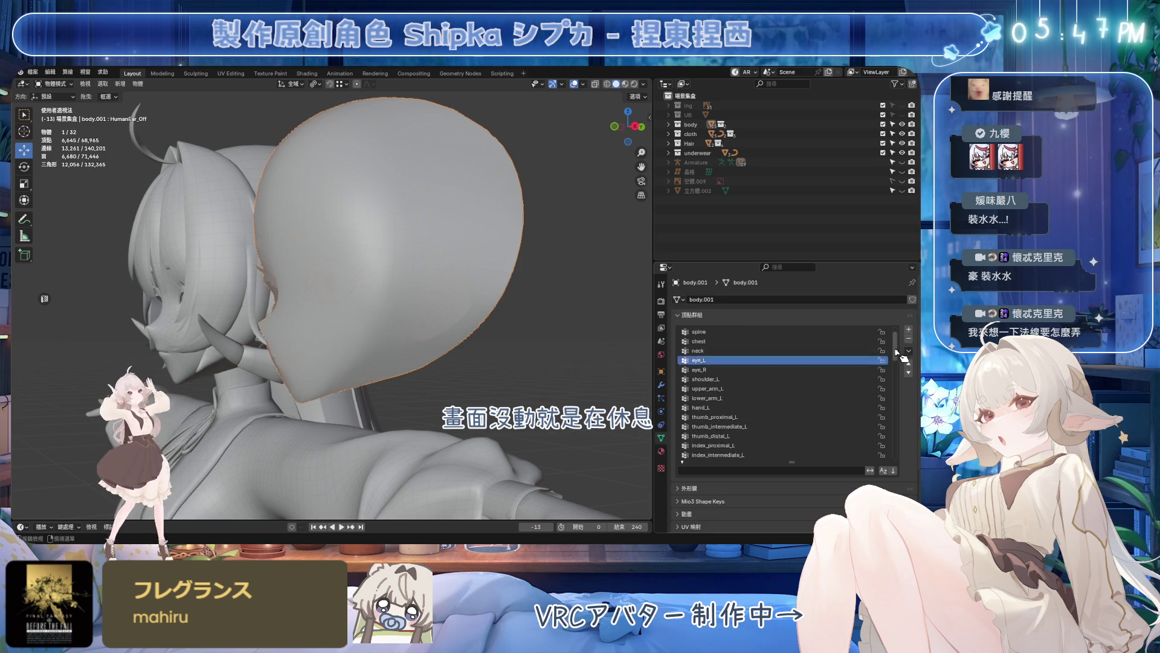
pyautogui.click(764, 453)
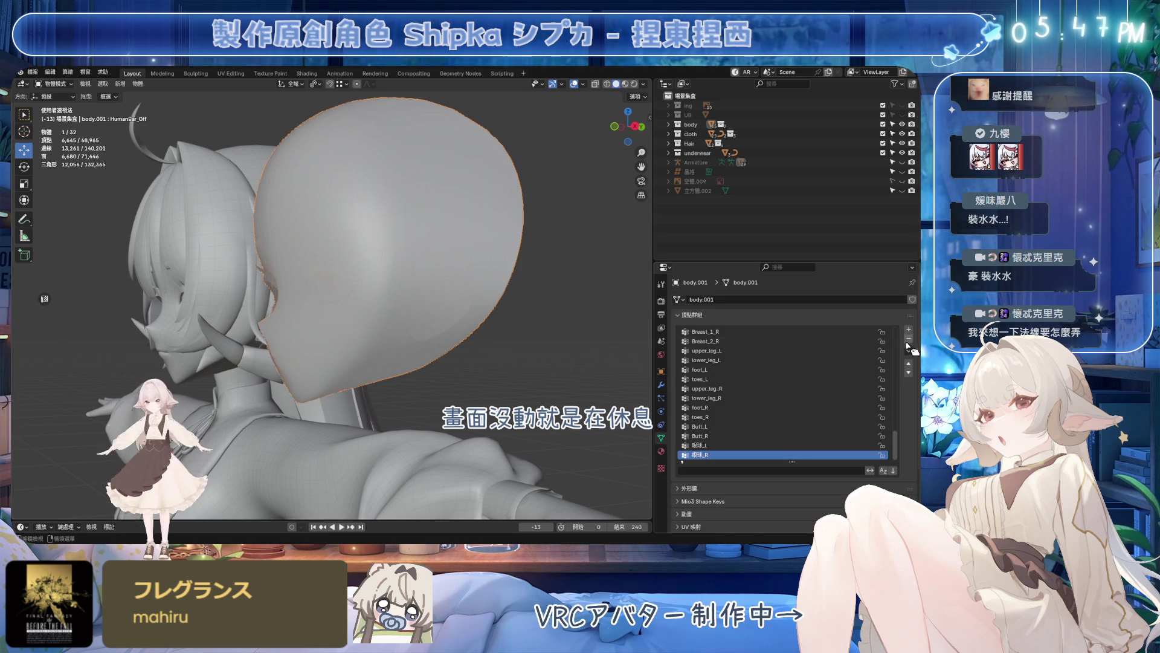
# - Check the 眼球_R group on the body mesh, then undo back to body.001
pyautogui.click(165, 353)
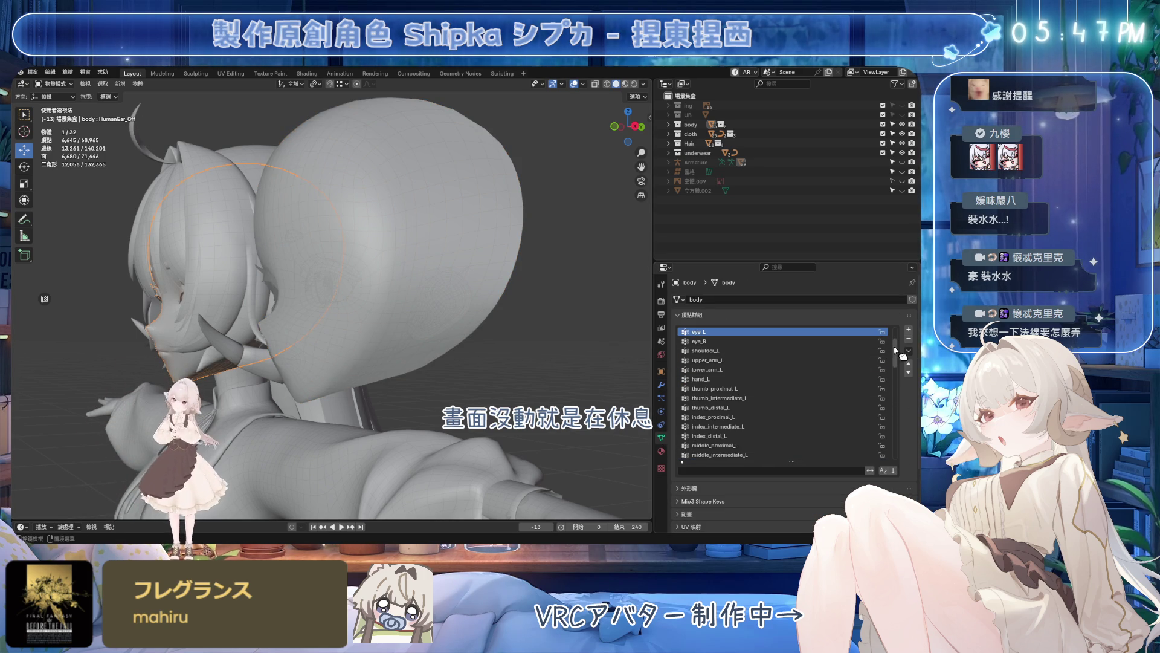
pyautogui.click(796, 455)
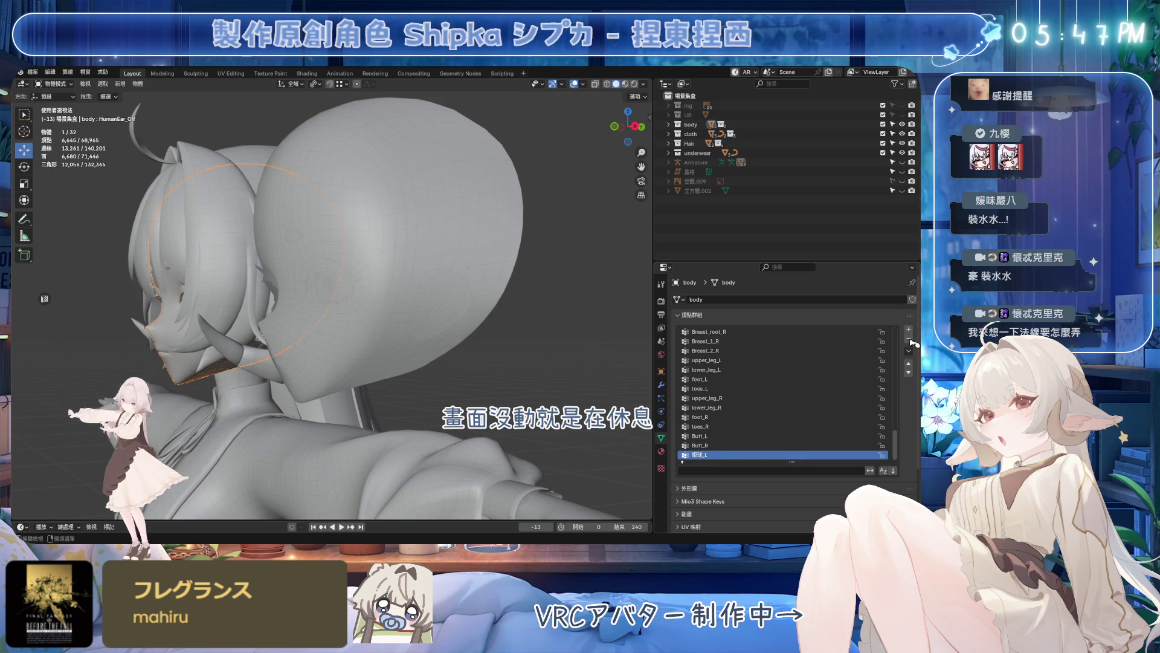
pyautogui.hotkey('ctrl', 'z')
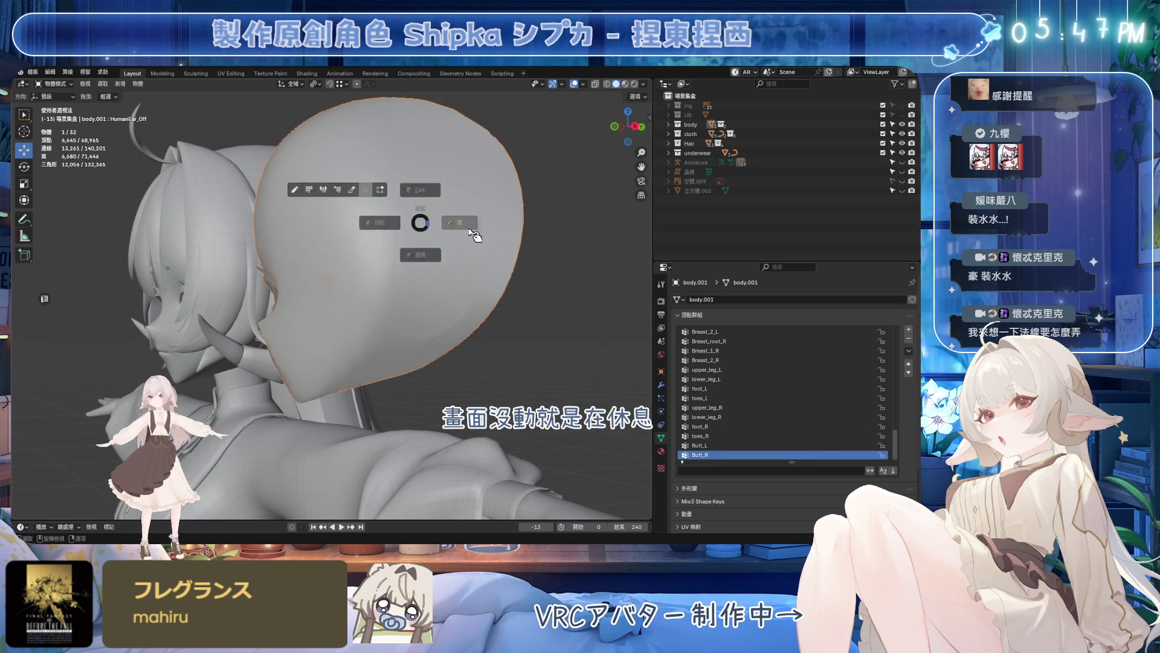
# - Edit the head mesh in a right-side orthographic view with X-ray display on
pyautogui.press('Tab')
pyautogui.moveTo(323, 267); pyautogui.dragTo(311, 280, button='middle')
pyautogui.scroll(3, 387, 263)
pyautogui.press('KP_3')
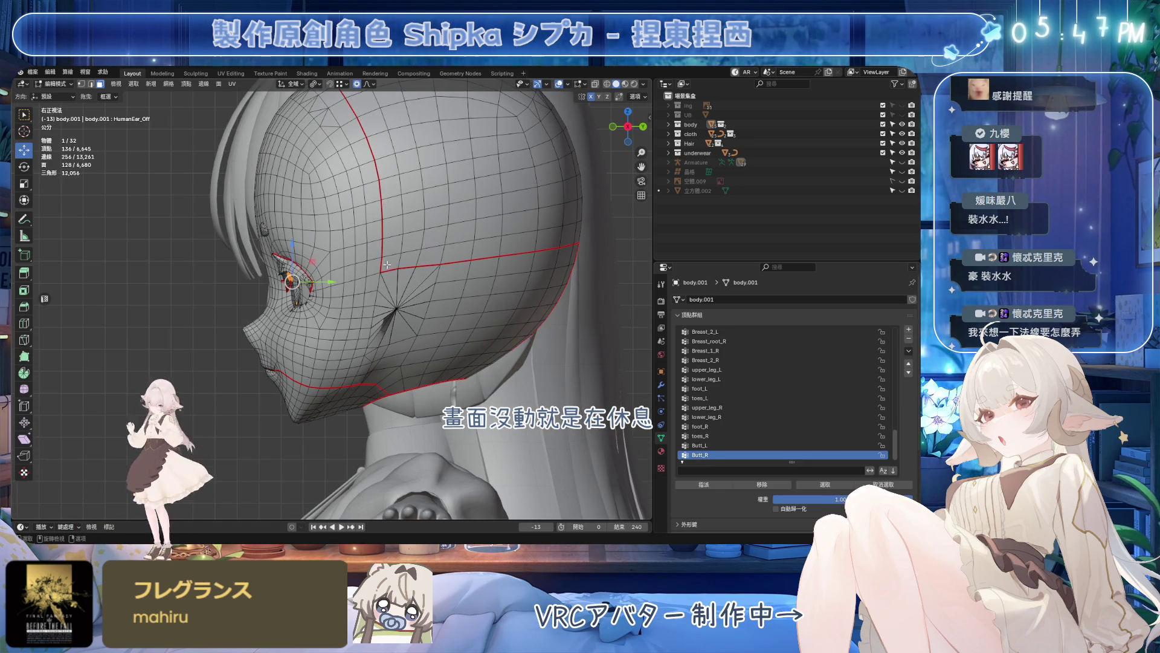
pyautogui.click(598, 85)
pyautogui.scroll(-3, 435, 254)
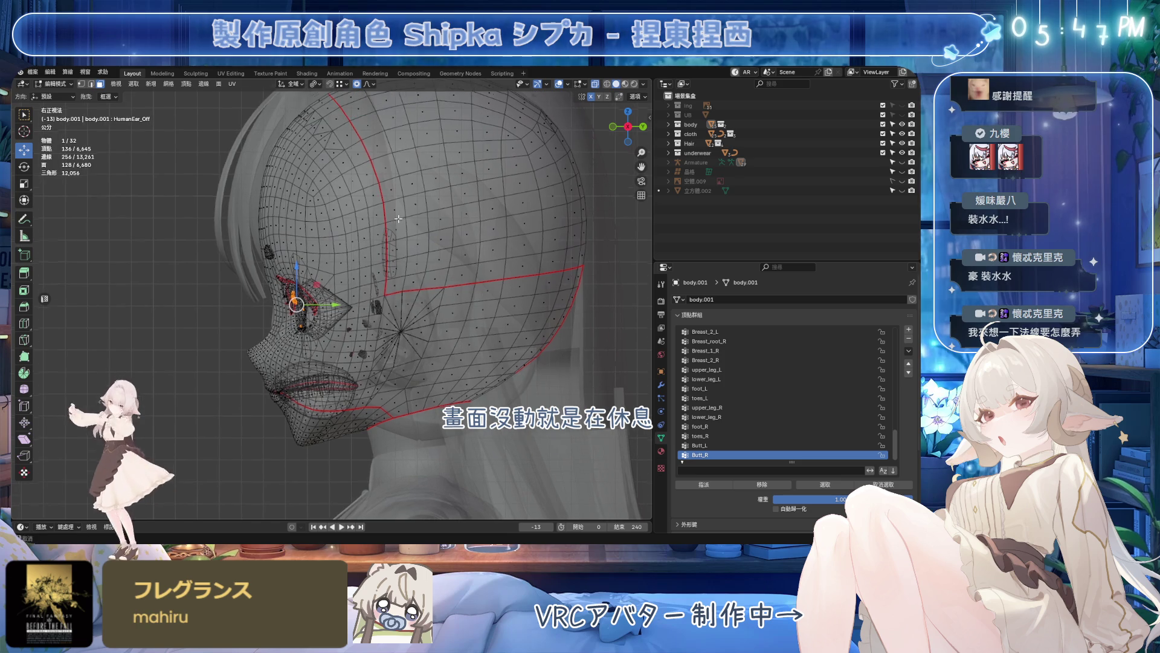
# - Select the face and jaw region, then brush out faces along the front and jaw edge
pyautogui.keyDown('alt'); pyautogui.click(363, 176); pyautogui.keyUp('alt')
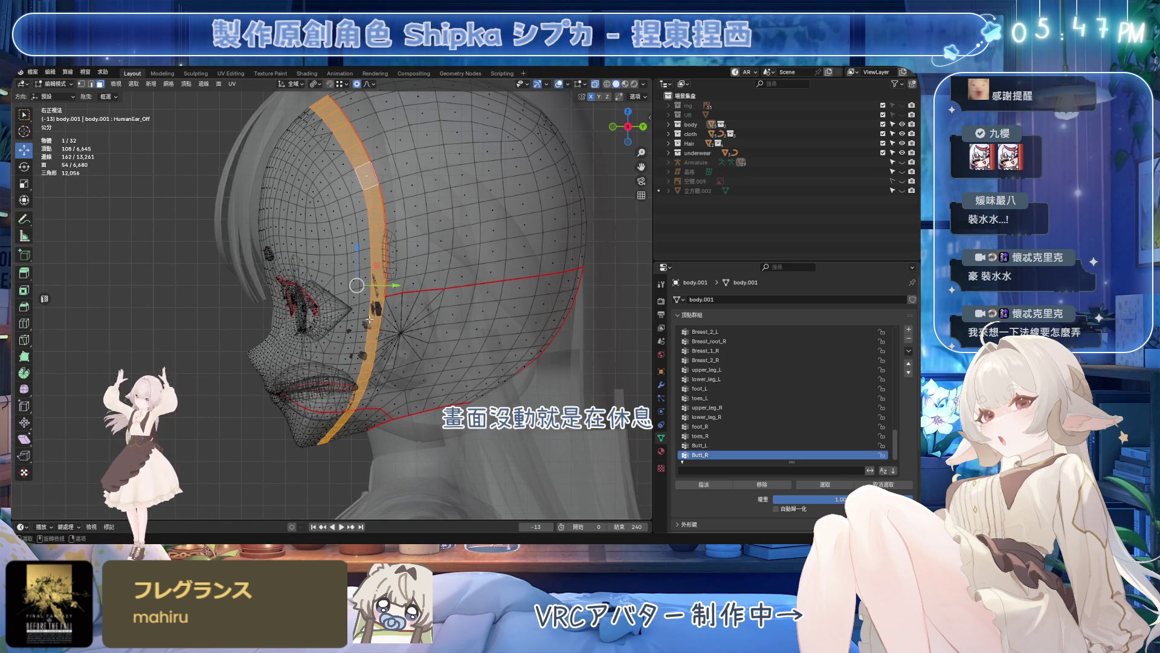
pyautogui.hotkey('ctrl', 'l')
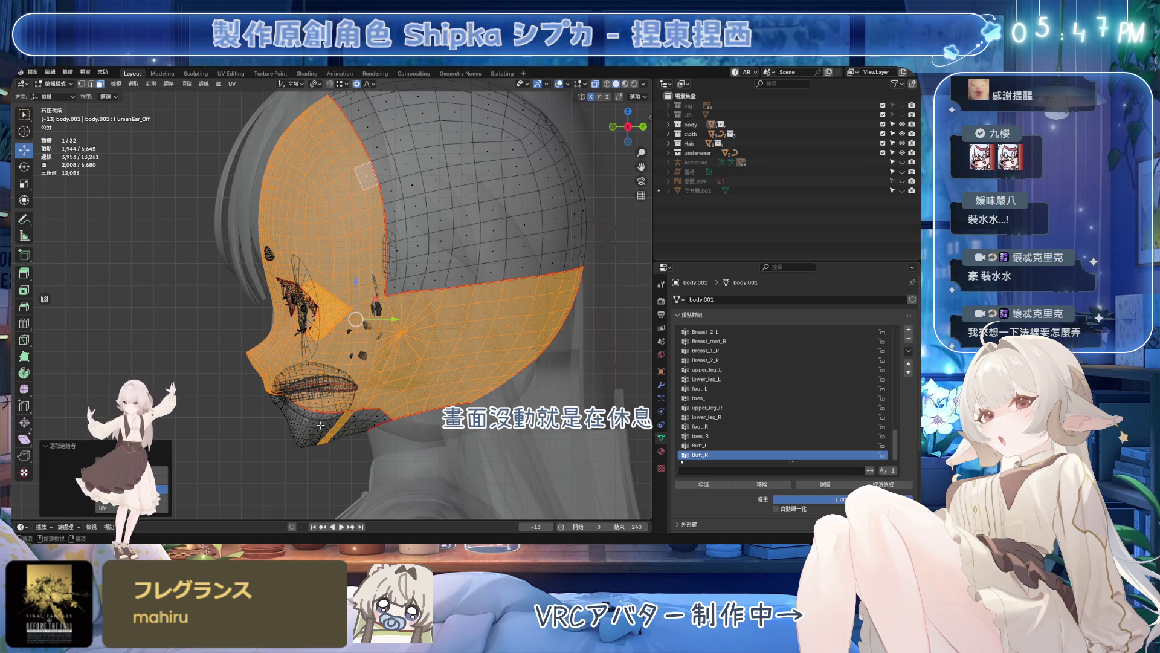
pyautogui.press('l')
pyautogui.moveTo(513, 341)
pyautogui.keyDown('ctrl'); pyautogui.mouseDown()
pyautogui.moveTo(448, 332)
pyautogui.moveTo(435, 363)
pyautogui.mouseUp(); pyautogui.keyUp('ctrl')
pyautogui.press('Escape')
pyautogui.scroll(2, 465, 313)
pyautogui.scroll(2, 465, 313)
pyautogui.scroll(2, 465, 313)
pyautogui.press('c')
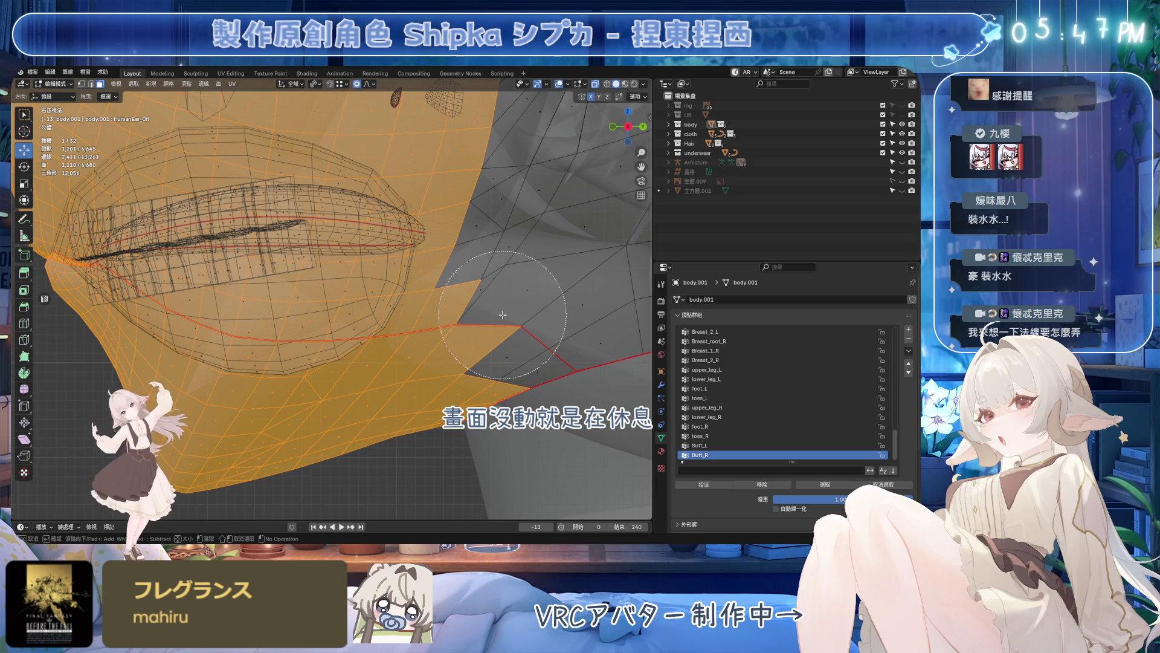
pyautogui.moveTo(502, 315); pyautogui.dragTo(396, 448, button='middle')
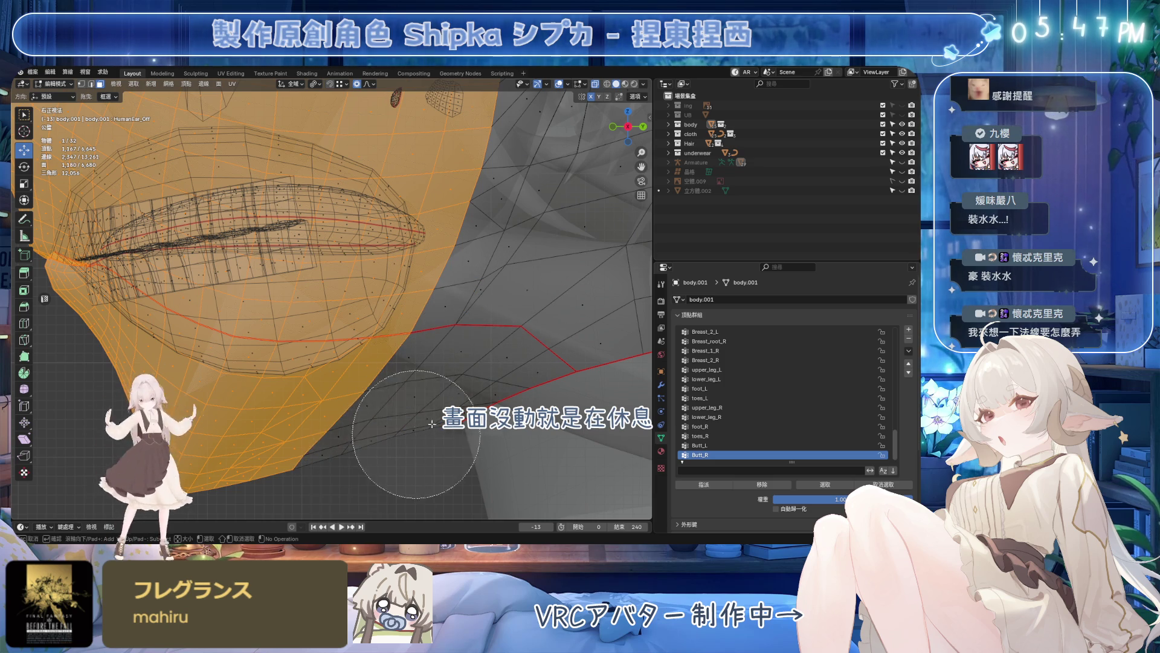
pyautogui.press('Escape')
pyautogui.scroll(-2, 397, 448)
# - Box-select the ear-area pieces and the remaining enclosed wireframe pieces
pyautogui.moveTo(396, 448)
pyautogui.mouseDown(button='middle')
pyautogui.moveTo(378, 311)
pyautogui.moveTo(343, 263)
pyautogui.mouseUp(button='middle')
pyautogui.moveTo(213, 133)
pyautogui.mouseDown()
pyautogui.moveTo(380, 346)
pyautogui.moveTo(364, 348)
pyautogui.mouseUp()
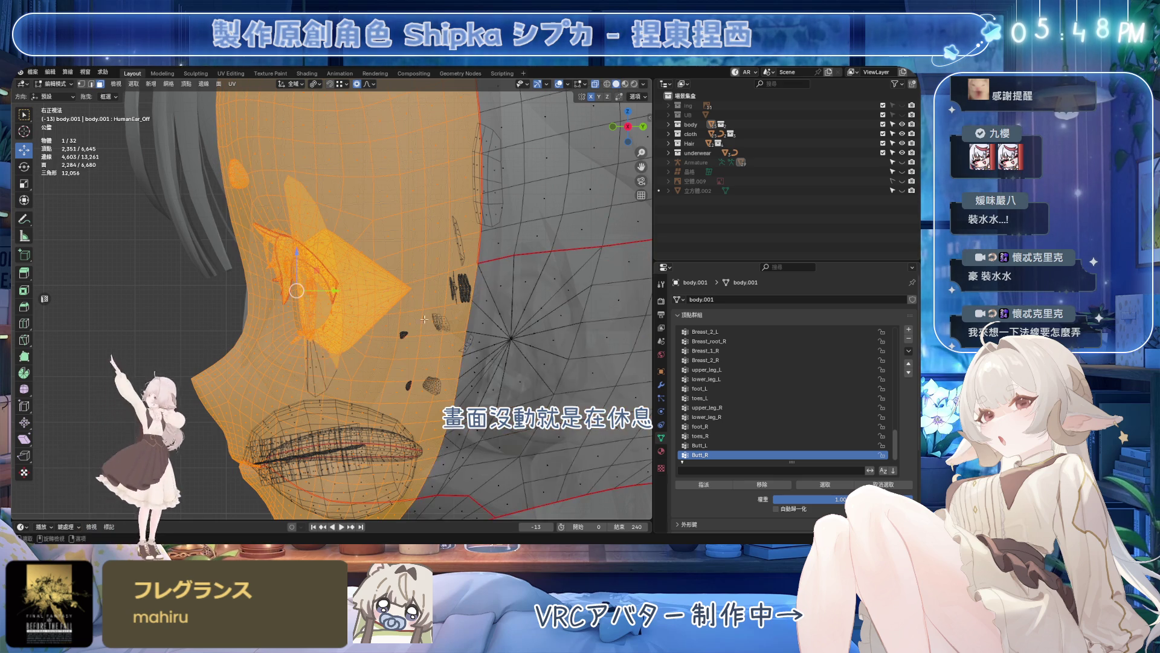
pyautogui.scroll(2, 258, 266)
pyautogui.scroll(1, 258, 266)
pyautogui.moveTo(348, 345); pyautogui.dragTo(348, 345)
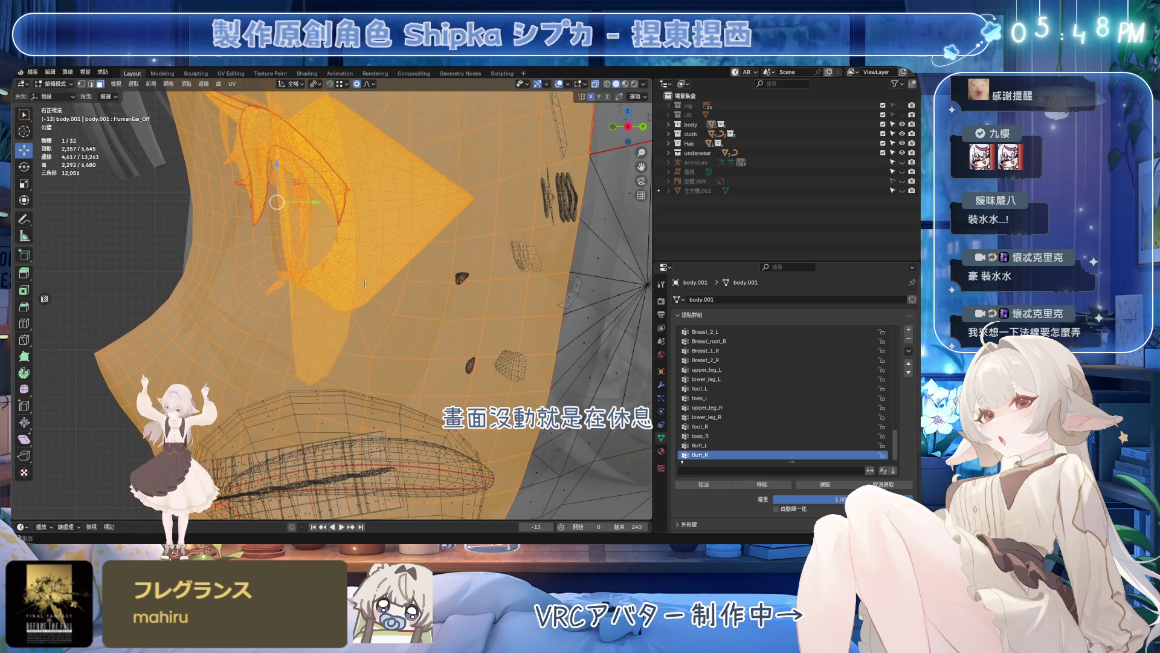
pyautogui.moveTo(349, 344); pyautogui.dragTo(380, 297, button='middle')
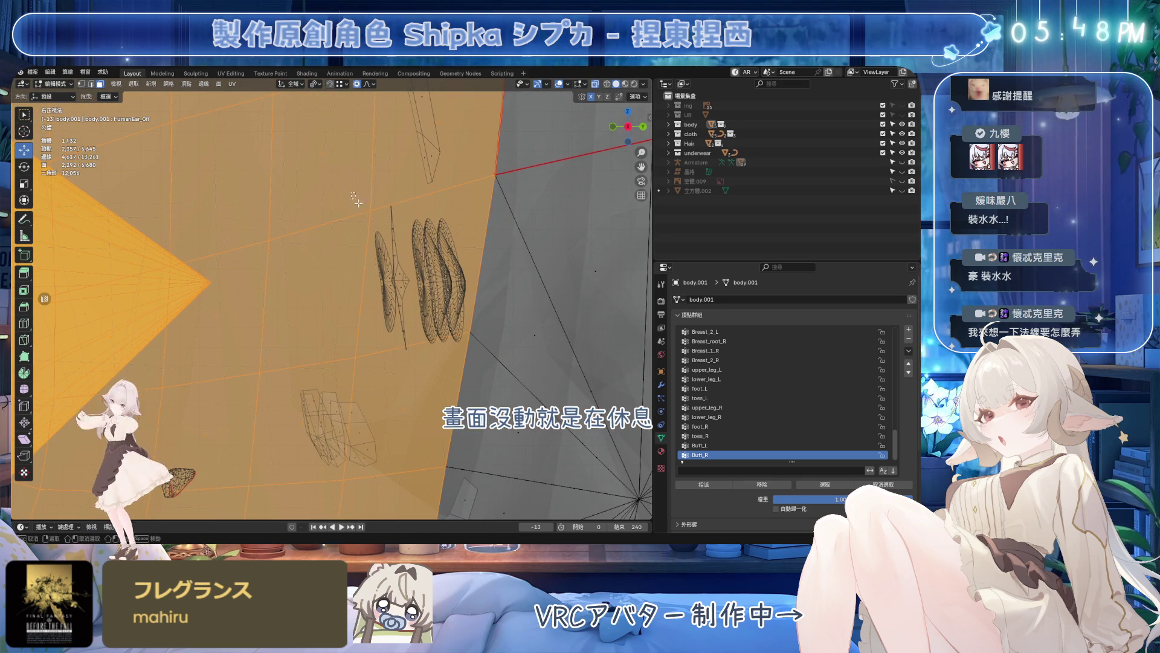
pyautogui.moveTo(470, 351); pyautogui.dragTo(470, 352)
pyautogui.moveTo(470, 352); pyautogui.dragTo(329, 249, button='middle')
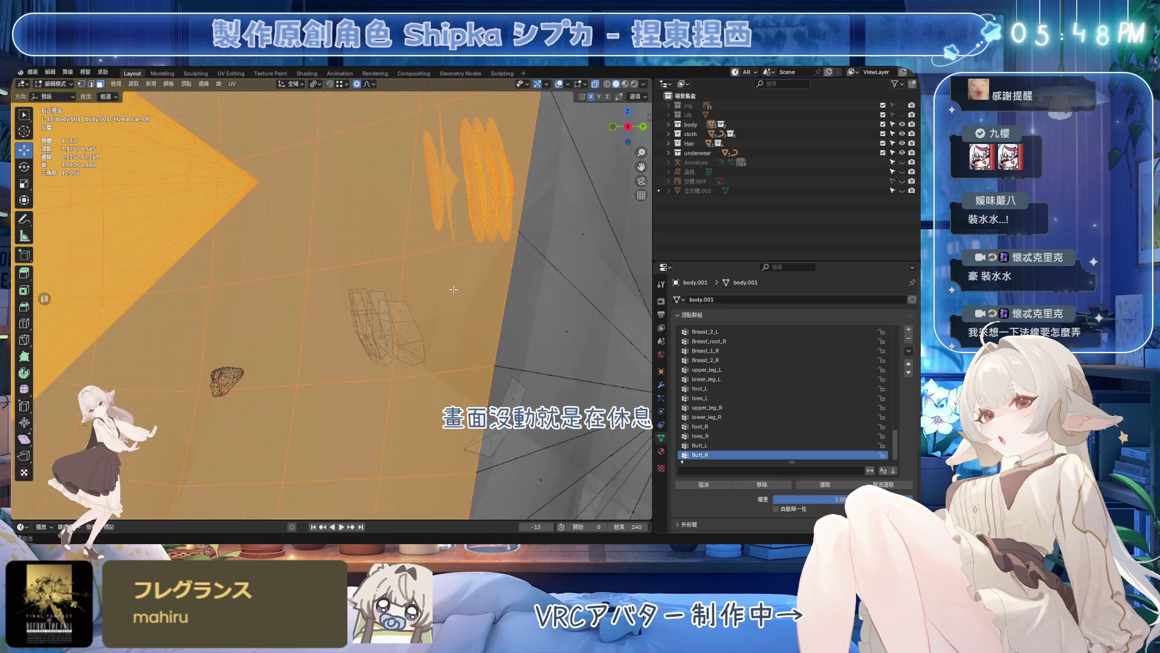
pyautogui.moveTo(460, 356); pyautogui.dragTo(455, 358)
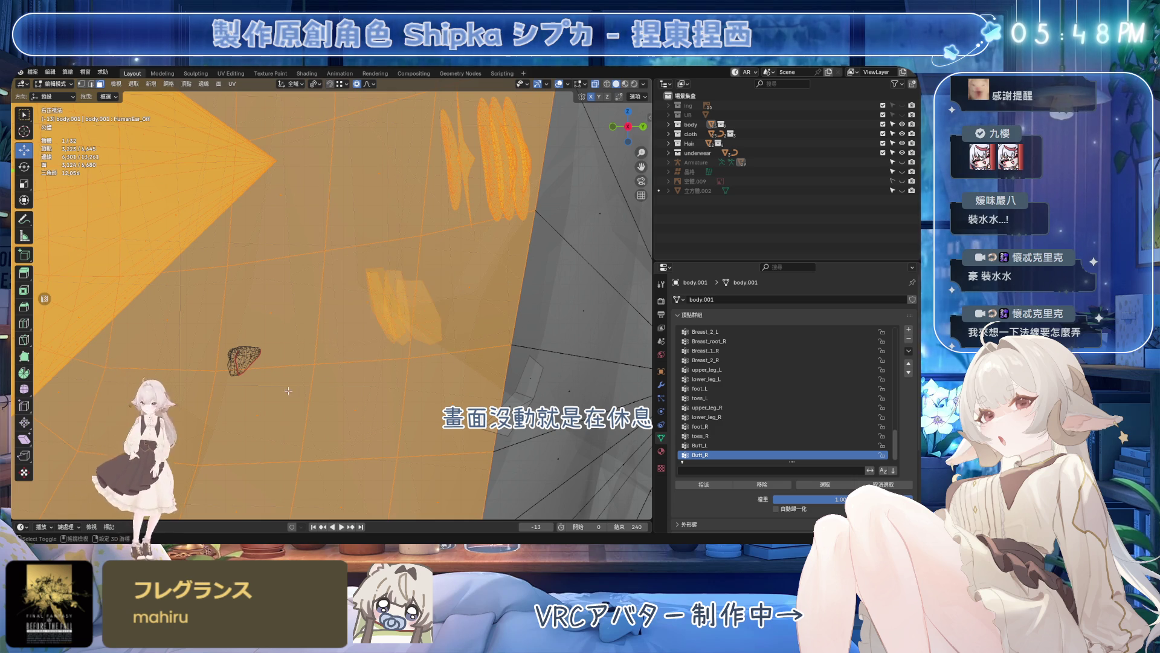
# - Review the selection around the mouth and rename the new vertex group to AAAA
pyautogui.moveTo(289, 390); pyautogui.dragTo(338, 337, button='middle')
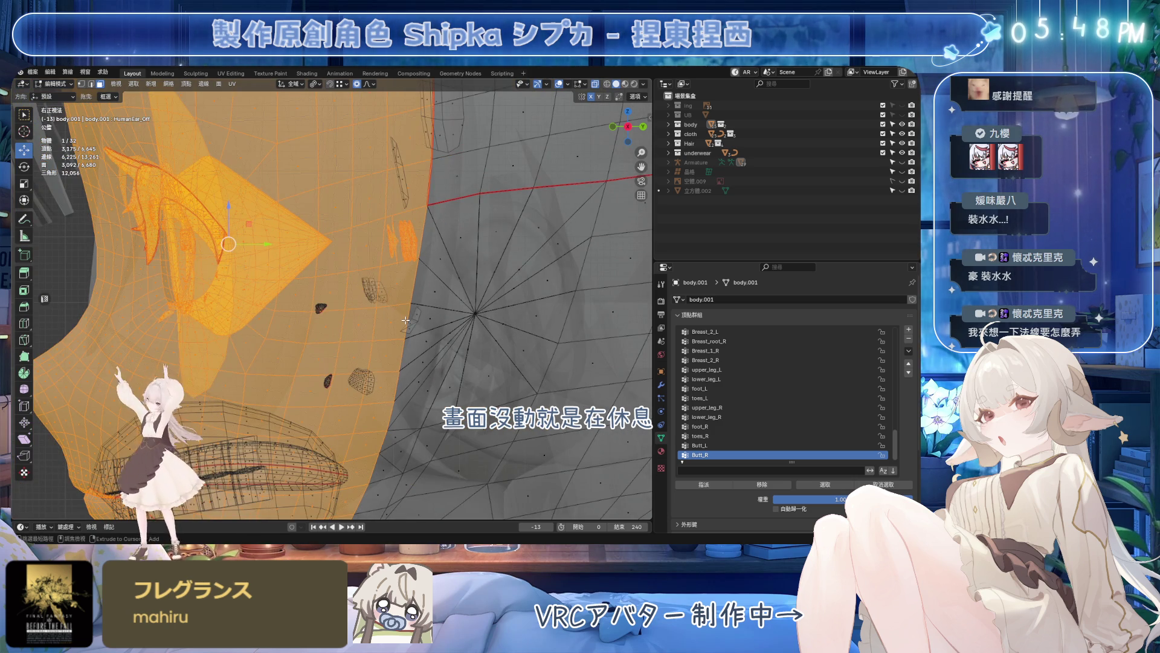
pyautogui.moveTo(405, 320); pyautogui.dragTo(324, 329, button='middle')
pyautogui.moveTo(384, 257); pyautogui.dragTo(366, 328, button='middle')
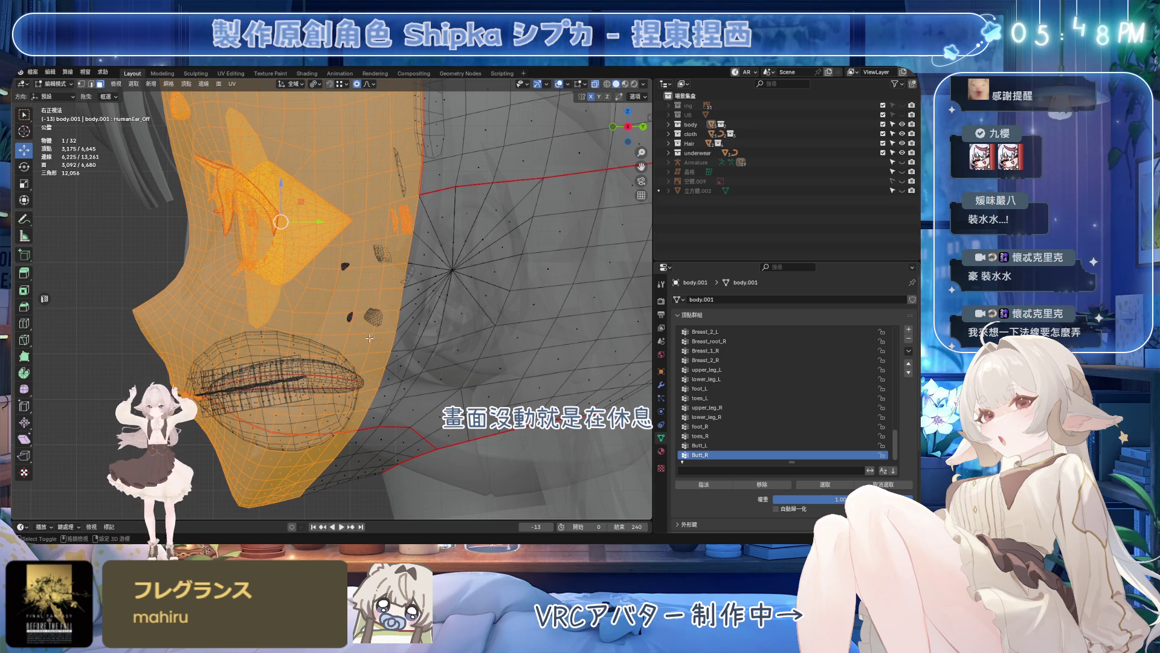
pyautogui.scroll(2, 360, 357)
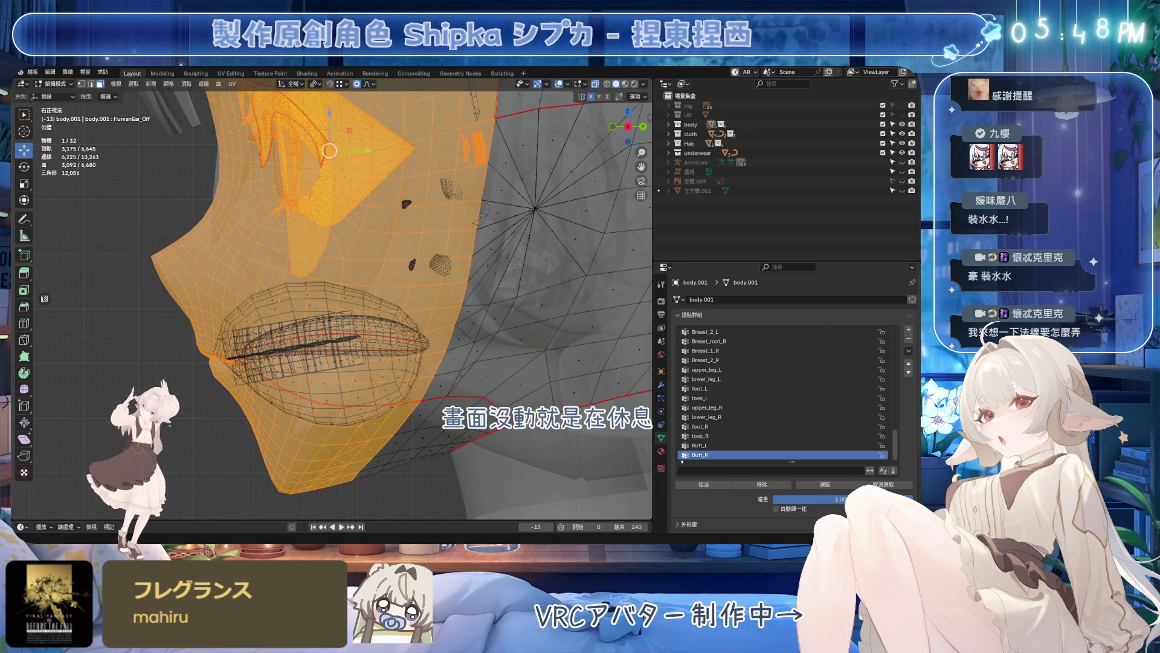
pyautogui.moveTo(363, 318); pyautogui.dragTo(300, 318, button='middle')
pyautogui.scroll(3, 300, 318)
pyautogui.scroll(-1, 762, 447)
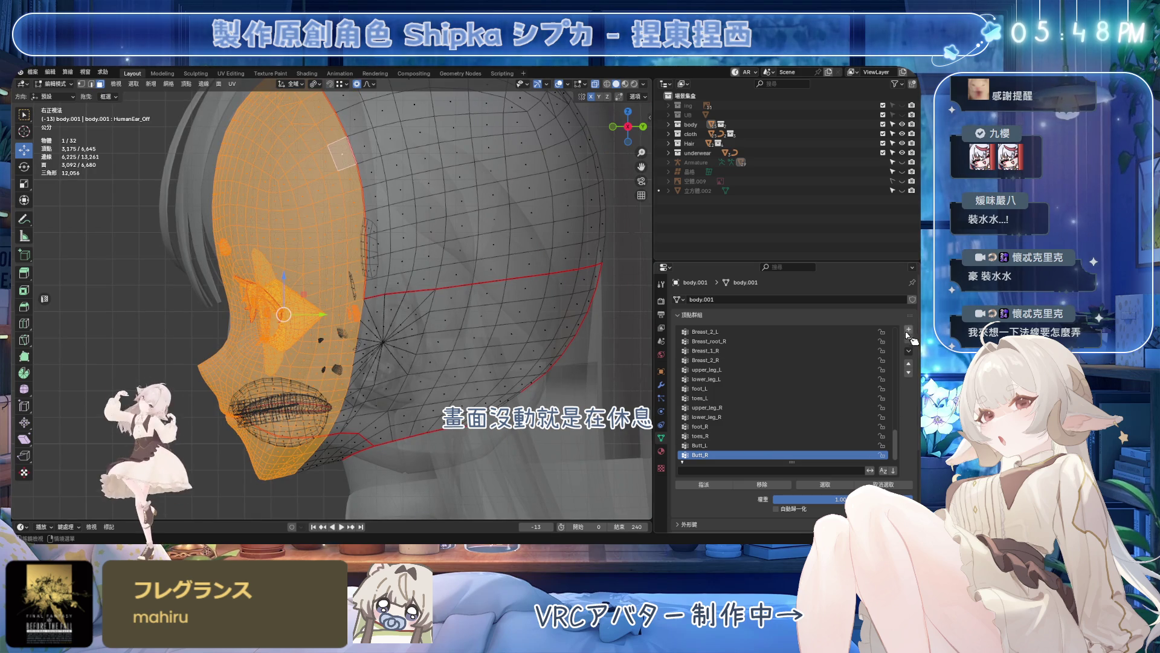
pyautogui.doubleClick(716, 455)
pyautogui.write('AAA')
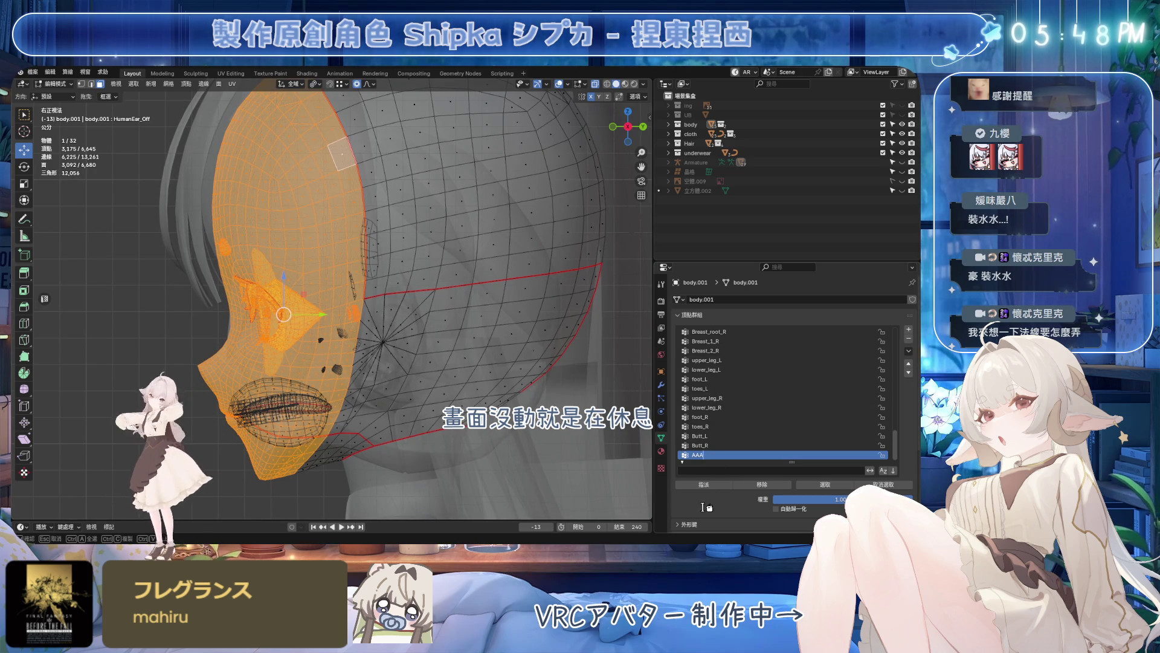
pyautogui.moveTo(408, 363)
pyautogui.mouseDown(button='middle')
pyautogui.moveTo(501, 362)
pyautogui.moveTo(478, 371)
pyautogui.moveTo(497, 288)
pyautogui.moveTo(505, 305)
pyautogui.mouseUp(button='middle')
pyautogui.scroll(3, 479, 373)
pyautogui.scroll(-3, 478, 372)
# - Back in object mode, set body.001's Data Transfer vertex group to AAAA
pyautogui.press('Tab')
pyautogui.click(504, 305)
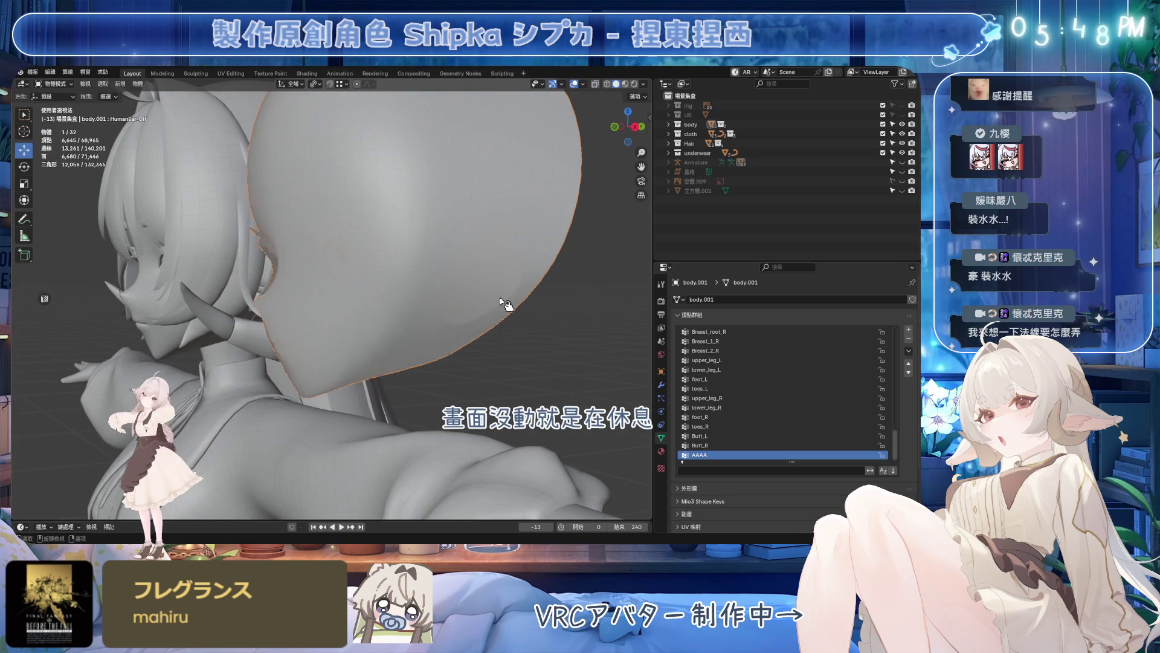
pyautogui.click(661, 387)
pyautogui.click(822, 377)
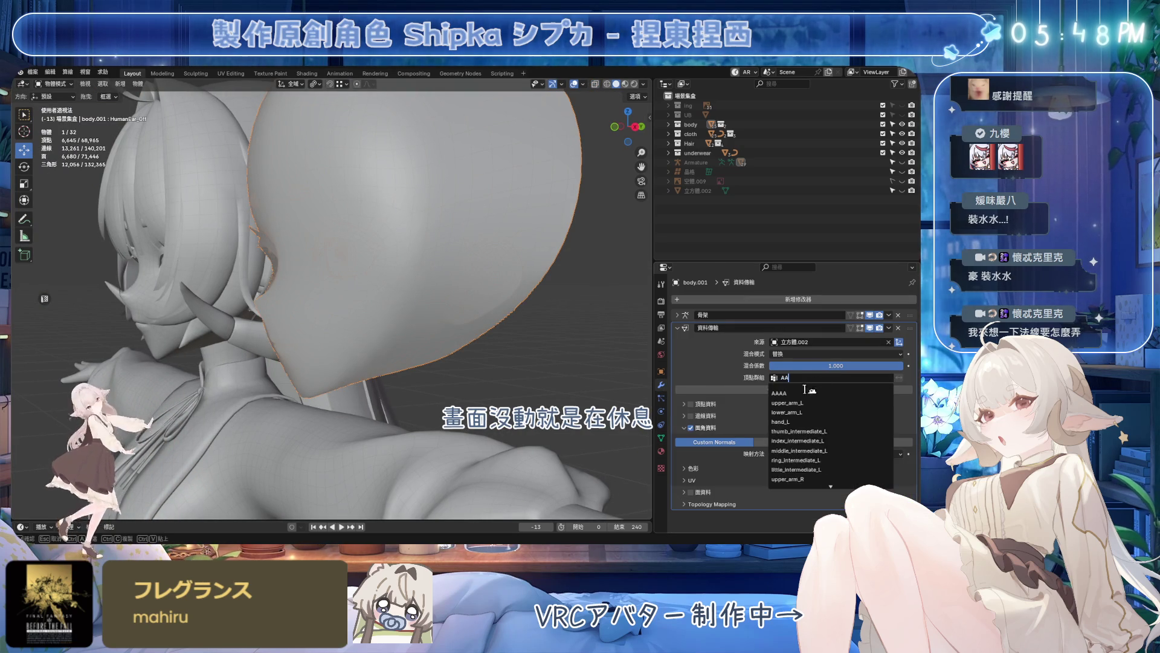
pyautogui.click(816, 390)
pyautogui.scroll(-3, 528, 331)
# - Lower the Mix Factor to compare shading around the head, ear and back
pyautogui.moveTo(528, 331); pyautogui.dragTo(504, 296, button='middle')
pyautogui.scroll(2, 506, 357)
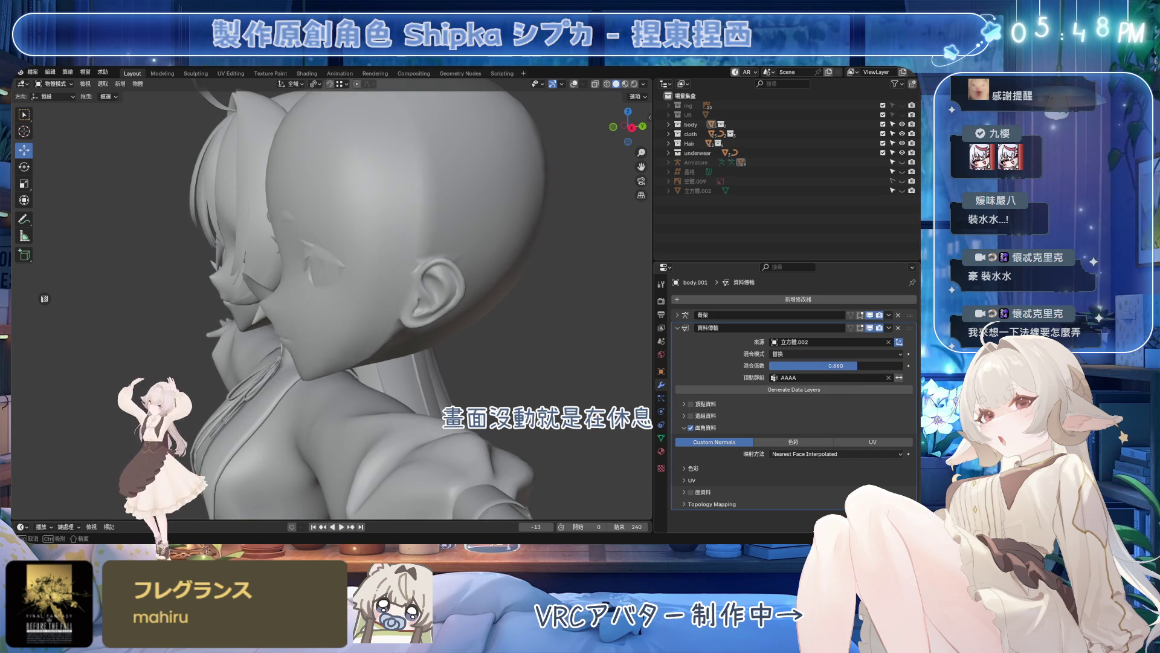
pyautogui.moveTo(884, 366); pyautogui.dragTo(859, 366)
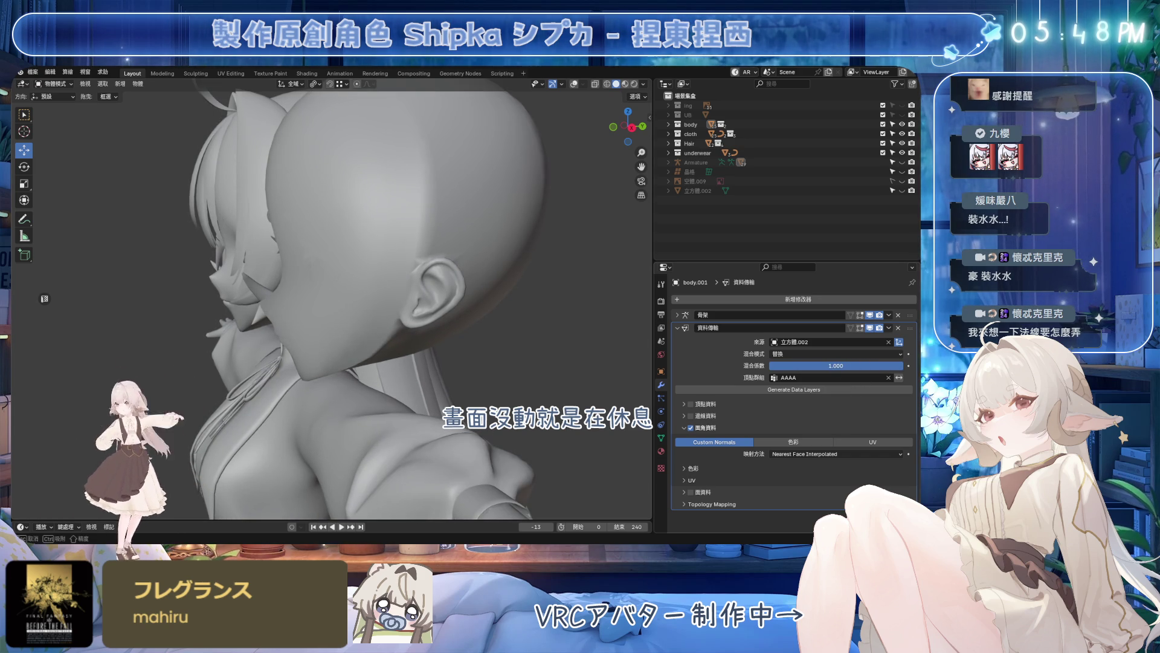
pyautogui.moveTo(517, 332)
pyautogui.mouseDown(button='middle')
pyautogui.moveTo(419, 342)
pyautogui.moveTo(430, 318)
pyautogui.mouseUp(button='middle')
pyautogui.scroll(-2, 433, 335)
pyautogui.scroll(2, 432, 337)
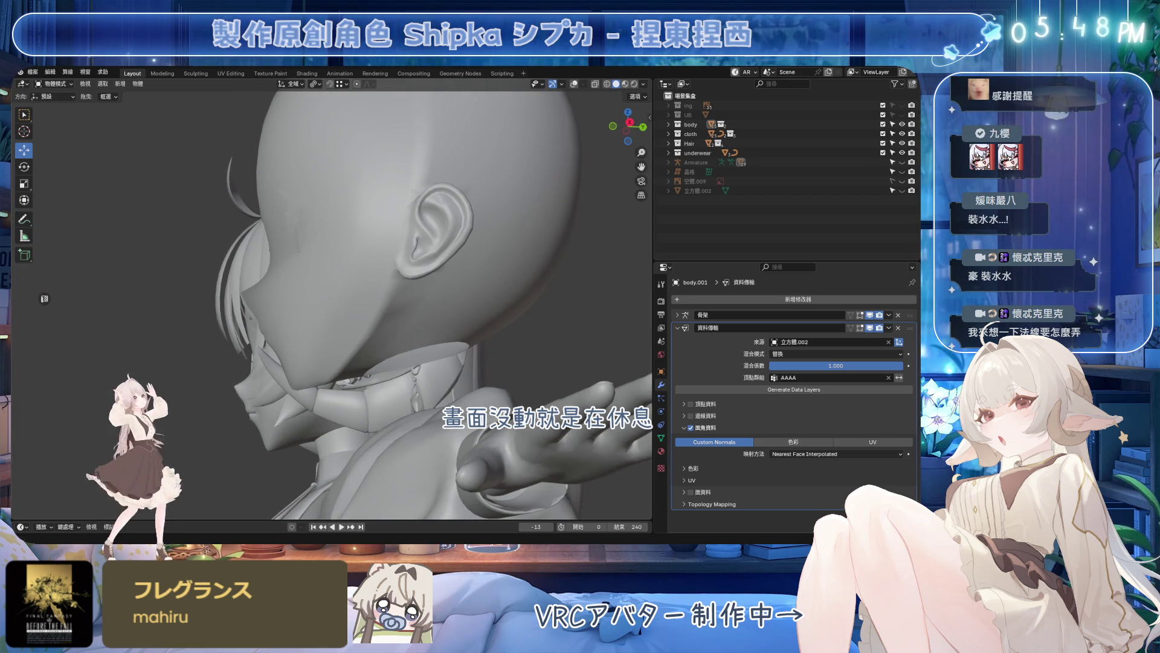
pyautogui.moveTo(507, 298)
pyautogui.mouseDown(button='middle')
pyautogui.moveTo(409, 249)
pyautogui.moveTo(449, 254)
pyautogui.moveTo(311, 187)
pyautogui.mouseUp(button='middle')
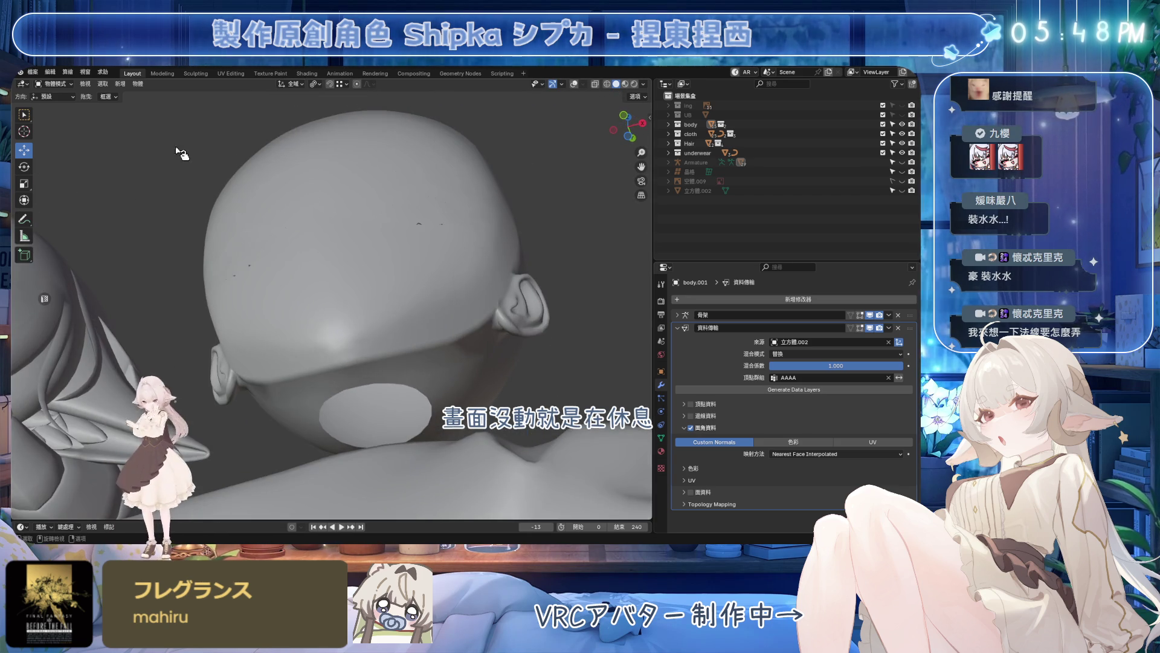
pyautogui.moveTo(193, 165)
pyautogui.mouseDown(button='middle')
pyautogui.moveTo(339, 276)
pyautogui.moveTo(328, 341)
pyautogui.moveTo(272, 299)
pyautogui.moveTo(199, 272)
pyautogui.moveTo(316, 260)
pyautogui.mouseUp(button='middle')
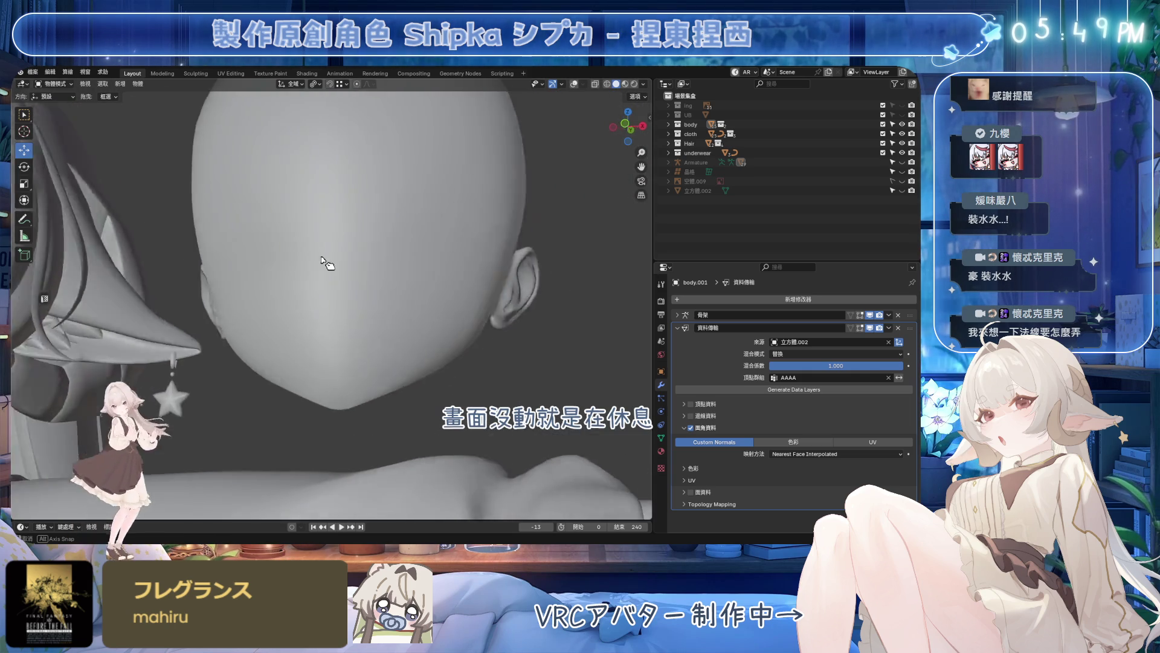
pyautogui.scroll(-3, 384, 295)
pyautogui.scroll(2, 385, 295)
pyautogui.scroll(2, 375, 311)
# - Collapse Vertex Groups, expand body.001's Shape Keys and activate key A
pyautogui.click(661, 438)
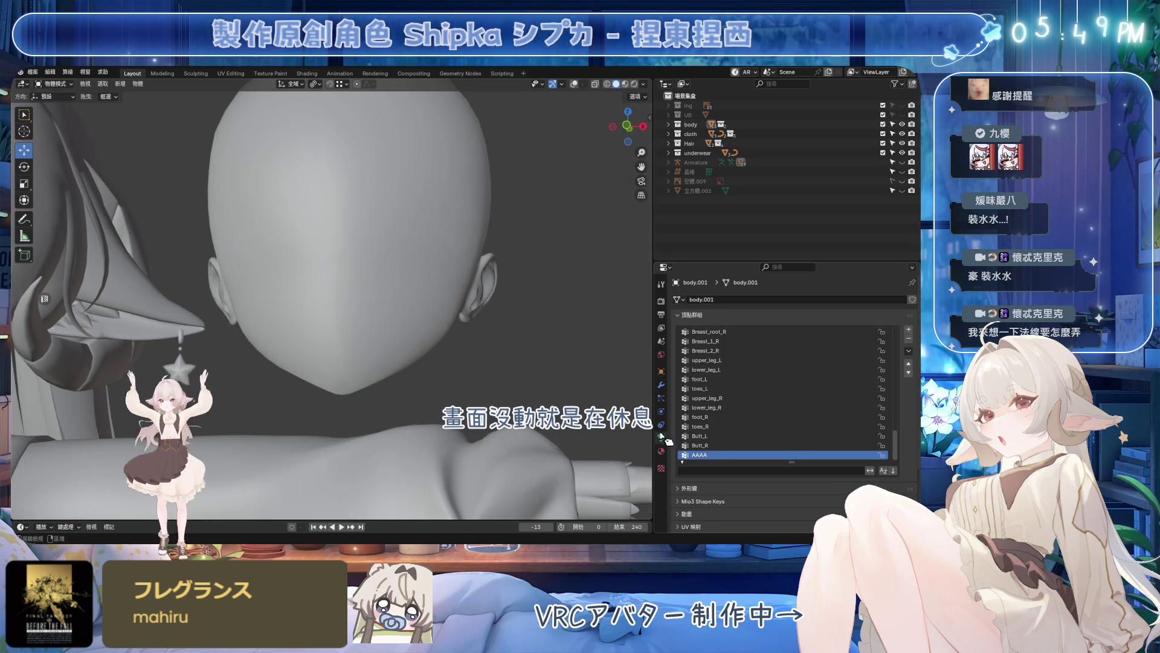
pyautogui.click(751, 370)
pyautogui.click(738, 316)
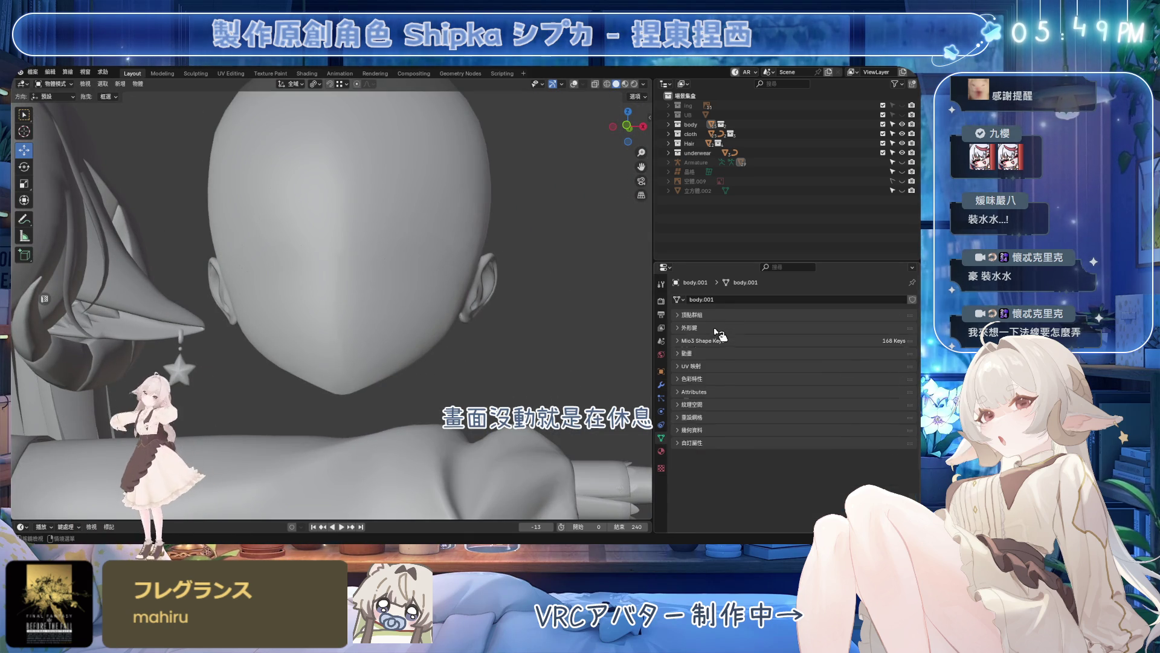
pyautogui.scroll(5, 771, 416)
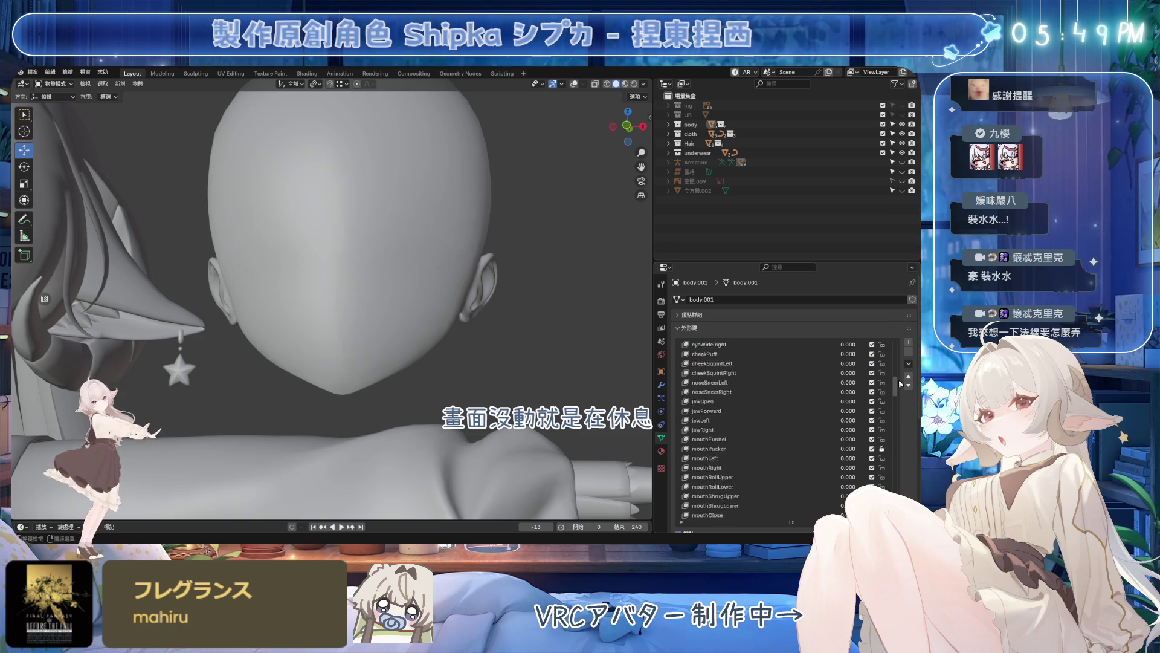
pyautogui.click(737, 347)
pyautogui.scroll(3, 741, 352)
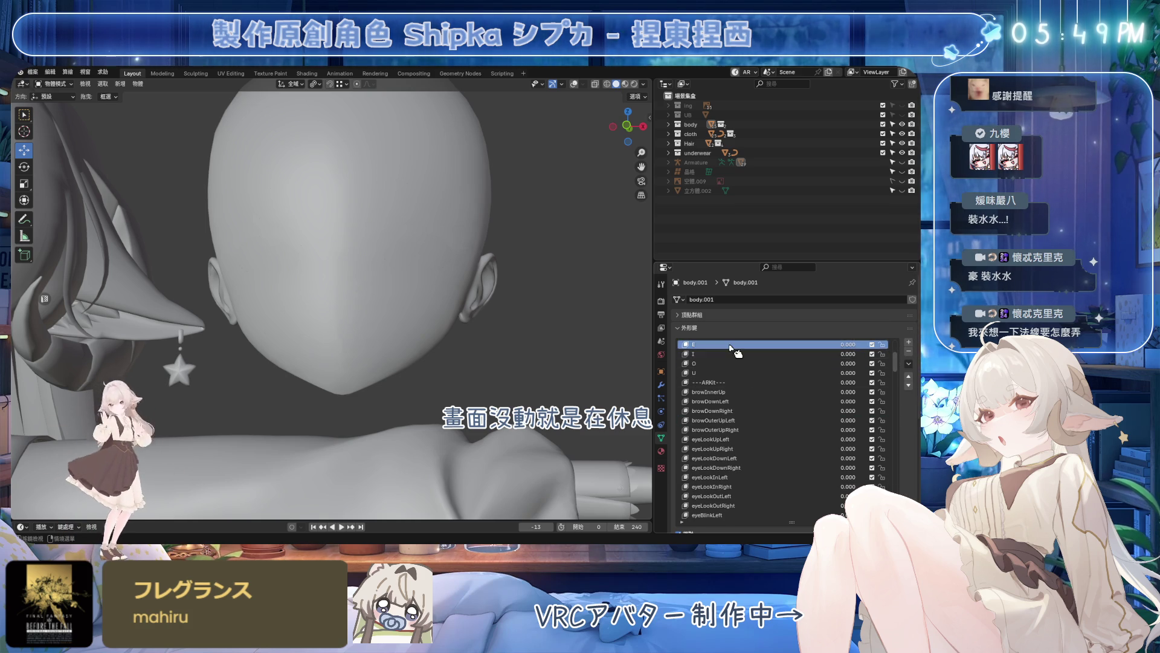
pyautogui.click(739, 353)
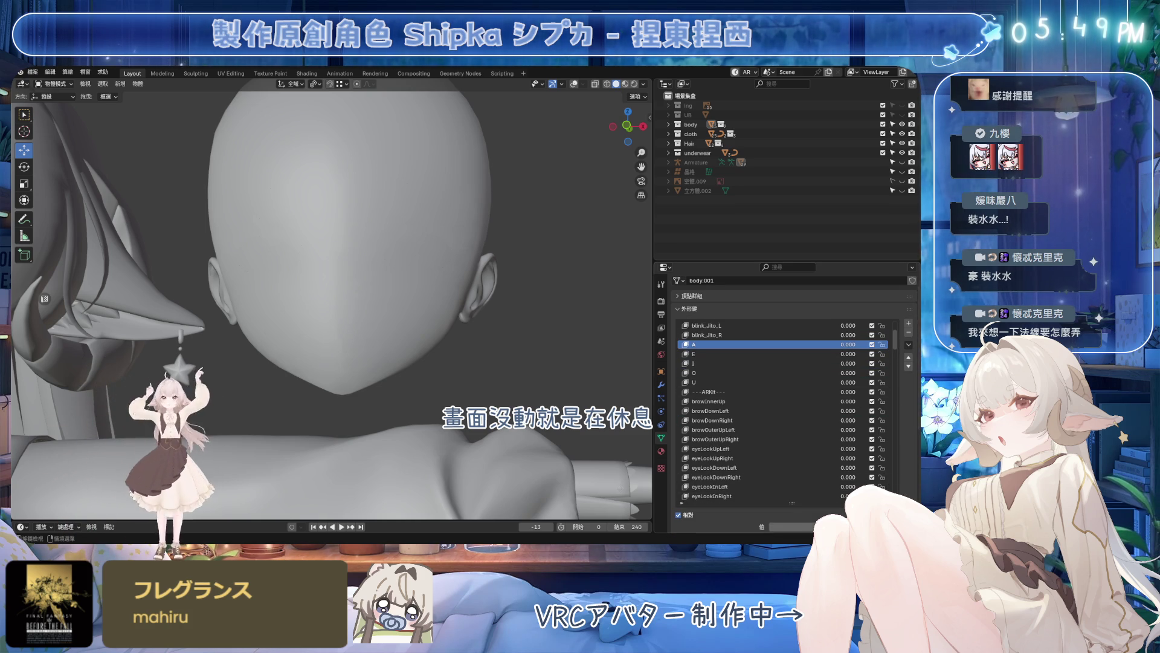
# - Preview key E and arrow down to browDownRight and back to the ---ARKit--- divider
pyautogui.moveTo(544, 396)
pyautogui.mouseDown(button='middle')
pyautogui.moveTo(514, 378)
pyautogui.moveTo(501, 402)
pyautogui.mouseUp(button='middle')
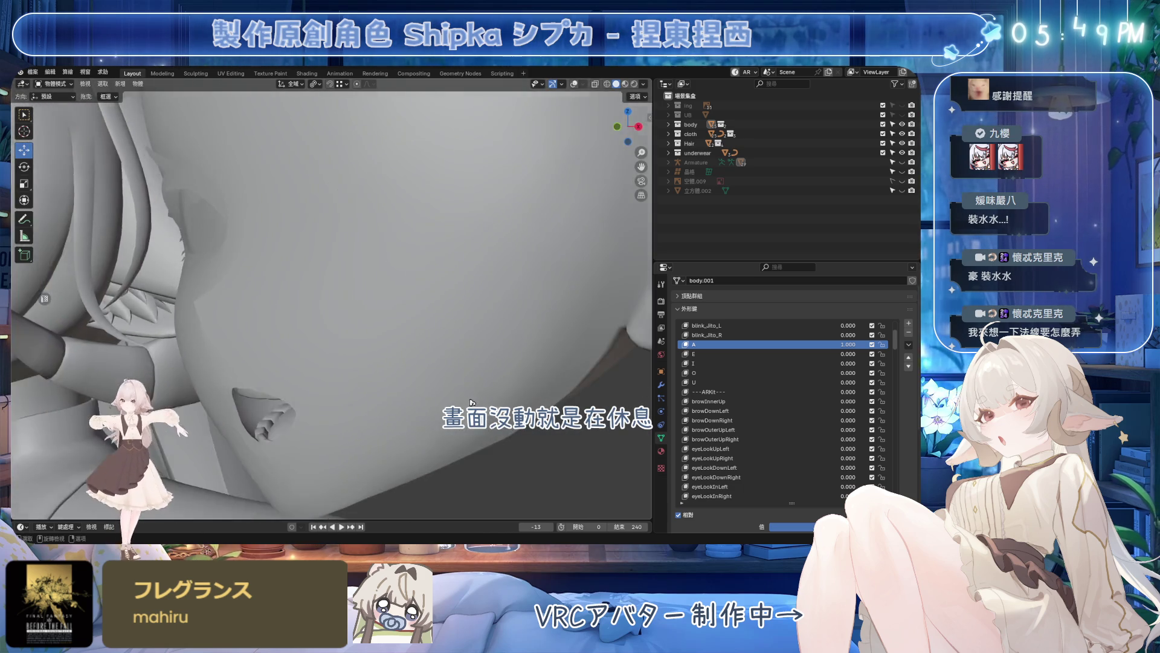
pyautogui.moveTo(501, 404)
pyautogui.mouseDown(button='middle')
pyautogui.moveTo(495, 384)
pyautogui.moveTo(635, 380)
pyautogui.mouseUp(button='middle')
pyautogui.scroll(3, 495, 385)
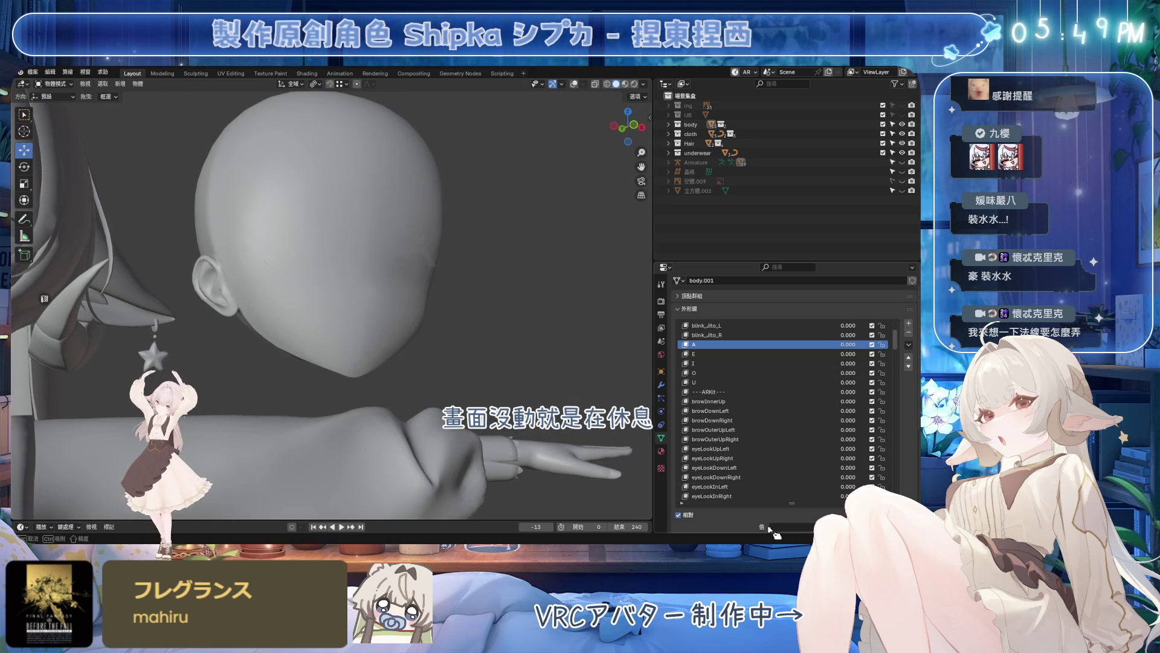
pyautogui.click(730, 354)
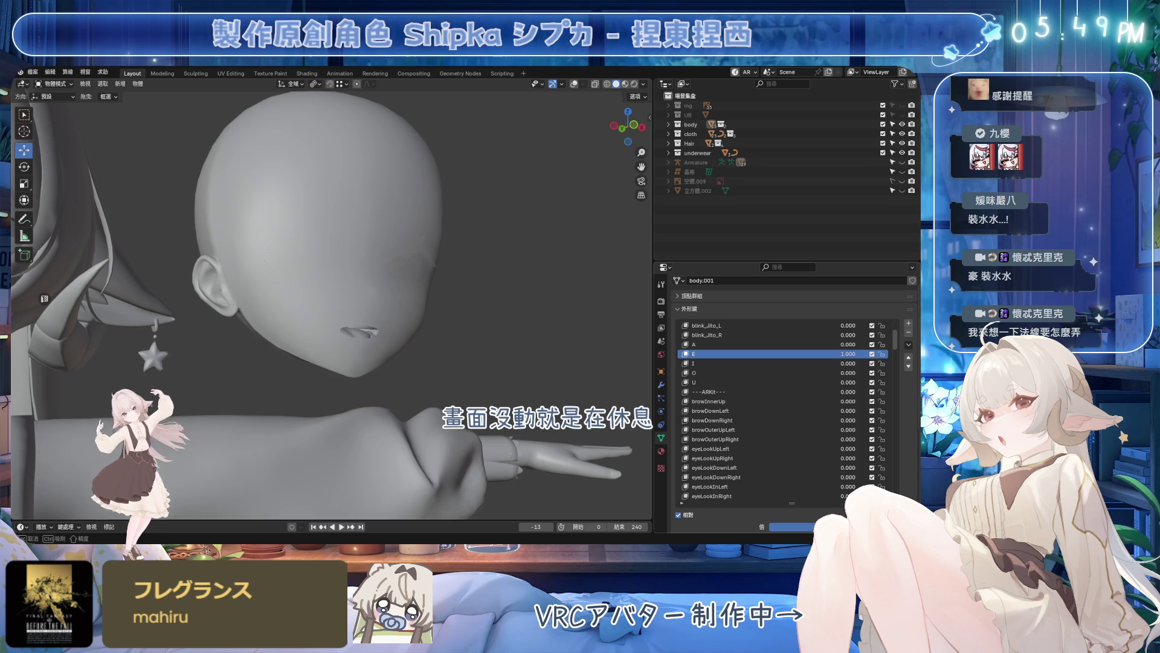
pyautogui.press('Down')
pyautogui.press('Down')
pyautogui.press('Down')
pyautogui.press('Down')
pyautogui.press('Down')
pyautogui.press('Down')
pyautogui.press('Up')
pyautogui.press('Up')
pyautogui.moveTo(508, 381)
pyautogui.mouseDown(button='middle')
pyautogui.moveTo(399, 354)
pyautogui.moveTo(479, 357)
pyautogui.moveTo(479, 329)
pyautogui.moveTo(517, 330)
pyautogui.mouseUp(button='middle')
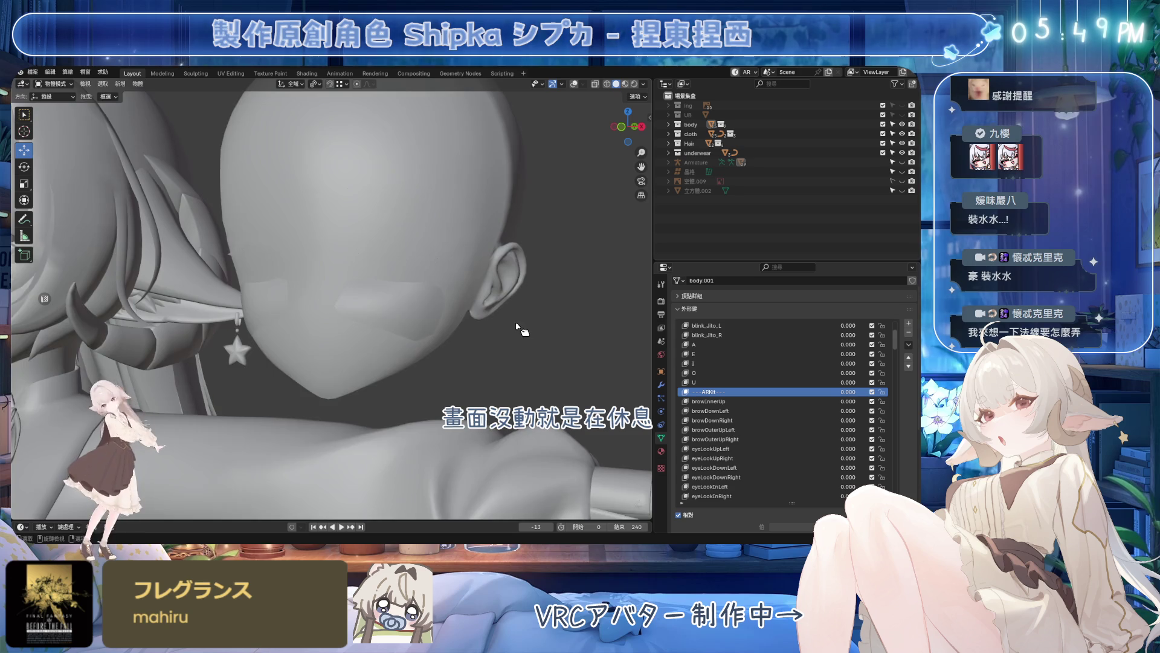
pyautogui.scroll(3, 587, 234)
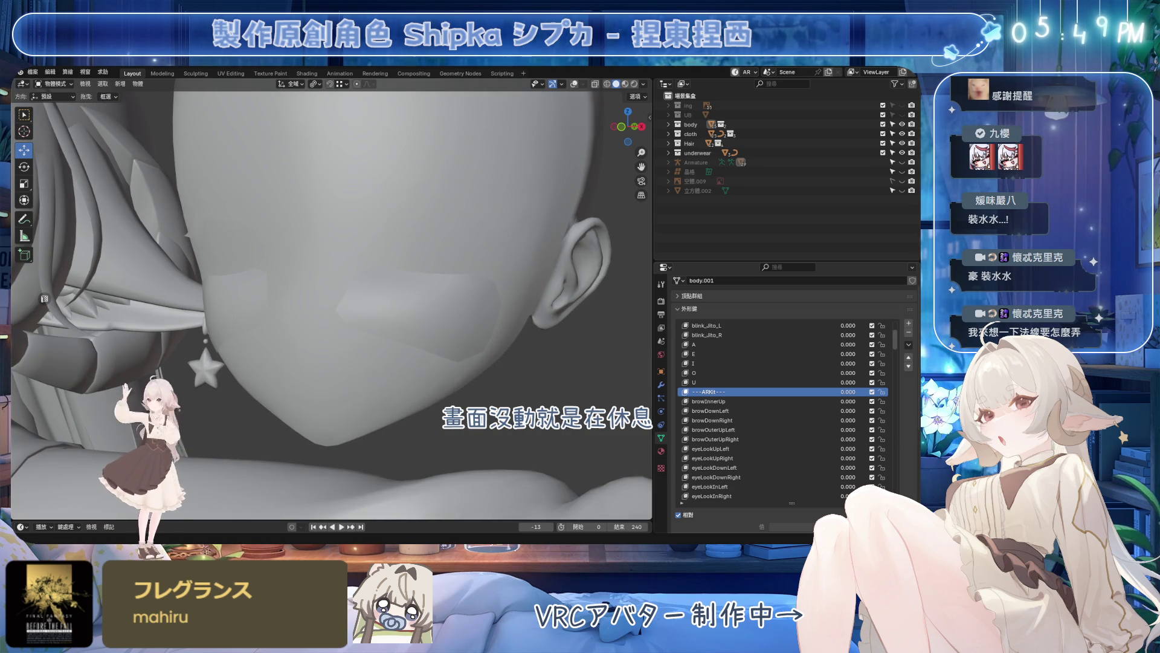
pyautogui.moveTo(435, 317); pyautogui.dragTo(469, 316, button='middle')
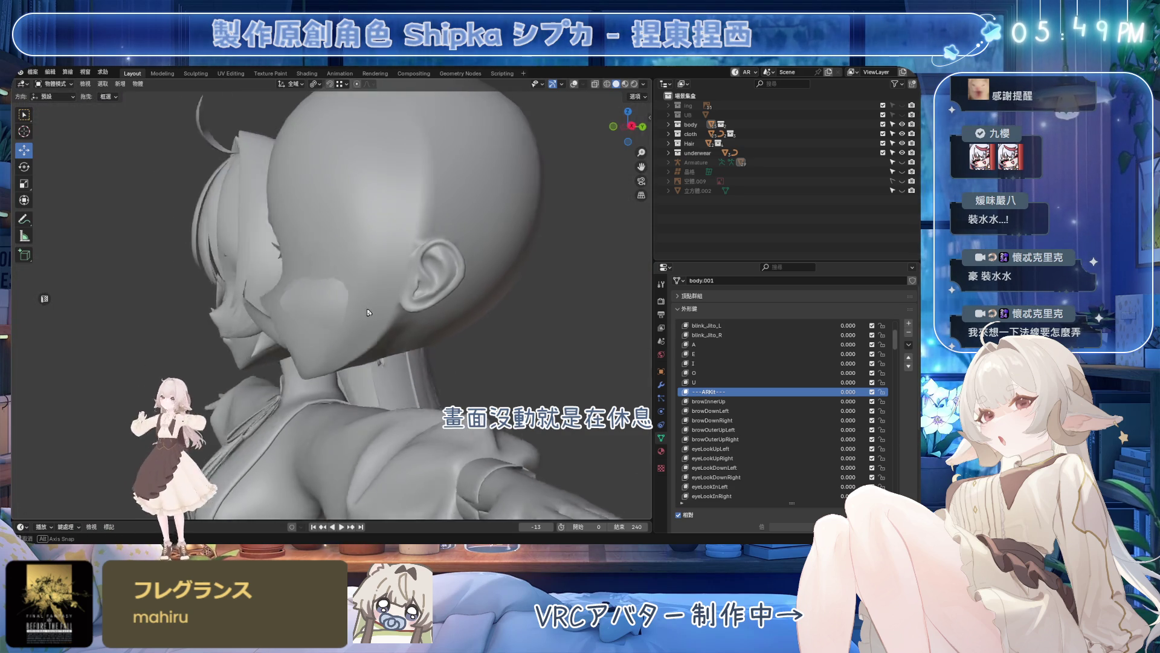
pyautogui.scroll(-3, 470, 315)
pyautogui.press('Down')
pyautogui.press('Down')
pyautogui.press('Down')
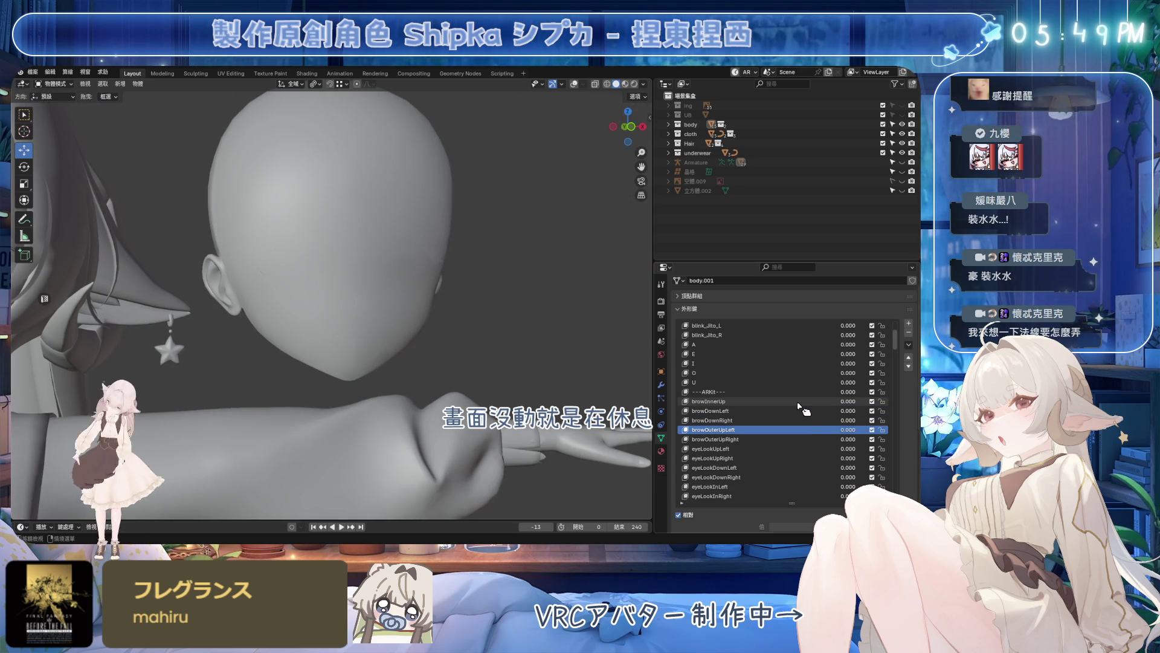
pyautogui.press('Up')
pyautogui.press('Up')
pyautogui.press('Up')
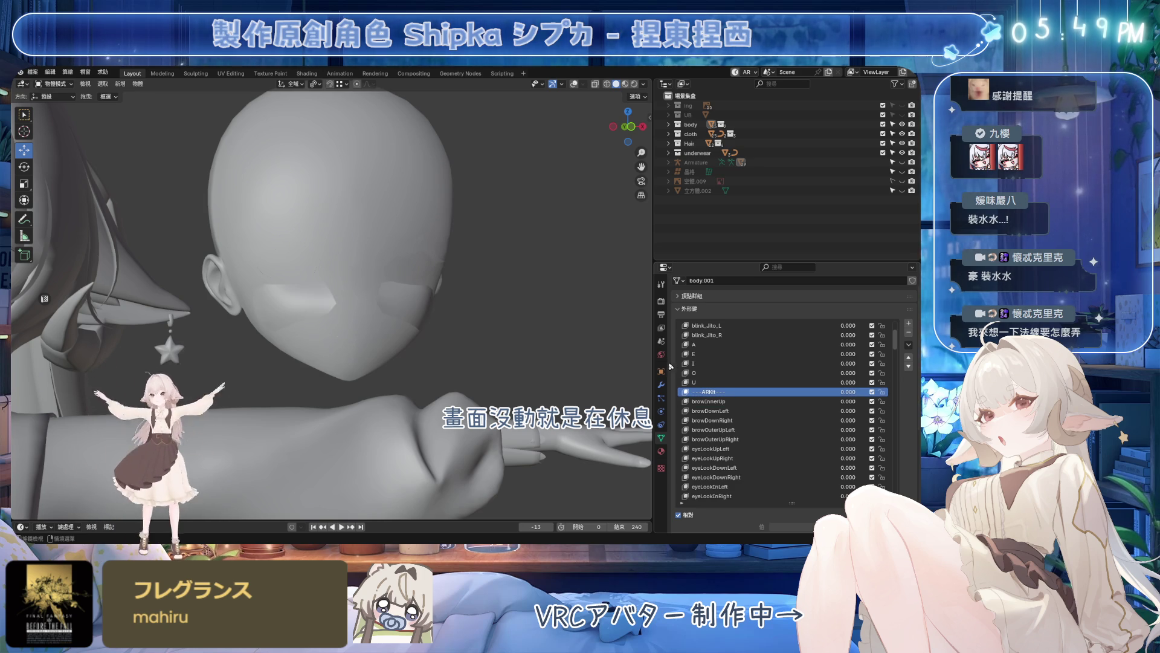
# - Switch to the main body and make its ---other--- shape key active
pyautogui.click(682, 308)
pyautogui.scroll(-3, 267, 270)
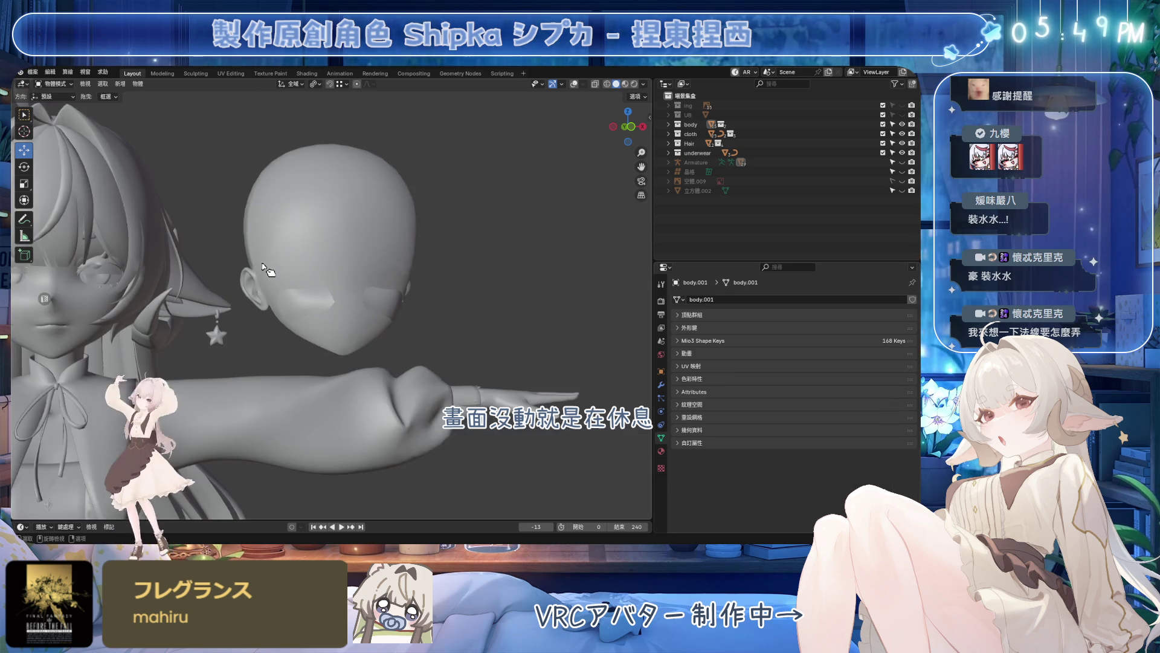
pyautogui.scroll(3, 268, 270)
pyautogui.click(327, 318)
pyautogui.scroll(3, 326, 317)
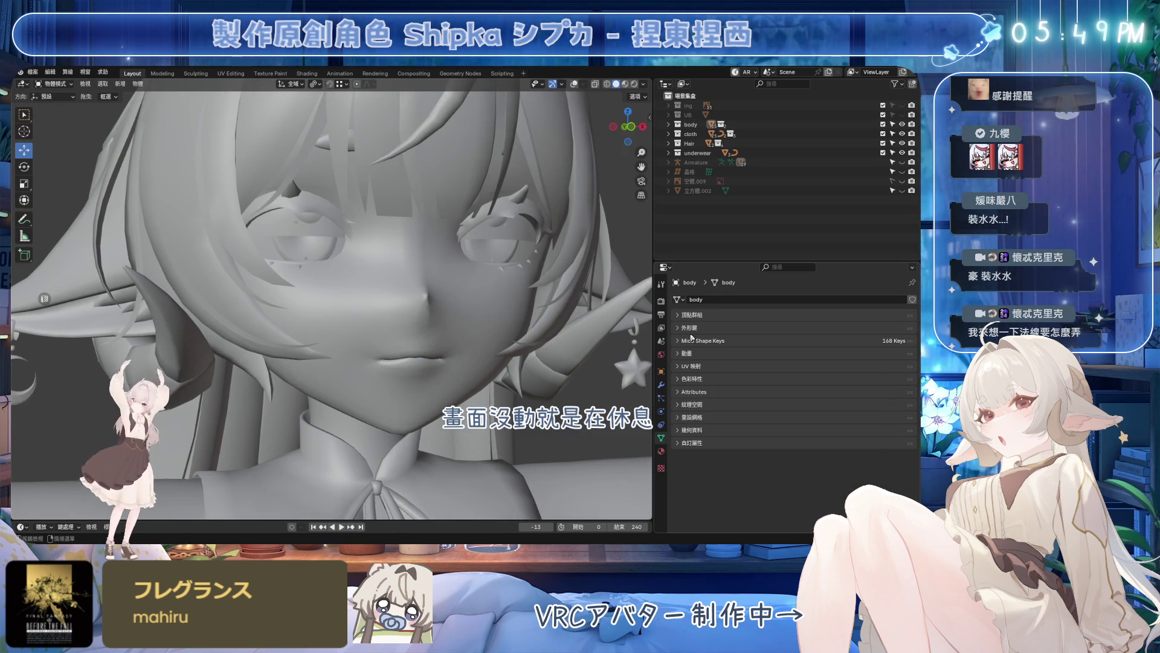
pyautogui.click(691, 327)
pyautogui.click(726, 487)
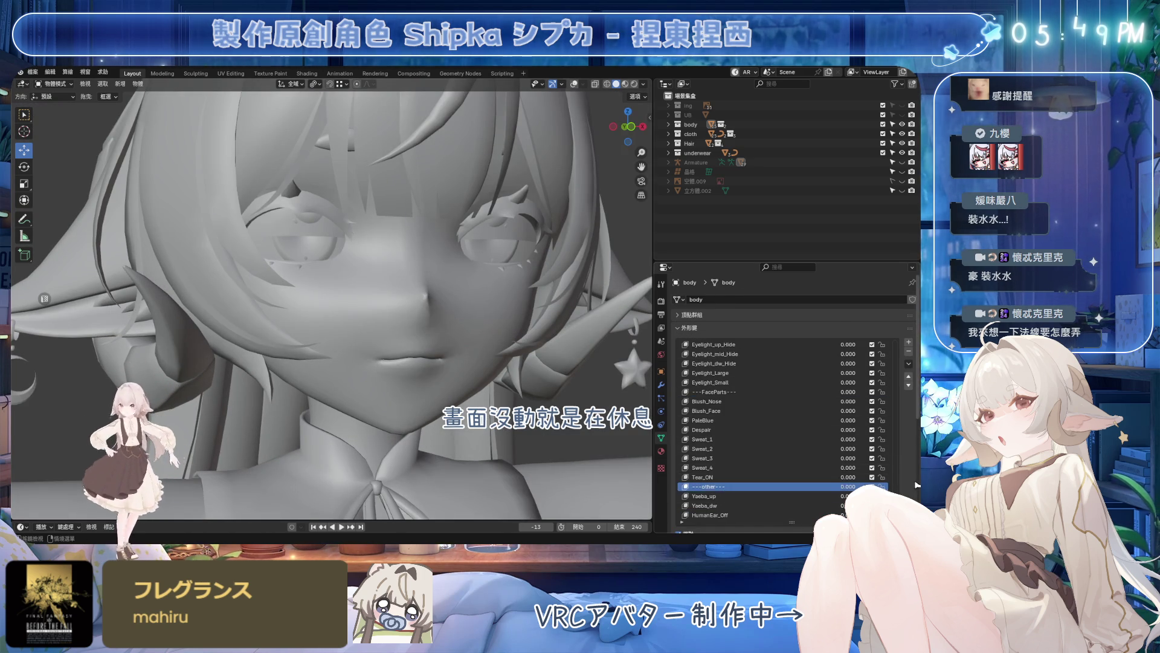
pyautogui.scroll(-2, 916, 485)
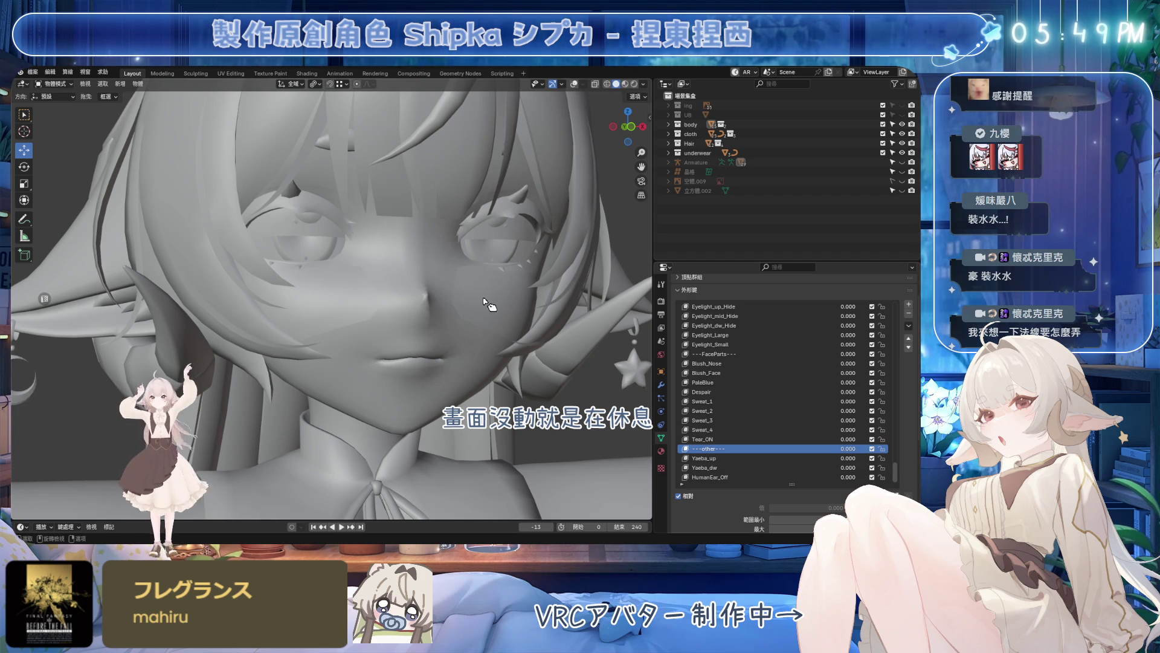
# - Select the linked cheek blush vertices and Blend from Shape with Basis, Add unchecked
pyautogui.press('Tab')
pyautogui.click(560, 83)
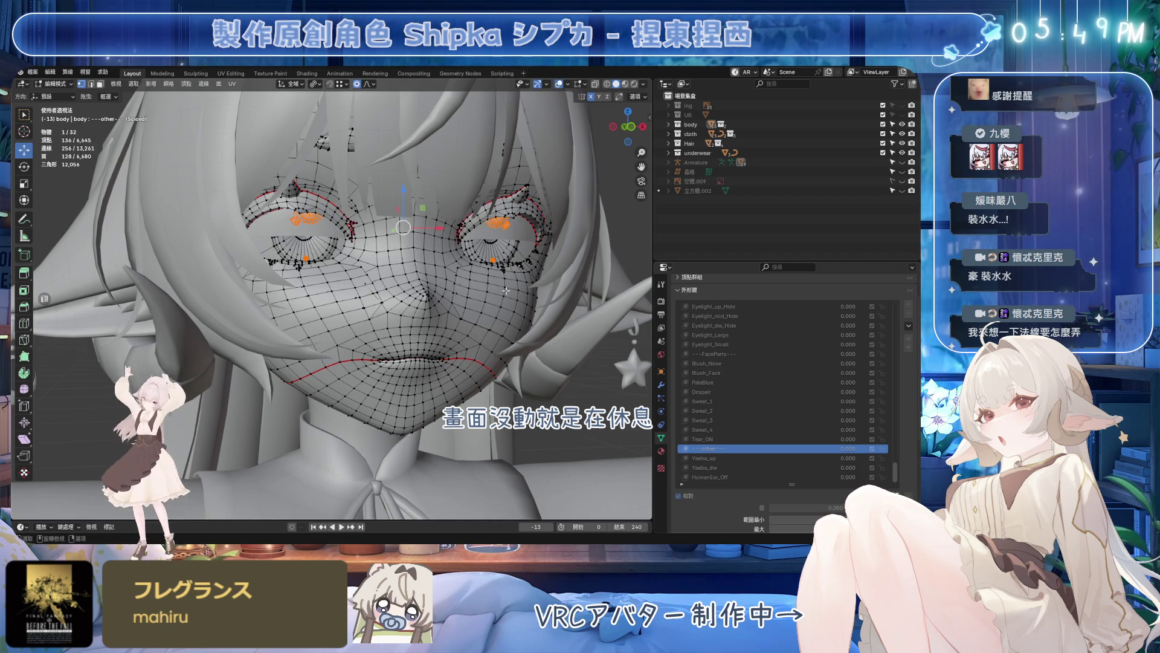
pyautogui.scroll(3, 443, 287)
pyautogui.click(469, 274)
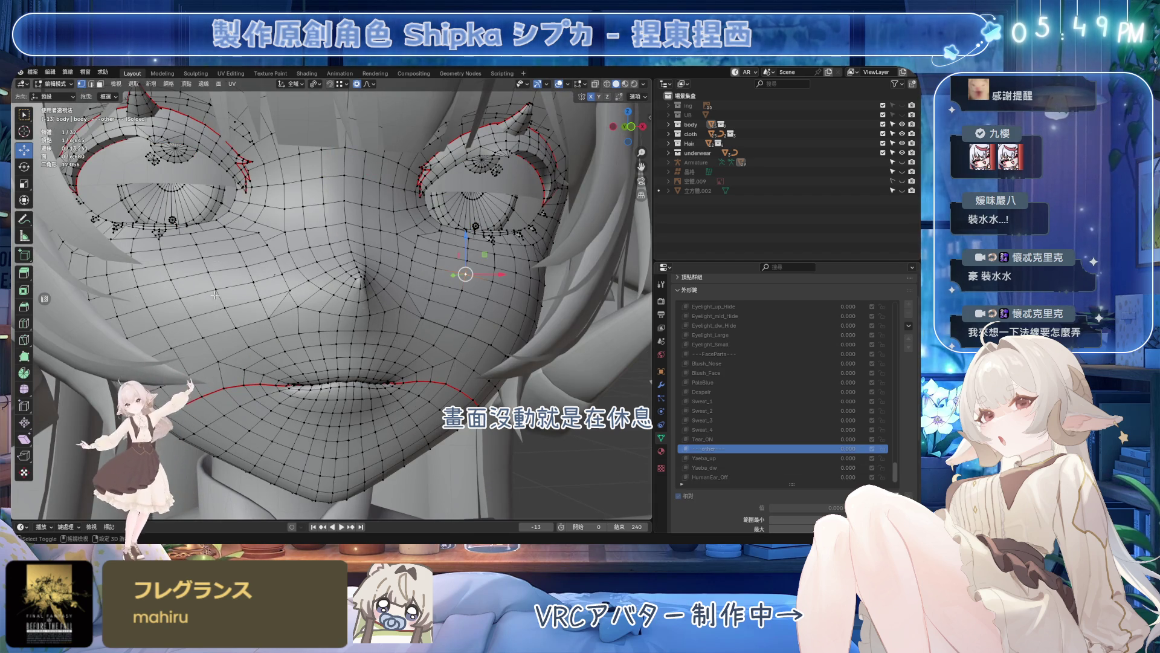
pyautogui.moveTo(368, 311); pyautogui.dragTo(416, 322, button='middle')
pyautogui.hotkey('ctrl', 'l')
pyautogui.scroll(-2, 465, 333)
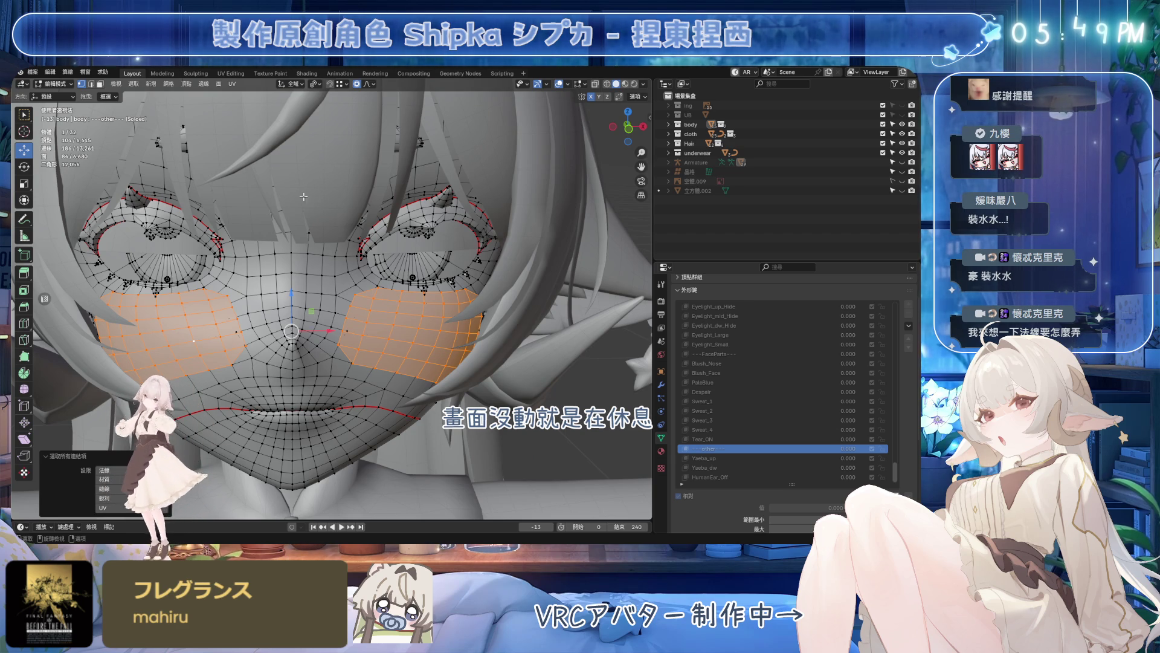
pyautogui.click(187, 83)
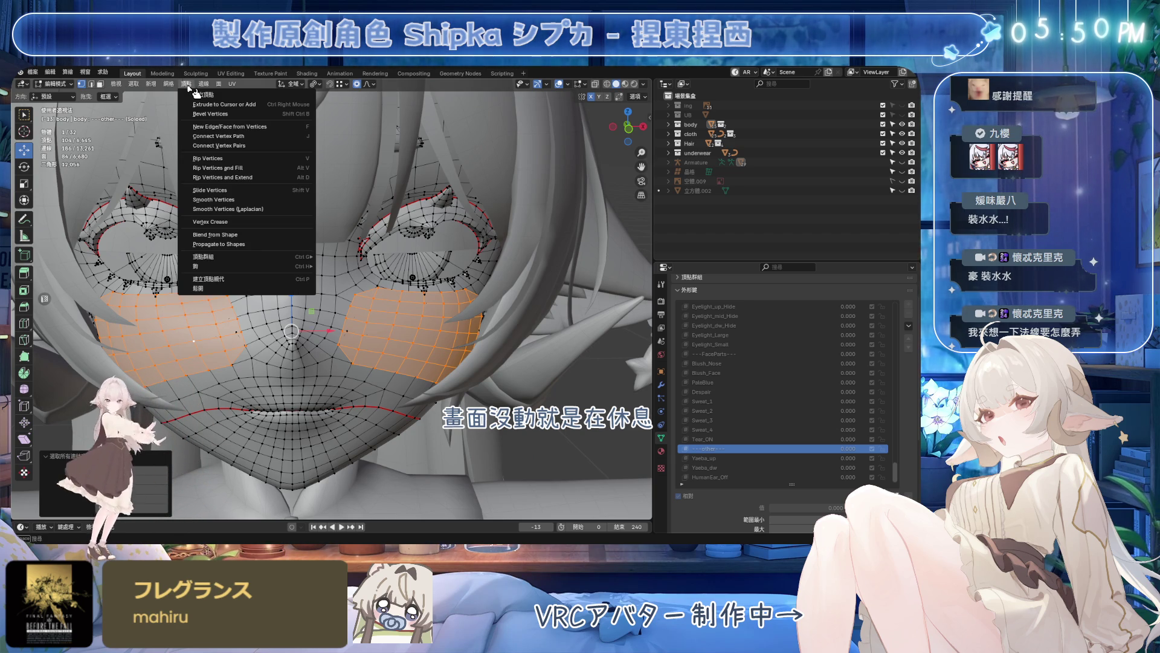
pyautogui.click(225, 234)
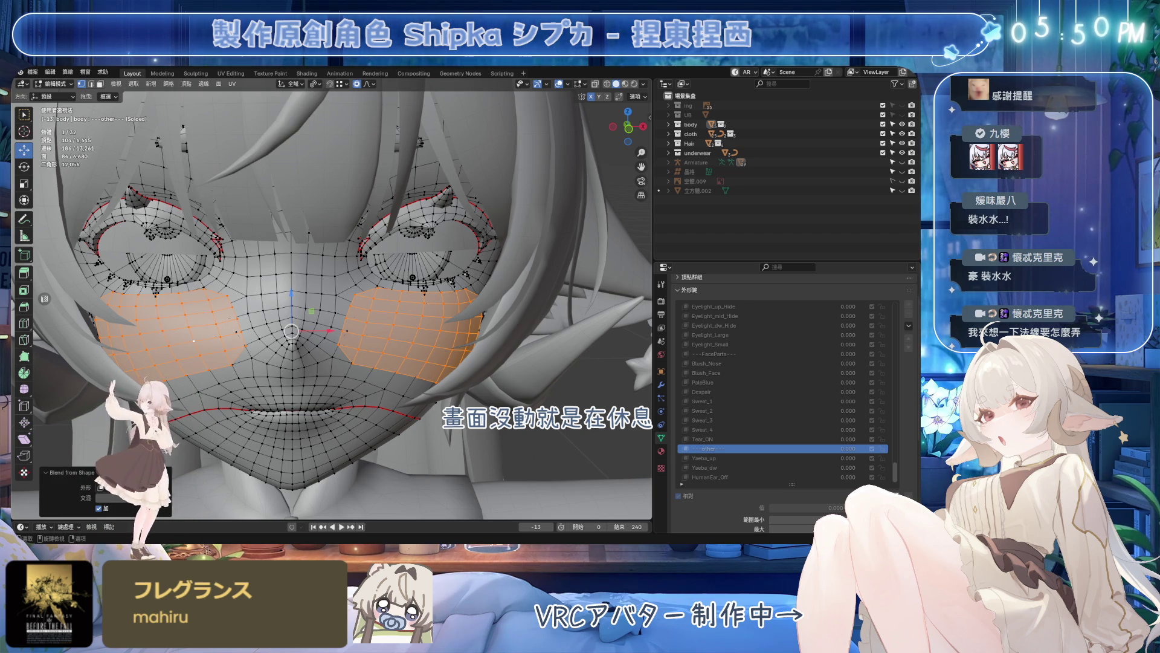
pyautogui.click(99, 509)
# - Check the FaceParts and Eyelight shape keys on the face
pyautogui.click(695, 354)
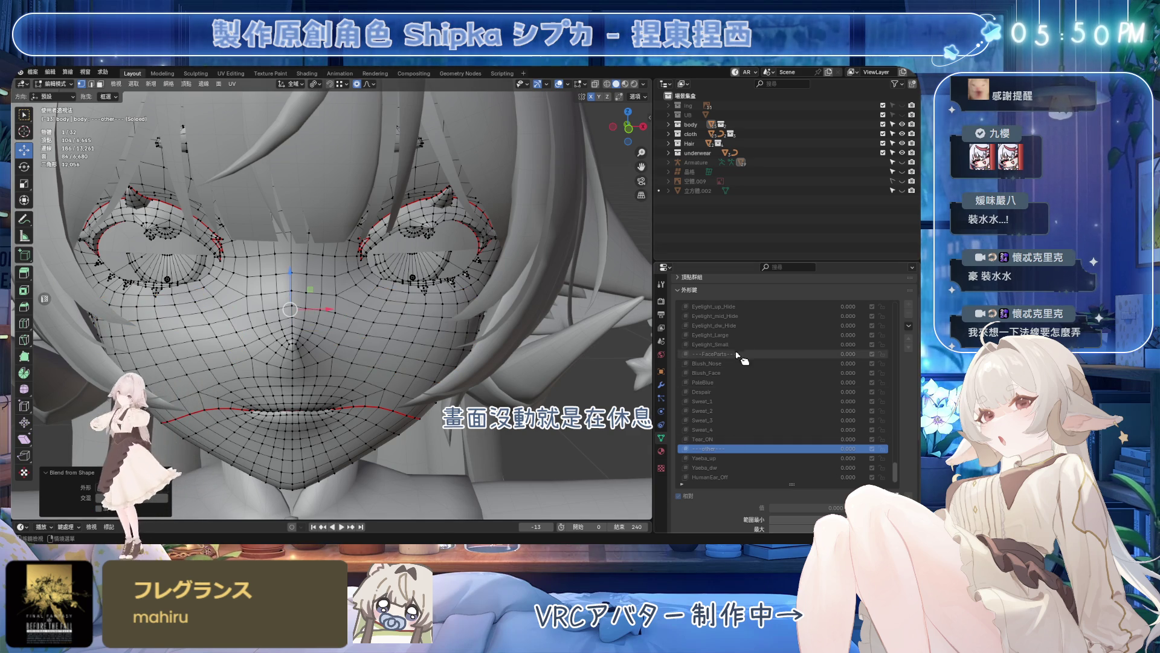
pyautogui.moveTo(406, 315); pyautogui.dragTo(733, 402, button='middle')
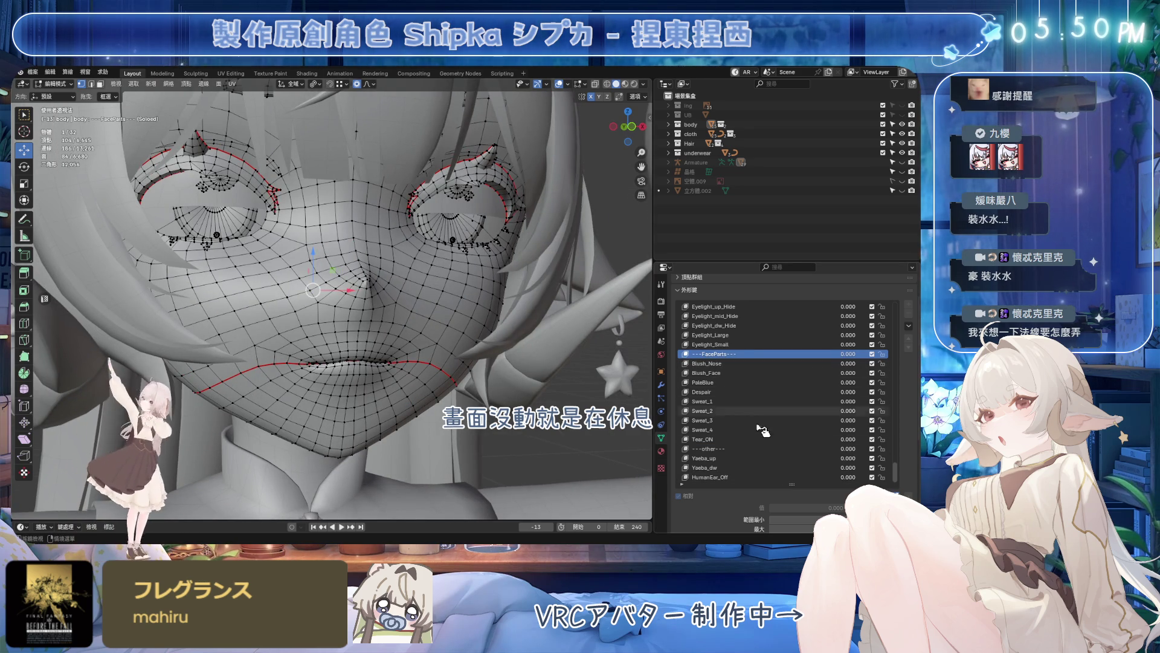
pyautogui.click(725, 392)
pyautogui.click(739, 355)
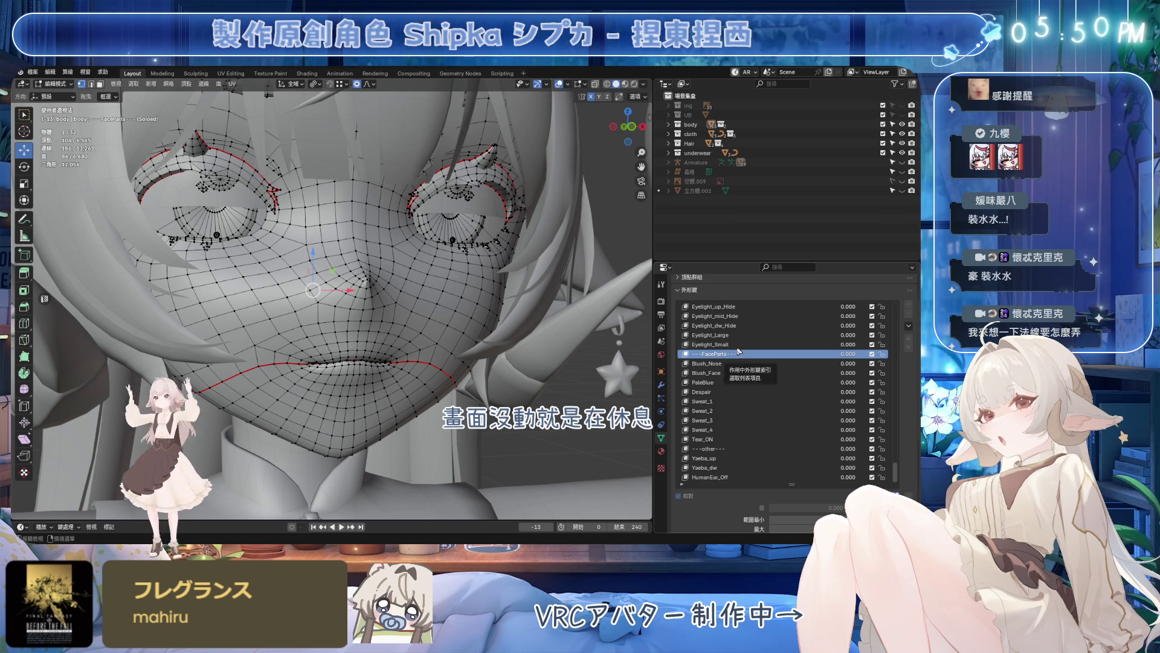
pyautogui.scroll(4, 738, 354)
pyautogui.click(726, 372)
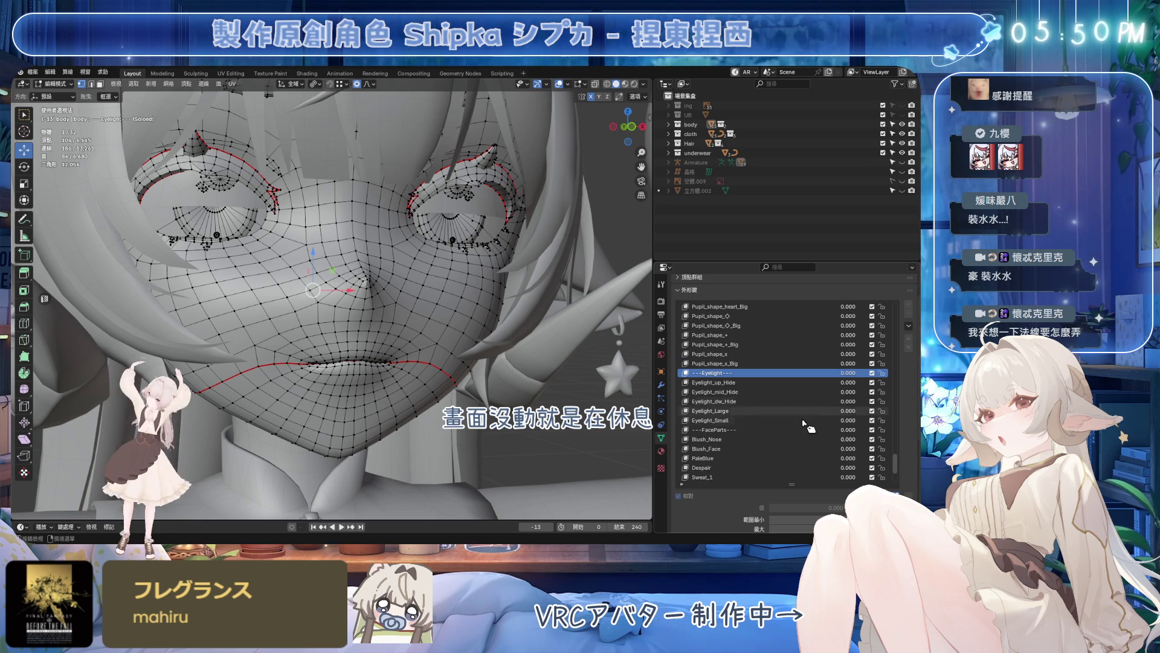
pyautogui.moveTo(895, 428)
pyautogui.mouseDown()
pyautogui.moveTo(895, 468)
pyautogui.moveTo(894, 311)
pyautogui.mouseUp()
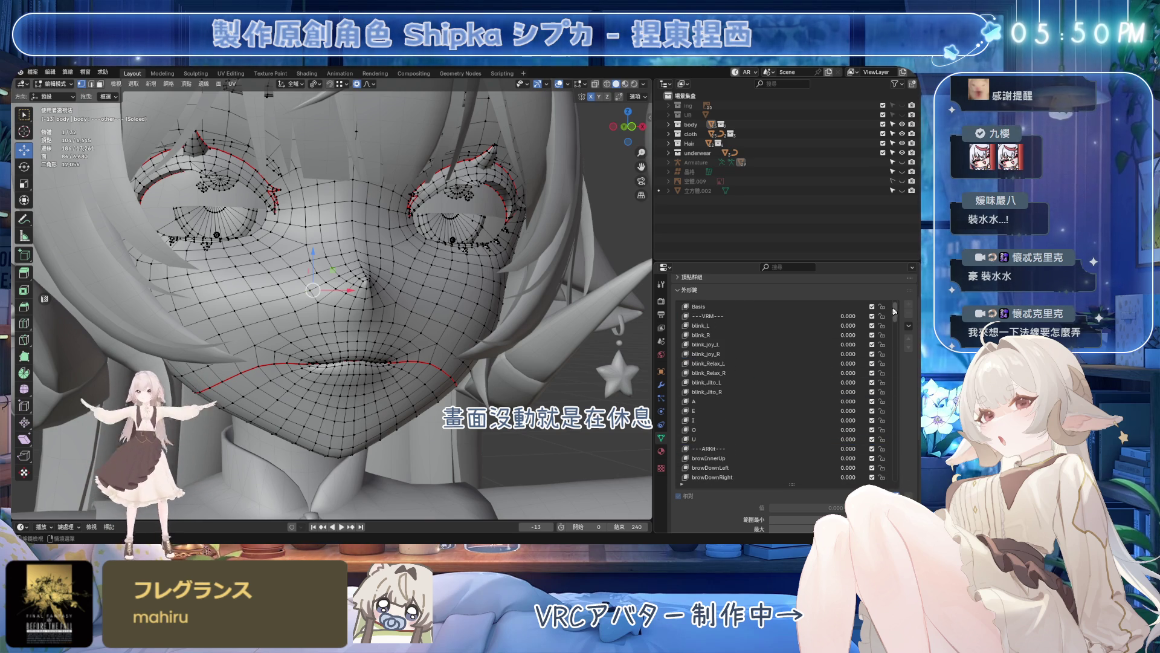
# - Blend the cheek vertices back to Basis in the VRM and ARKit keys
pyautogui.click(735, 316)
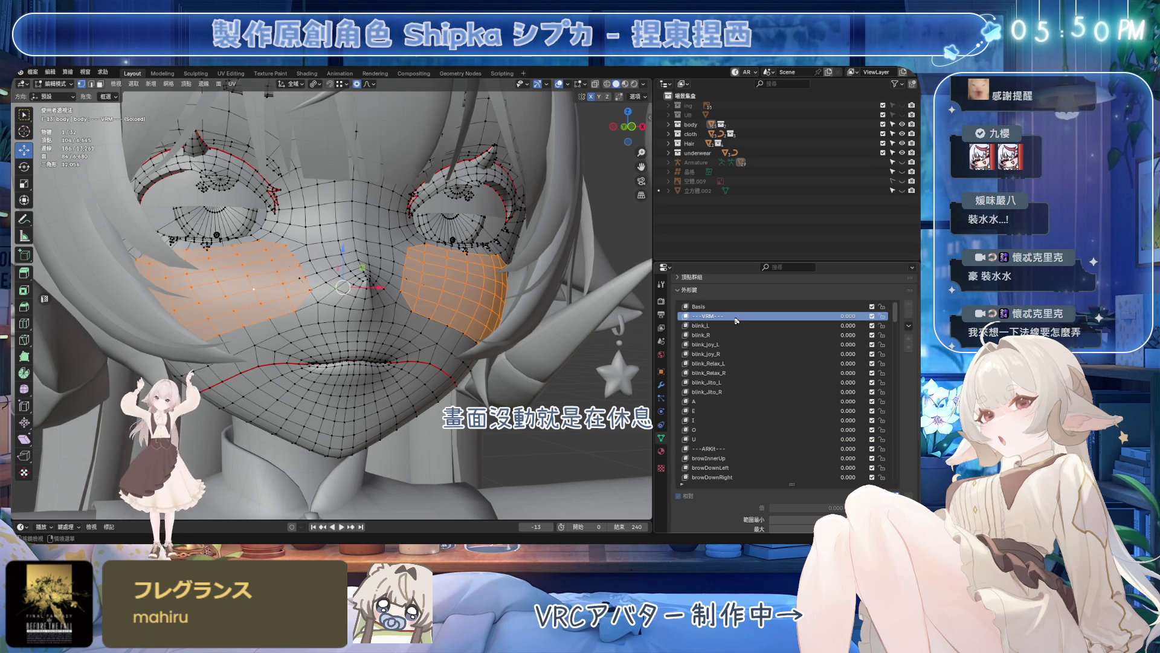
pyautogui.click(186, 83)
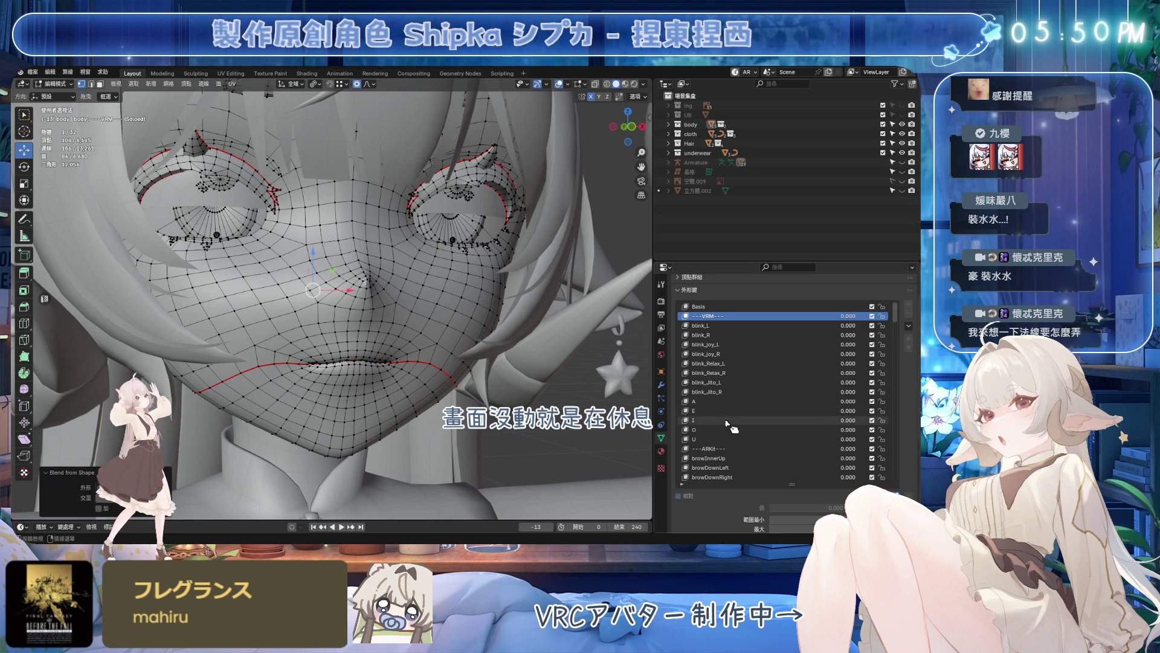
pyautogui.click(716, 448)
pyautogui.click(185, 84)
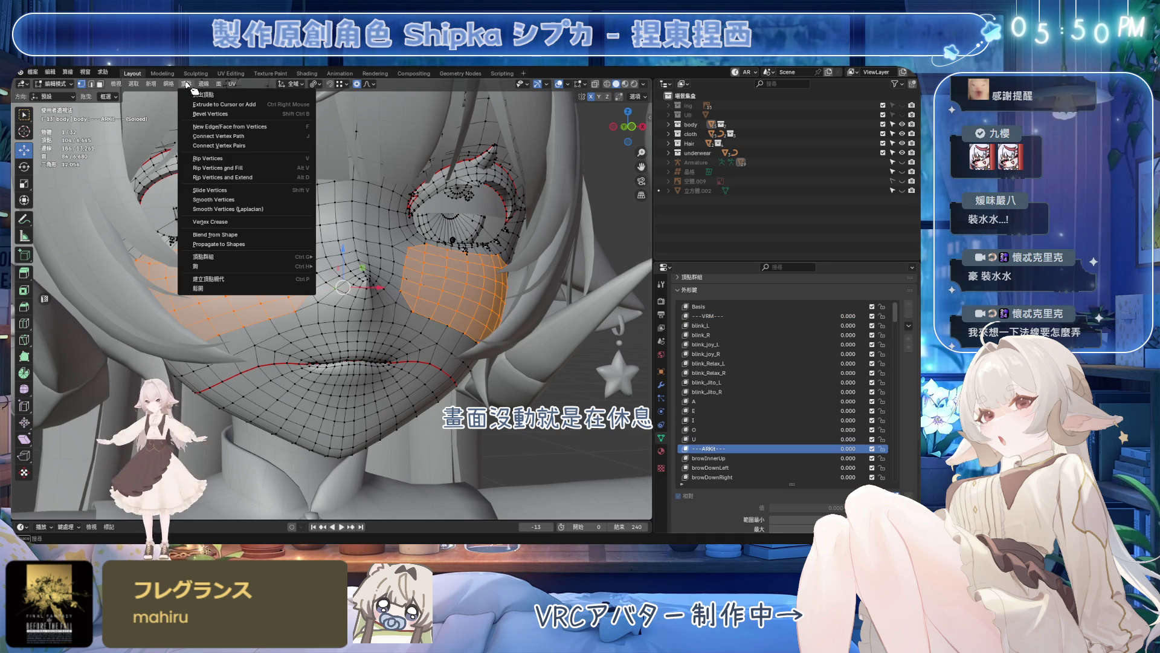
pyautogui.click(232, 235)
pyautogui.scroll(-3, 774, 422)
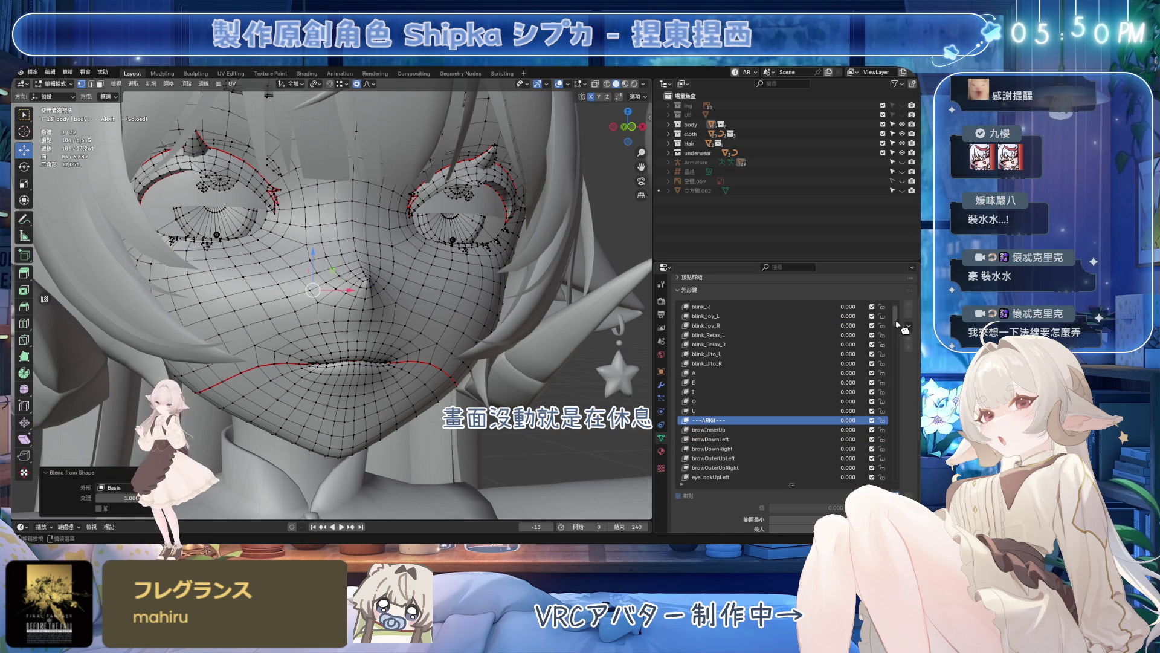
pyautogui.moveTo(904, 331); pyautogui.dragTo(908, 381)
# - Blend the cheek vertices back to Basis in the VRChat and MMD keys
pyautogui.click(716, 354)
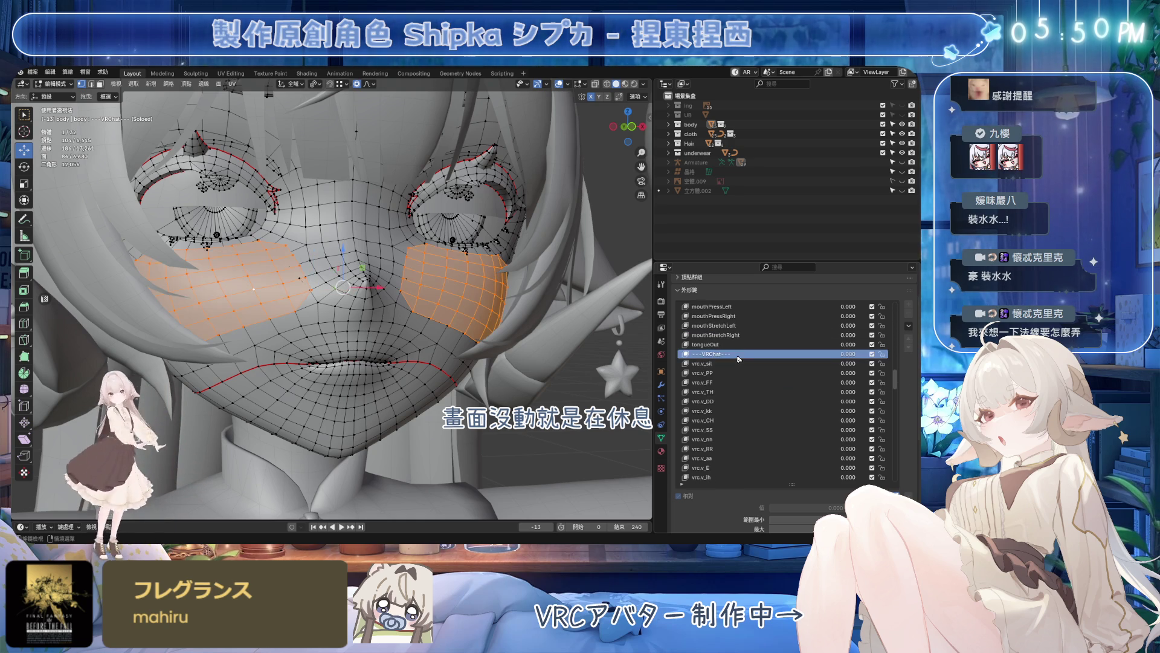
pyautogui.click(186, 83)
pyautogui.click(231, 236)
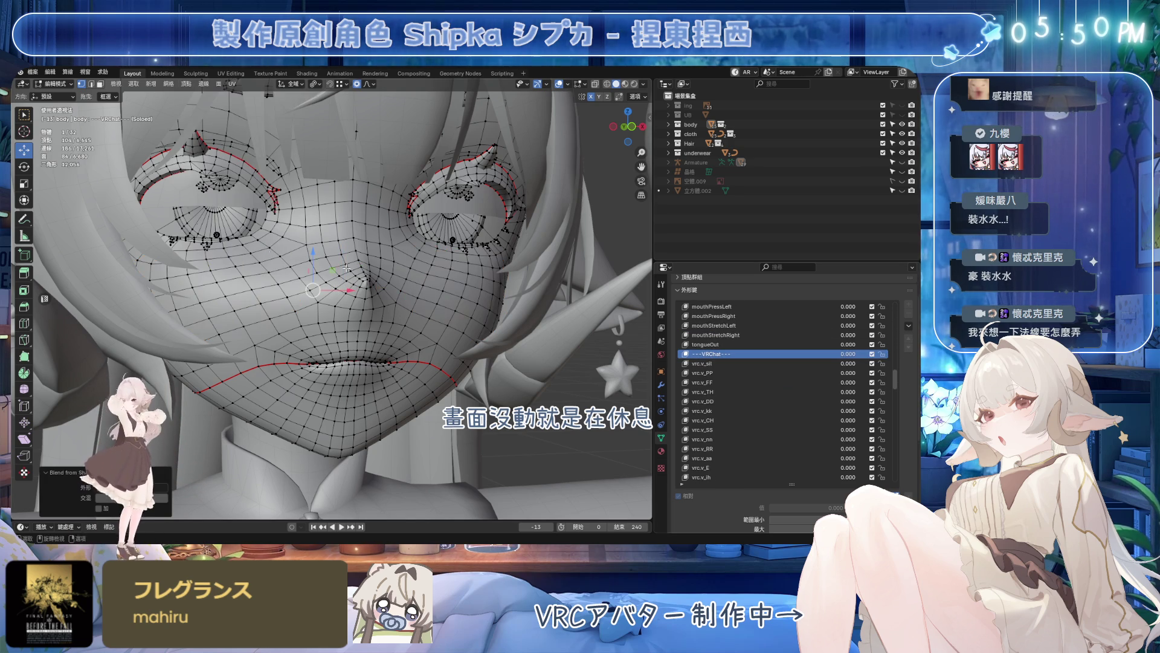
pyautogui.moveTo(900, 381); pyautogui.dragTo(905, 409)
pyautogui.click(716, 353)
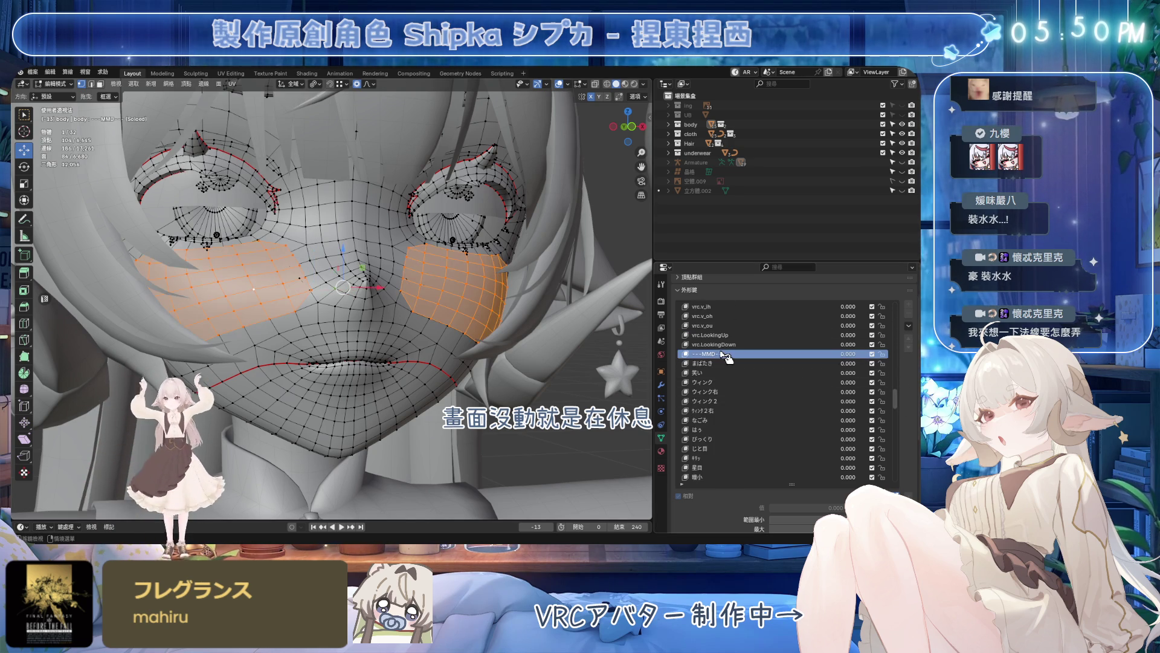
pyautogui.click(186, 83)
pyautogui.click(211, 238)
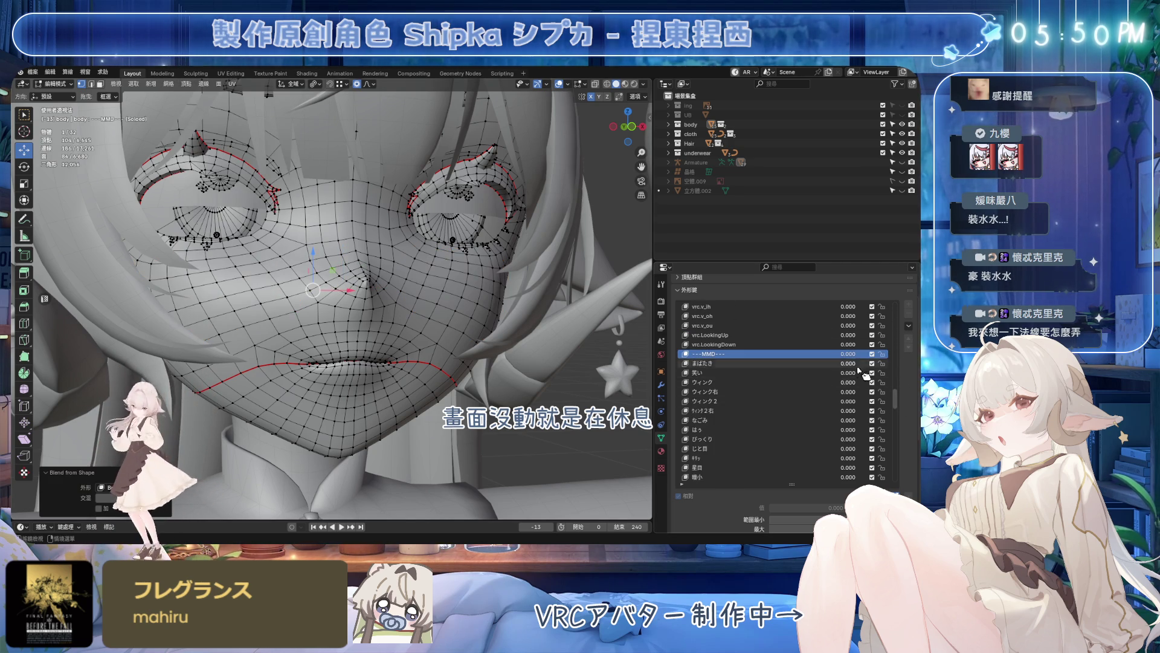
pyautogui.scroll(-5, 743, 361)
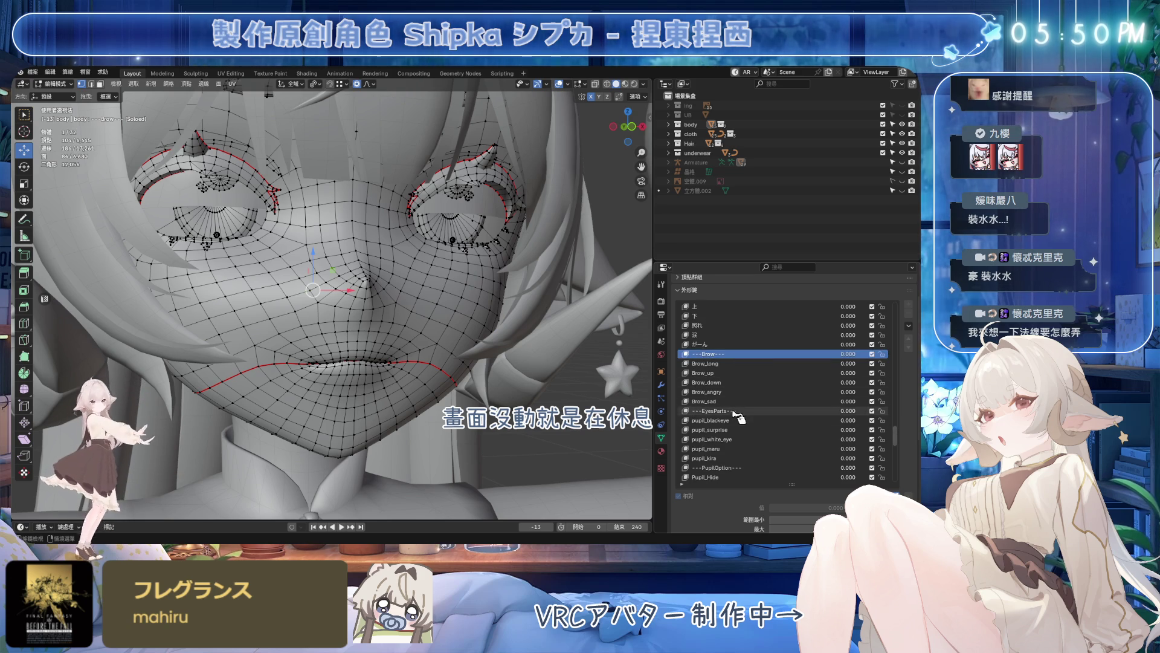
# - Check PupilOption, FaceParts and other, ending on the HumanEar_Off key
pyautogui.click(743, 467)
pyautogui.scroll(-5, 896, 431)
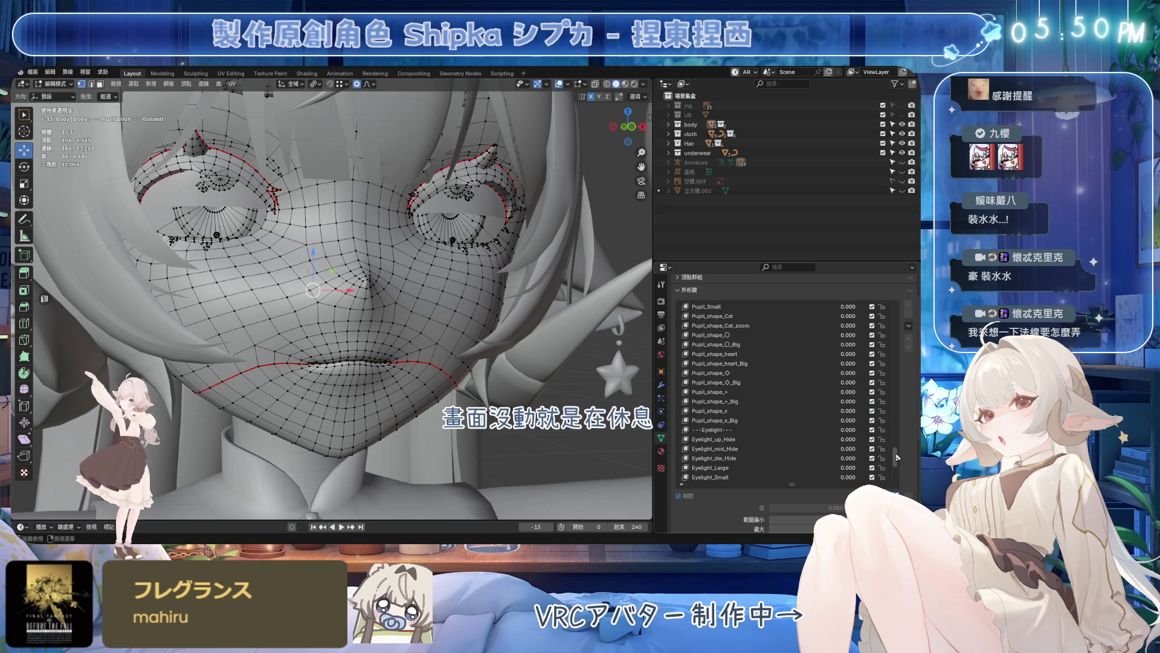
pyautogui.scroll(-5, 749, 445)
pyautogui.scroll(-2, 750, 445)
pyautogui.click(748, 458)
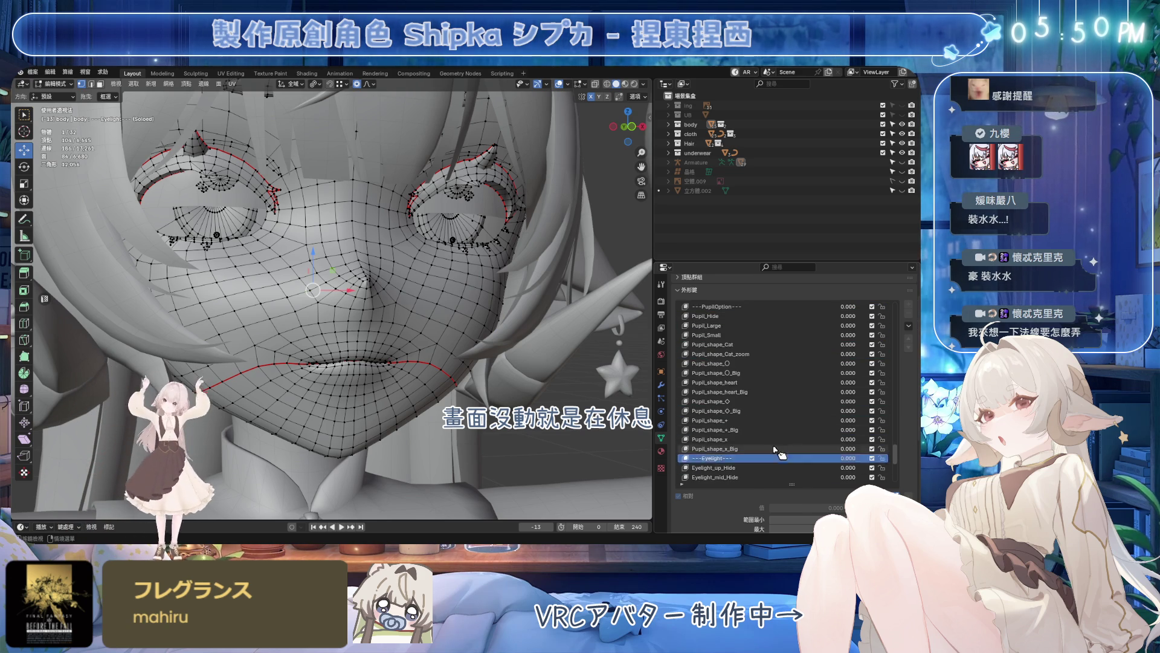
pyautogui.scroll(-2, 748, 453)
pyautogui.scroll(1, 748, 453)
pyautogui.scroll(-4, 745, 451)
pyautogui.scroll(-2, 739, 449)
pyautogui.scroll(-2, 734, 449)
pyautogui.click(732, 448)
pyautogui.click(726, 478)
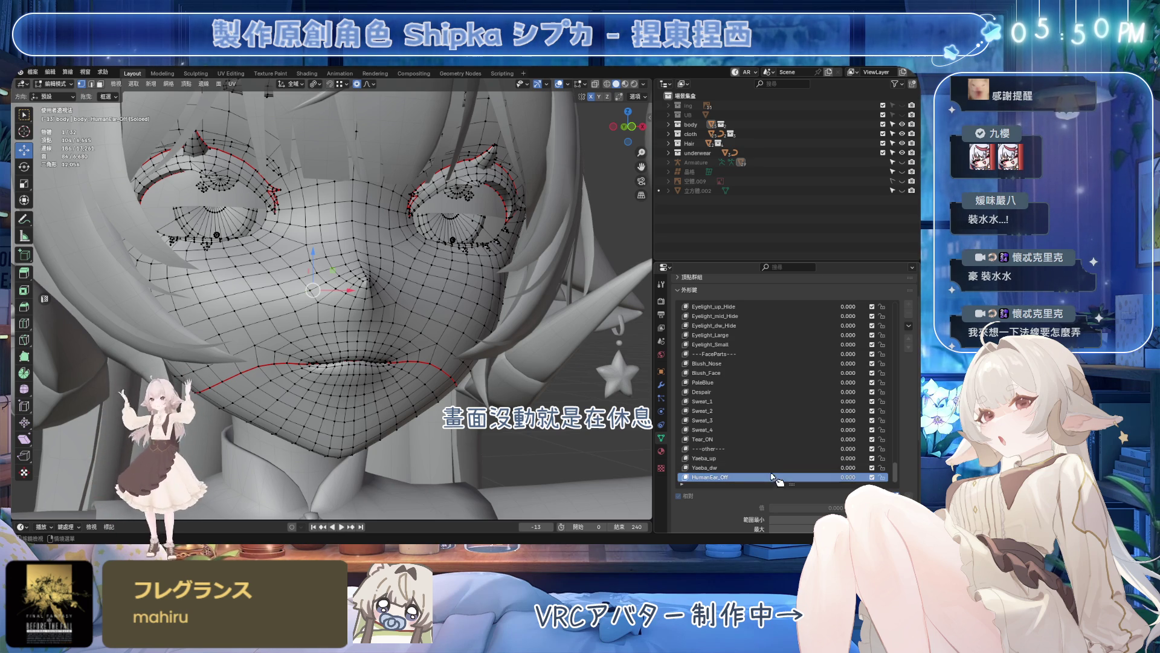
# - Step through the Tear_ON, Blush_Face and Eyelight shape keys to check them
pyautogui.press('Up')
pyautogui.press('Up')
pyautogui.press('Up')
pyautogui.press('Up')
pyautogui.press('Up')
pyautogui.press('Up')
pyautogui.press('Up')
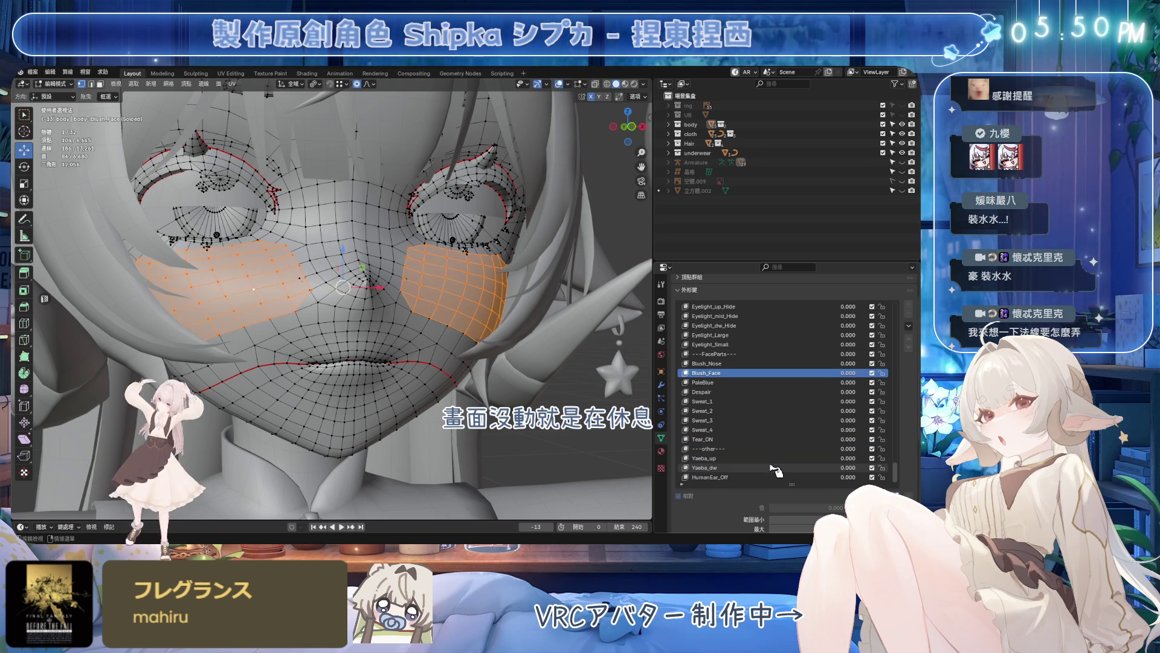
pyautogui.press('Up')
pyautogui.press('Up')
pyautogui.press('Down')
pyautogui.press('Down')
pyautogui.press('Up')
pyautogui.press('Down')
pyautogui.press('Up')
pyautogui.press('Up')
pyautogui.press('Up')
pyautogui.press('Up')
pyautogui.press('Up')
pyautogui.press('Up')
pyautogui.press('Up')
pyautogui.press('Up')
pyautogui.press('Up')
pyautogui.press('Up')
pyautogui.press('Up')
pyautogui.press('Up')
pyautogui.press('Up')
pyautogui.press('Up')
pyautogui.press('Up')
pyautogui.press('Up')
pyautogui.press('Up')
# - Step through the mouth and べろっ keys back up to Basis, then leave Edit Mode
pyautogui.press('Down')
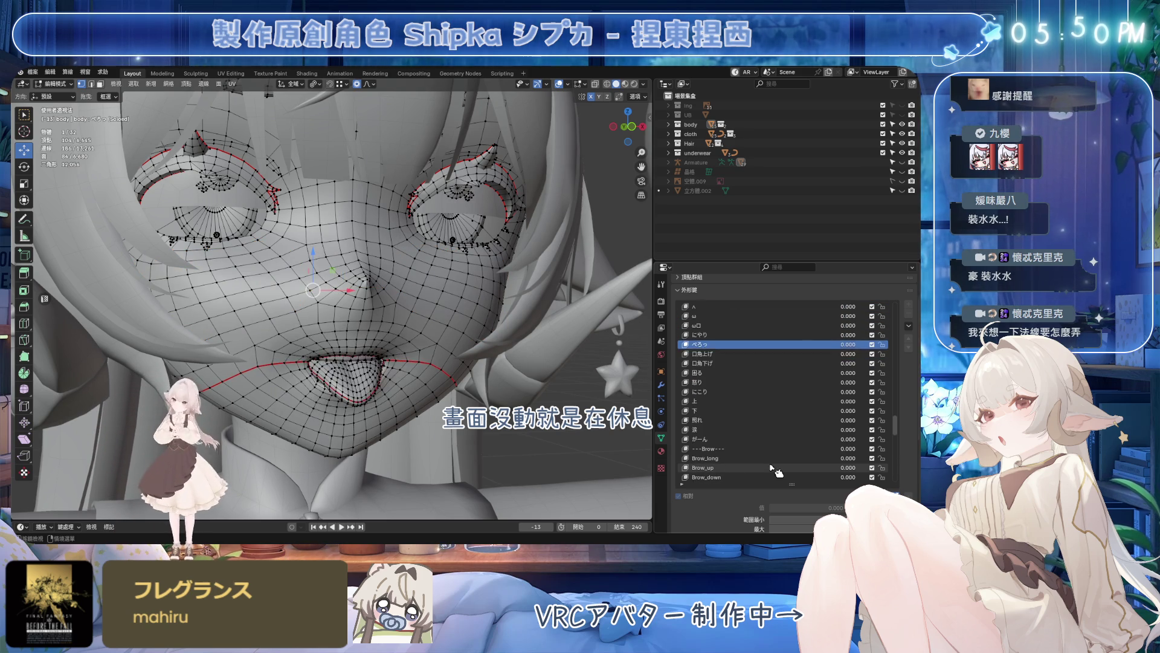
pyautogui.press('Down')
pyautogui.press('Down')
pyautogui.press('Down')
pyautogui.press('Down')
pyautogui.press('Down')
pyautogui.press('Down')
pyautogui.press('Down')
pyautogui.press('Down')
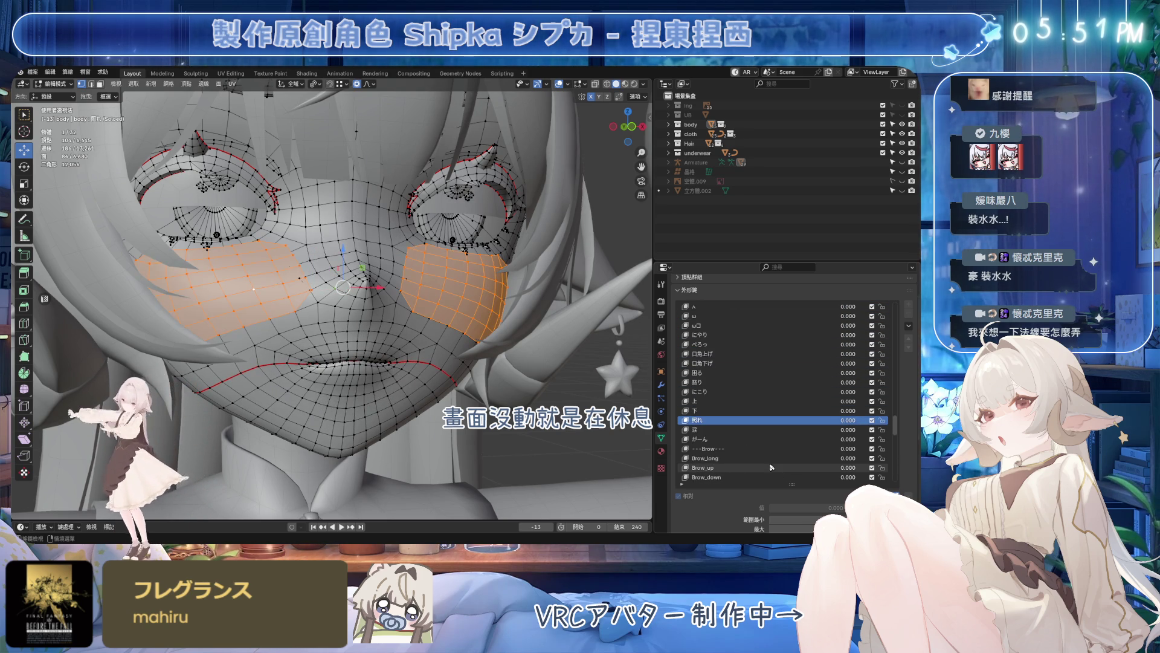
pyautogui.press('Up')
pyautogui.press('Down')
pyautogui.press('Up')
pyautogui.press('Up')
pyautogui.press('Up')
pyautogui.press('Down')
pyautogui.press('Down')
pyautogui.press('Down')
pyautogui.press('Down')
pyautogui.press('Down')
pyautogui.press('Down')
pyautogui.press('Down')
pyautogui.press('Down')
pyautogui.press('Down')
pyautogui.press('Down')
pyautogui.press('Down')
pyautogui.press('Down')
pyautogui.press('Up')
pyautogui.press('Up')
pyautogui.press('Up')
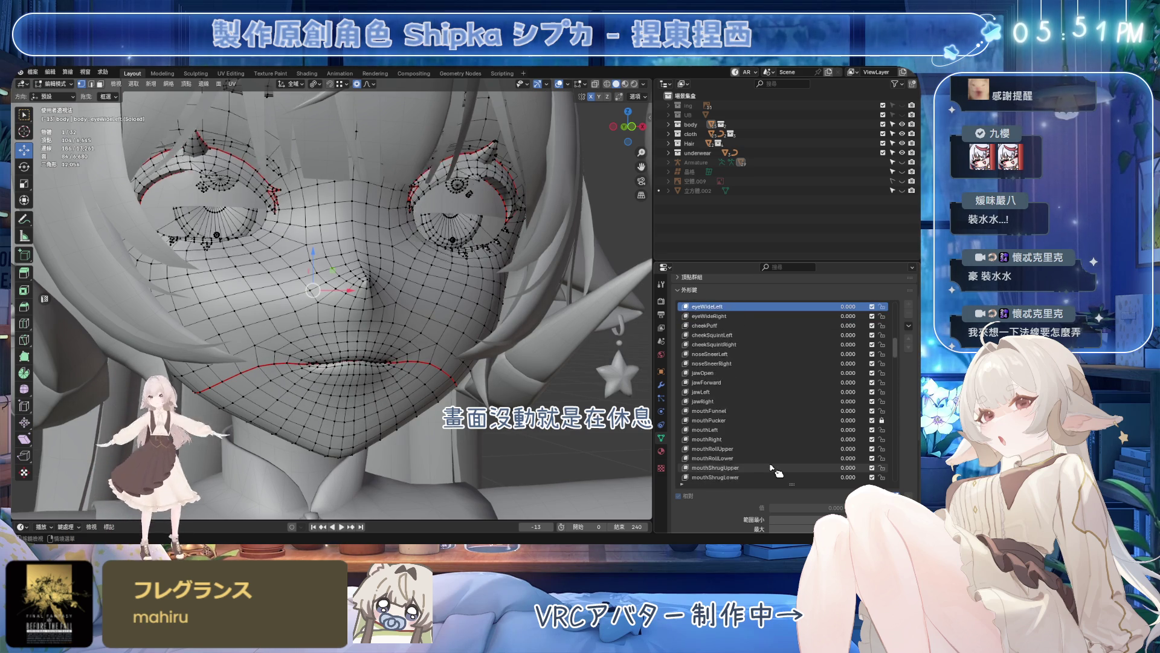
pyautogui.press('Up')
pyautogui.press('Up')
pyautogui.press('Up')
pyautogui.press('Up')
pyautogui.press('Up')
pyautogui.press('Up')
pyautogui.press('Up')
pyautogui.press('Up')
pyautogui.press('Up')
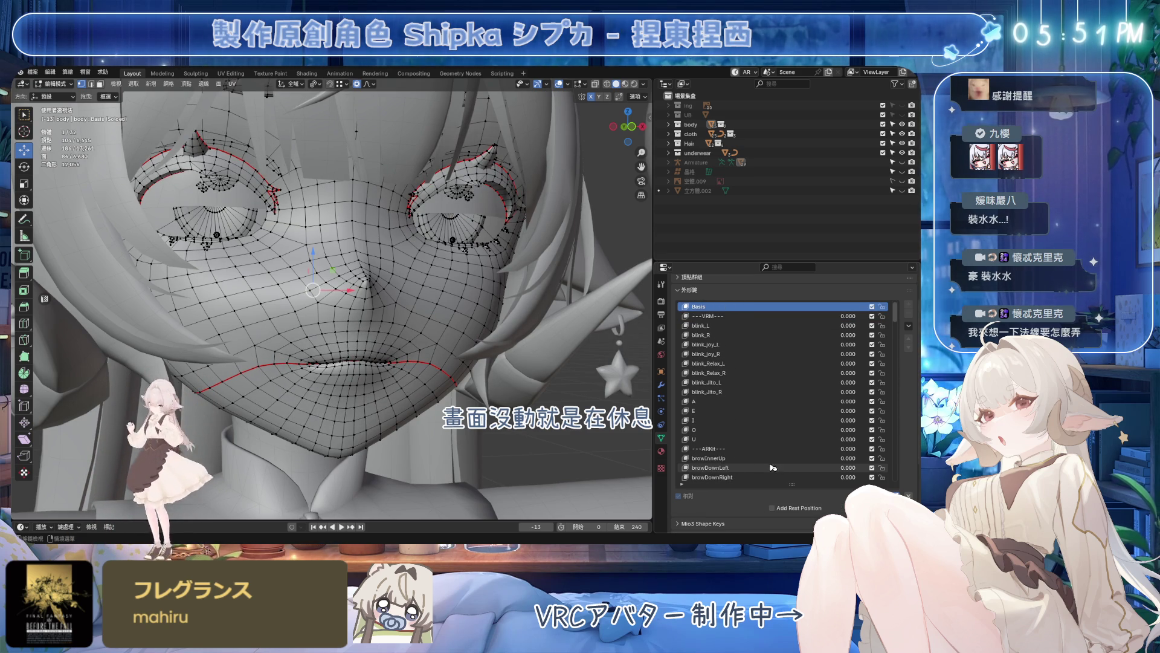
pyautogui.scroll(-2, 400, 234)
pyautogui.scroll(-2, 399, 234)
pyautogui.press('Tab')
pyautogui.scroll(-1, 398, 233)
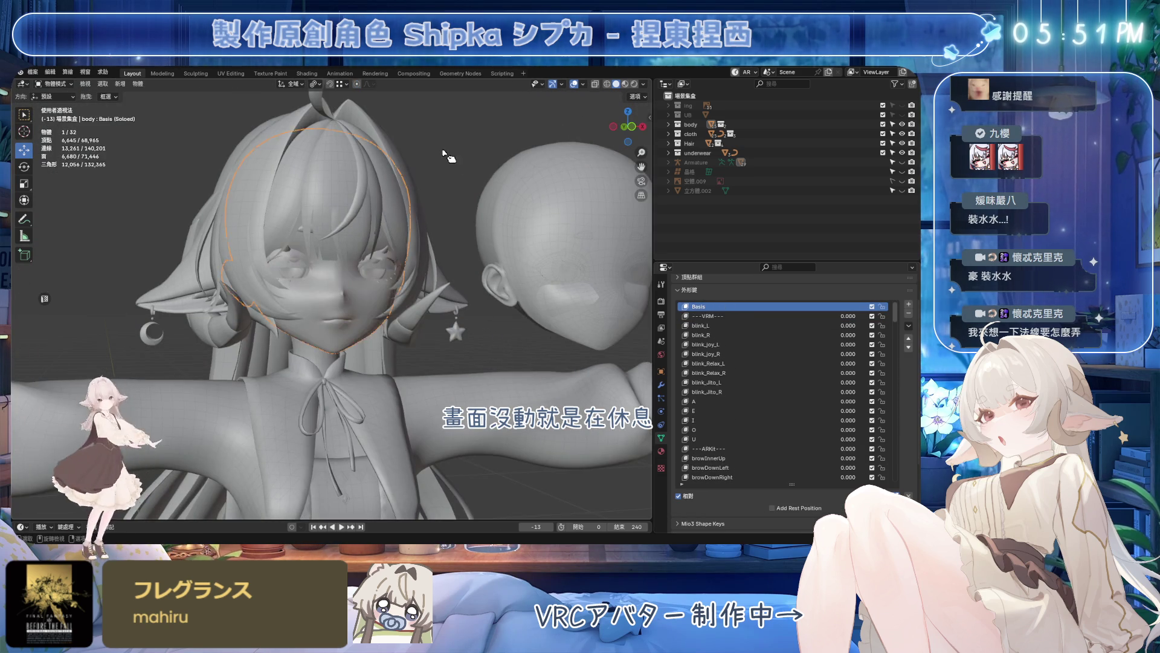
# - Save the file and start editing the sphere head proxy's vertices
pyautogui.moveTo(399, 235); pyautogui.dragTo(447, 316, button='middle')
pyautogui.hotkey('ctrl', 's')
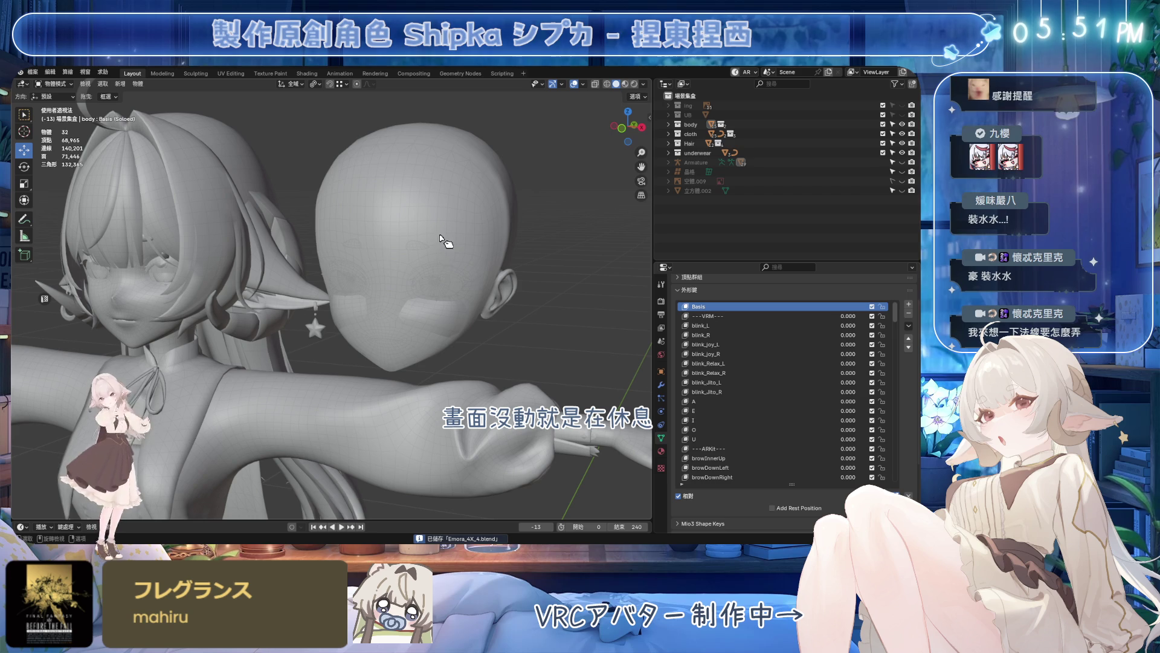
pyautogui.click(450, 322)
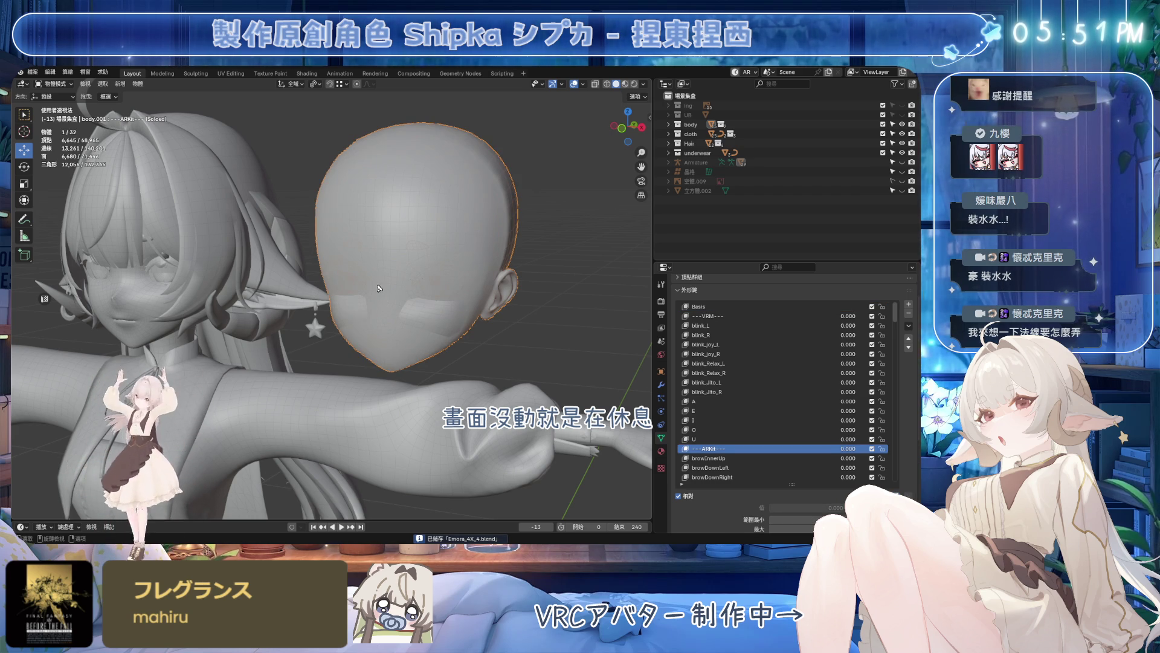
pyautogui.scroll(2, 437, 314)
pyautogui.scroll(2, 415, 264)
pyautogui.scroll(2, 390, 299)
pyautogui.scroll(1, 362, 329)
pyautogui.press('Tab')
pyautogui.click(246, 277)
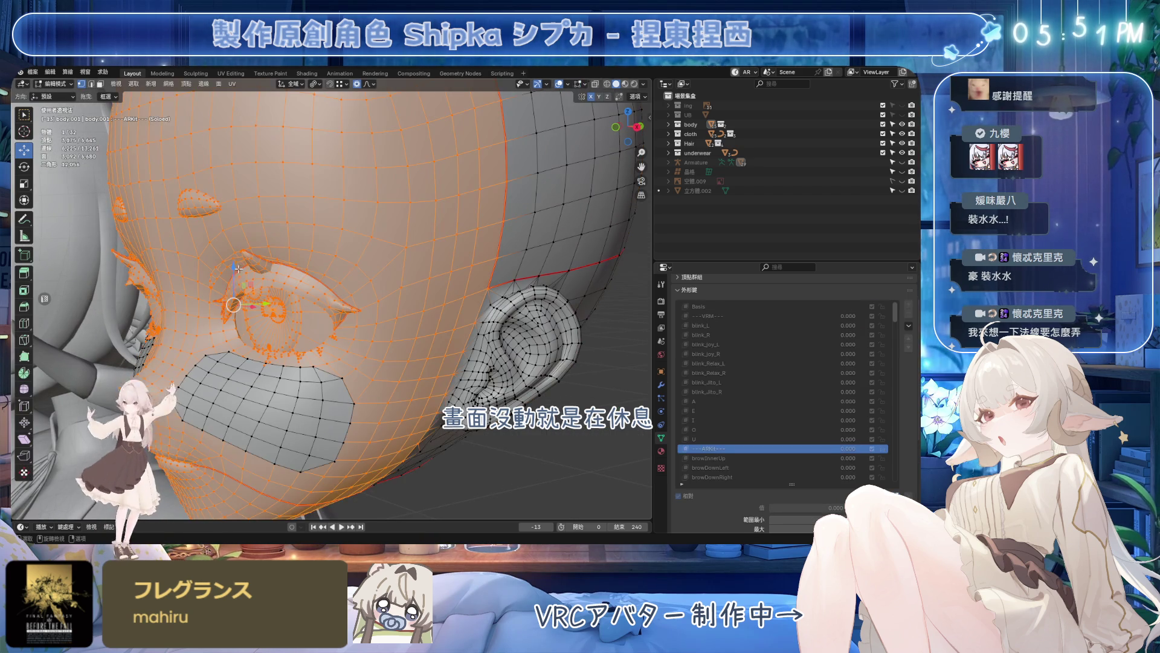
pyautogui.keyDown('ctrl'); pyautogui.scroll(11, 780, 382); pyautogui.keyUp('ctrl')
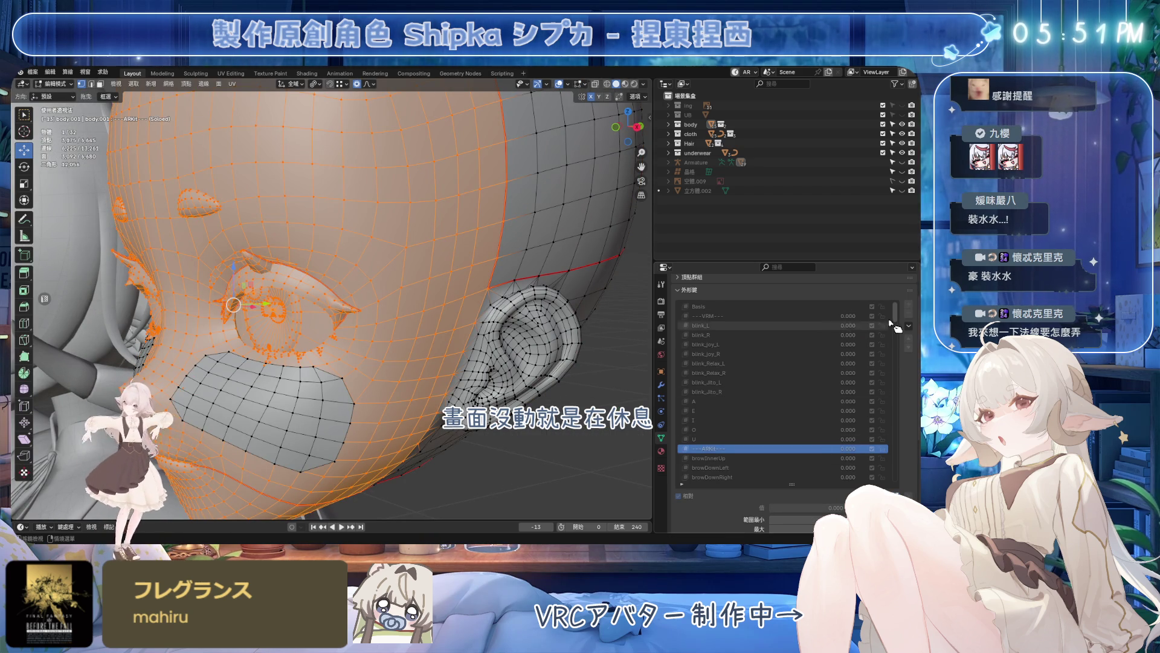
pyautogui.keyDown('ctrl'); pyautogui.scroll(3, 780, 381); pyautogui.keyUp('ctrl')
# - Expand the head proxy's Vertex Groups panel
pyautogui.moveTo(408, 299); pyautogui.dragTo(315, 308, button='middle')
pyautogui.scroll(3, 315, 308)
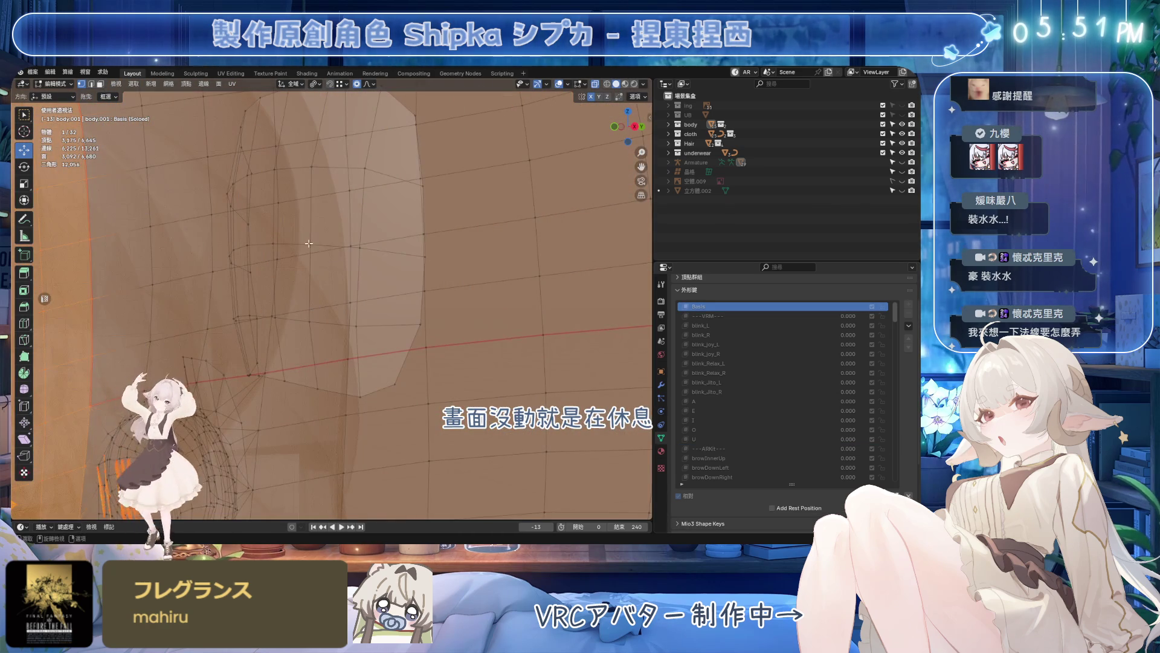
pyautogui.moveTo(312, 243)
pyautogui.mouseDown(button='middle')
pyautogui.moveTo(367, 283)
pyautogui.moveTo(487, 318)
pyautogui.mouseUp(button='middle')
pyautogui.scroll(-5, 359, 279)
pyautogui.scroll(5, 486, 318)
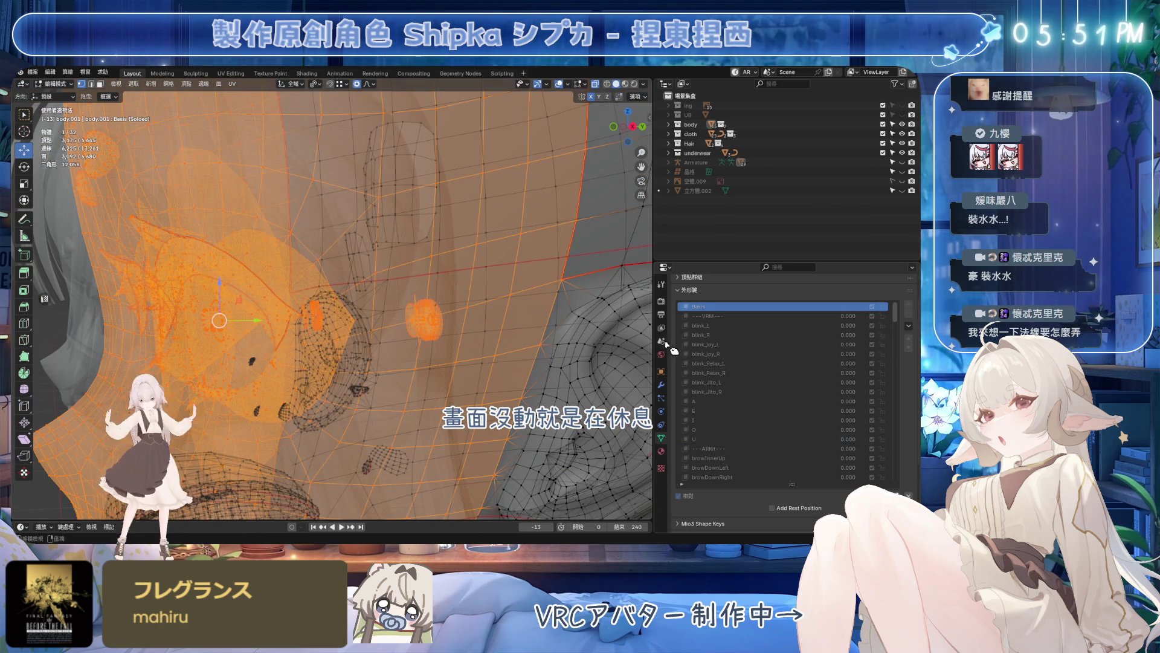
pyautogui.click(698, 289)
pyautogui.click(703, 314)
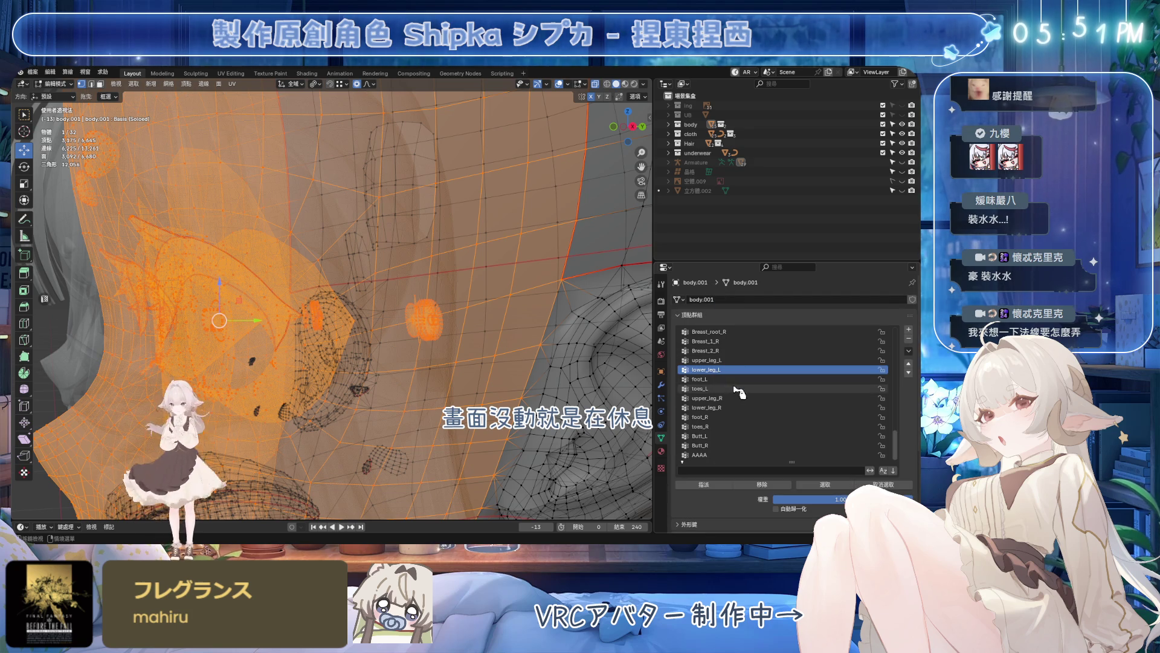
# - With AAAA active, clear the selection and select the linked eye-area mesh pieces
pyautogui.click(742, 455)
pyautogui.moveTo(386, 218)
pyautogui.mouseDown(button='middle')
pyautogui.moveTo(413, 169)
pyautogui.moveTo(359, 277)
pyautogui.moveTo(383, 221)
pyautogui.mouseUp(button='middle')
pyautogui.scroll(3, 413, 169)
pyautogui.hotkey('alt', 'a')
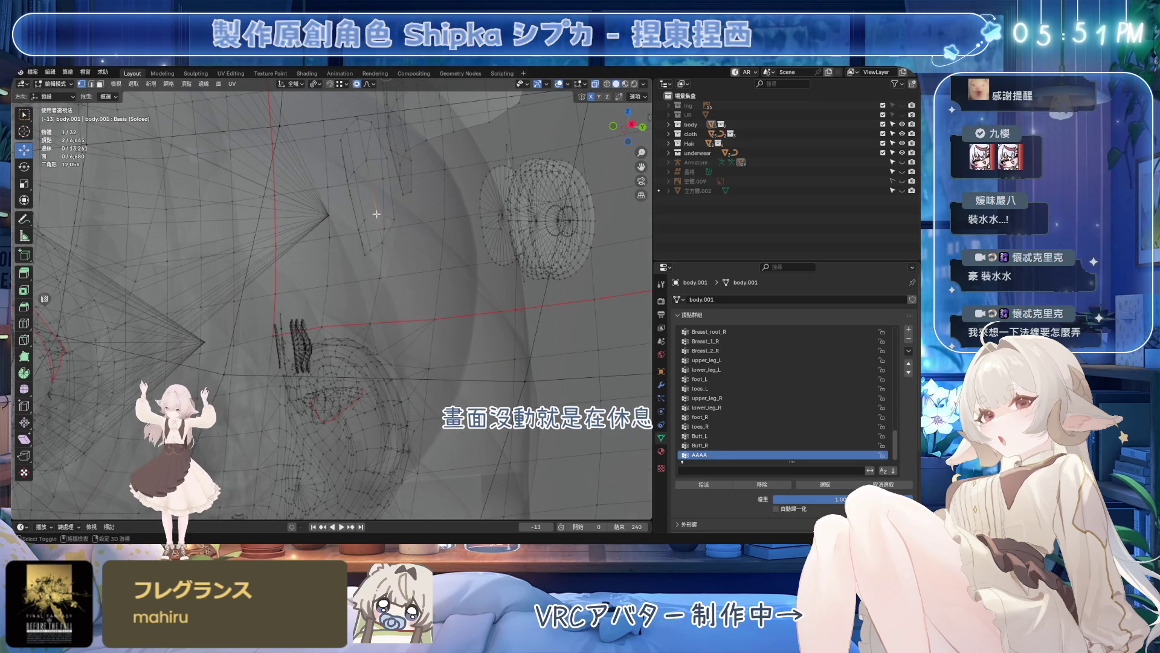
pyautogui.press('l')
pyautogui.moveTo(383, 244); pyautogui.dragTo(386, 250, button='middle')
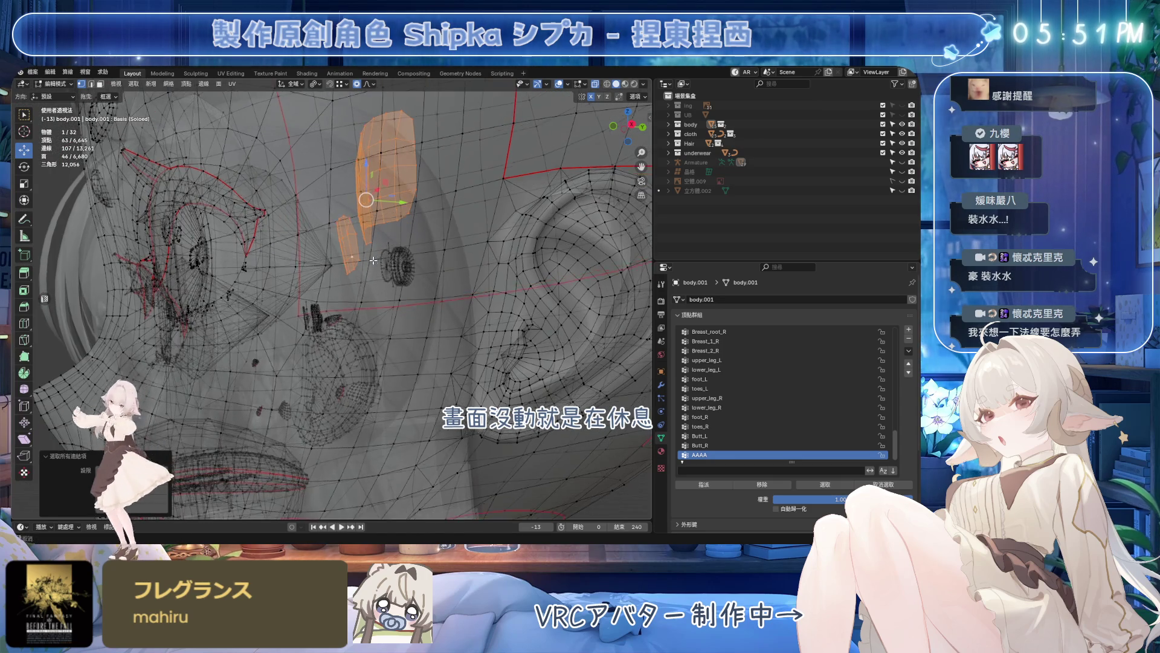
pyautogui.scroll(3, 387, 251)
pyautogui.scroll(3, 453, 290)
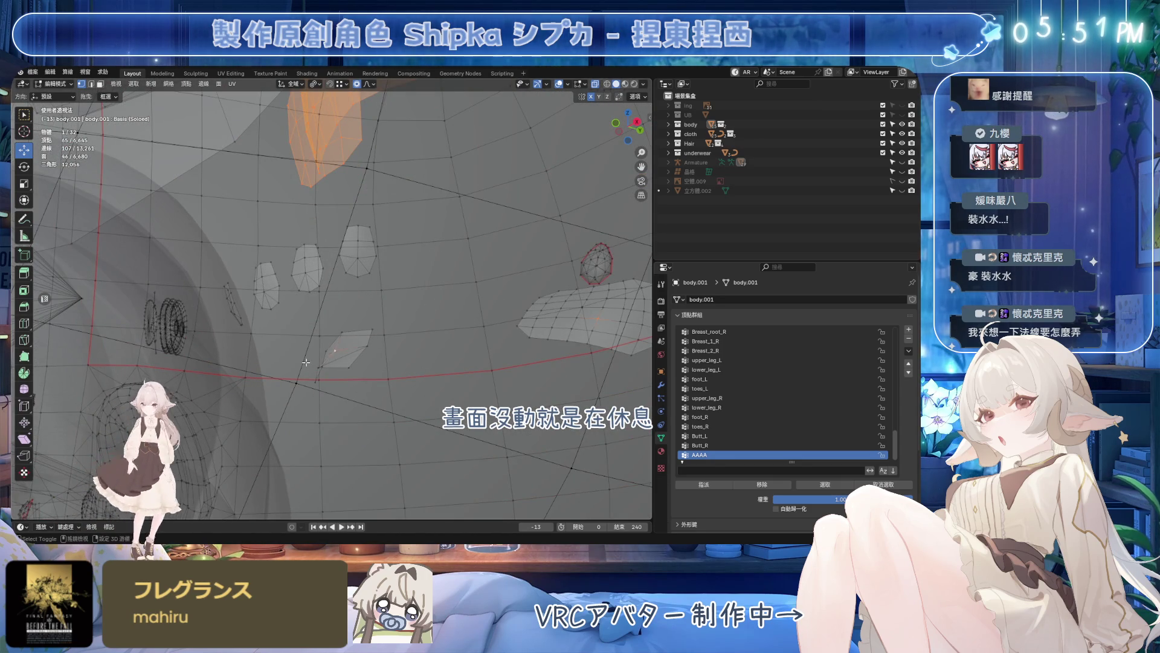
pyautogui.moveTo(324, 356); pyautogui.dragTo(215, 331, button='middle')
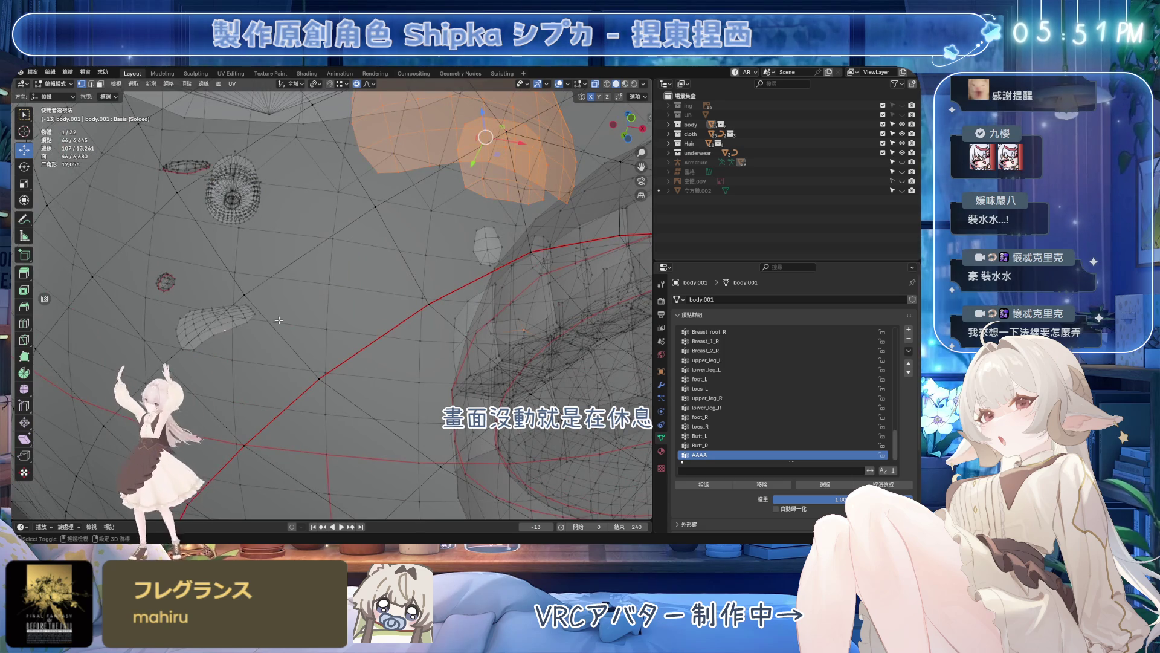
pyautogui.hotkey('alt', 'z')
pyautogui.moveTo(443, 284); pyautogui.dragTo(200, 324, button='middle')
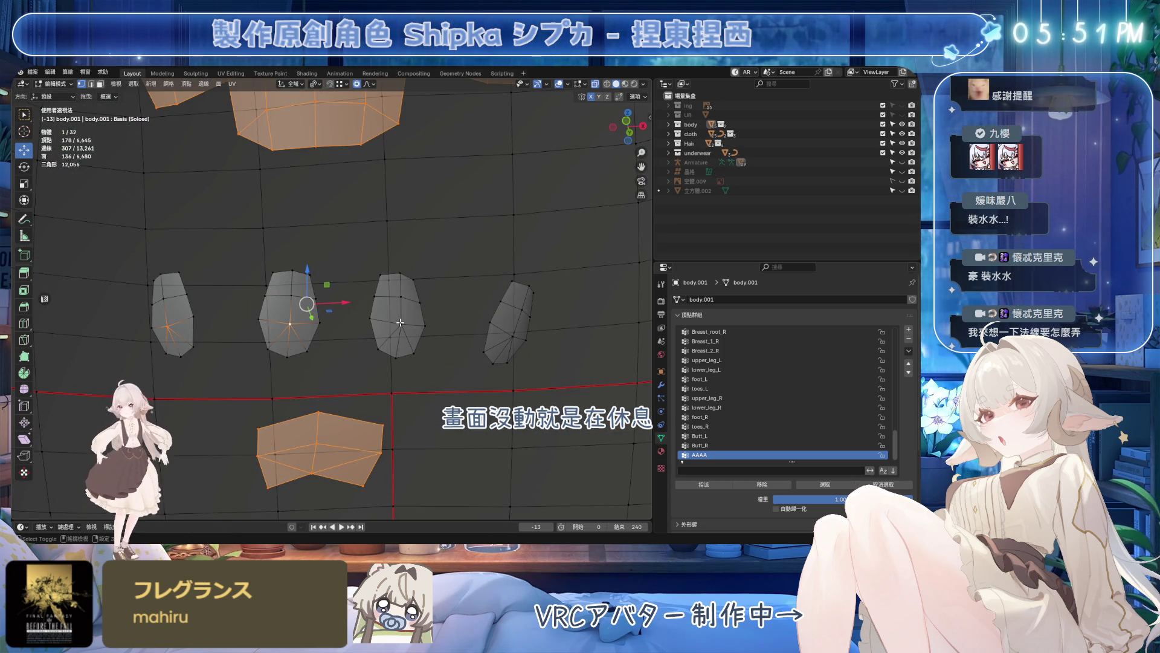
pyautogui.hotkey('alt', 'z')
pyautogui.hotkey('ctrl', 'l')
pyautogui.scroll(-5, 510, 333)
# - Assign the selected eye pieces to the AAAA vertex group and return to object mode
pyautogui.moveTo(510, 334)
pyautogui.mouseDown(button='middle')
pyautogui.moveTo(435, 343)
pyautogui.moveTo(508, 345)
pyautogui.mouseUp(button='middle')
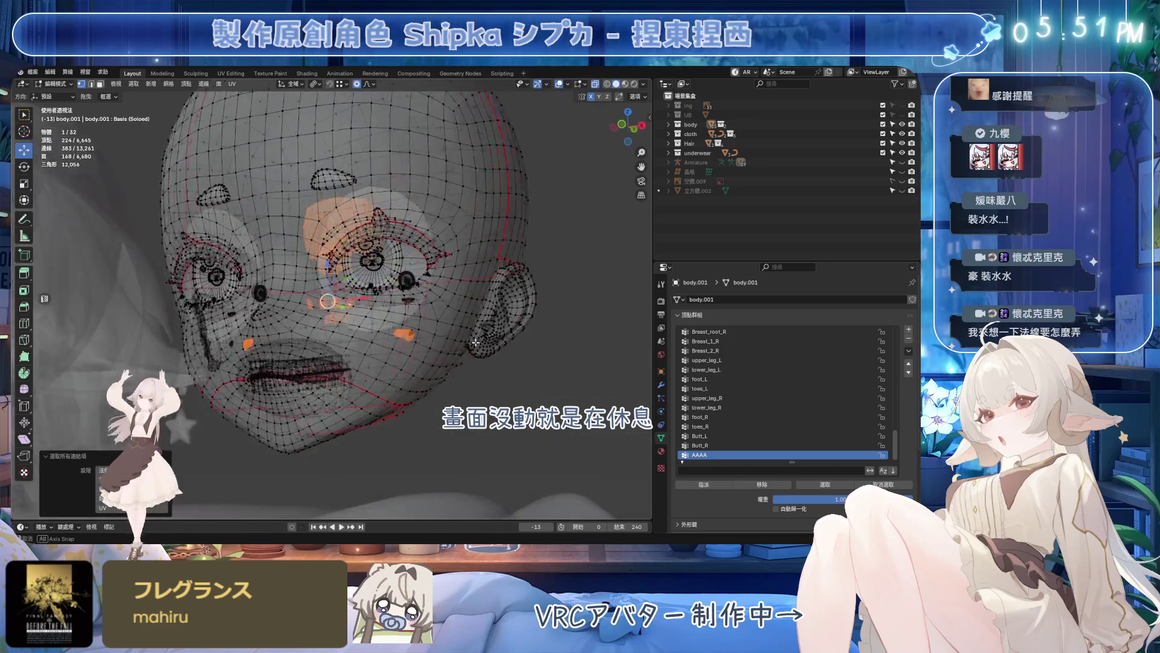
pyautogui.click(716, 490)
pyautogui.press('Tab')
pyautogui.hotkey('alt', 'z')
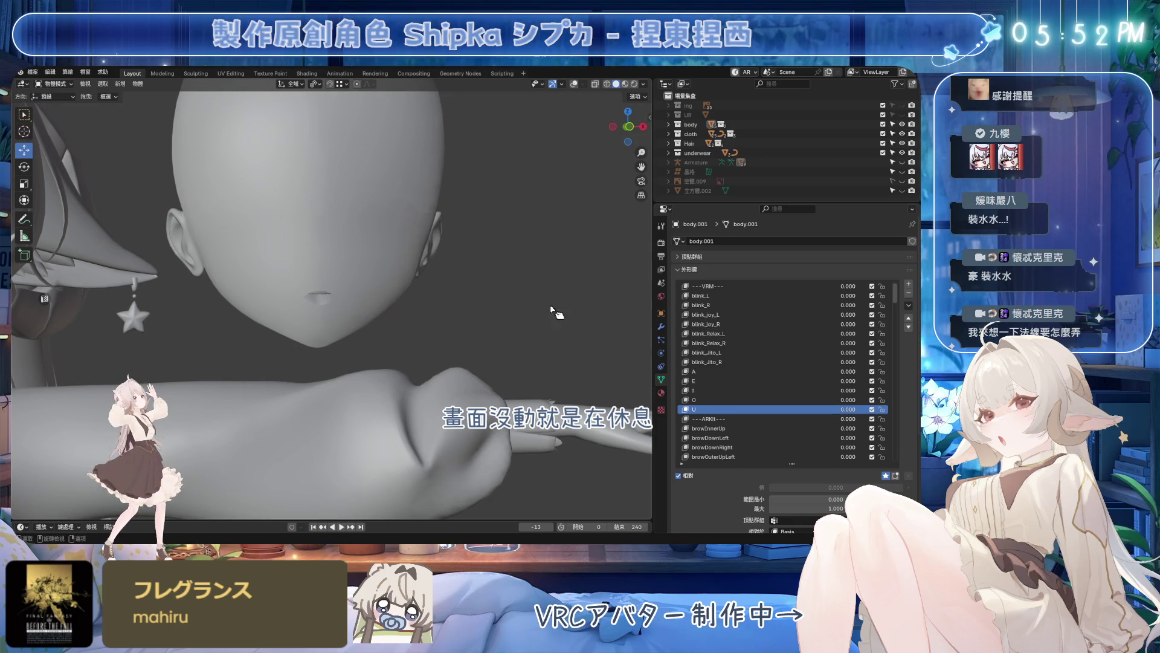
# - Step down through the body's shape keys, previewing each one in the viewport
pyautogui.press('Down')
pyautogui.press('Down')
pyautogui.press('Down')
pyautogui.moveTo(543, 309); pyautogui.dragTo(635, 312, button='middle')
pyautogui.press('Down')
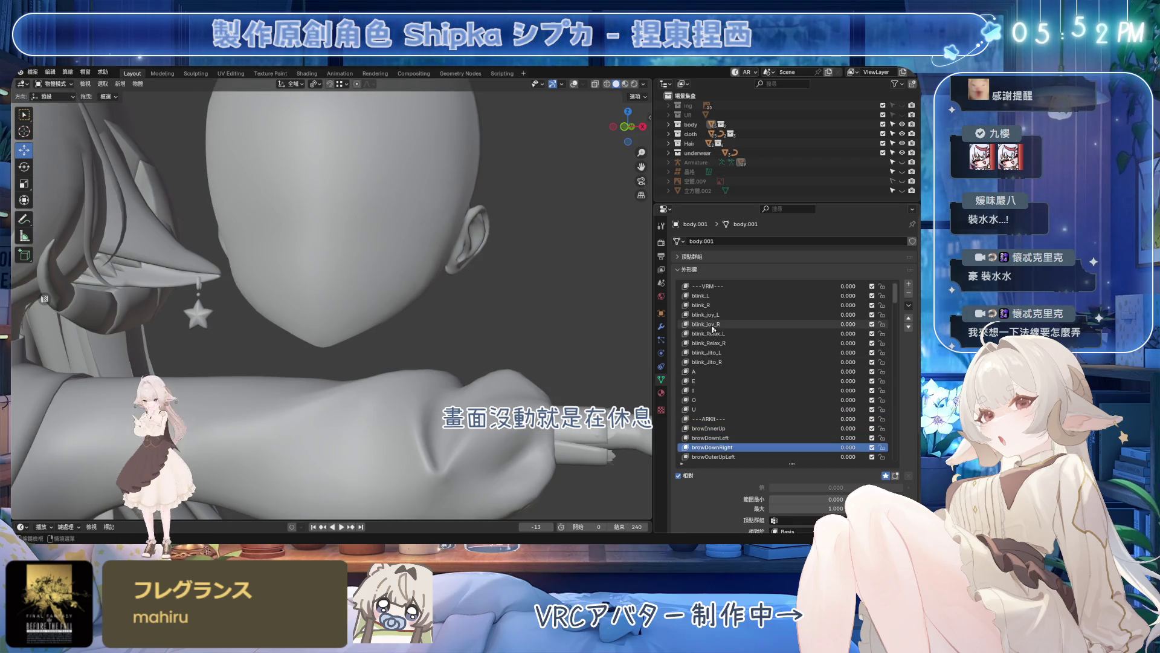
pyautogui.press('Down')
pyautogui.press('Down')
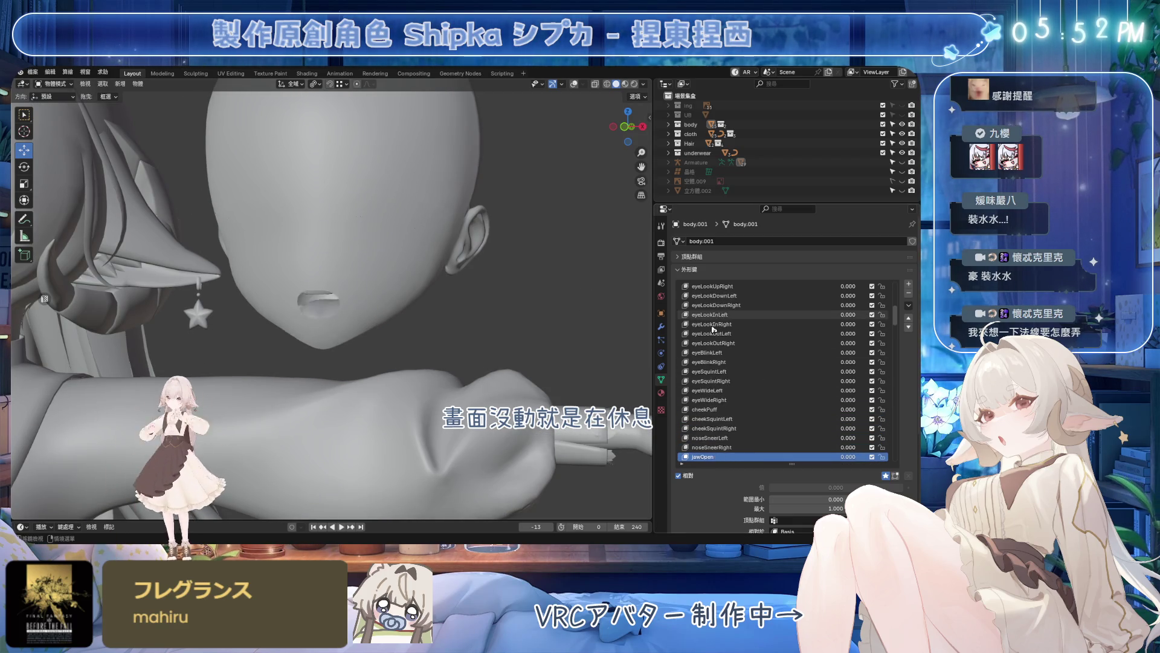
pyautogui.press('Down')
pyautogui.press('Down')
pyautogui.press('Down')
pyautogui.press('Down')
pyautogui.press('Down')
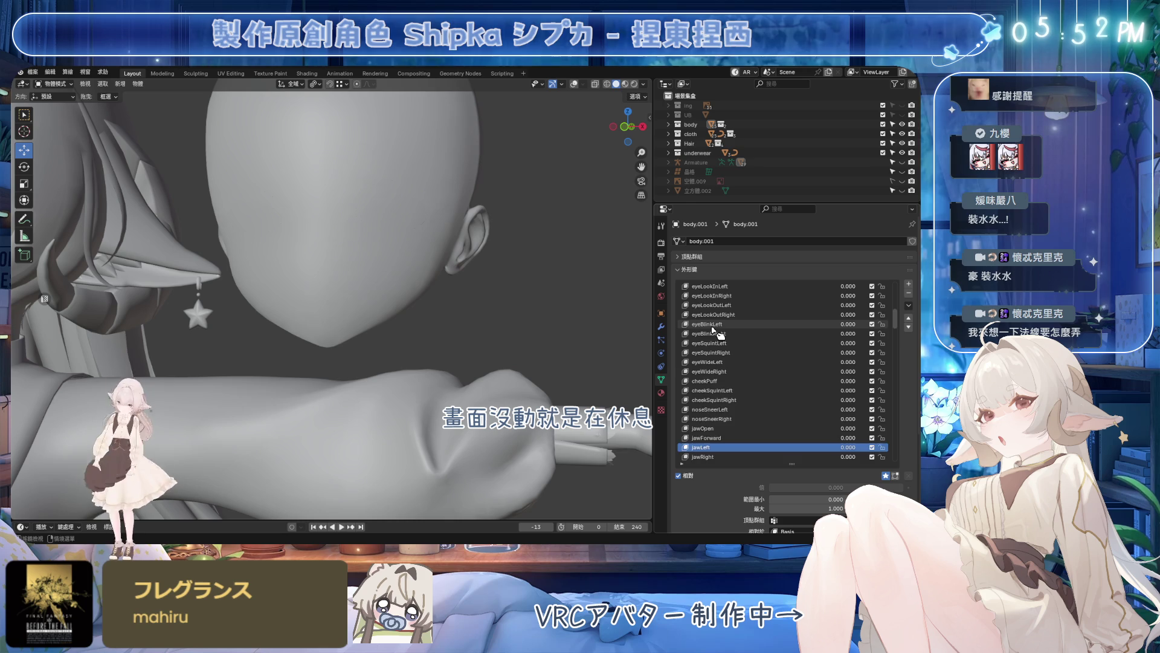
pyautogui.press('Down')
pyautogui.press('Down')
pyautogui.press('Down')
pyautogui.press('Down')
pyautogui.press('Down')
pyautogui.press('Down')
pyautogui.press('Down')
pyautogui.press('Down')
pyautogui.press('Down')
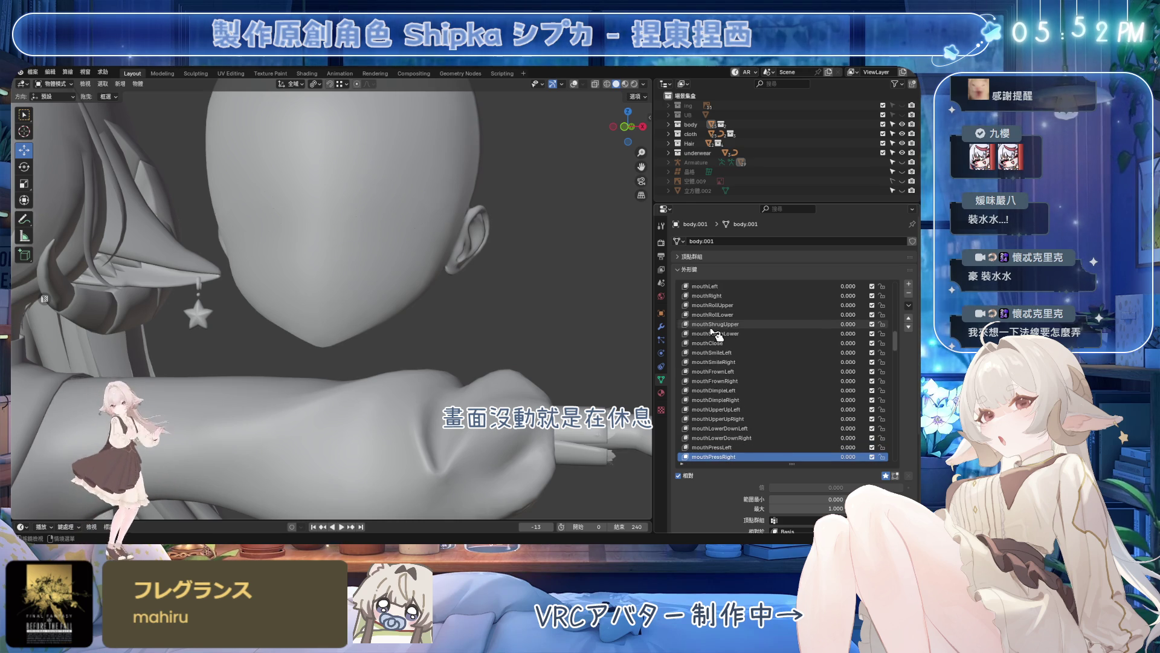
pyautogui.press('Down')
pyautogui.press('Down')
pyautogui.press('Down')
pyautogui.scroll(-5, 712, 337)
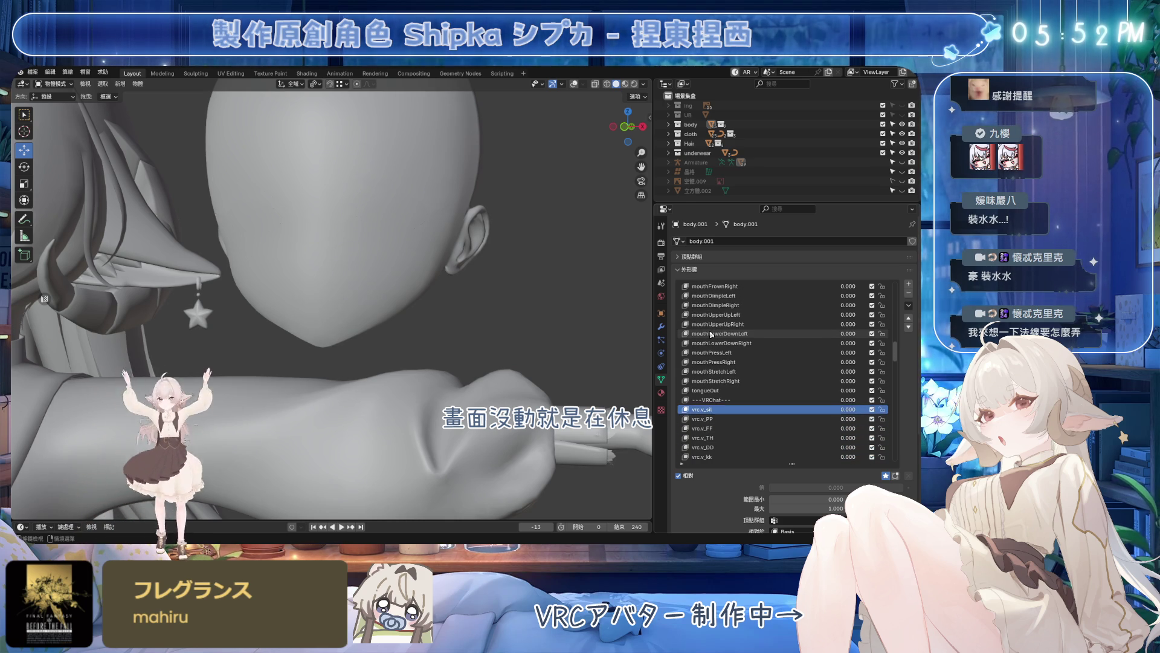
pyautogui.press('Down')
pyautogui.press('Down')
pyautogui.press('Down')
pyautogui.press('Down')
pyautogui.press('Down')
pyautogui.press('Down')
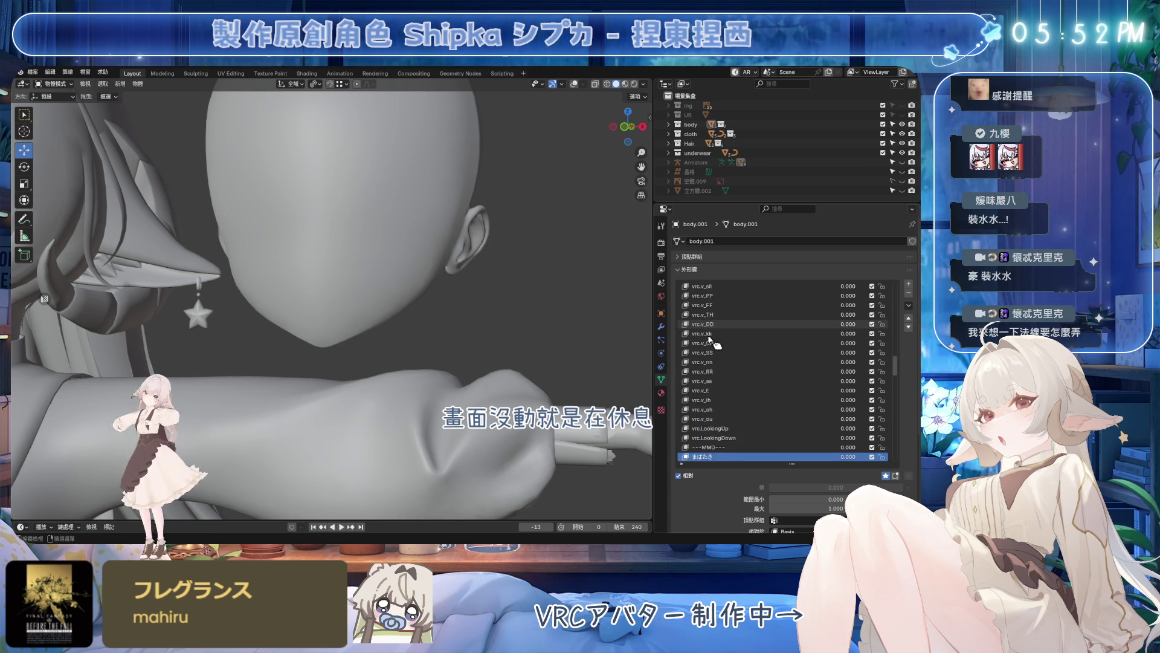
pyautogui.press('Down')
pyautogui.press('Down')
pyautogui.press('Down')
pyautogui.press('Down')
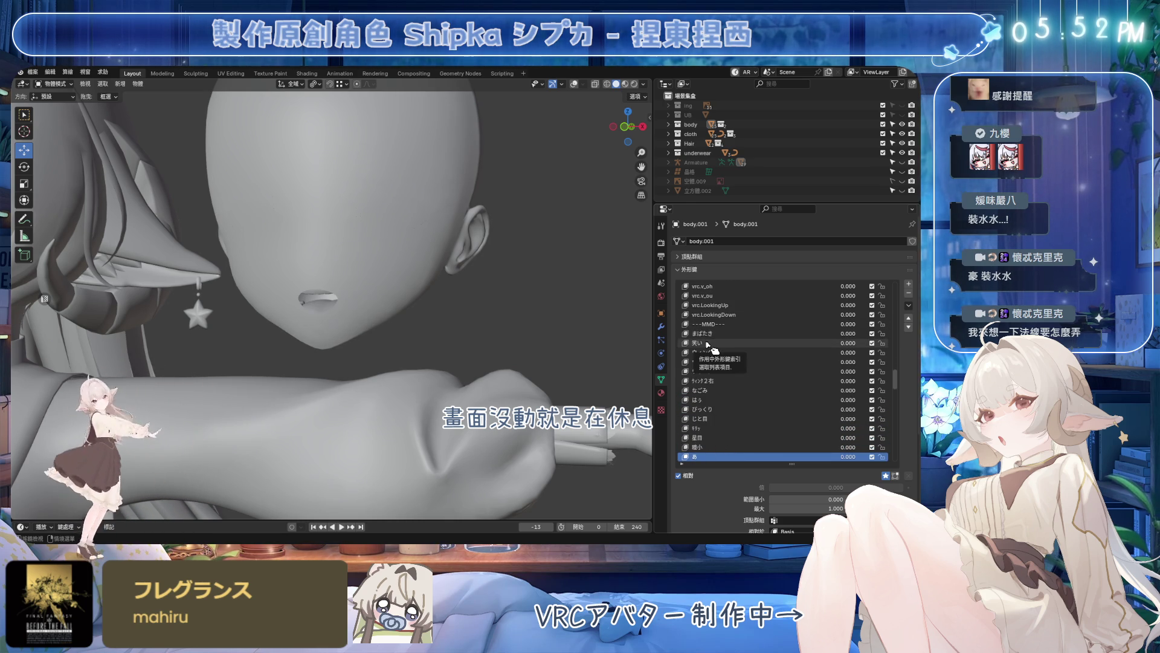
pyautogui.press('Down')
pyautogui.press('Down')
pyautogui.press('Down')
pyautogui.press('Down')
pyautogui.press('Down')
pyautogui.press('Down')
pyautogui.press('Down')
pyautogui.press('Down')
pyautogui.press('Down')
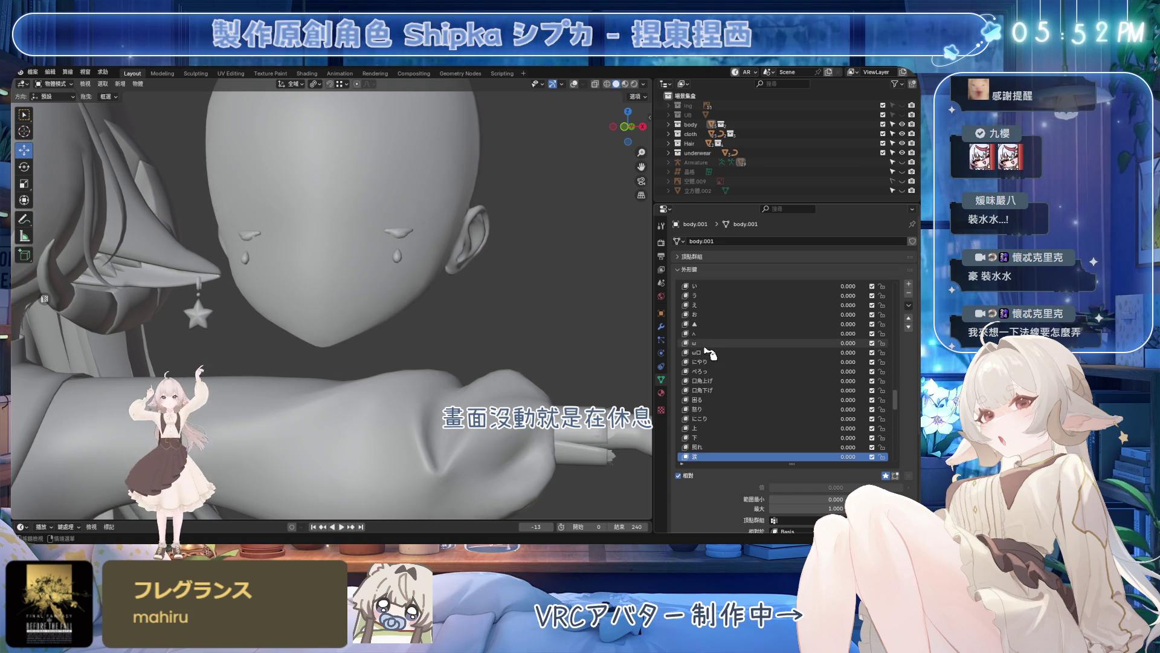
# - Continue down to HumanEar_Off as the active shape key and save Emora_4X_4.blend
pyautogui.press('Up')
pyautogui.moveTo(389, 345)
pyautogui.mouseDown(button='middle')
pyautogui.moveTo(490, 365)
pyautogui.moveTo(441, 345)
pyautogui.mouseUp(button='middle')
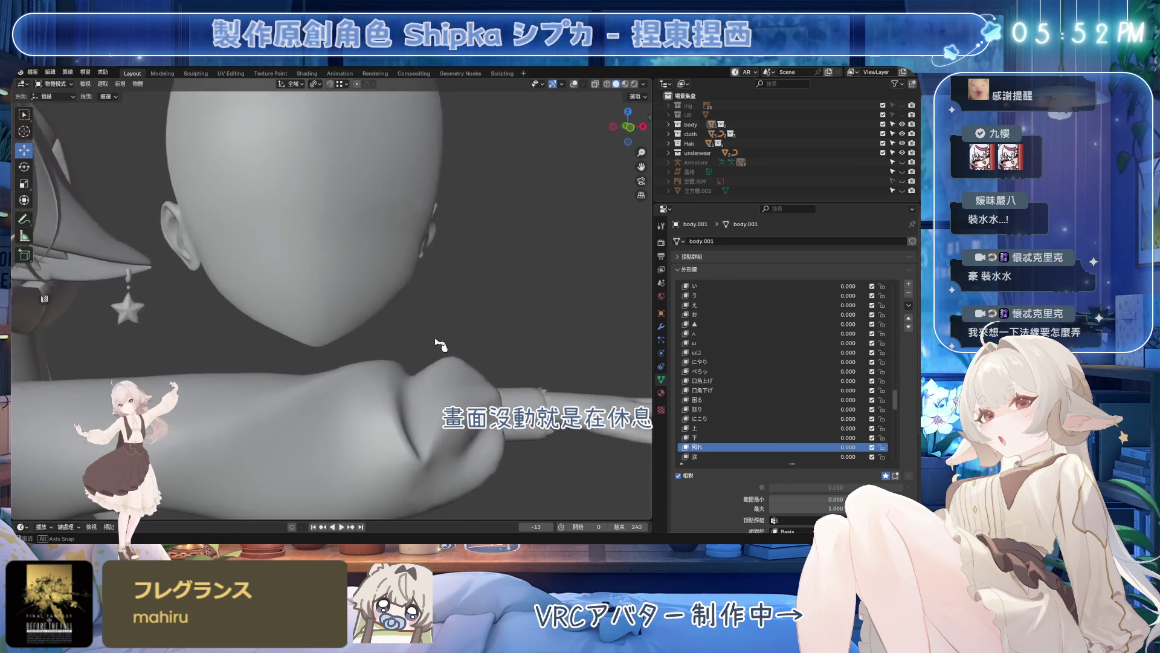
pyautogui.scroll(-4, 442, 345)
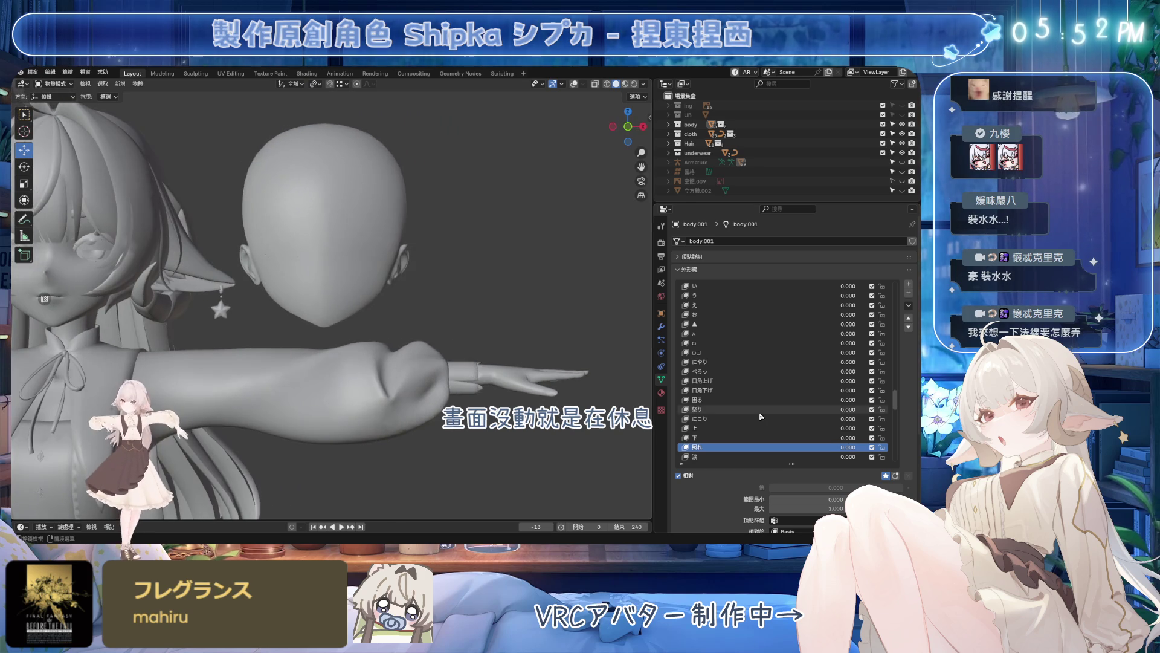
pyautogui.press('Down')
pyautogui.press('Down')
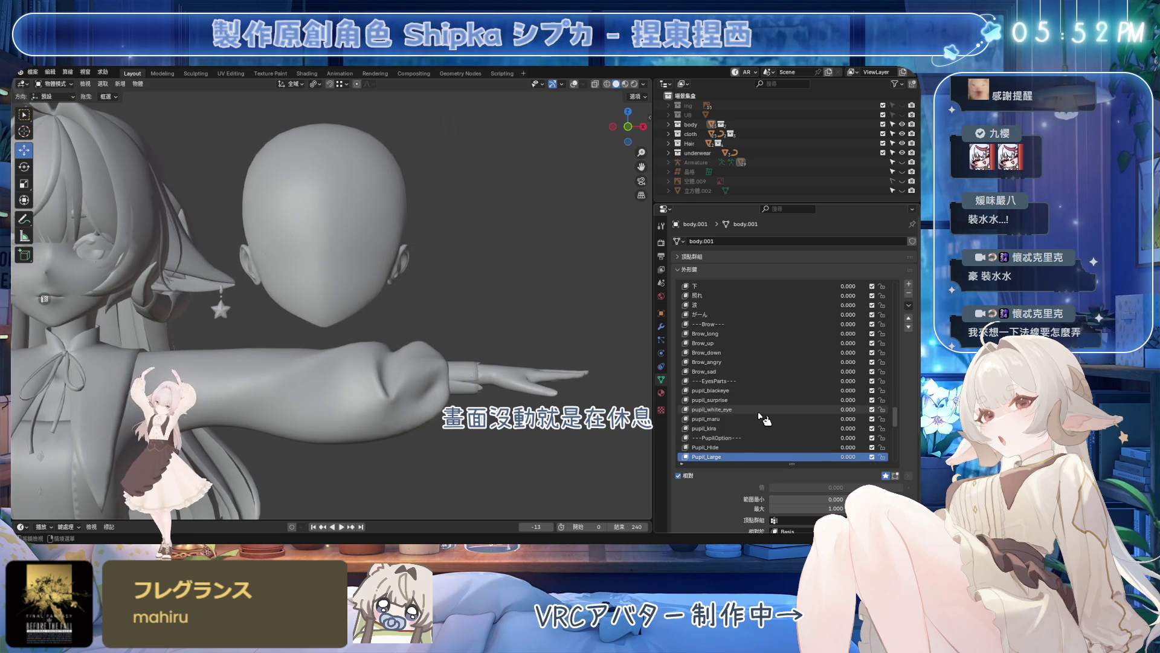
pyautogui.press('Down')
pyautogui.press('Down')
pyautogui.press('Down')
pyautogui.press('Down')
pyautogui.press('Down')
pyautogui.press('Down')
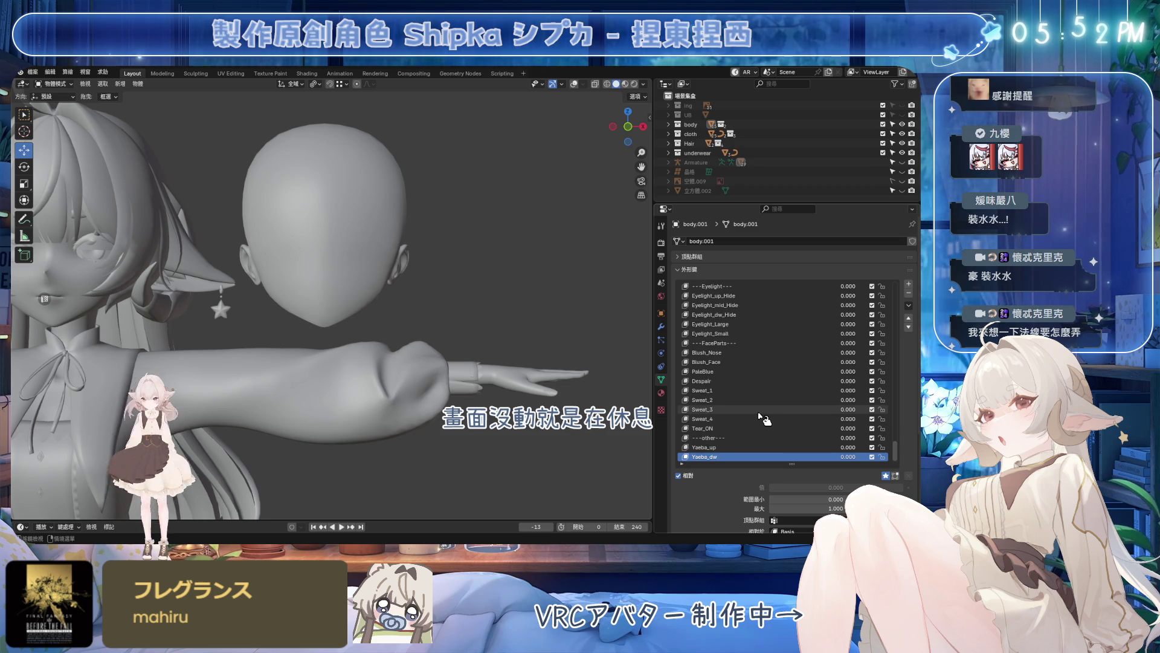
pyautogui.moveTo(344, 362); pyautogui.dragTo(426, 367, button='middle')
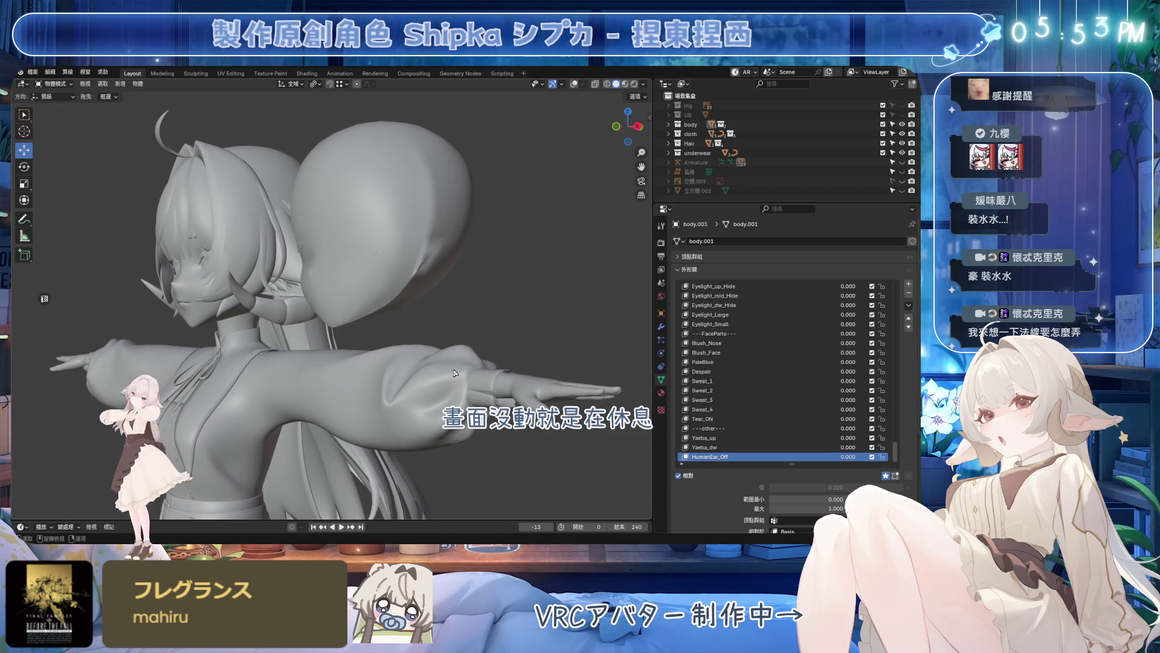
pyautogui.moveTo(430, 263)
pyautogui.mouseDown(button='middle')
pyautogui.moveTo(450, 297)
pyautogui.moveTo(534, 313)
pyautogui.mouseUp(button='middle')
pyautogui.hotkey('ctrl', 's')
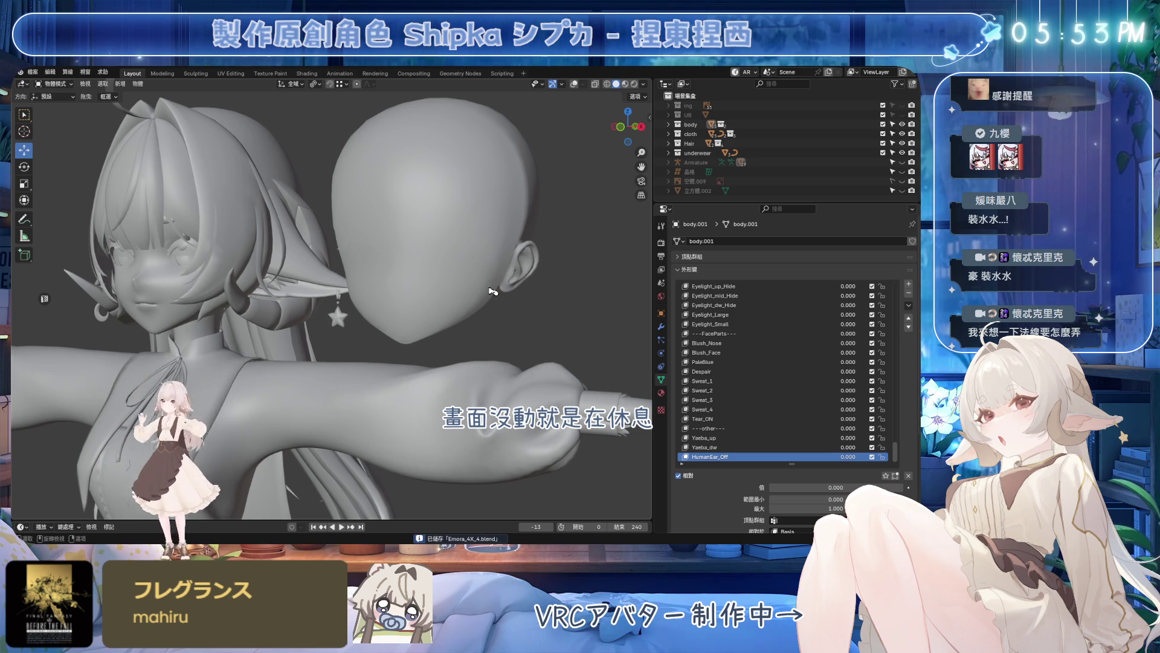
pyautogui.moveTo(491, 289); pyautogui.dragTo(545, 299, button='middle')
pyautogui.scroll(10, 888, 353)
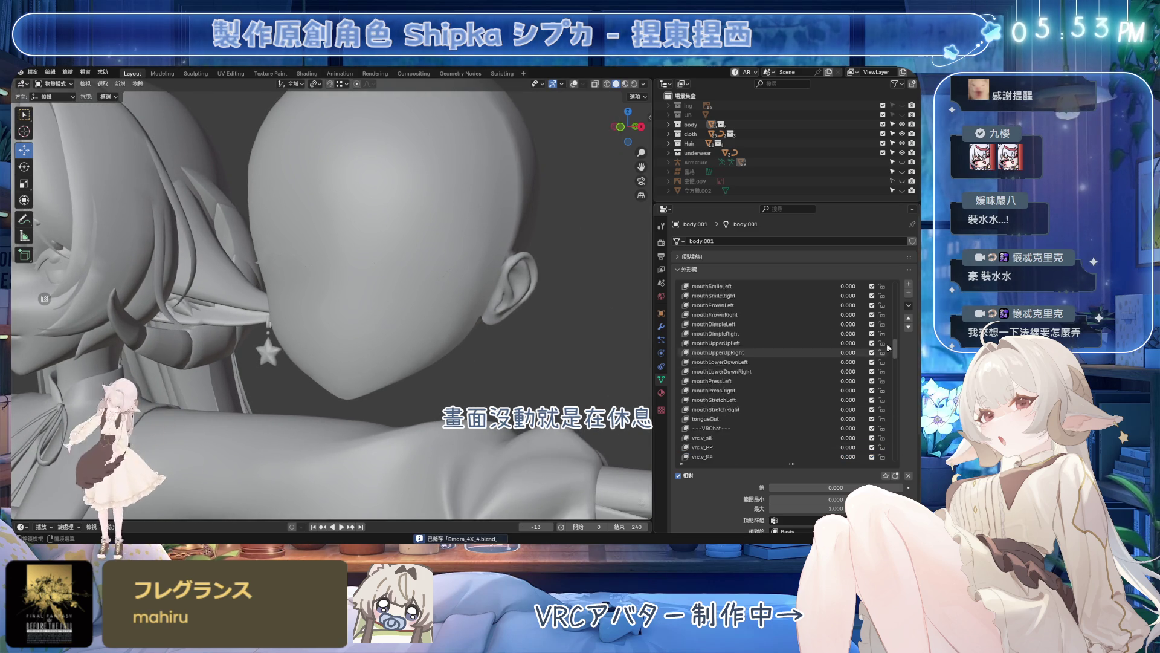
pyautogui.scroll(10, 890, 352)
pyautogui.moveTo(490, 218); pyautogui.dragTo(520, 207, button='middle')
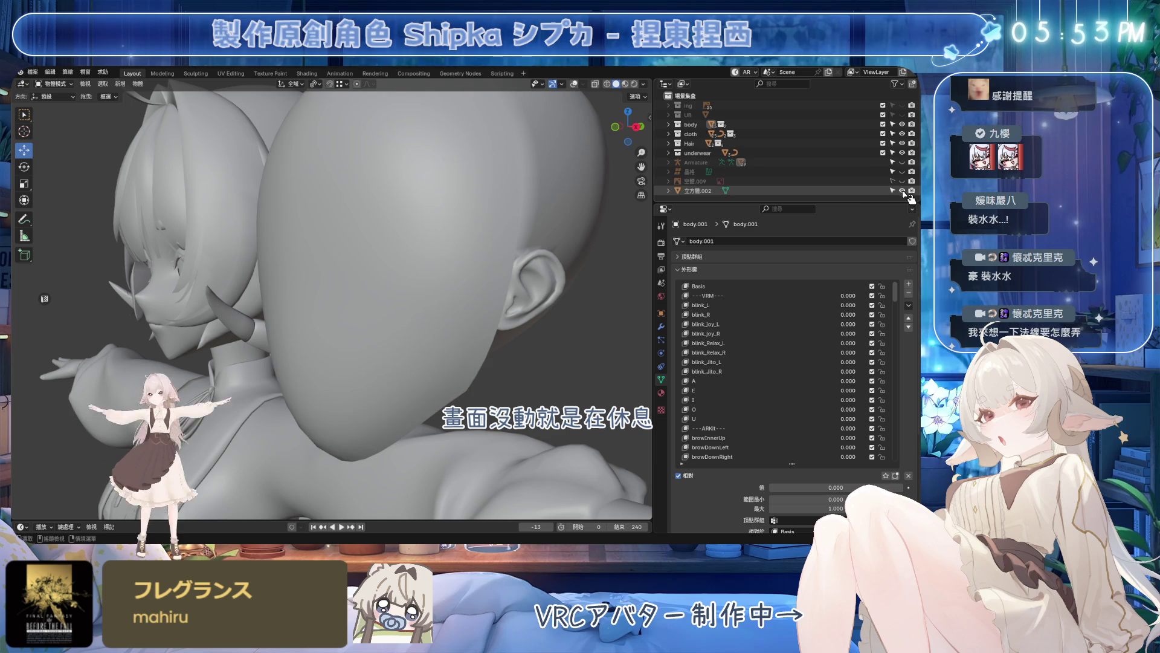
# - Check the head proxy from the front and save the project file again
pyautogui.click(388, 332)
pyautogui.moveTo(388, 333)
pyautogui.mouseDown(button='middle')
pyautogui.moveTo(444, 272)
pyautogui.moveTo(362, 272)
pyautogui.mouseUp(button='middle')
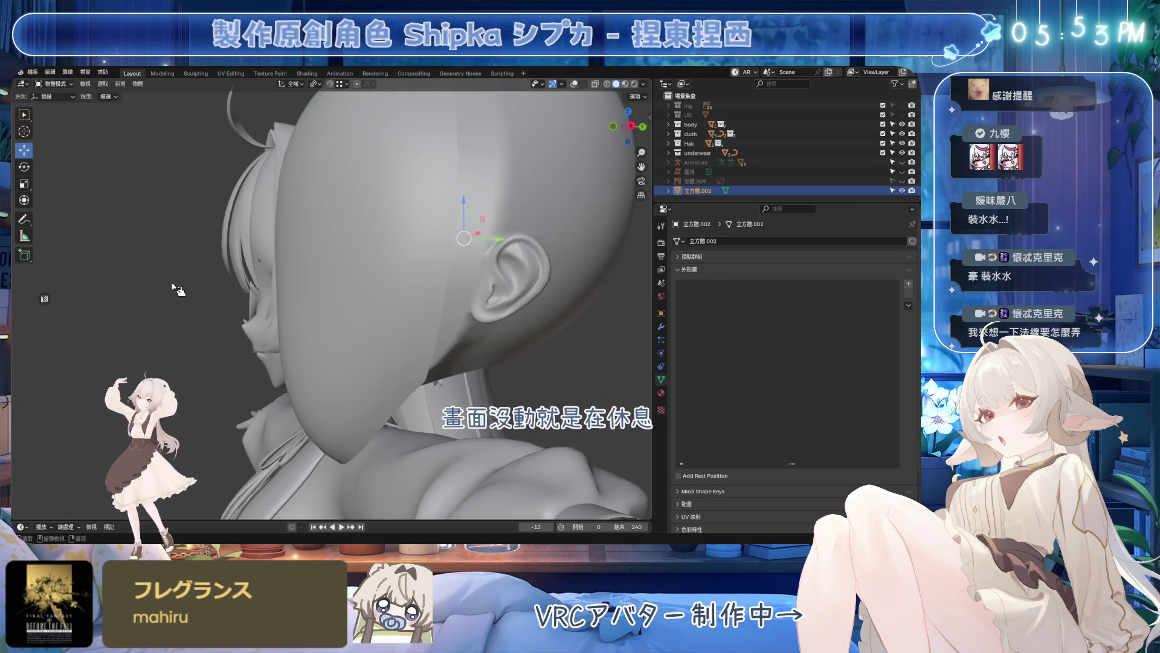
pyautogui.hotkey('alt', 'a')
pyautogui.hotkey('ctrl', 's')
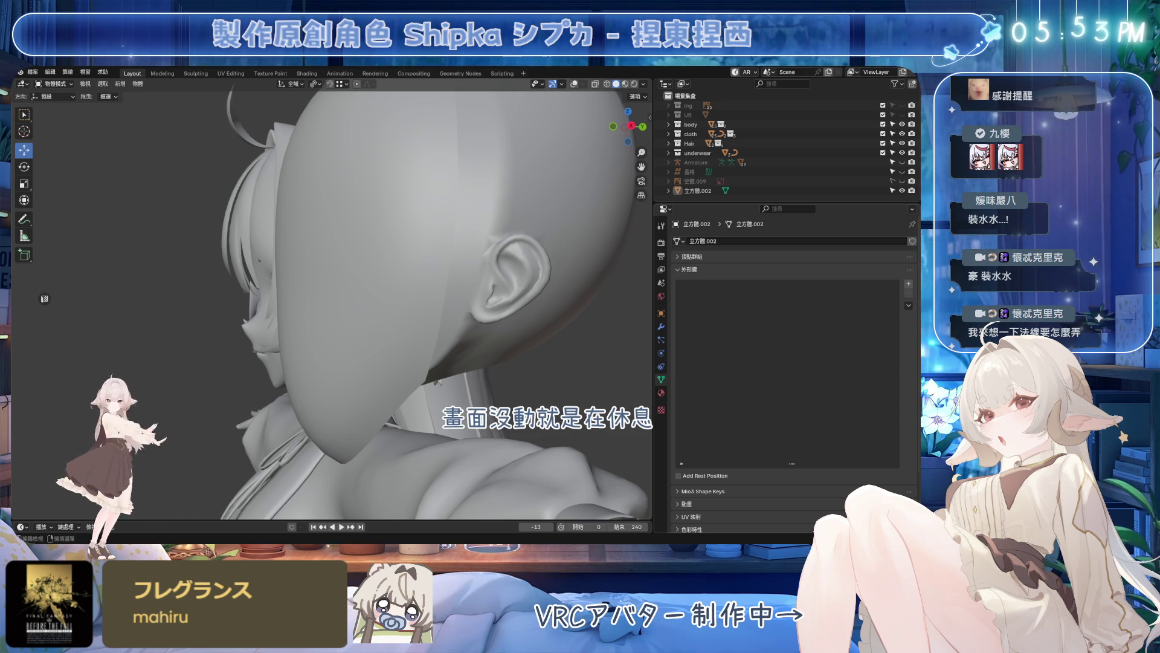
pyautogui.moveTo(408, 299); pyautogui.dragTo(557, 305, button='middle')
# - Show viewport overlays, hide the 立方體.002 head proxy and select the body object
pyautogui.click(545, 306)
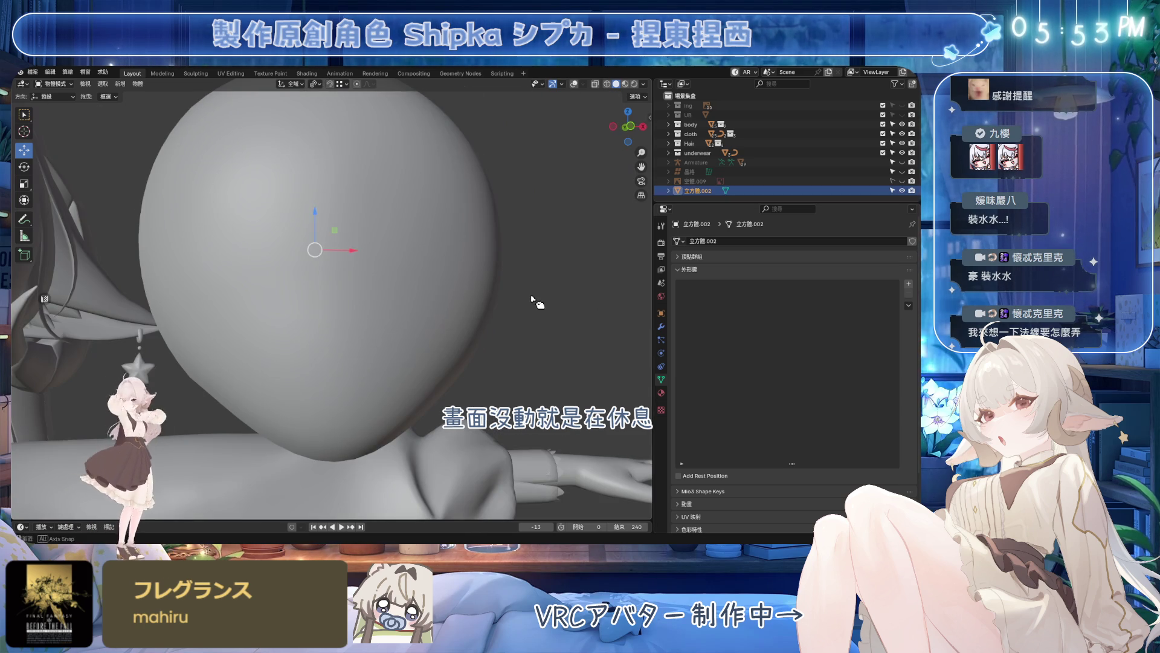
pyautogui.click(574, 83)
pyautogui.moveTo(551, 251); pyautogui.dragTo(430, 256, button='middle')
pyautogui.press('h')
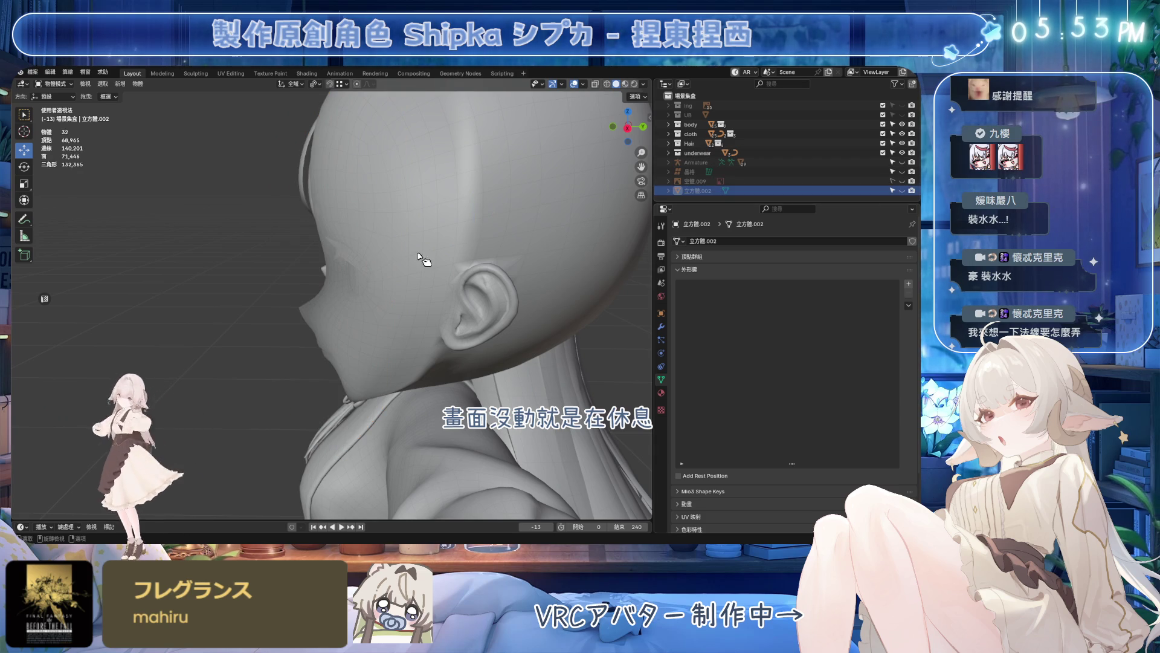
pyautogui.moveTo(345, 259)
pyautogui.mouseDown(button='middle')
pyautogui.moveTo(567, 260)
pyautogui.moveTo(586, 85)
pyautogui.mouseUp(button='middle')
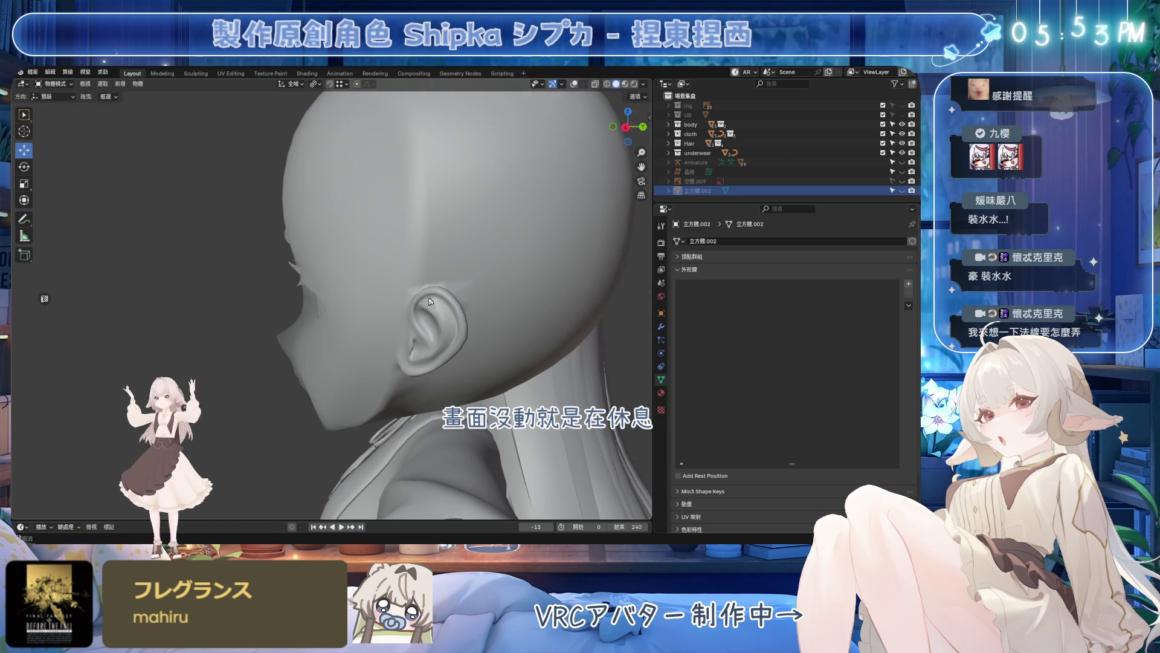
pyautogui.click(423, 237)
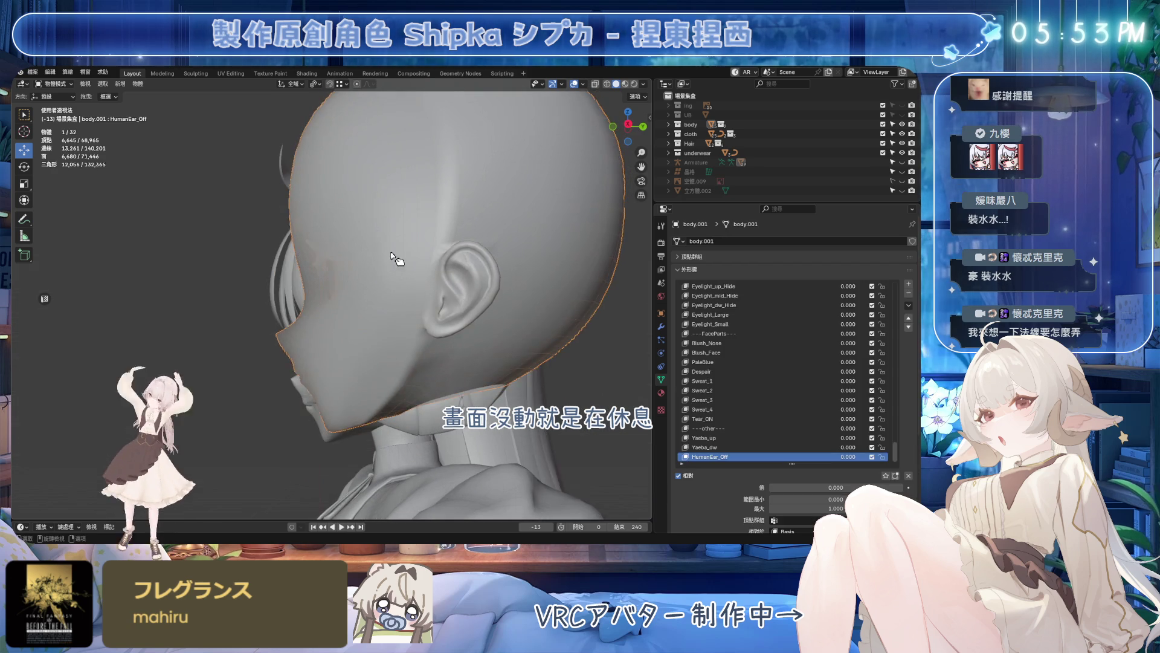
# - In Edit Mode, extend the face-band selection across the back of the head with path picks
pyautogui.press('Tab')
pyautogui.keyDown('alt'); pyautogui.click(435, 244); pyautogui.keyUp('alt')
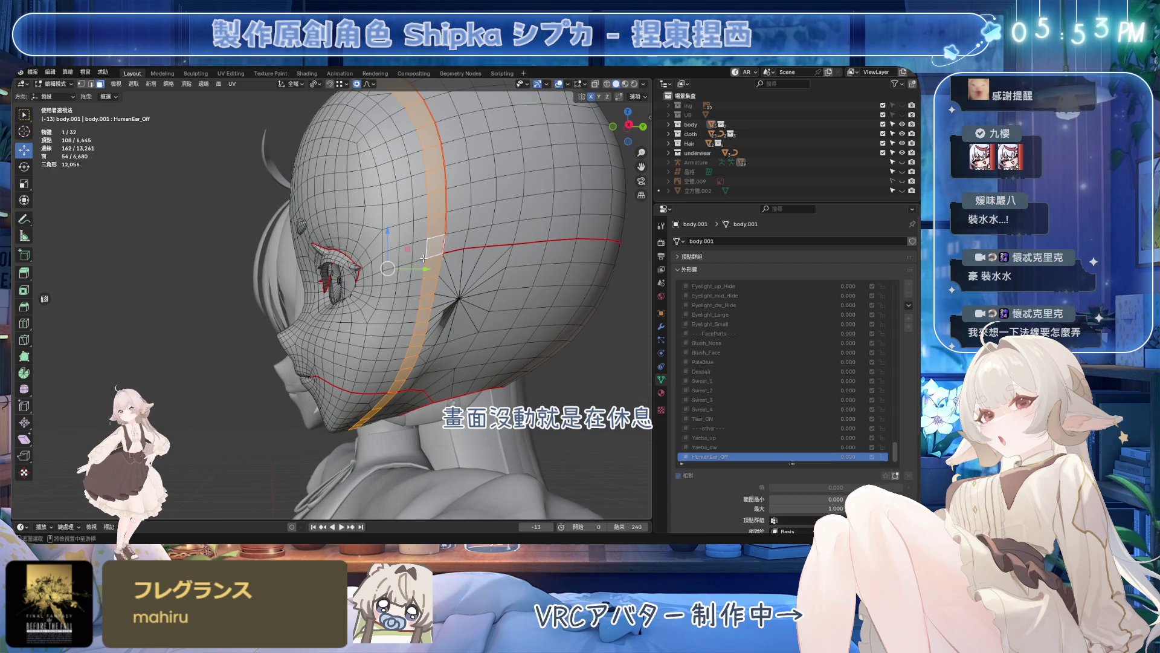
pyautogui.moveTo(389, 354)
pyautogui.mouseDown(button='middle')
pyautogui.moveTo(389, 238)
pyautogui.moveTo(276, 290)
pyautogui.mouseUp(button='middle')
pyautogui.scroll(5, 389, 238)
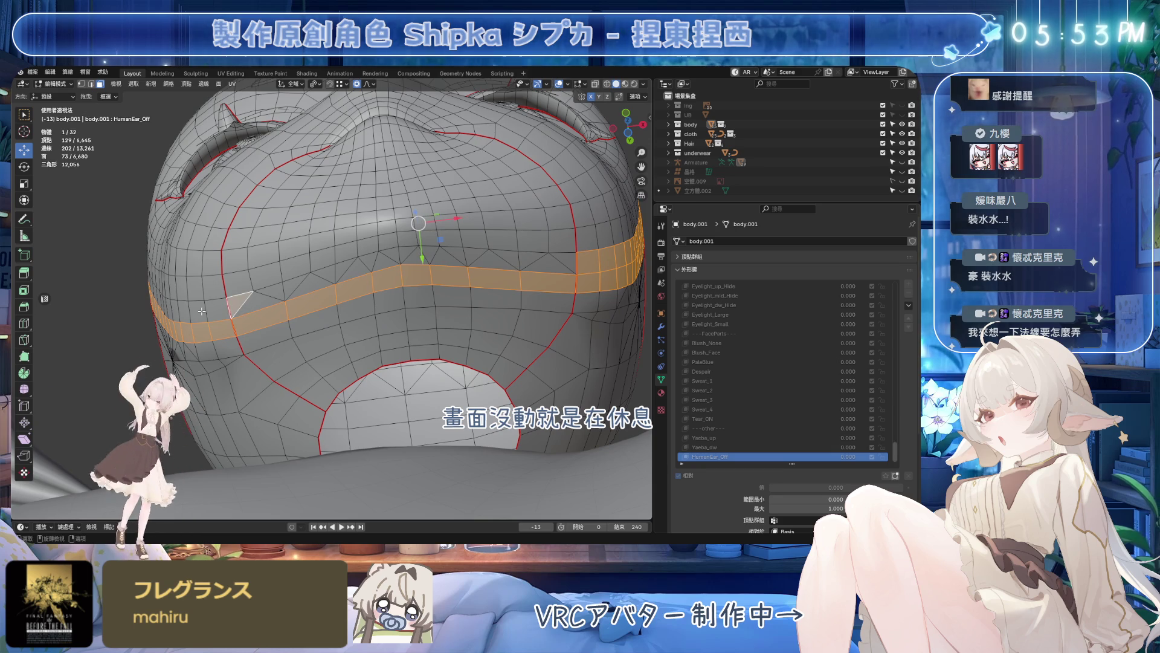
pyautogui.keyDown('ctrl'); pyautogui.click(325, 286); pyautogui.keyUp('ctrl')
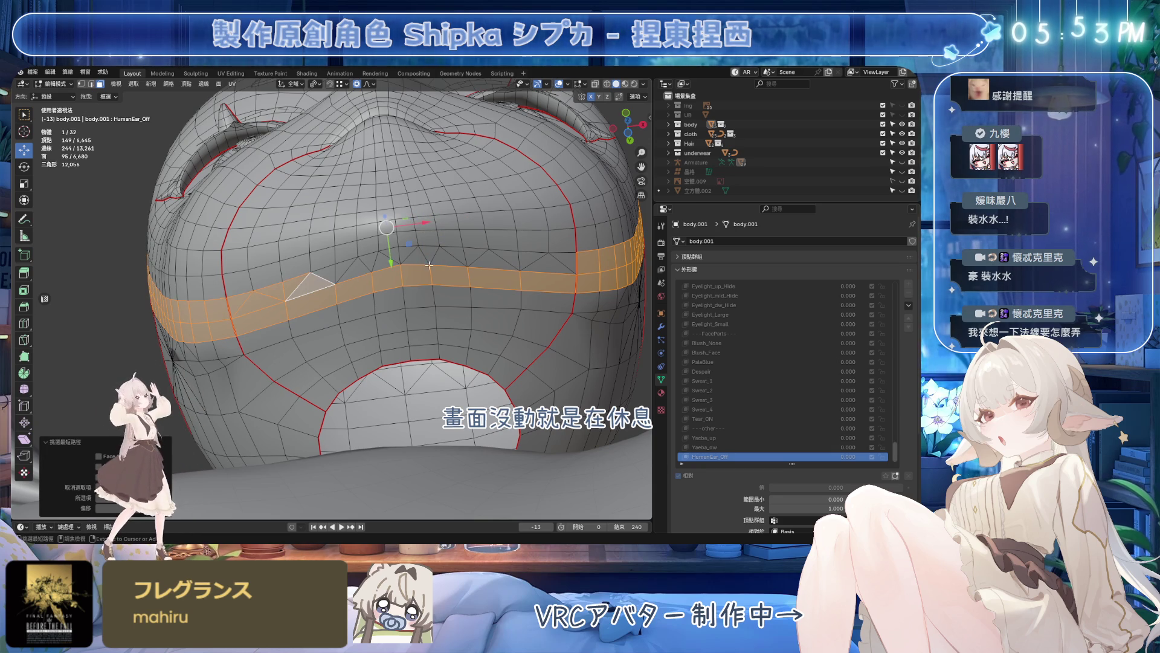
pyautogui.keyDown('ctrl'); pyautogui.click(564, 262); pyautogui.keyUp('ctrl')
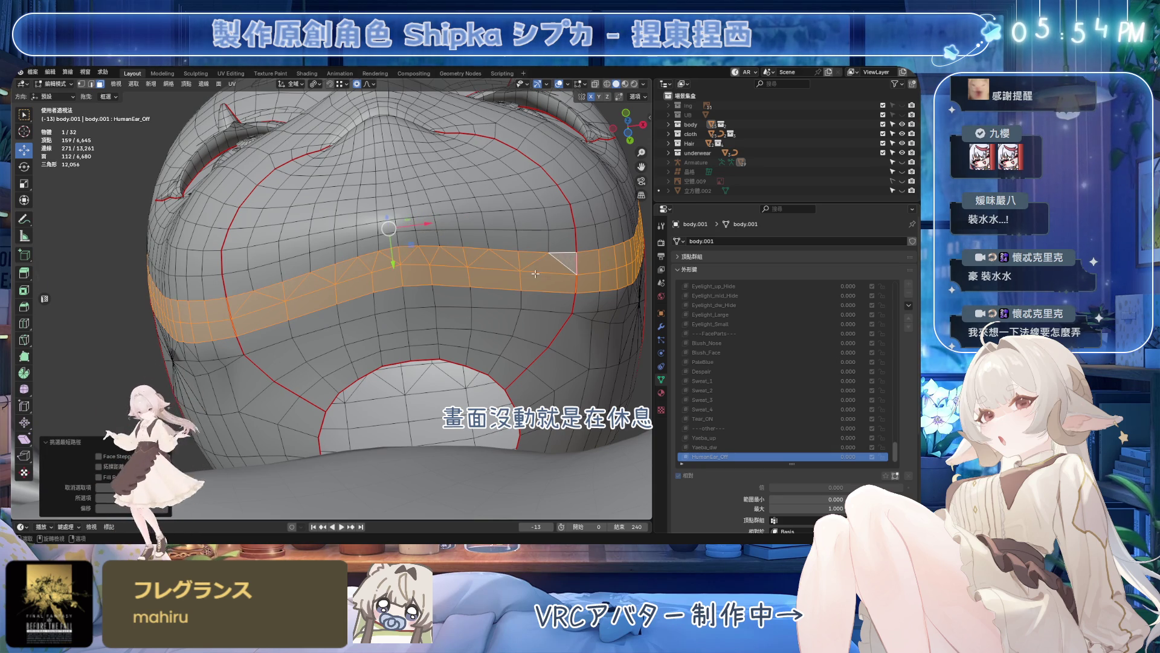
# - Expand the body's Vertex Groups list and return to object mode
pyautogui.moveTo(537, 272); pyautogui.dragTo(616, 281, button='middle')
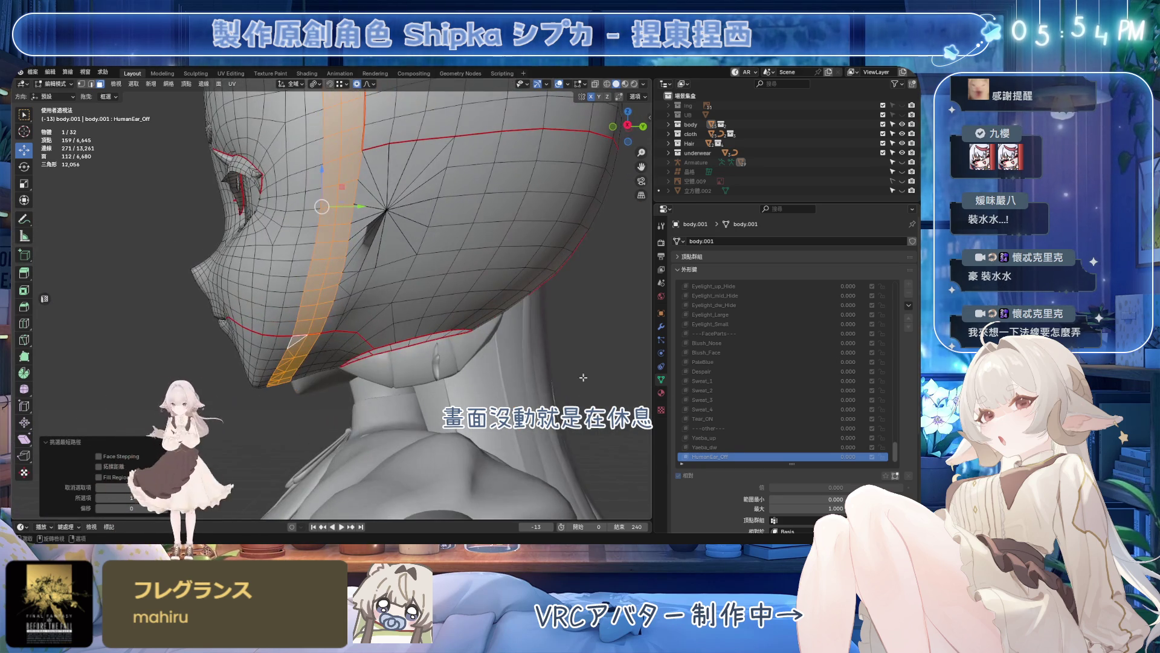
pyautogui.keyDown('ctrl'); pyautogui.click(716, 256); pyautogui.keyUp('ctrl')
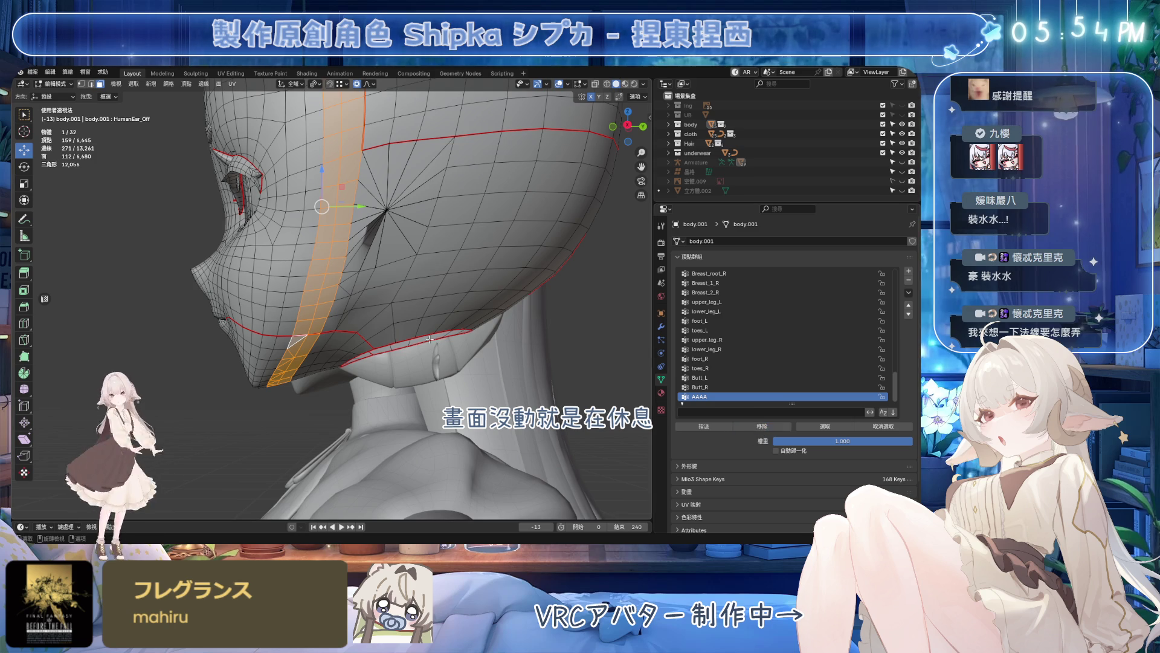
pyautogui.press('Tab')
pyautogui.moveTo(381, 299); pyautogui.dragTo(506, 199, button='middle')
pyautogui.scroll(-5, 394, 306)
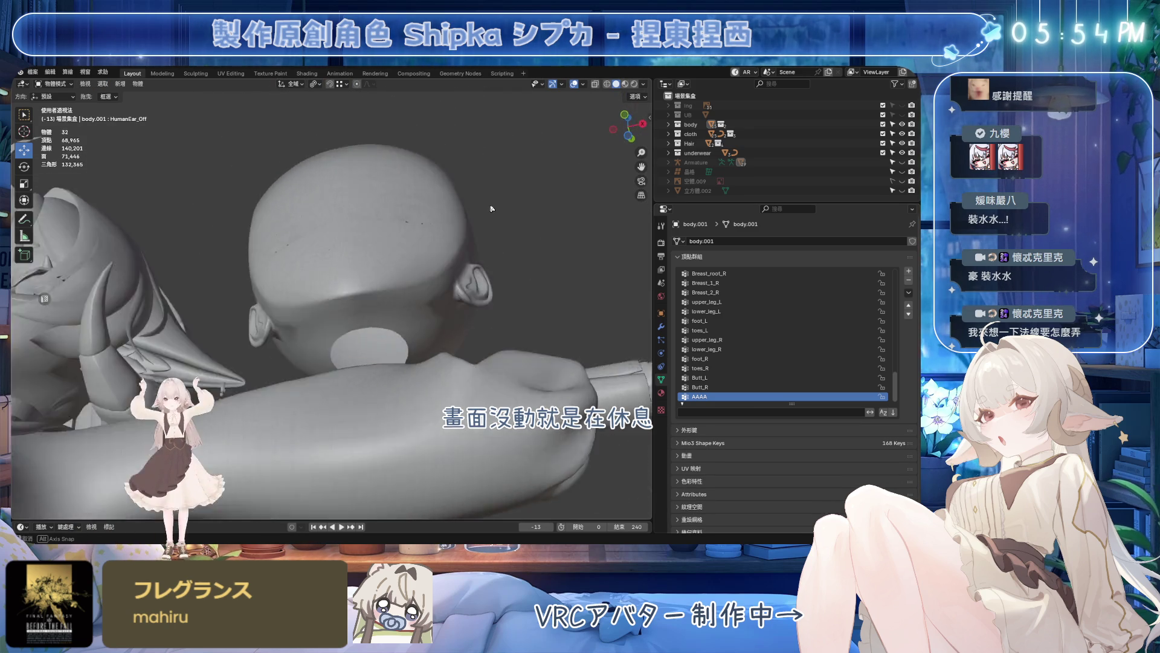
# - Inspect the head from several angles and make the sphere proxy 立方體.002 the active object
pyautogui.moveTo(507, 200); pyautogui.dragTo(458, 274, button='middle')
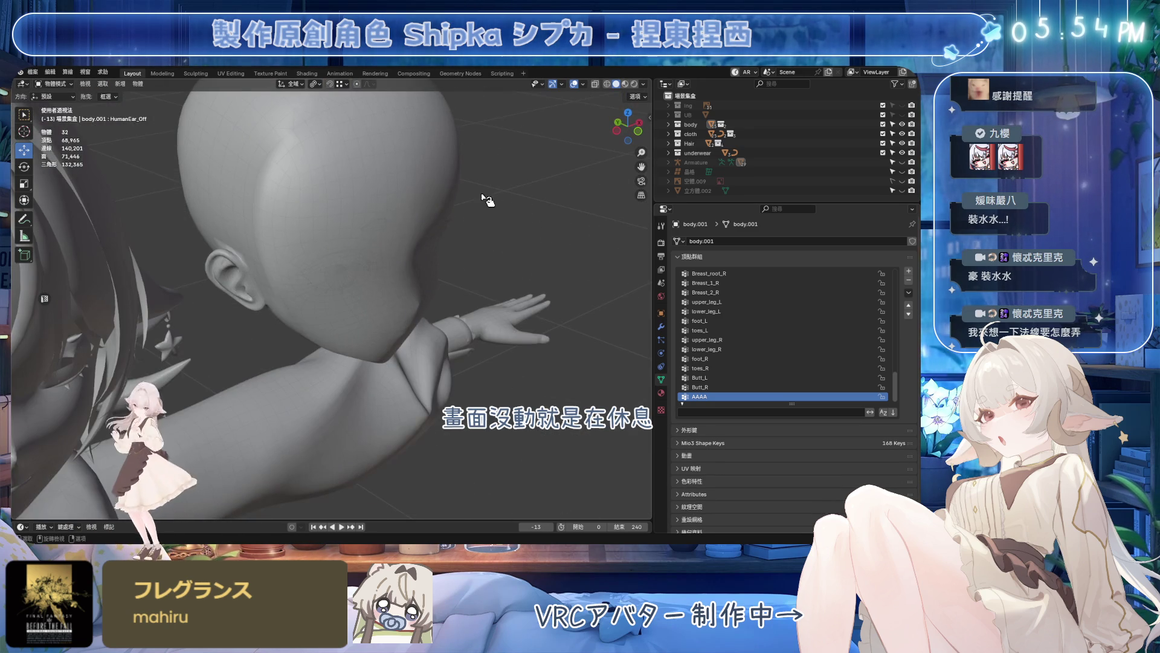
pyautogui.moveTo(545, 145)
pyautogui.mouseDown(button='middle')
pyautogui.moveTo(343, 145)
pyautogui.moveTo(367, 265)
pyautogui.moveTo(409, 260)
pyautogui.moveTo(394, 259)
pyautogui.moveTo(401, 270)
pyautogui.moveTo(372, 253)
pyautogui.moveTo(484, 251)
pyautogui.moveTo(471, 271)
pyautogui.moveTo(380, 252)
pyautogui.mouseUp(button='middle')
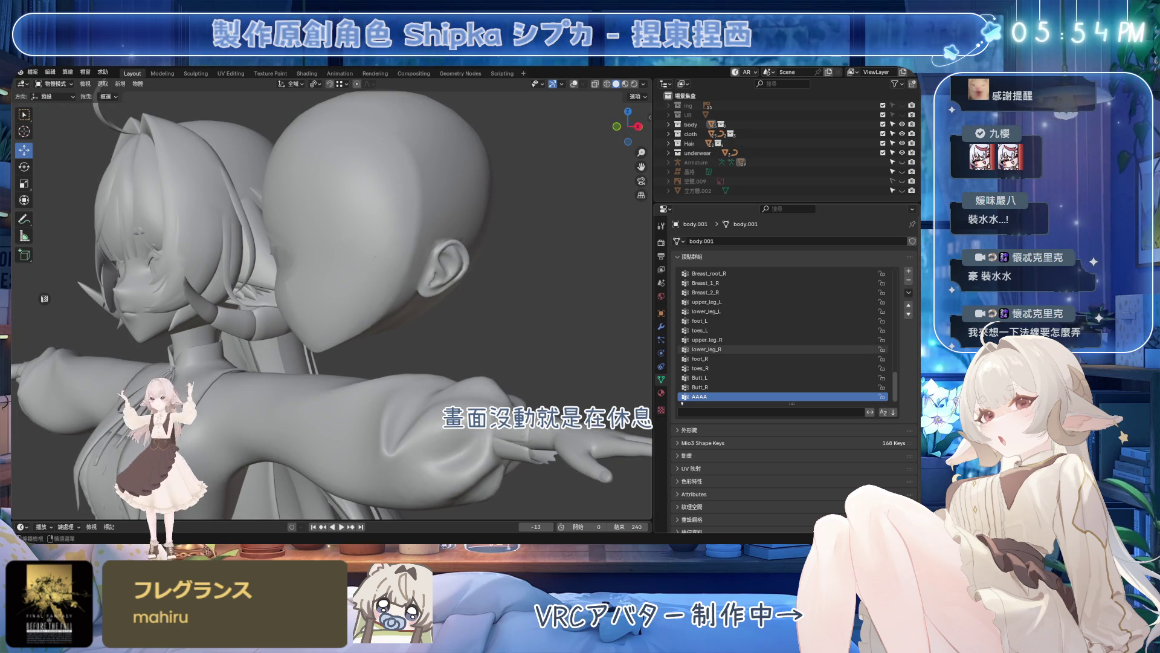
pyautogui.moveTo(380, 252)
pyautogui.mouseDown(button='middle')
pyautogui.moveTo(454, 324)
pyautogui.moveTo(510, 283)
pyautogui.moveTo(550, 293)
pyautogui.moveTo(539, 278)
pyautogui.moveTo(545, 227)
pyautogui.moveTo(580, 272)
pyautogui.mouseUp(button='middle')
pyautogui.click(871, 191)
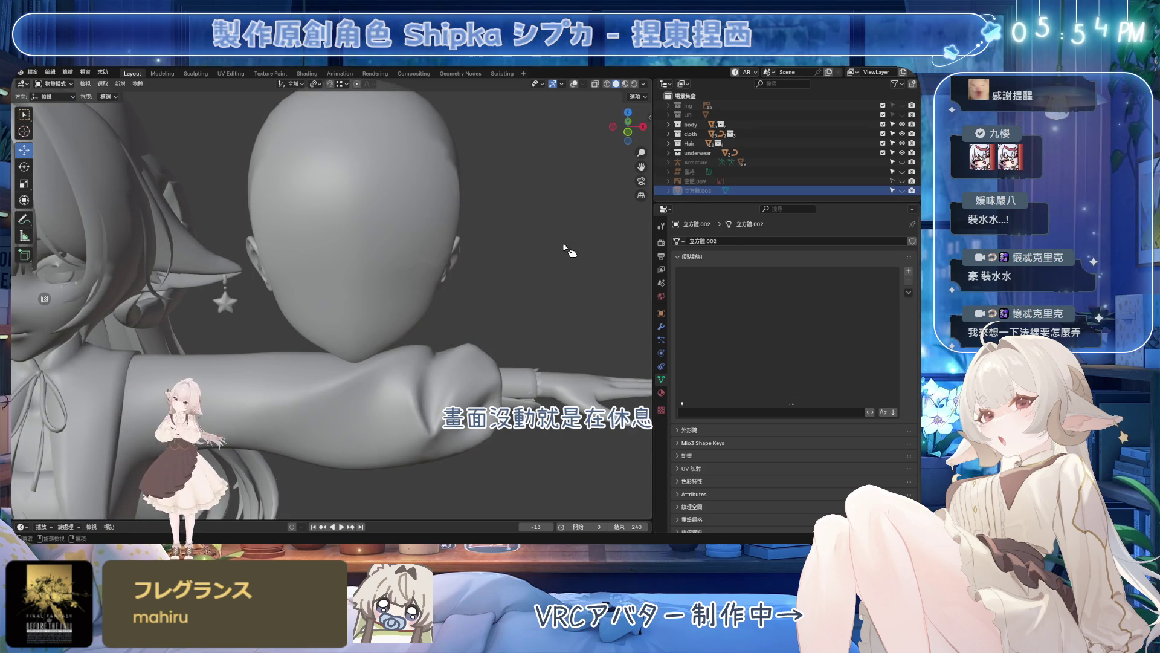
pyautogui.moveTo(532, 266)
pyautogui.mouseDown(button='middle')
pyautogui.moveTo(463, 255)
pyautogui.moveTo(562, 245)
pyautogui.moveTo(434, 340)
pyautogui.moveTo(382, 362)
pyautogui.mouseUp(button='middle')
pyautogui.moveTo(576, 87)
pyautogui.mouseDown(button='middle')
pyautogui.moveTo(340, 413)
pyautogui.moveTo(284, 396)
pyautogui.mouseUp(button='middle')
# - Move the sphere proxy's vertices in Edit Mode to sit closer over the head
pyautogui.press('Tab')
pyautogui.moveTo(330, 355); pyautogui.dragTo(441, 193, button='middle')
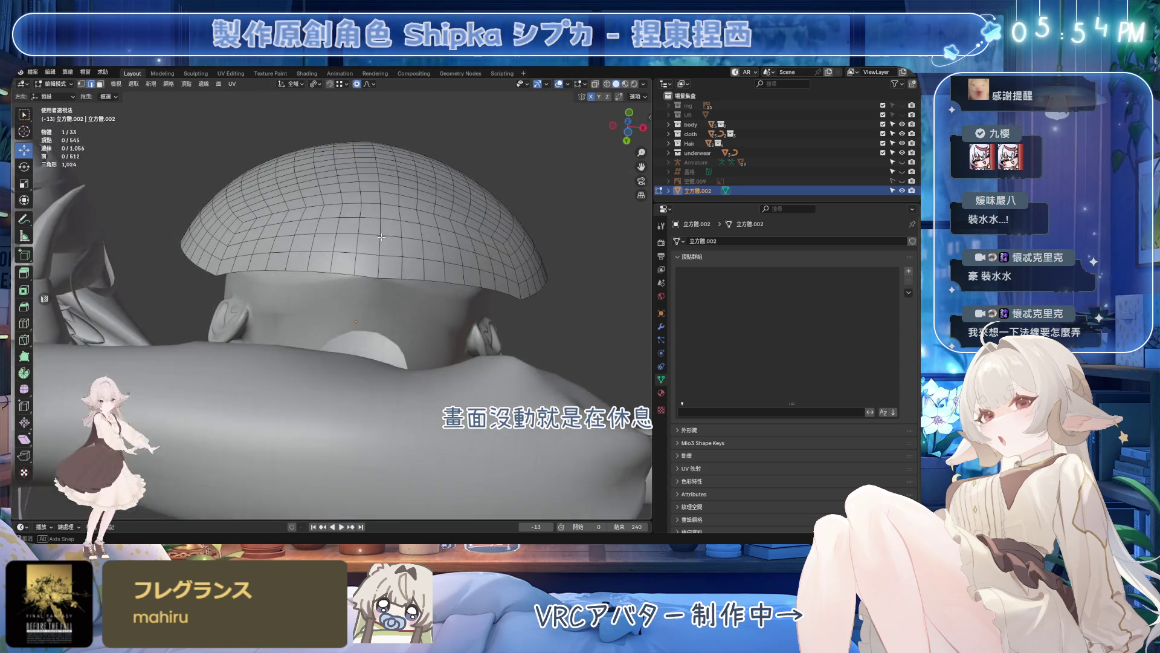
pyautogui.click(426, 218)
pyautogui.moveTo(426, 217)
pyautogui.mouseDown(button='middle')
pyautogui.moveTo(364, 316)
pyautogui.moveTo(549, 277)
pyautogui.moveTo(481, 315)
pyautogui.mouseUp(button='middle')
pyautogui.press('Tab')
pyautogui.click(549, 278)
pyautogui.click(433, 319)
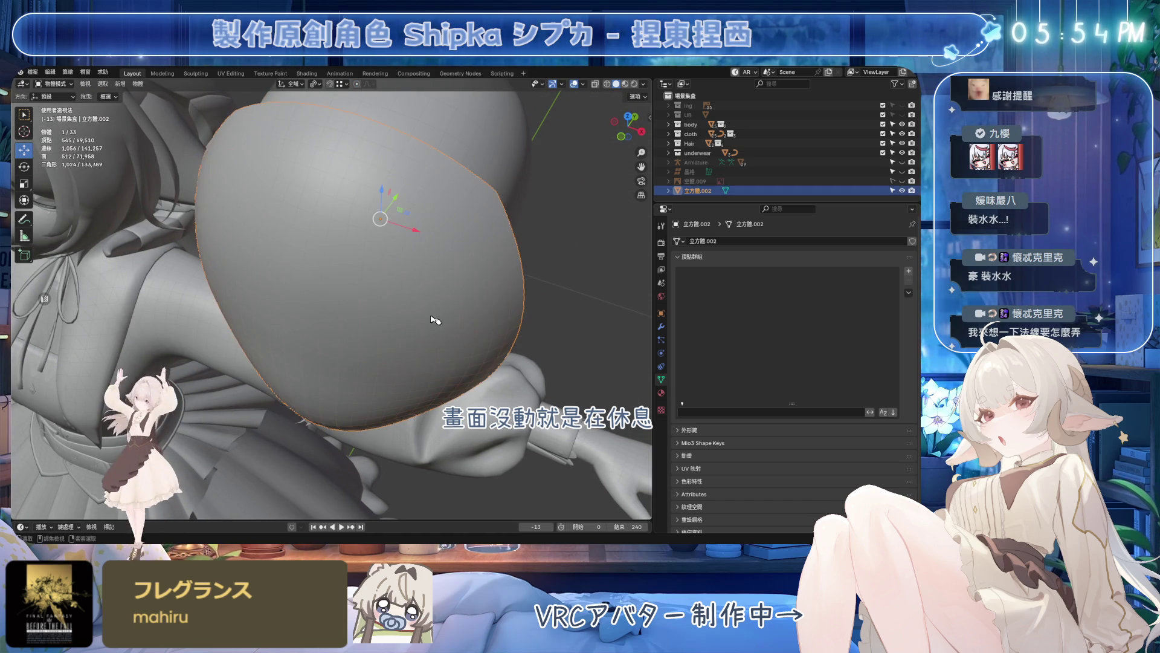
# - Push the sphere's vertices along Y to fit the face more tightly, then leave Edit Mode
pyautogui.press('Tab')
pyautogui.moveTo(367, 359); pyautogui.dragTo(360, 364)
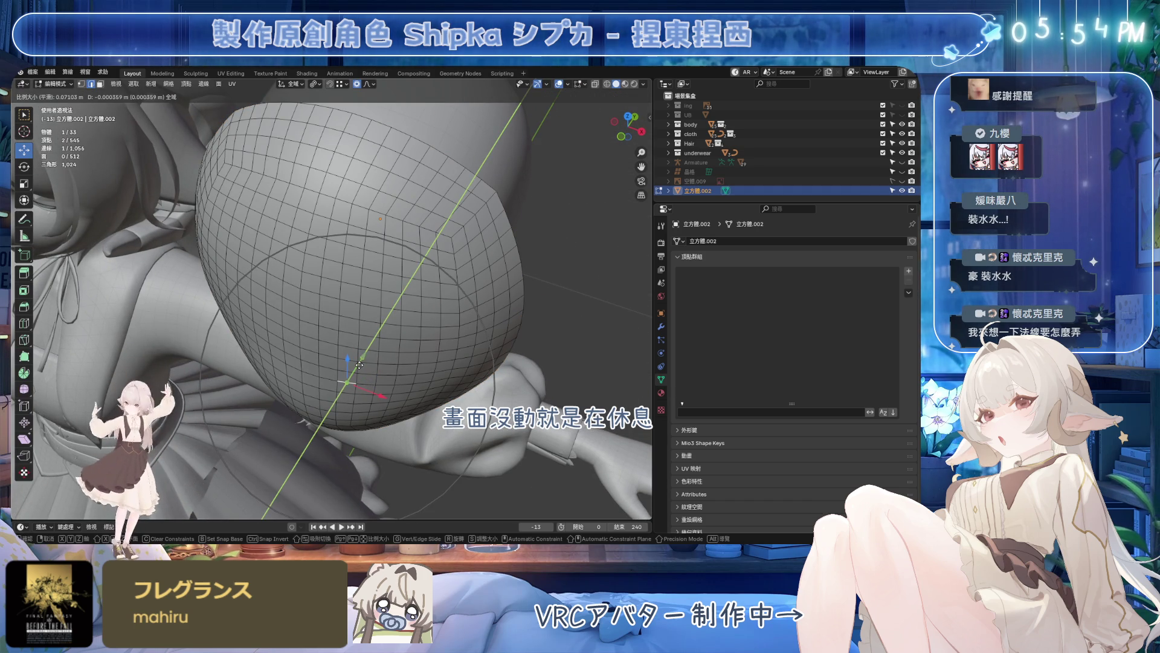
pyautogui.click(355, 369)
pyautogui.moveTo(355, 369); pyautogui.dragTo(635, 272, button='middle')
pyautogui.press('Tab')
# - Hide the reshaped sphere proxy and save the file
pyautogui.click(903, 191)
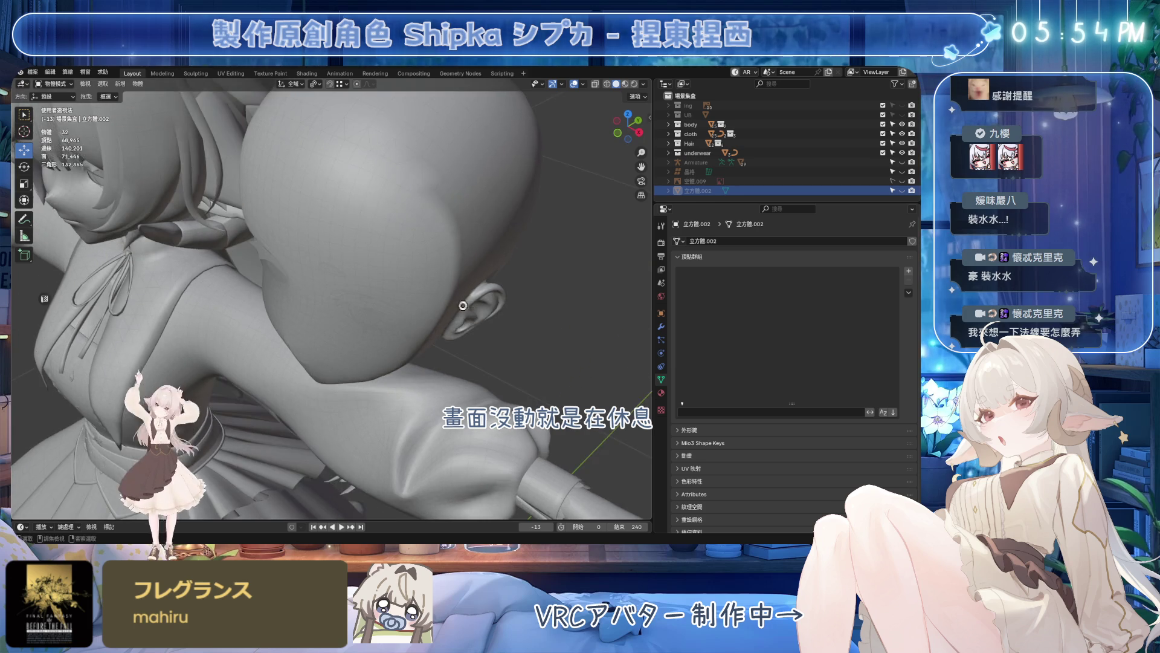
pyautogui.moveTo(544, 272); pyautogui.dragTo(494, 324, button='middle')
pyautogui.hotkey('ctrl', 's')
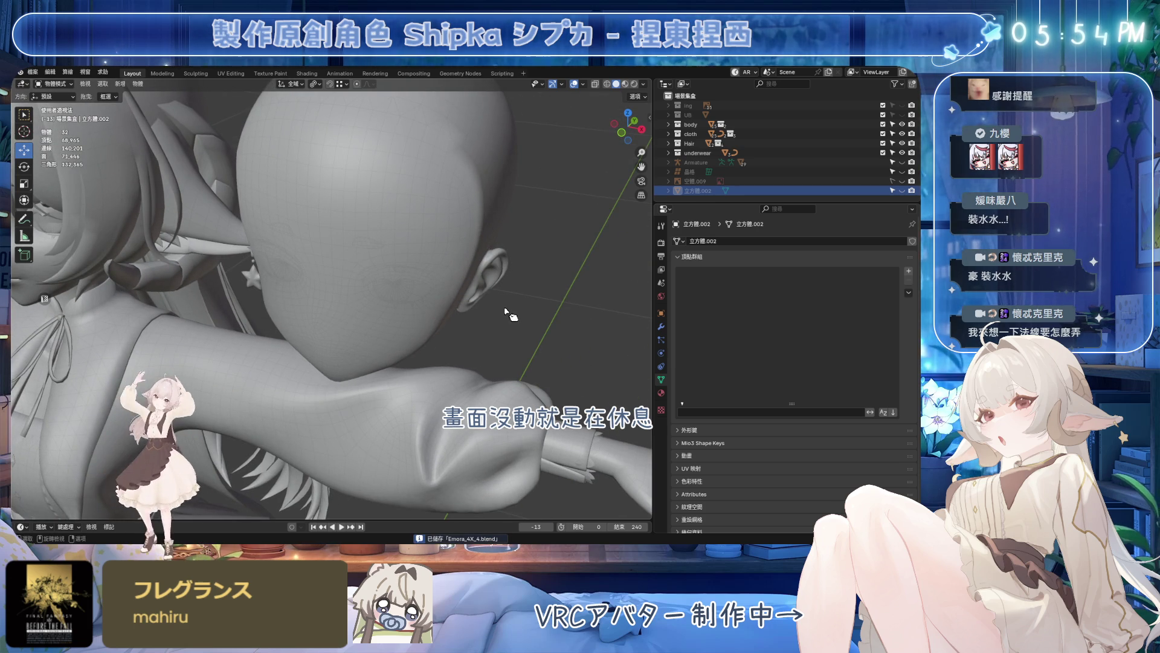
pyautogui.moveTo(584, 279); pyautogui.dragTo(464, 234, button='middle')
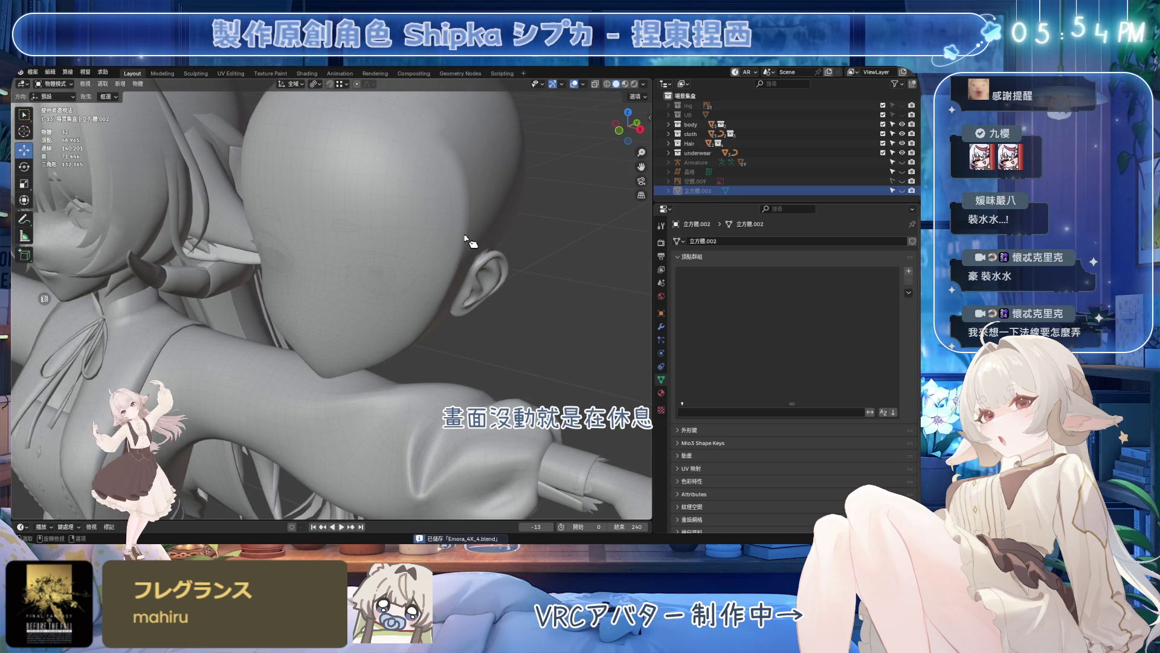
# - Unhide and duplicate the sphere proxy, renaming the original 立方體.002 to normal_TS
pyautogui.click(902, 191)
pyautogui.hotkey('shift', 'd')
pyautogui.press('Escape')
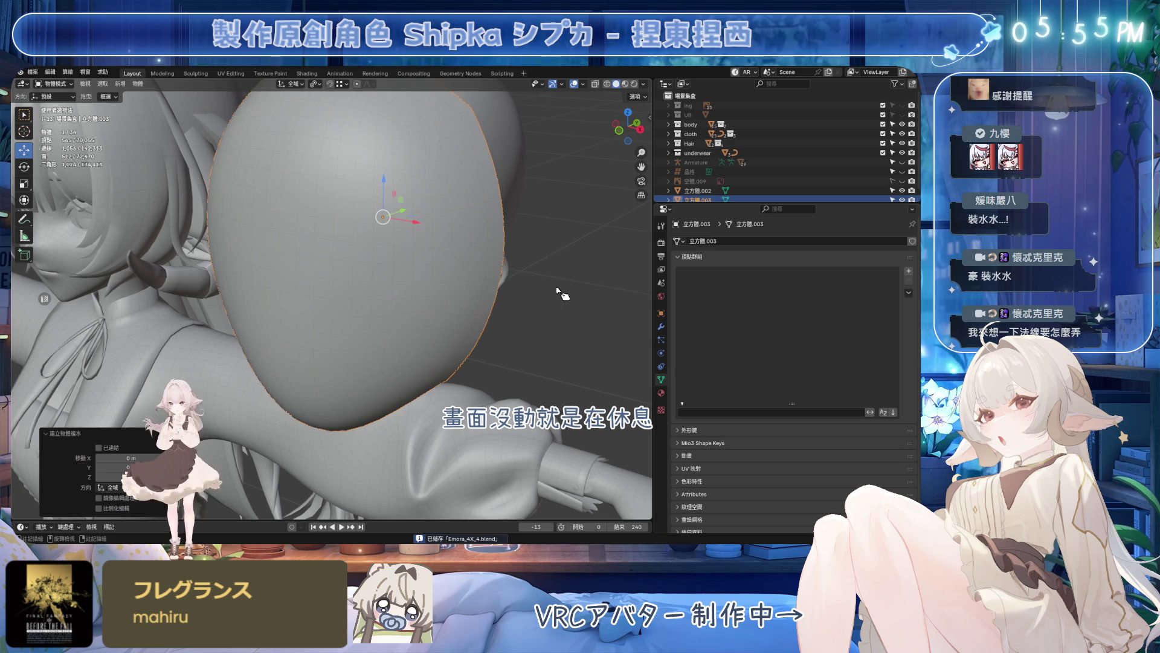
pyautogui.doubleClick(703, 190)
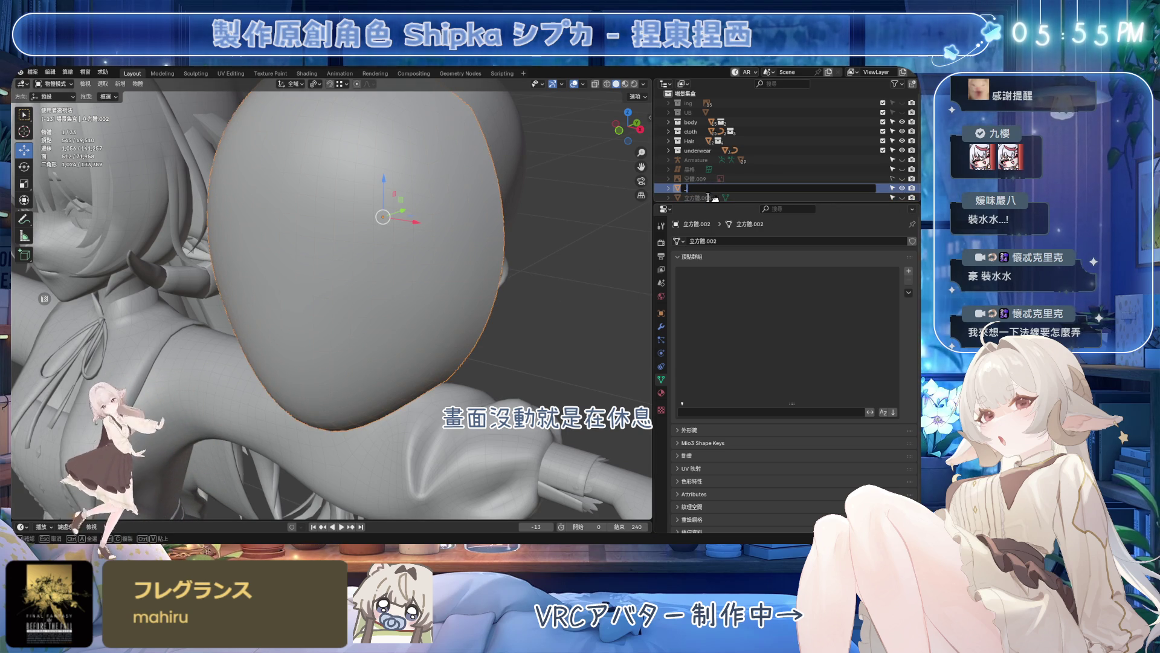
pyautogui.write('TS')
pyautogui.press('Return')
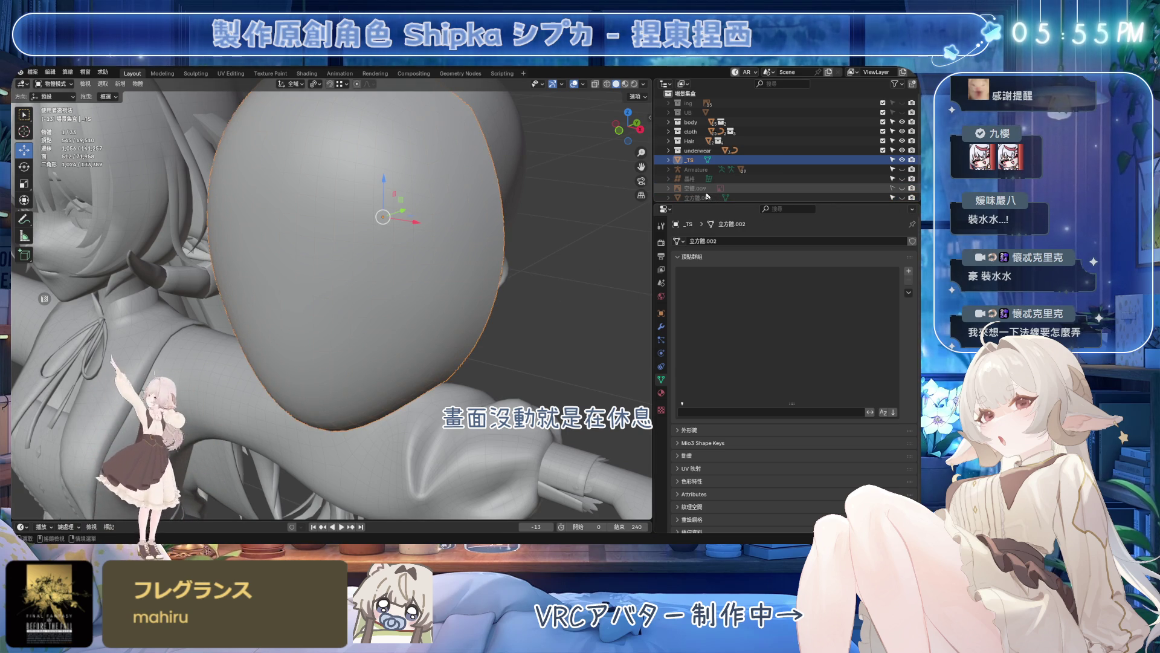
pyautogui.doubleClick(693, 162)
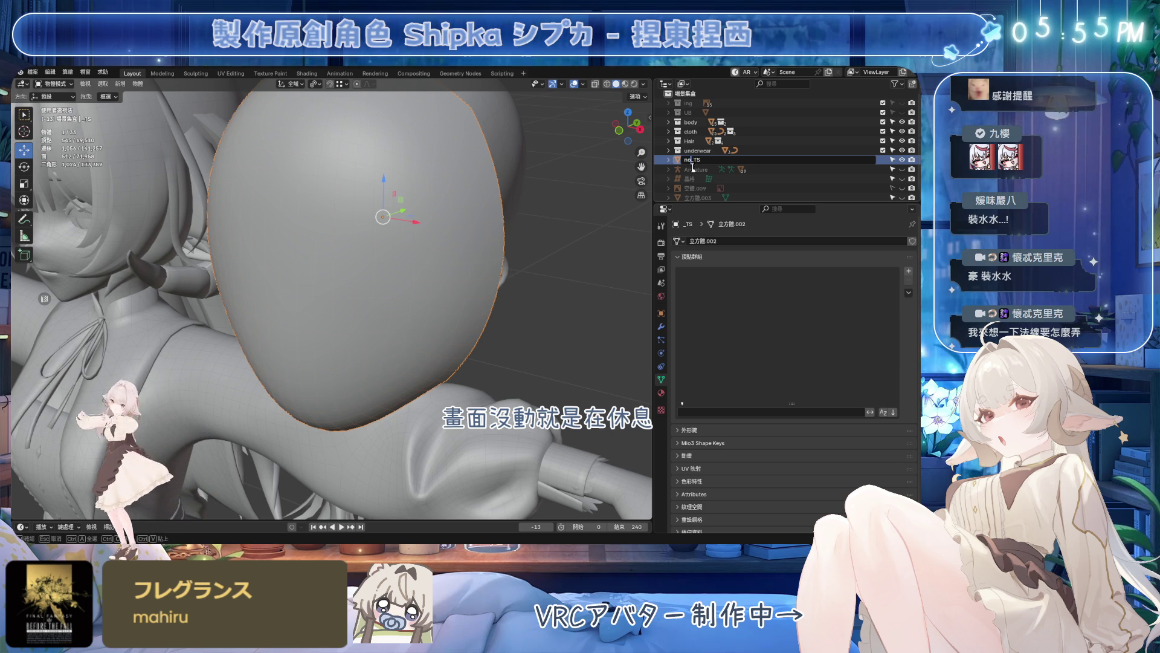
pyautogui.write('rmal')
pyautogui.press('Return')
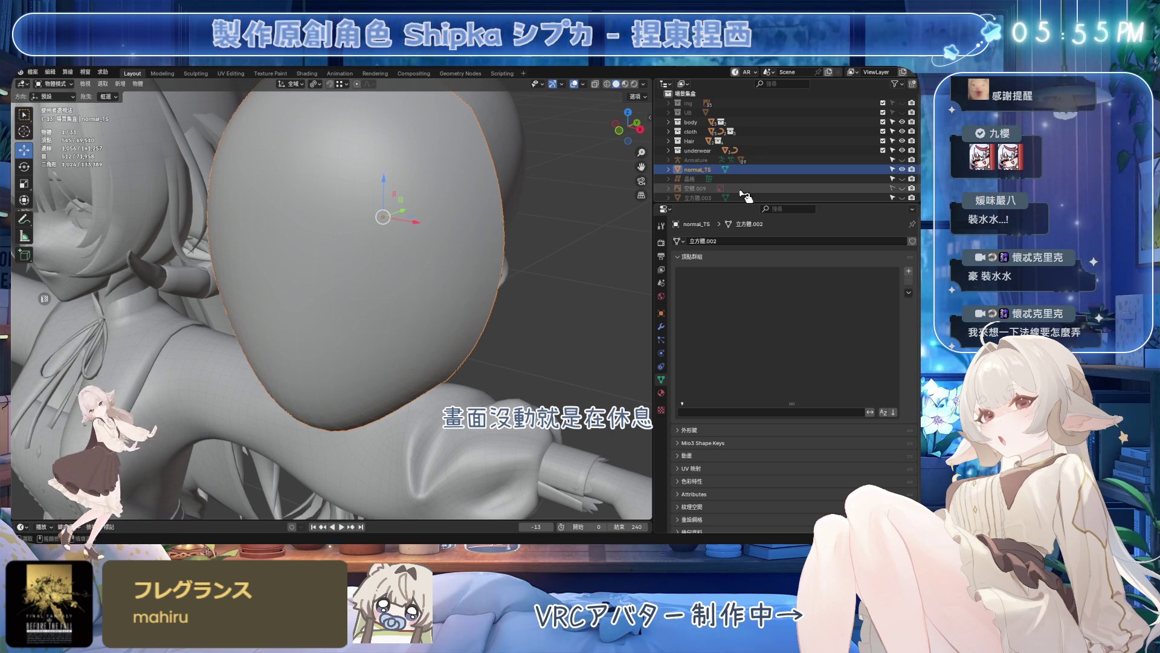
# - Rename the duplicate 立方體.003 to normal, then start editing normal_TS's mesh from the front view
pyautogui.doubleClick(716, 171)
pyautogui.doubleClick(698, 198)
pyautogui.write('normal')
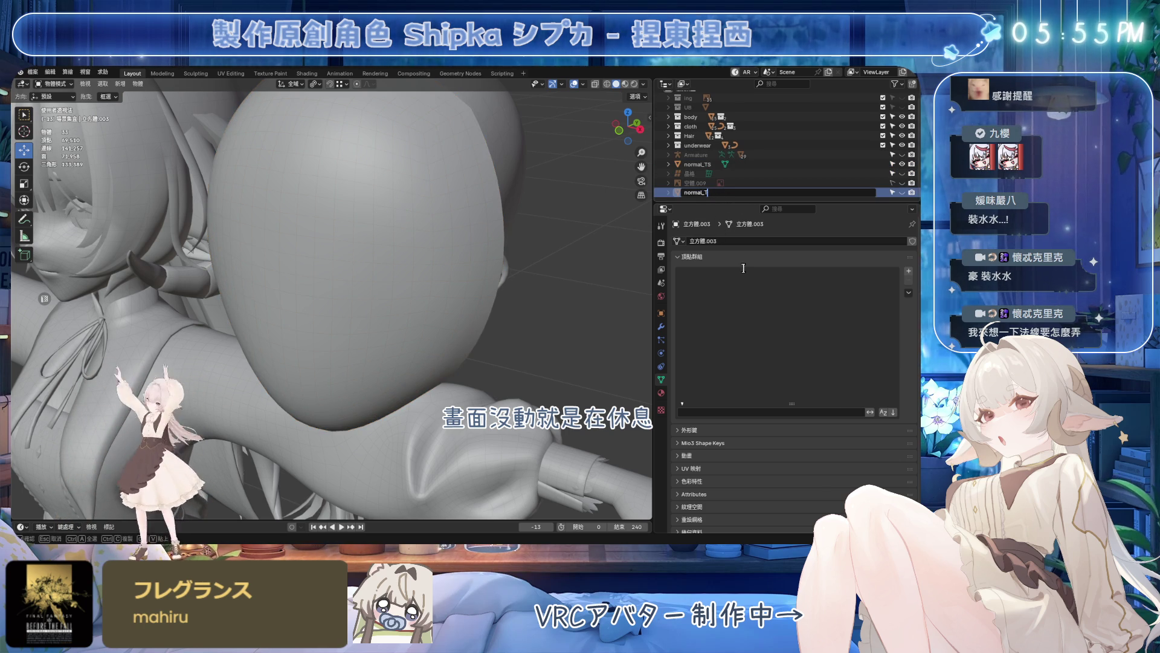
pyautogui.press('Return')
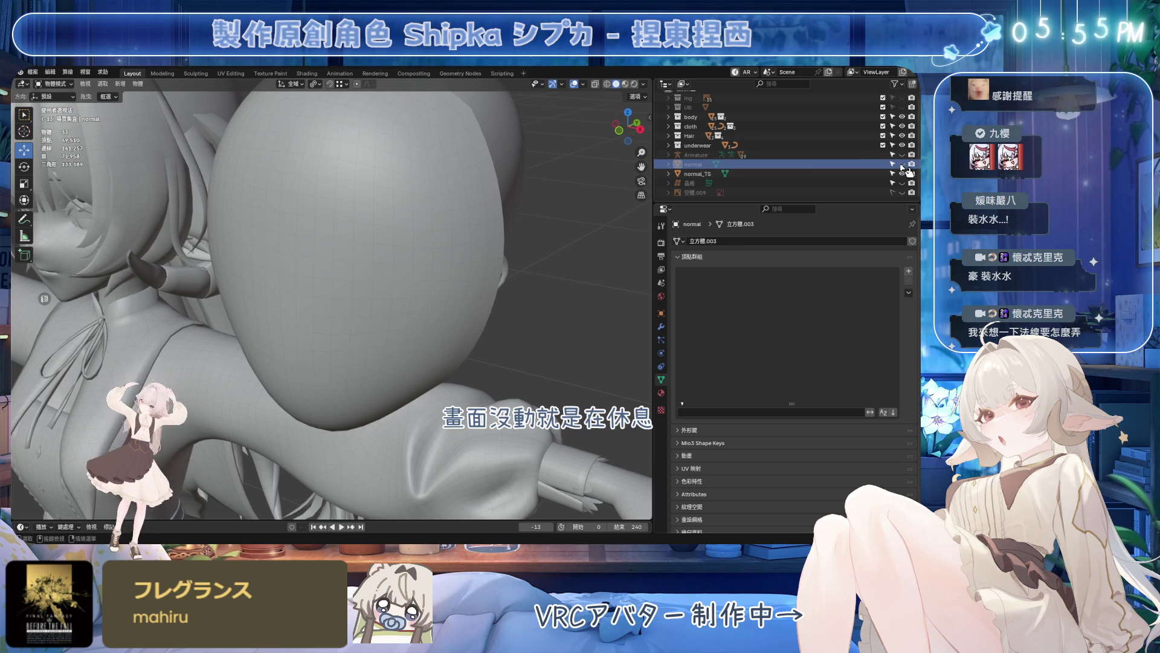
pyautogui.click(902, 172)
pyautogui.click(703, 175)
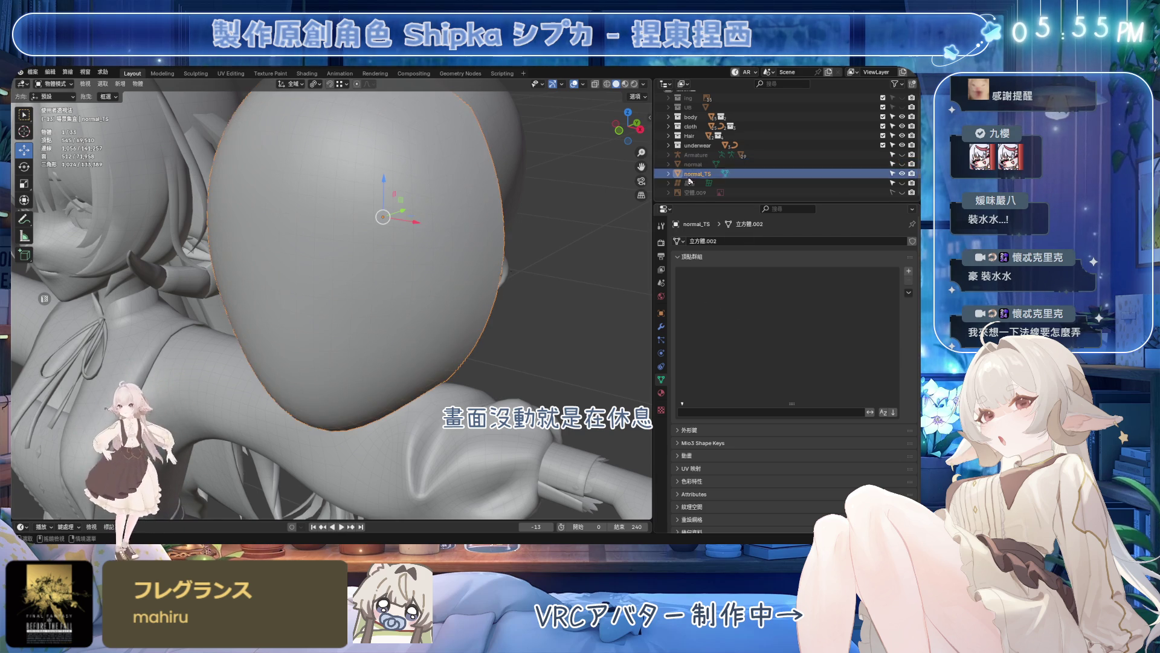
pyautogui.scroll(2, 439, 292)
pyautogui.press('Tab')
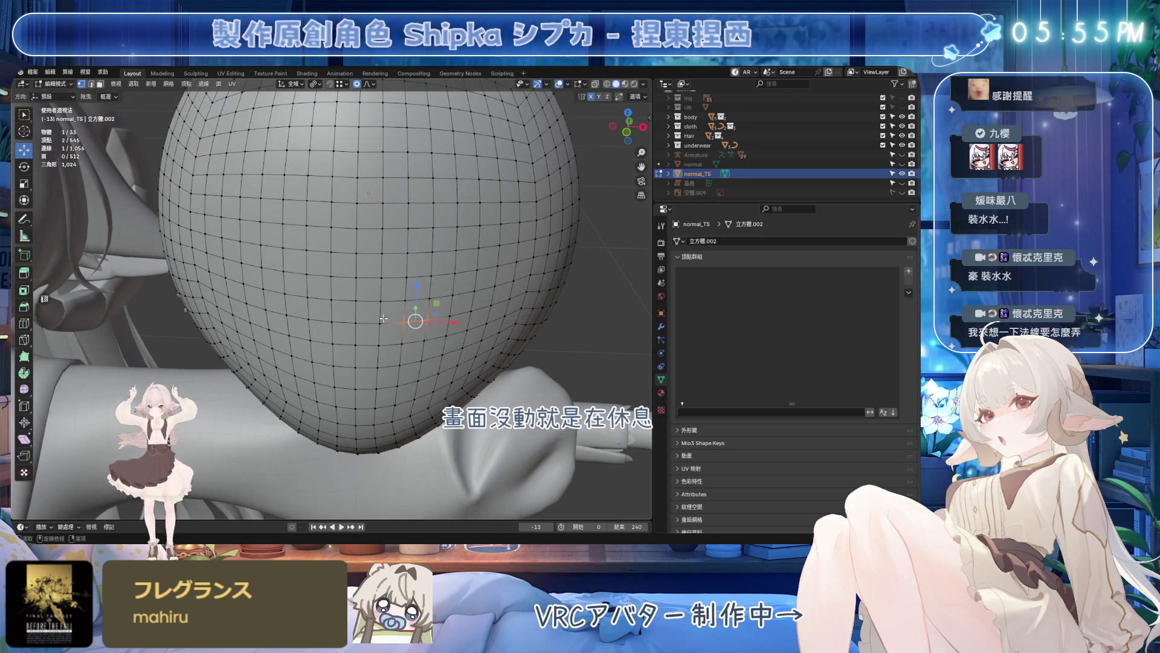
pyautogui.press('KP_1')
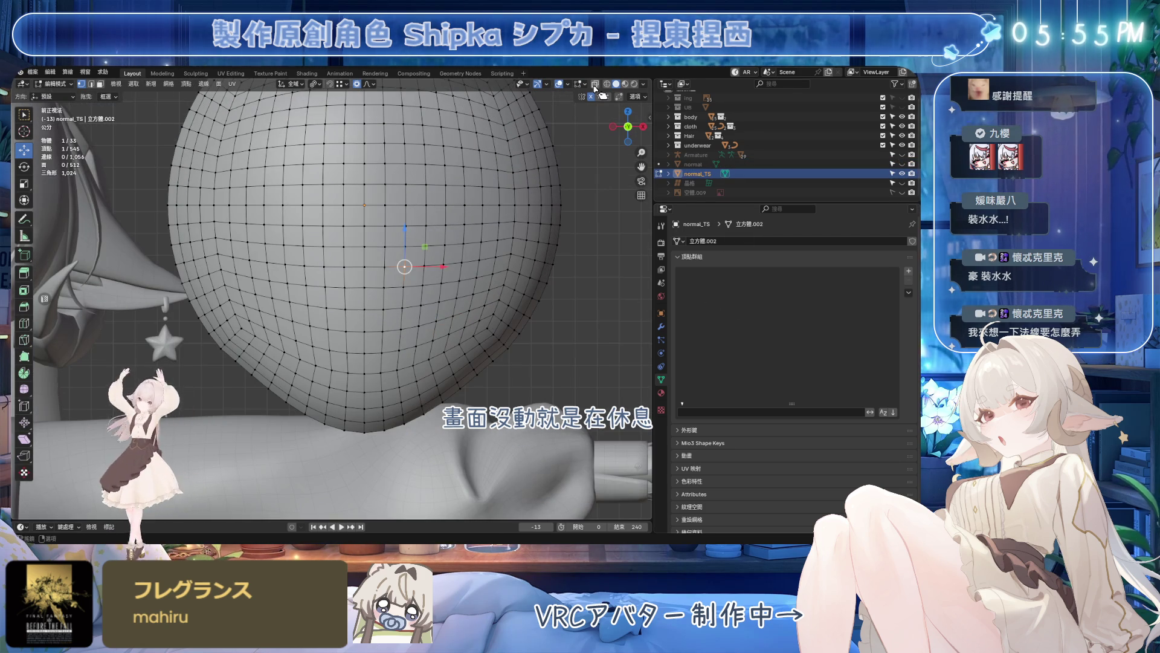
pyautogui.moveTo(408, 272); pyautogui.dragTo(336, 297, button='middle')
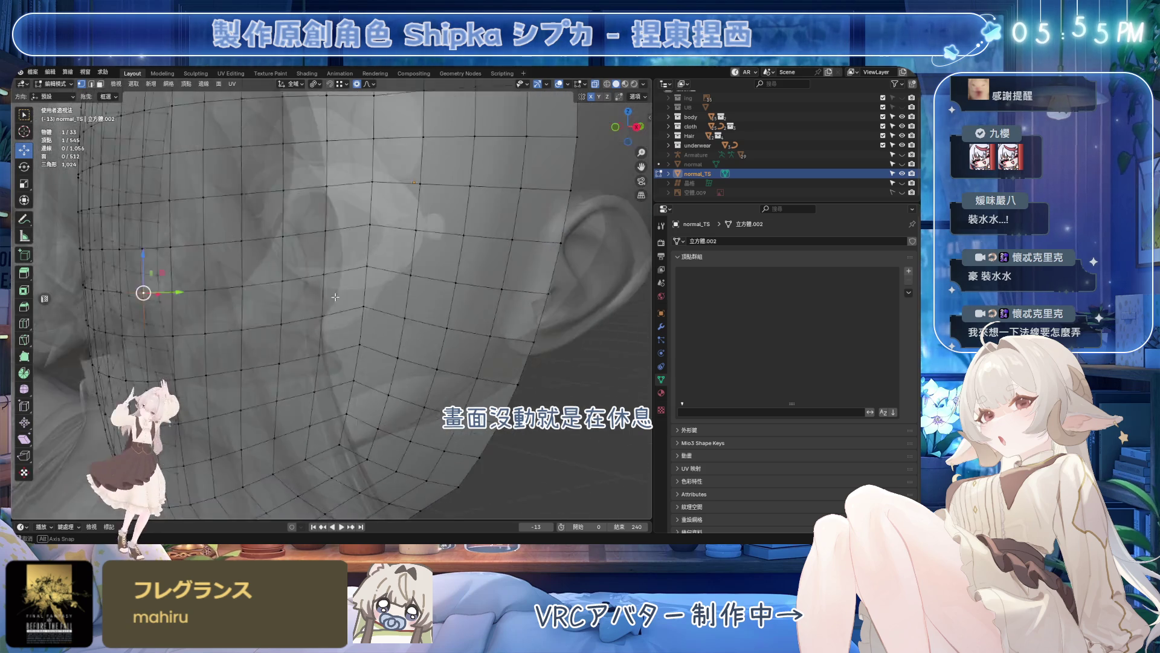
# - Nudge the normal_TS vertices along the Y axis toward the face with proportional editing
pyautogui.moveTo(336, 296); pyautogui.dragTo(421, 307, button='middle')
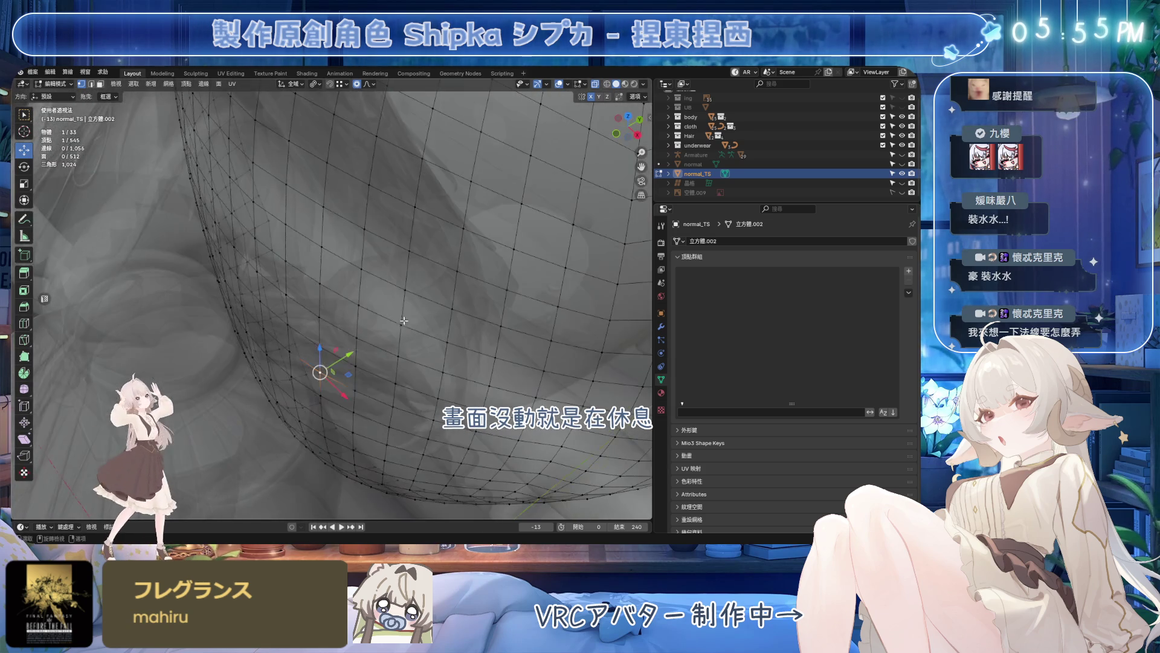
pyautogui.press('g')
pyautogui.press('y')
pyautogui.press('Escape')
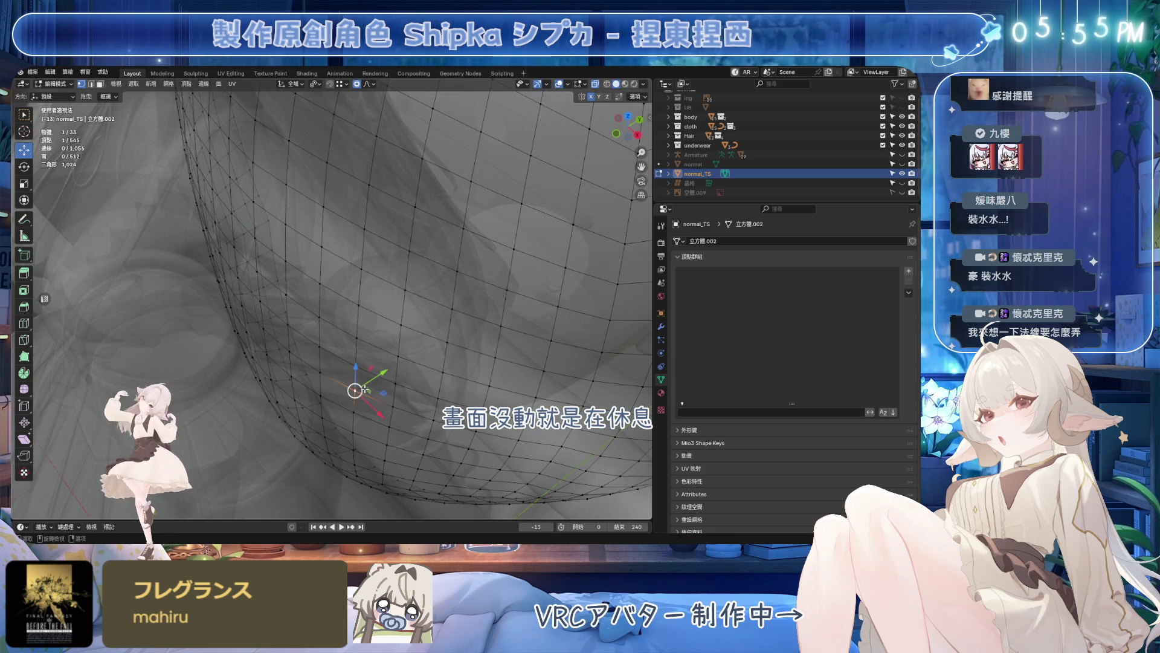
pyautogui.press('g')
pyautogui.press('y')
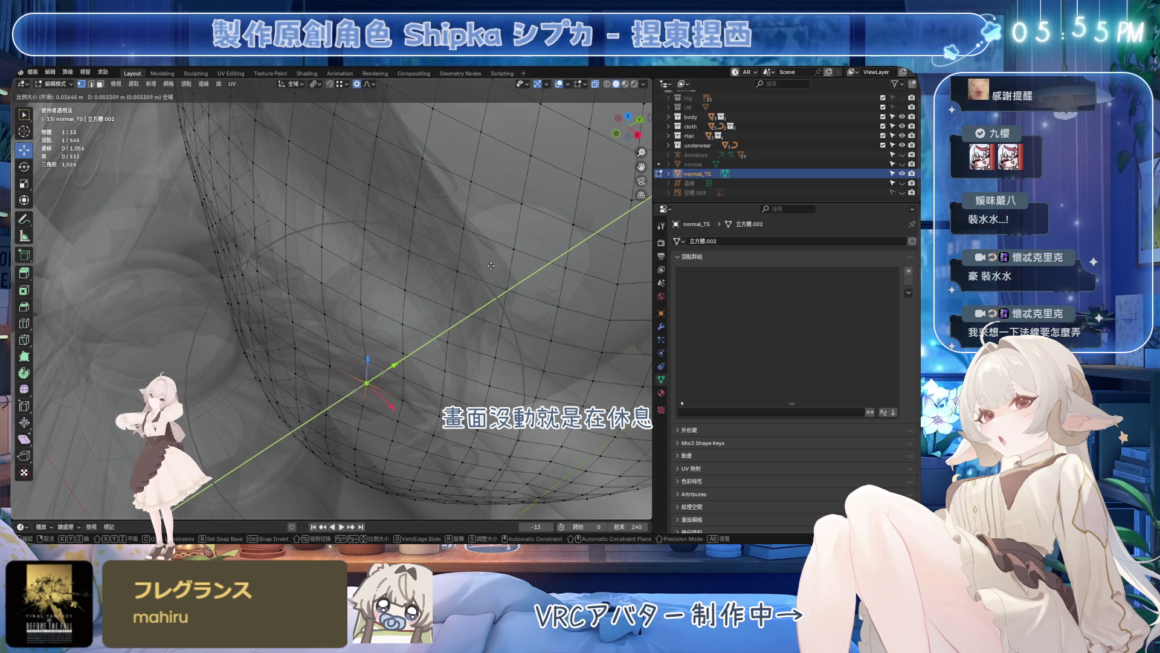
pyautogui.press('Escape')
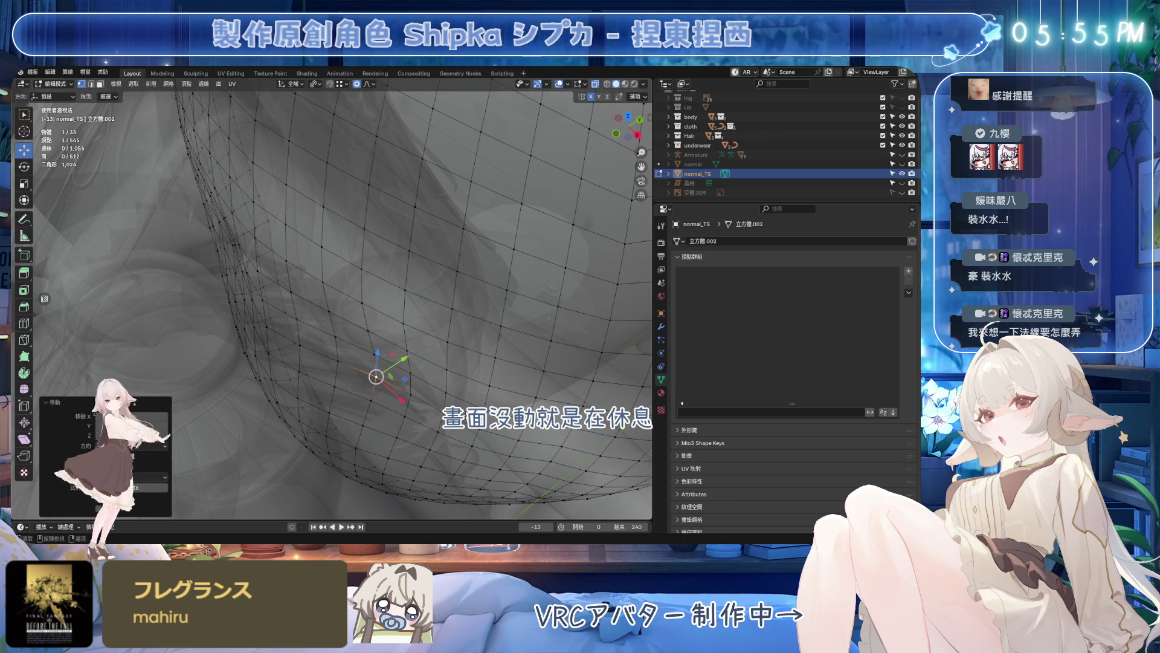
pyautogui.moveTo(581, 205); pyautogui.dragTo(546, 243, button='middle')
# - Shift the vertices along X and off-axis so they follow the face's side contour
pyautogui.press('g')
pyautogui.press('x')
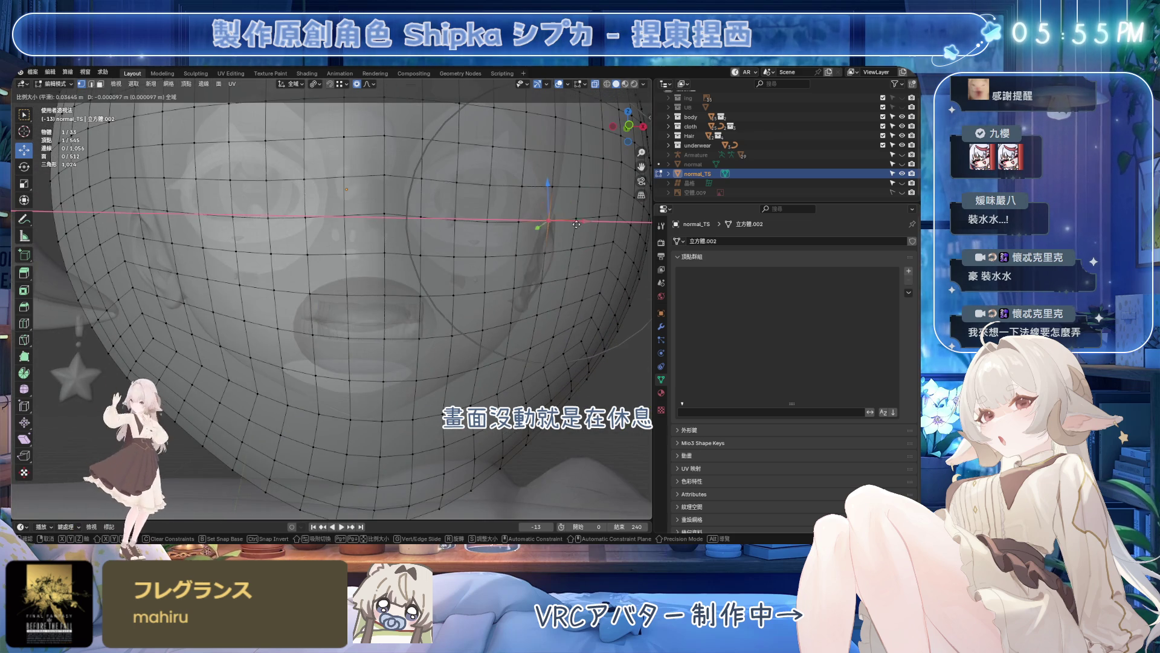
pyautogui.click(478, 219)
pyautogui.moveTo(478, 219); pyautogui.dragTo(332, 257, button='middle')
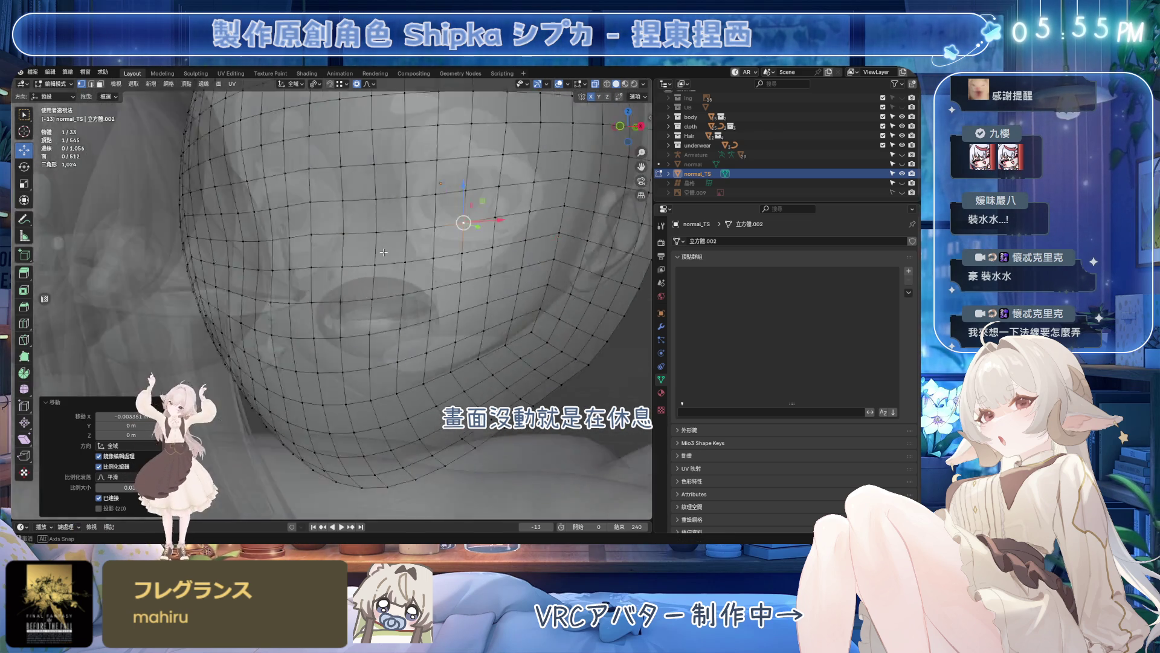
pyautogui.press('g')
pyautogui.hotkey('shift', 'x')
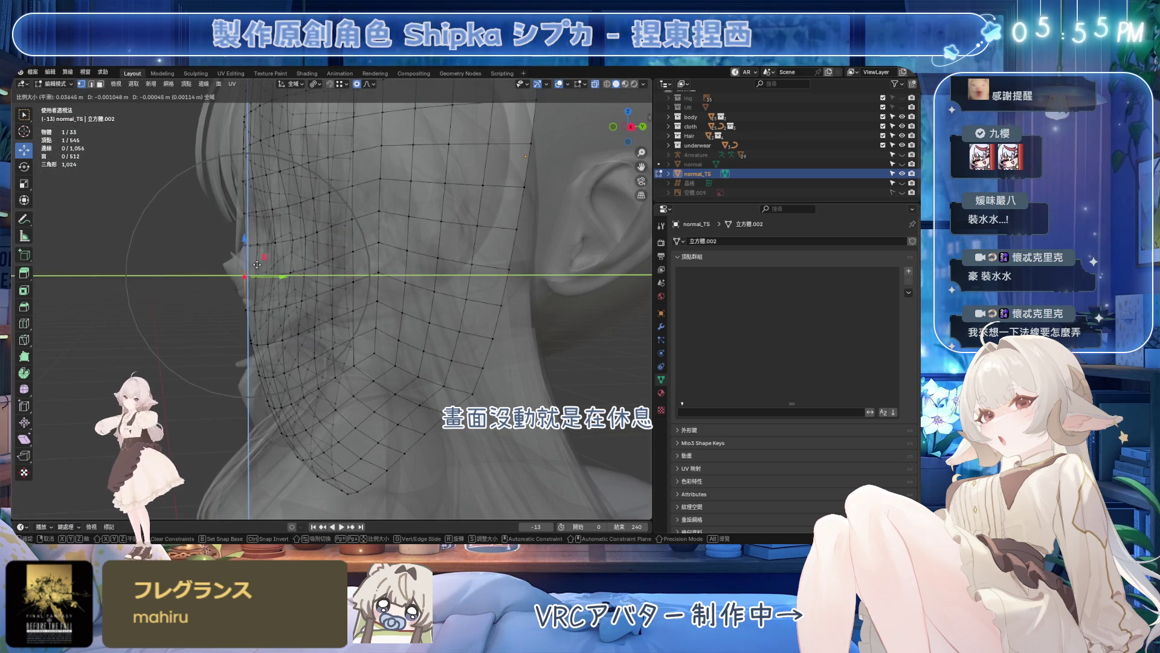
pyautogui.click(243, 267)
# - Pull three cheek vertices outward in the YZ plane so the upper cheek meets the face
pyautogui.moveTo(243, 267)
pyautogui.mouseDown(button='middle')
pyautogui.moveTo(256, 269)
pyautogui.moveTo(227, 295)
pyautogui.mouseUp(button='middle')
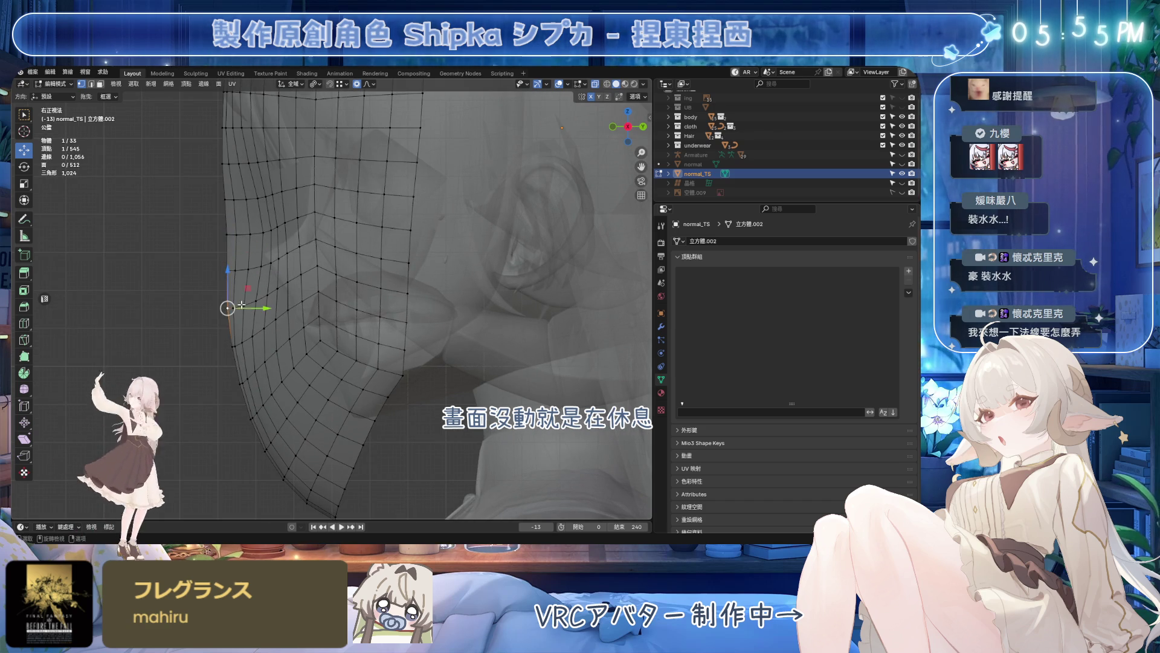
pyautogui.press('g')
pyautogui.hotkey('shift', 'x')
pyautogui.click(215, 275)
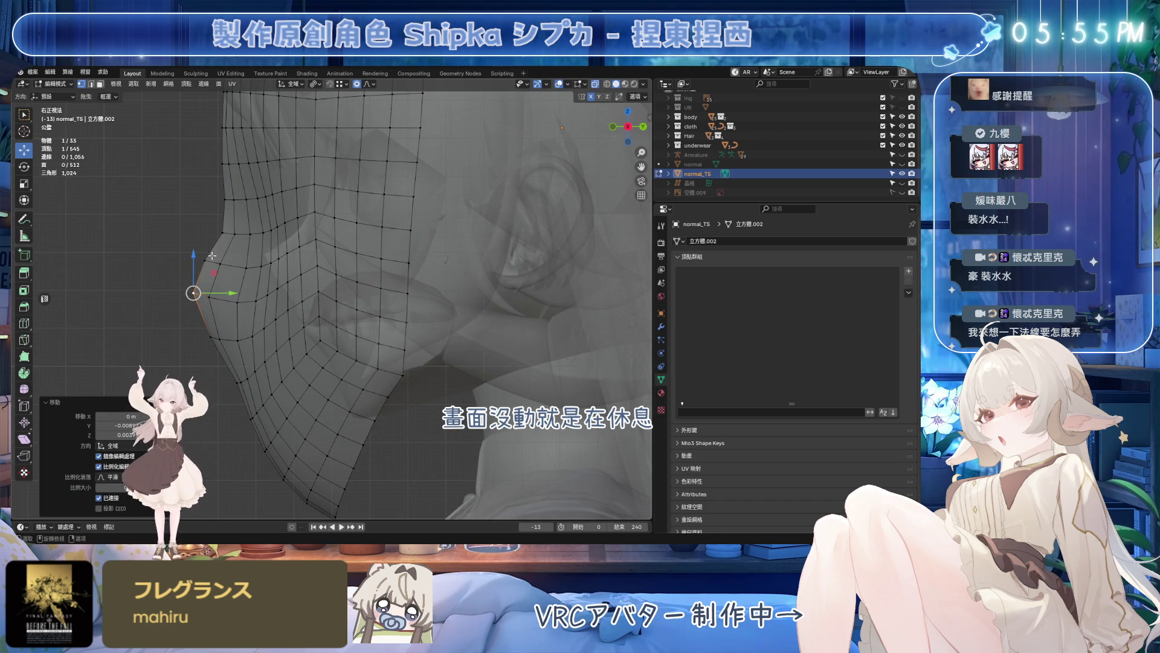
pyautogui.press('g')
pyautogui.hotkey('shift', 'x')
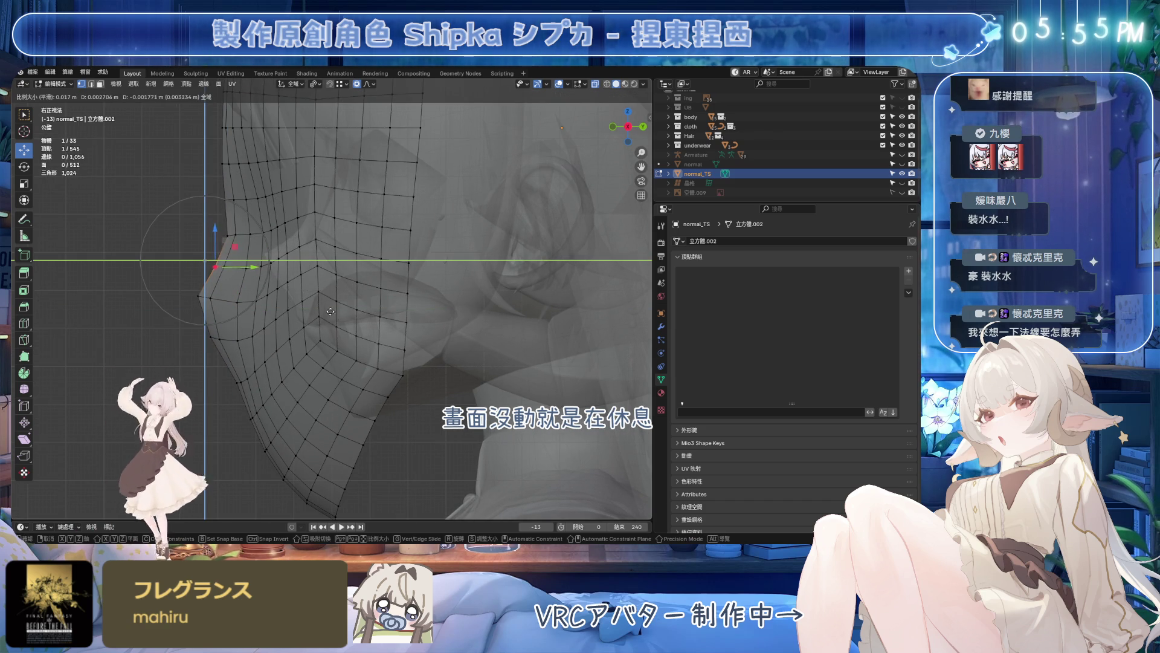
pyautogui.click(364, 336)
pyautogui.click(200, 292)
pyautogui.press('g')
pyautogui.hotkey('shift', 'x')
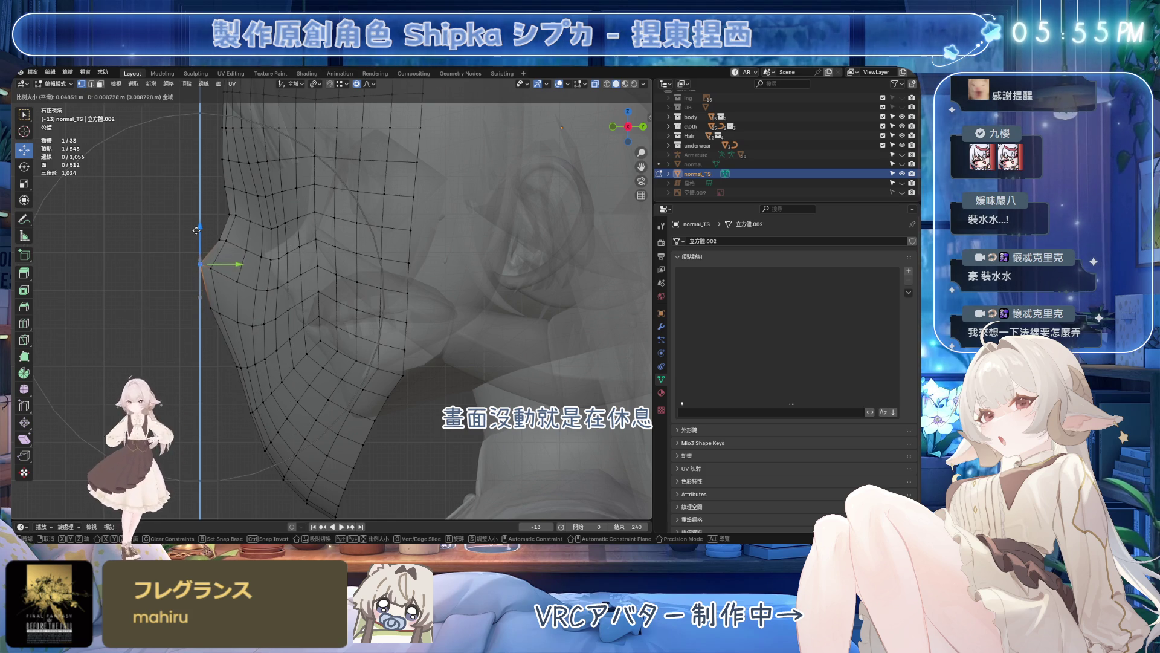
pyautogui.click(218, 243)
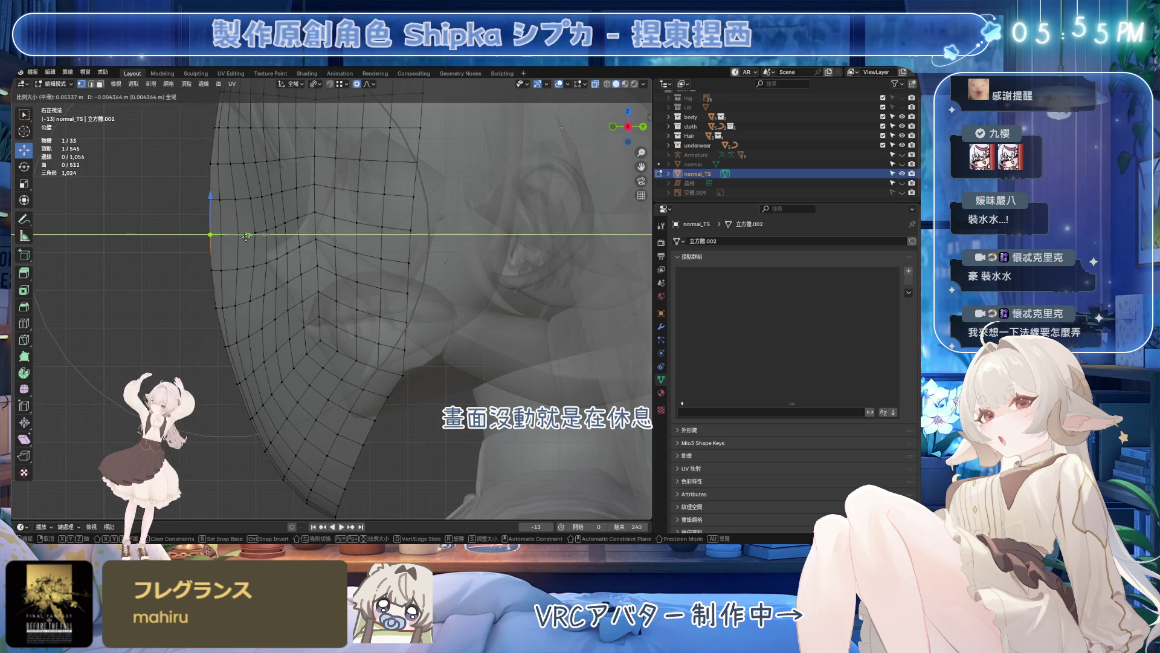
# - Slide the next cheek vertices along Y to tighten the front profile against the face
pyautogui.press('g')
pyautogui.press('y')
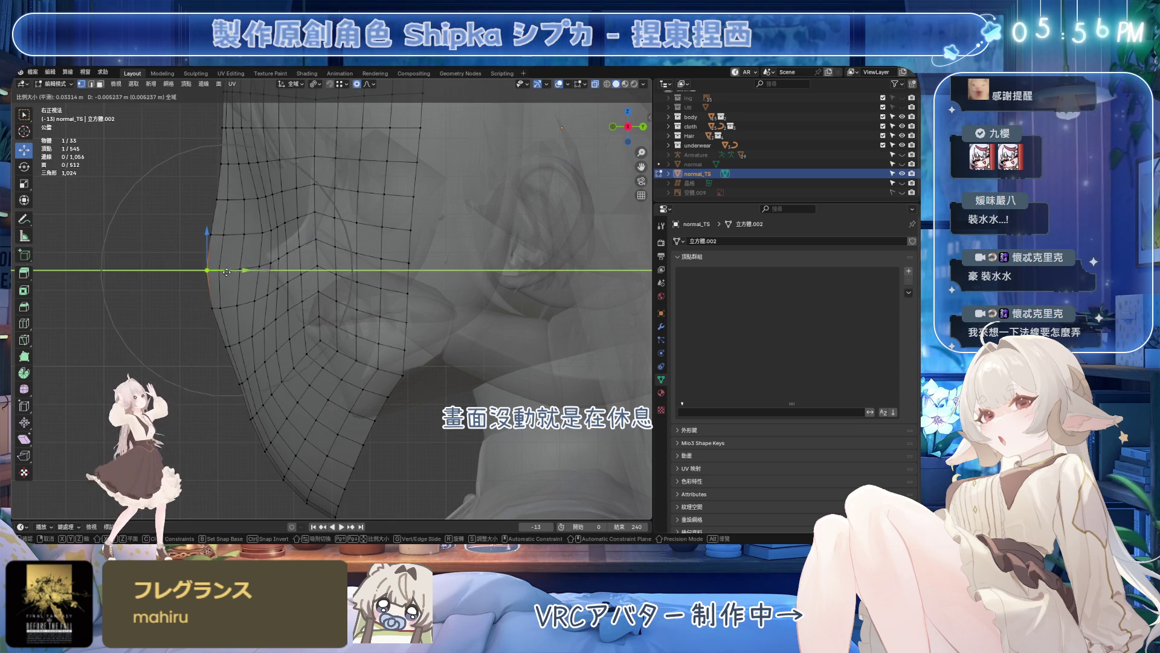
pyautogui.scroll(-3, 264, 235)
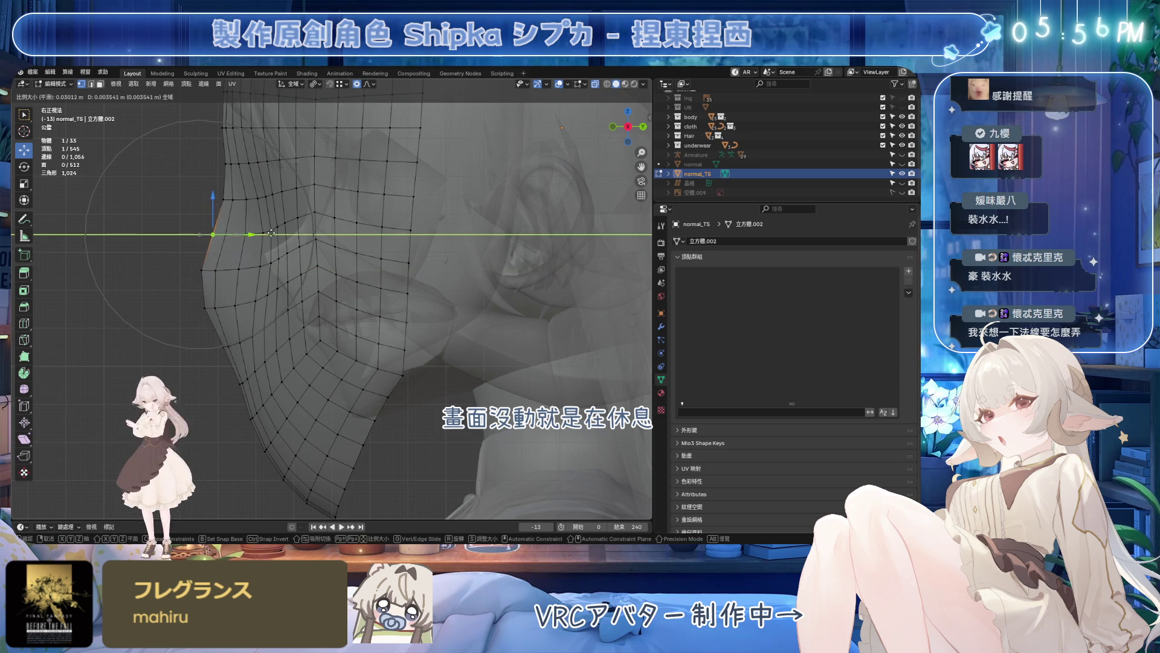
pyautogui.click(196, 309)
pyautogui.press('g')
pyautogui.press('y')
pyautogui.click(242, 307)
pyautogui.click(259, 266)
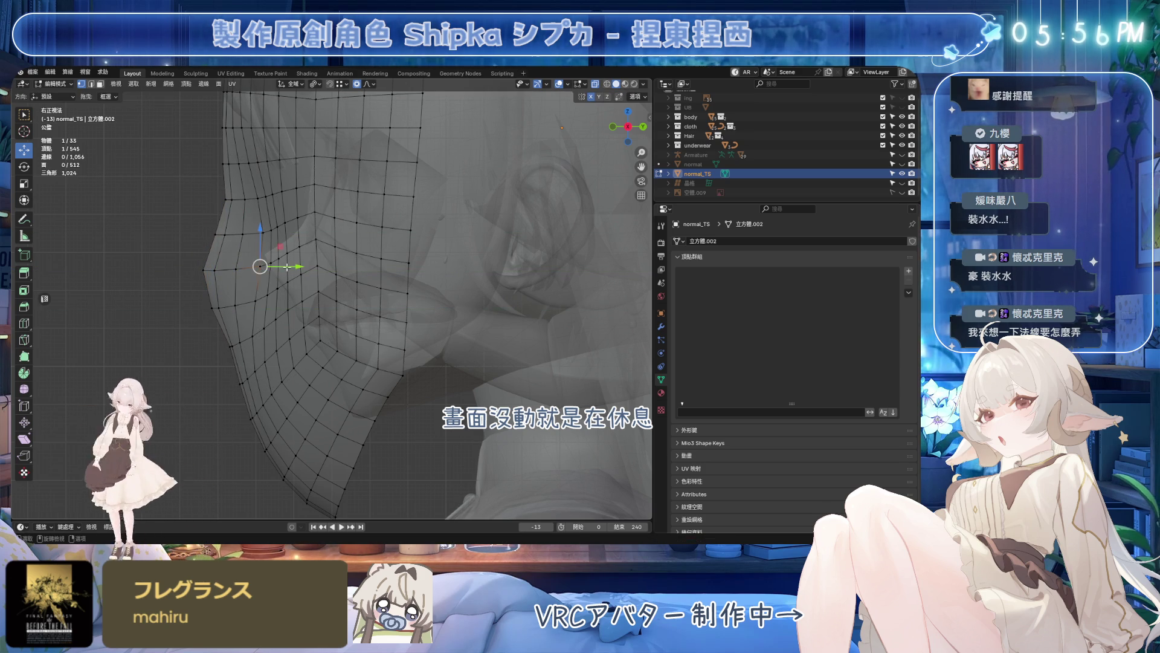
pyautogui.press('g')
pyautogui.press('y')
pyautogui.click(237, 230)
pyautogui.press('g')
pyautogui.press('y')
pyautogui.click(231, 231)
# - Reposition a lower cheek vertex with repeated Y and Z moves until it sits on the silhouette
pyautogui.click(212, 309)
pyautogui.press('g')
pyautogui.press('y')
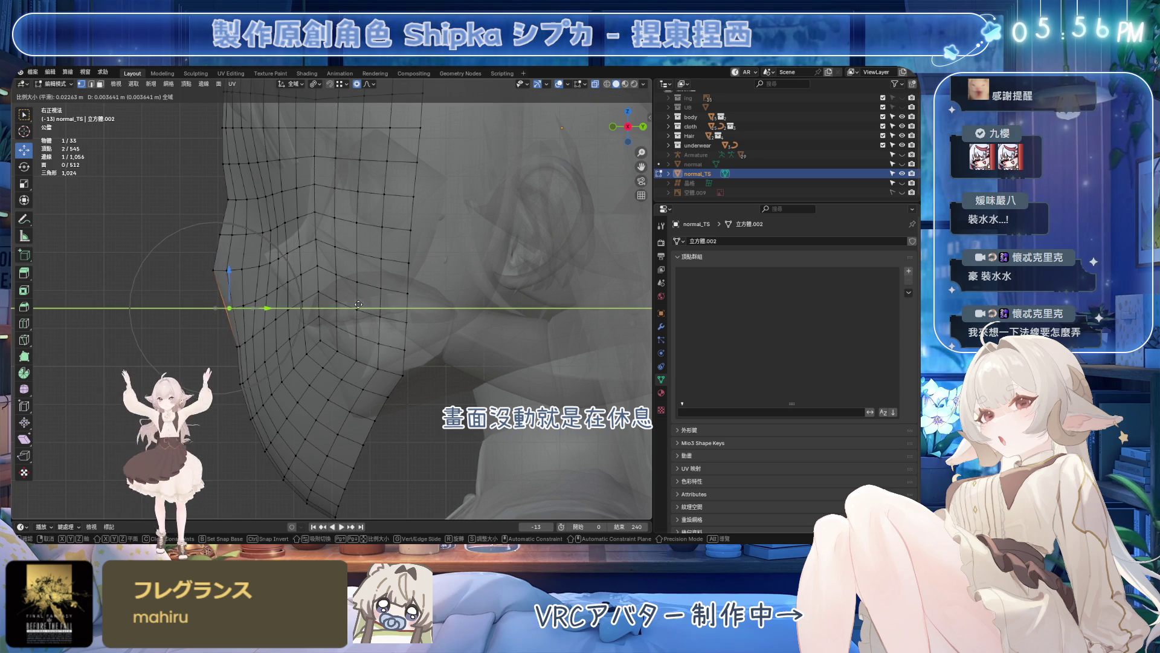
pyautogui.click(215, 271)
pyautogui.press('g')
pyautogui.press('y')
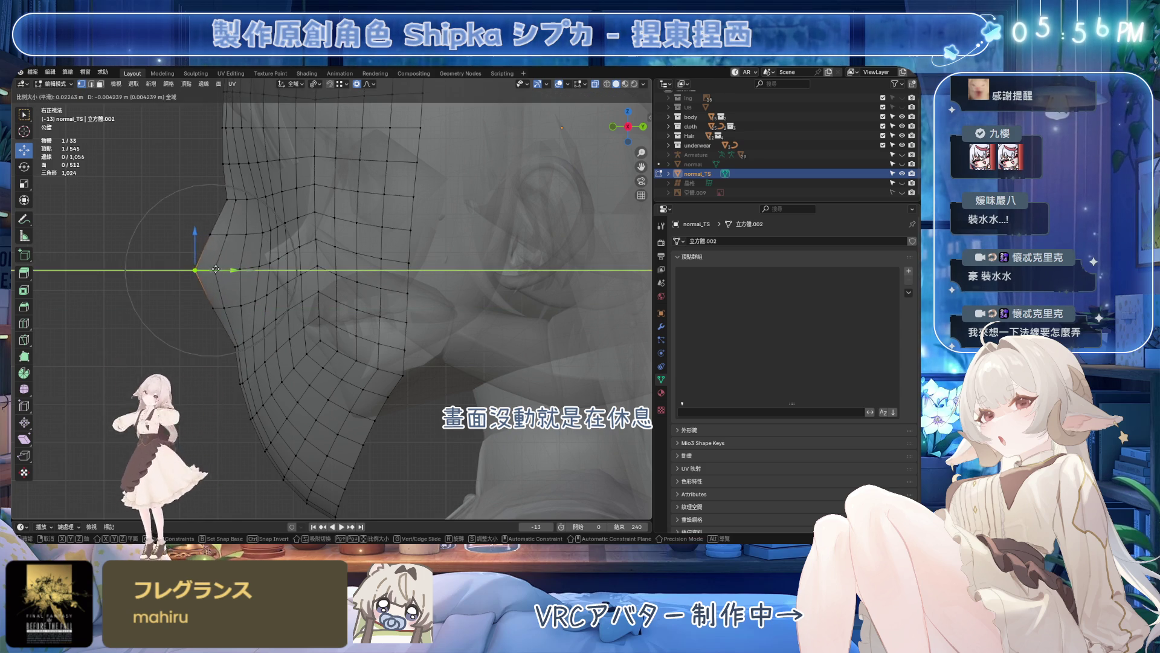
pyautogui.click(194, 266)
pyautogui.press('g')
pyautogui.press('z')
pyautogui.click(193, 243)
pyautogui.press('g')
pyautogui.press('y')
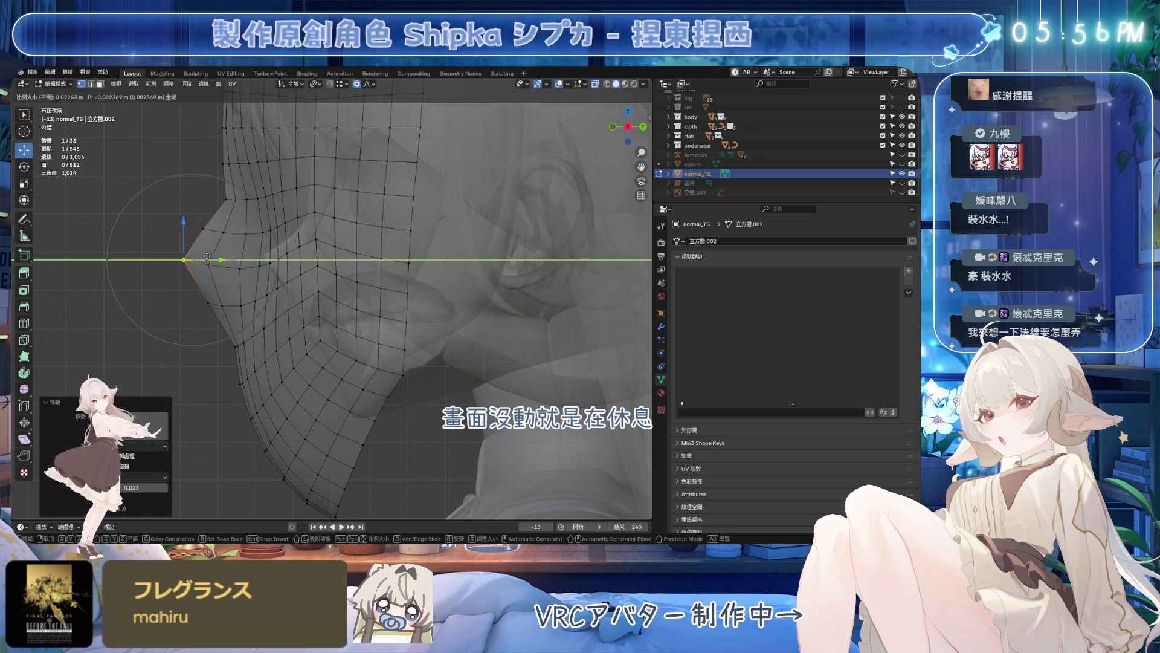
pyautogui.click(206, 259)
# - Lower and tuck the adjacent cheek vertex with alternating Y and Z moves
pyautogui.press('g')
pyautogui.press('z')
pyautogui.click(234, 228)
pyautogui.press('g')
pyautogui.press('y')
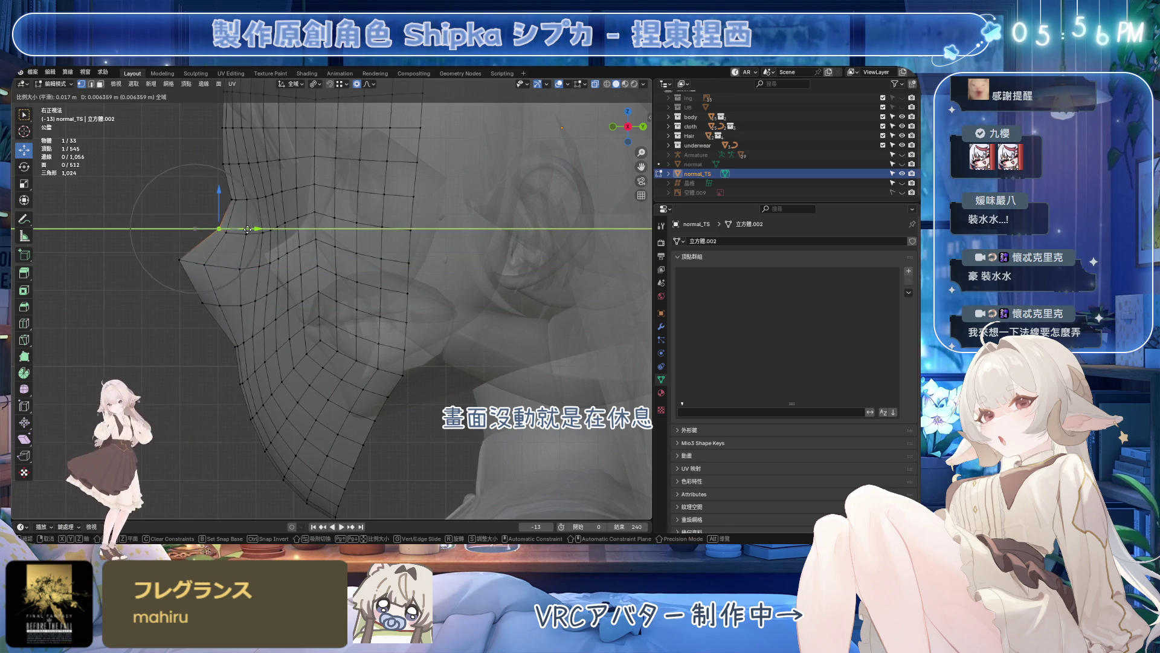
pyautogui.click(242, 231)
pyautogui.press('g')
pyautogui.press('z')
pyautogui.click(240, 263)
pyautogui.press('g')
pyautogui.press('y')
pyautogui.click(282, 263)
# - Push the lower jaw vertex and an upper cheek vertex along Y, then check from another angle
pyautogui.click(232, 345)
pyautogui.press('g')
pyautogui.press('y')
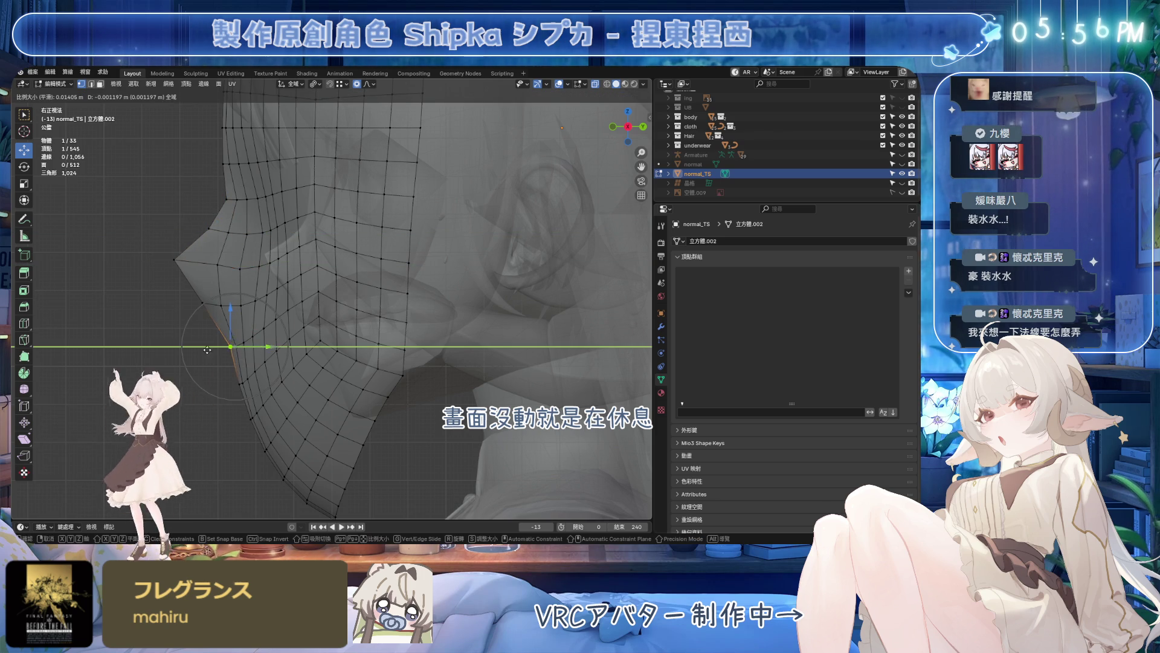
pyautogui.click(190, 350)
pyautogui.click(227, 269)
pyautogui.press('g')
pyautogui.press('y')
pyautogui.click(227, 259)
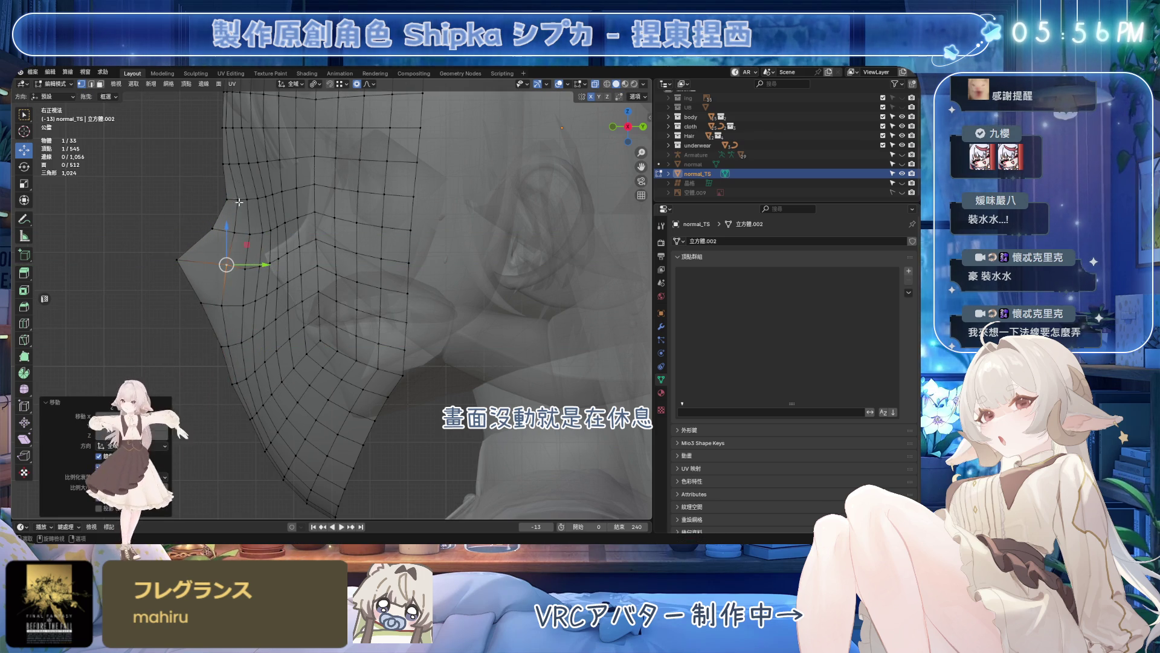
pyautogui.moveTo(227, 259); pyautogui.dragTo(414, 310, button='middle')
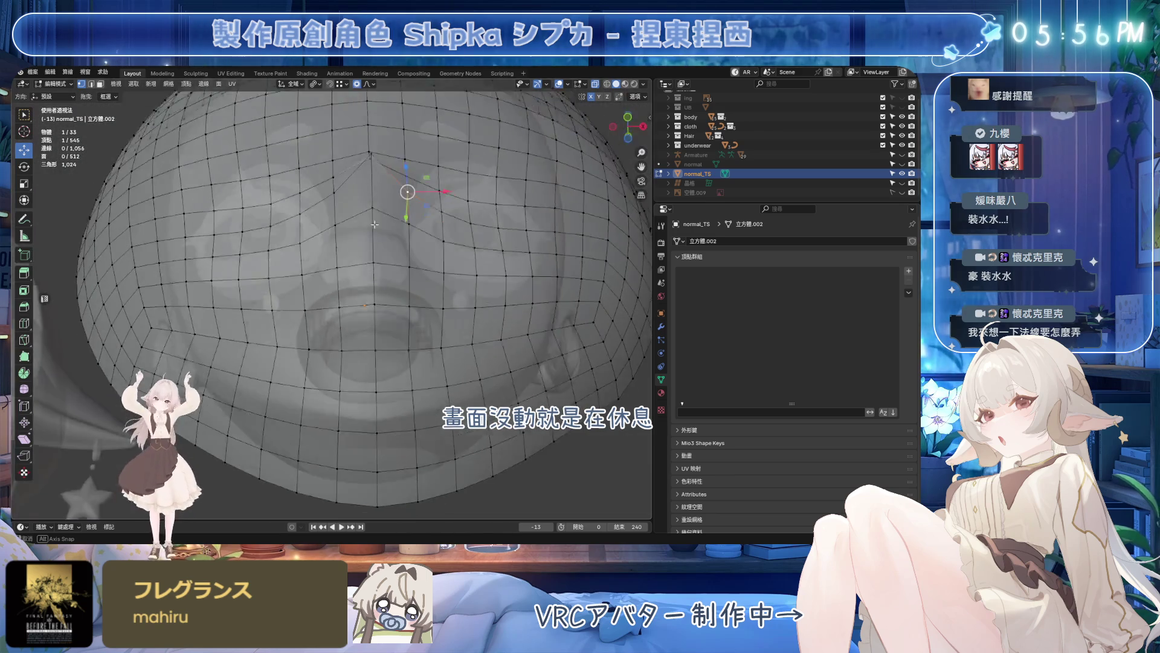
# - Review the whole proxy in object mode with overlays hidden, then restore overlays
pyautogui.press('Tab')
pyautogui.moveTo(430, 220)
pyautogui.mouseDown(button='middle')
pyautogui.moveTo(547, 225)
pyautogui.moveTo(564, 208)
pyautogui.mouseUp(button='middle')
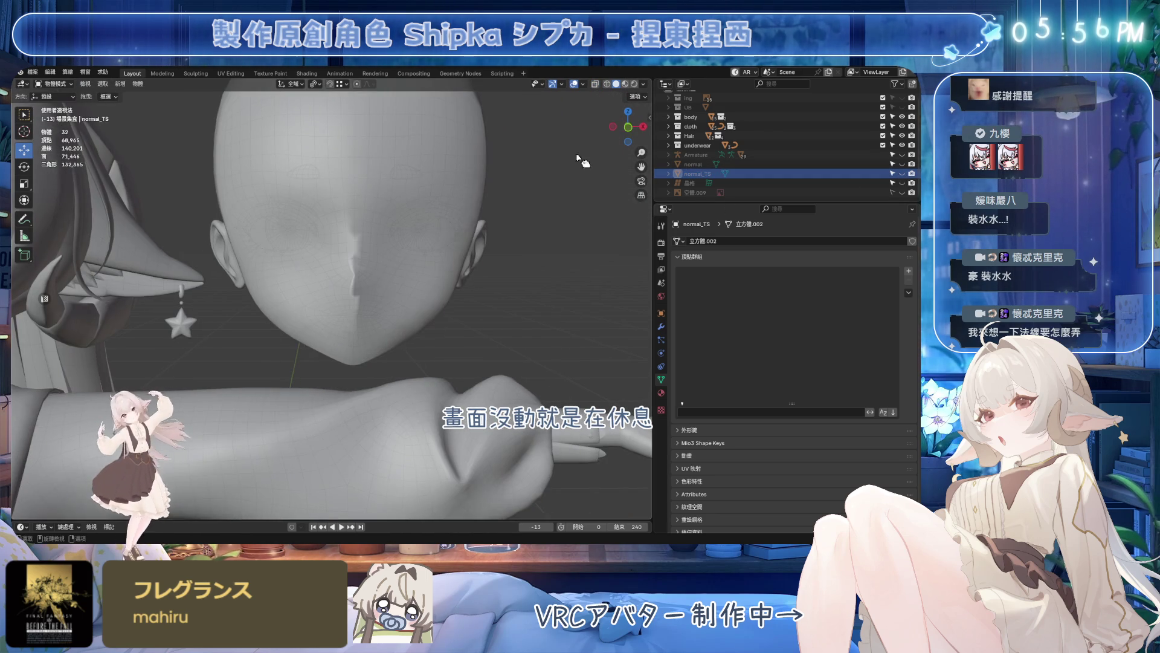
pyautogui.click(574, 84)
pyautogui.moveTo(461, 251)
pyautogui.mouseDown(button='middle')
pyautogui.moveTo(507, 300)
pyautogui.moveTo(487, 171)
pyautogui.moveTo(483, 244)
pyautogui.moveTo(448, 269)
pyautogui.moveTo(375, 254)
pyautogui.moveTo(422, 234)
pyautogui.moveTo(348, 221)
pyautogui.moveTo(389, 243)
pyautogui.moveTo(306, 334)
pyautogui.mouseUp(button='middle')
pyautogui.click(911, 182)
pyautogui.click(574, 83)
# - Nudge two cheek vertices along Y to refine the bulge in edit mode
pyautogui.press('Tab')
pyautogui.press('g')
pyautogui.press('y')
pyautogui.click(391, 220)
pyautogui.scroll(3, 391, 220)
pyautogui.press('g')
pyautogui.press('y')
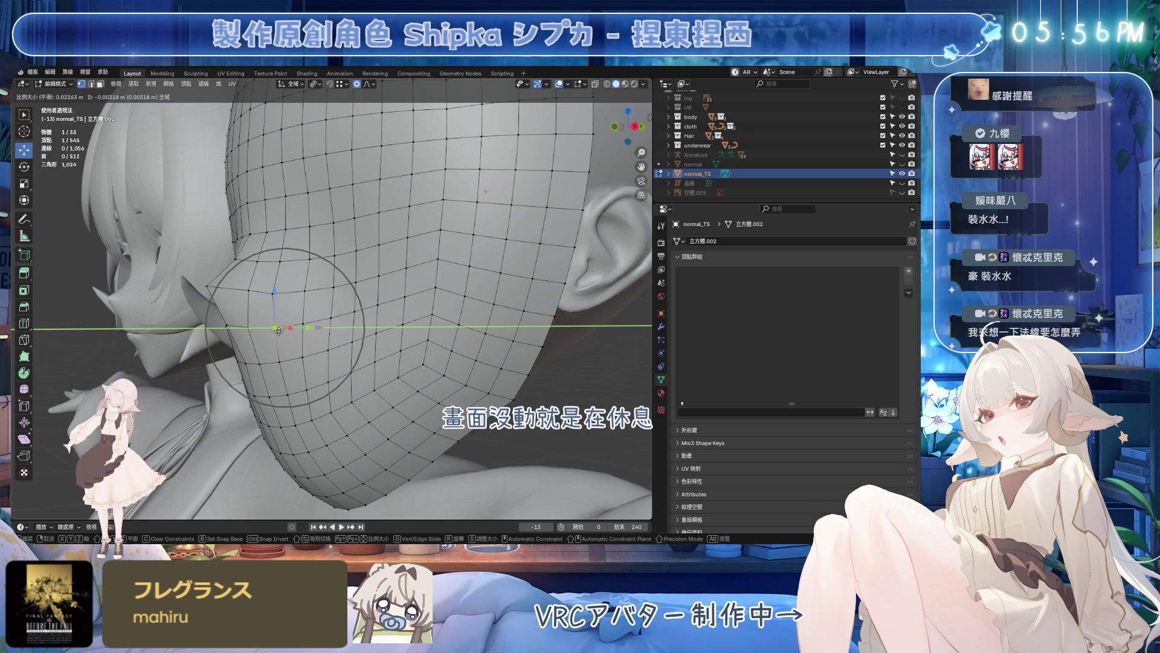
pyautogui.click(281, 334)
pyautogui.moveTo(282, 333)
pyautogui.mouseDown(button='middle')
pyautogui.moveTo(294, 261)
pyautogui.moveTo(326, 255)
pyautogui.mouseUp(button='middle')
# - Hide the normal_TS sphere and orbit around the bare shaded head
pyautogui.press('Tab')
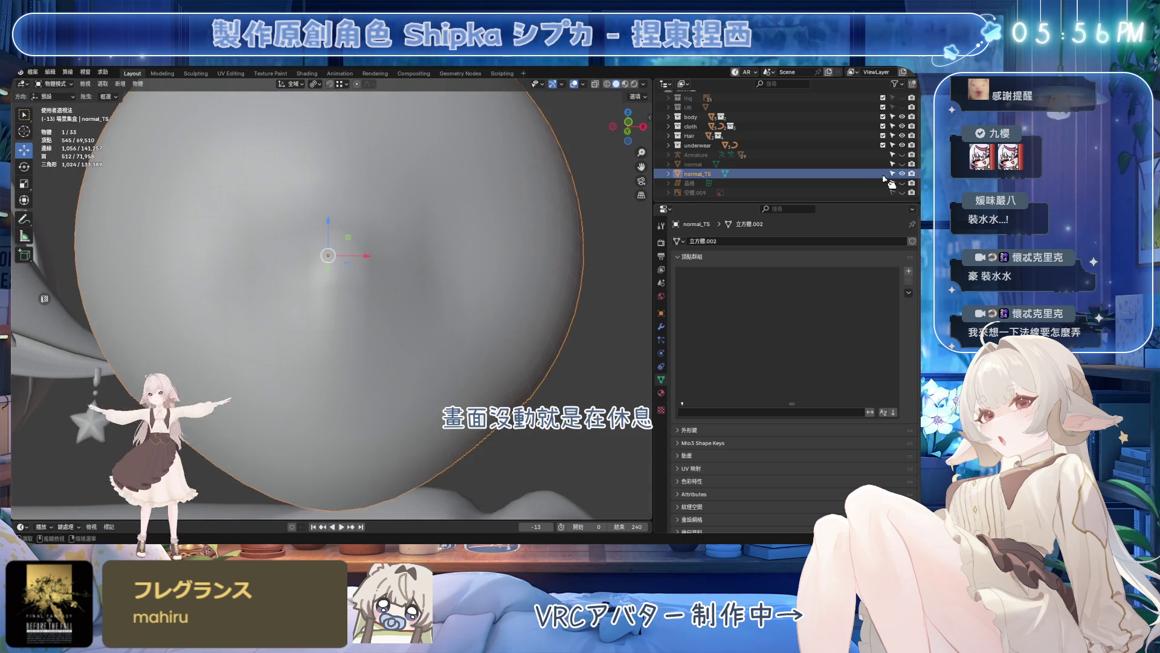
pyautogui.press('h')
pyautogui.moveTo(507, 182); pyautogui.dragTo(531, 143, button='middle')
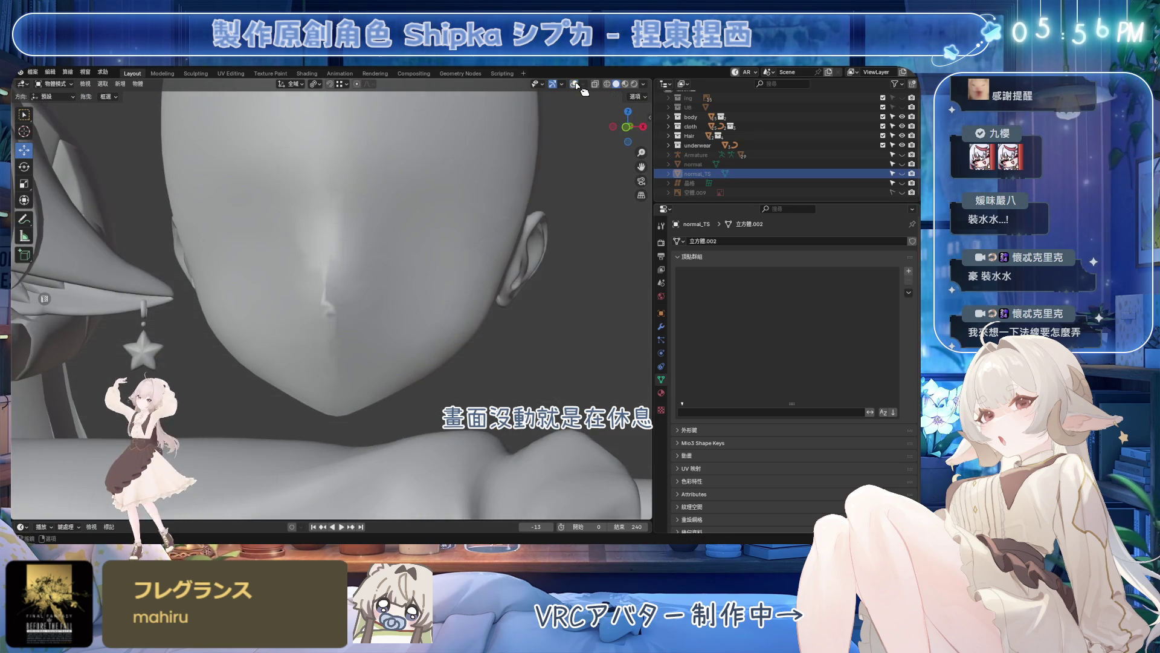
pyautogui.moveTo(461, 259)
pyautogui.mouseDown(button='middle')
pyautogui.moveTo(461, 290)
pyautogui.moveTo(449, 264)
pyautogui.mouseUp(button='middle')
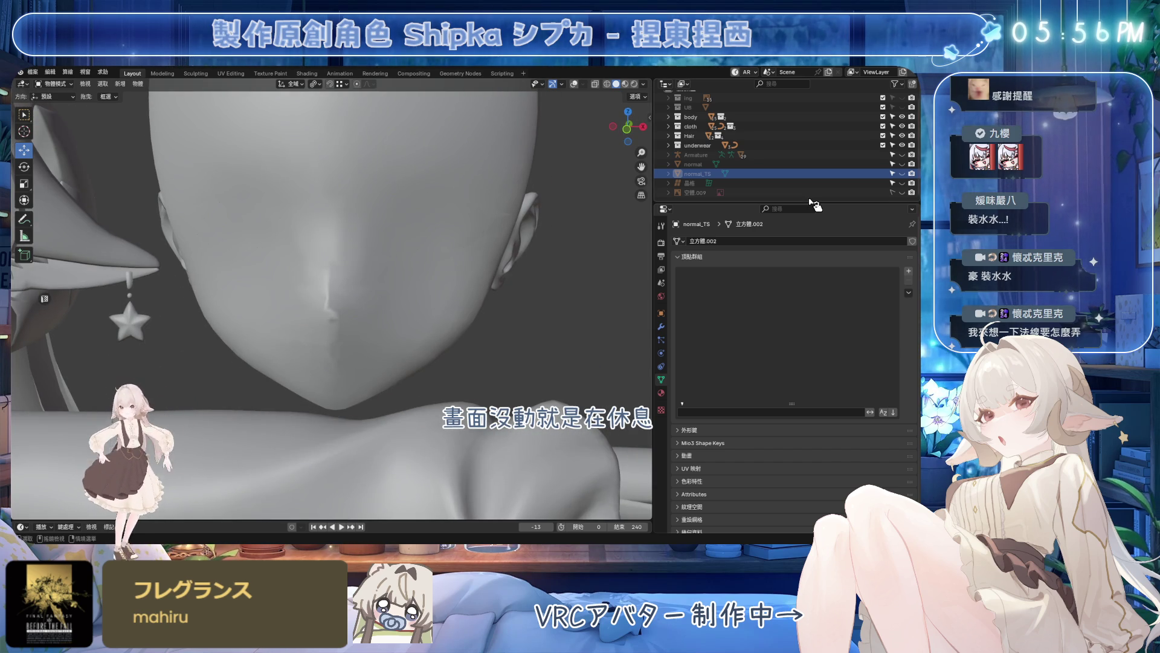
pyautogui.scroll(-1, 813, 219)
pyautogui.moveTo(466, 251)
pyautogui.mouseDown(button='middle')
pyautogui.moveTo(472, 230)
pyautogui.moveTo(396, 239)
pyautogui.moveTo(379, 260)
pyautogui.moveTo(517, 260)
pyautogui.moveTo(493, 277)
pyautogui.moveTo(518, 209)
pyautogui.mouseUp(button='middle')
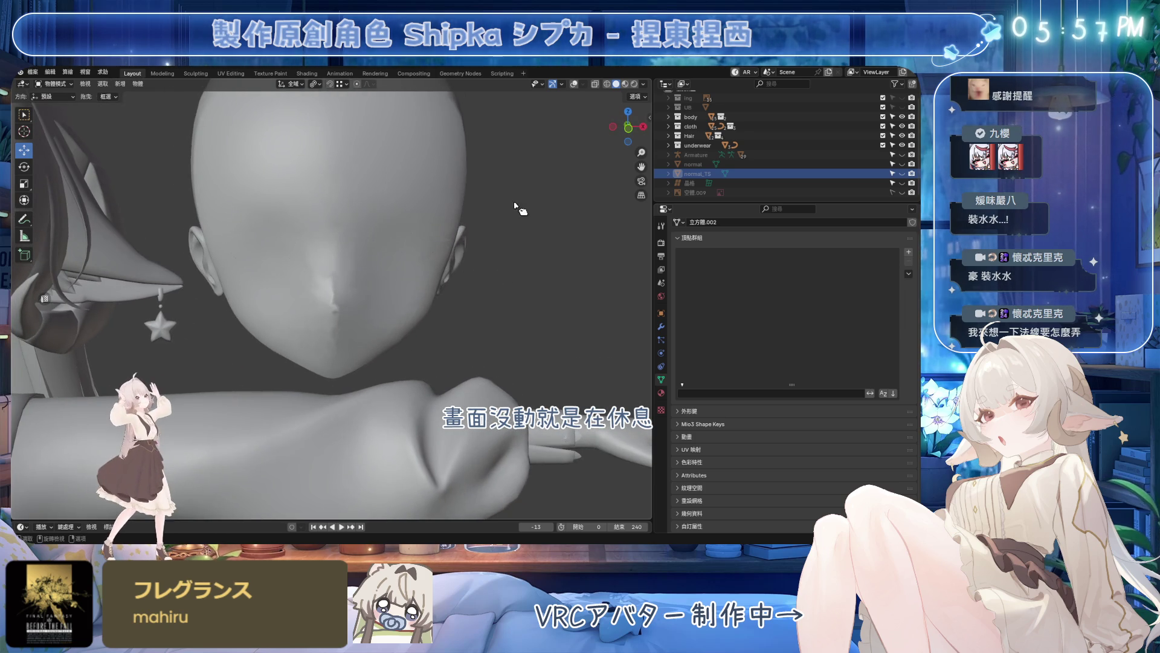
# - Enable viewport shadows, soften them slightly and rotate the light across the face with a 5.6° offset
pyautogui.click(643, 84)
pyautogui.click(590, 362)
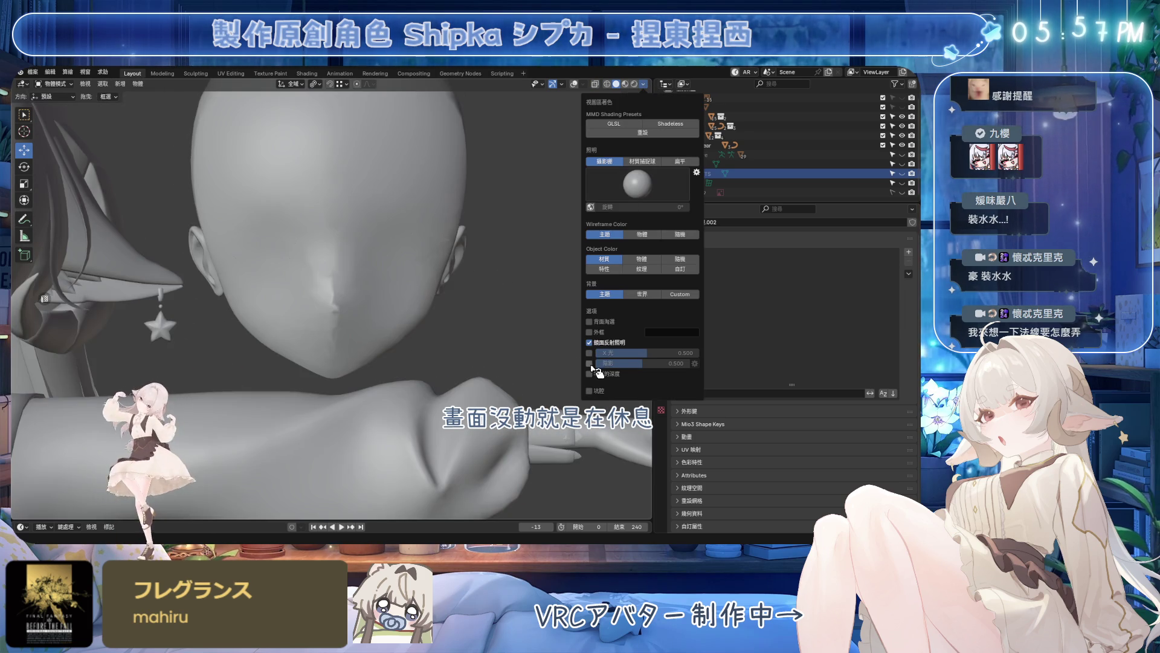
pyautogui.click(589, 364)
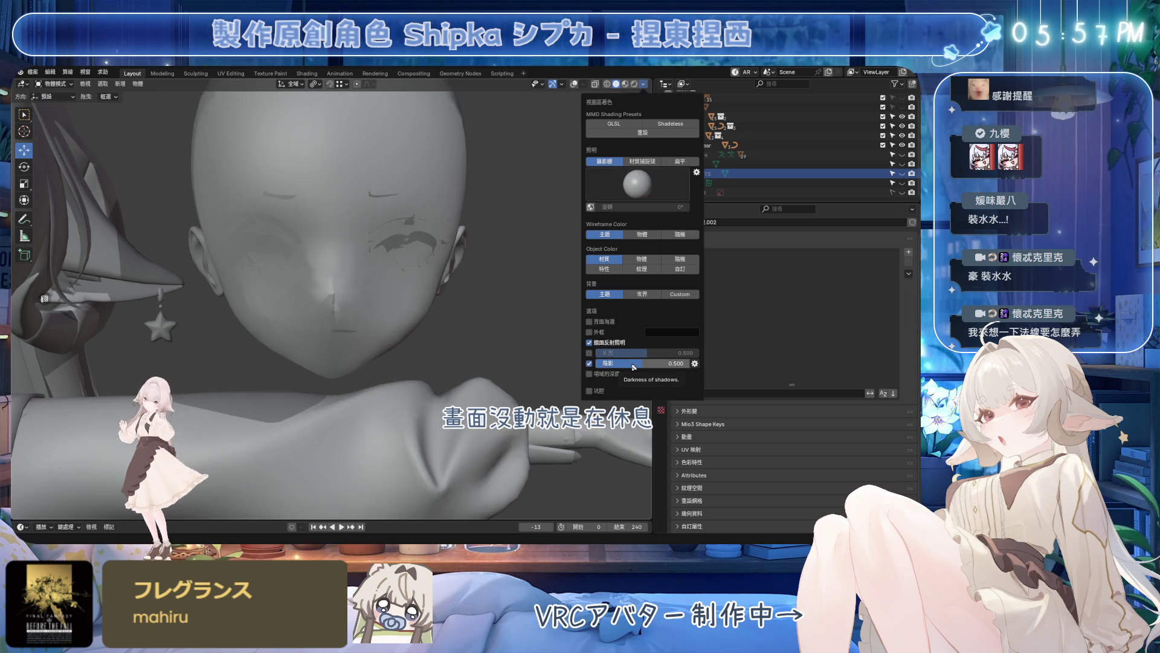
pyautogui.moveTo(646, 363); pyautogui.dragTo(635, 362)
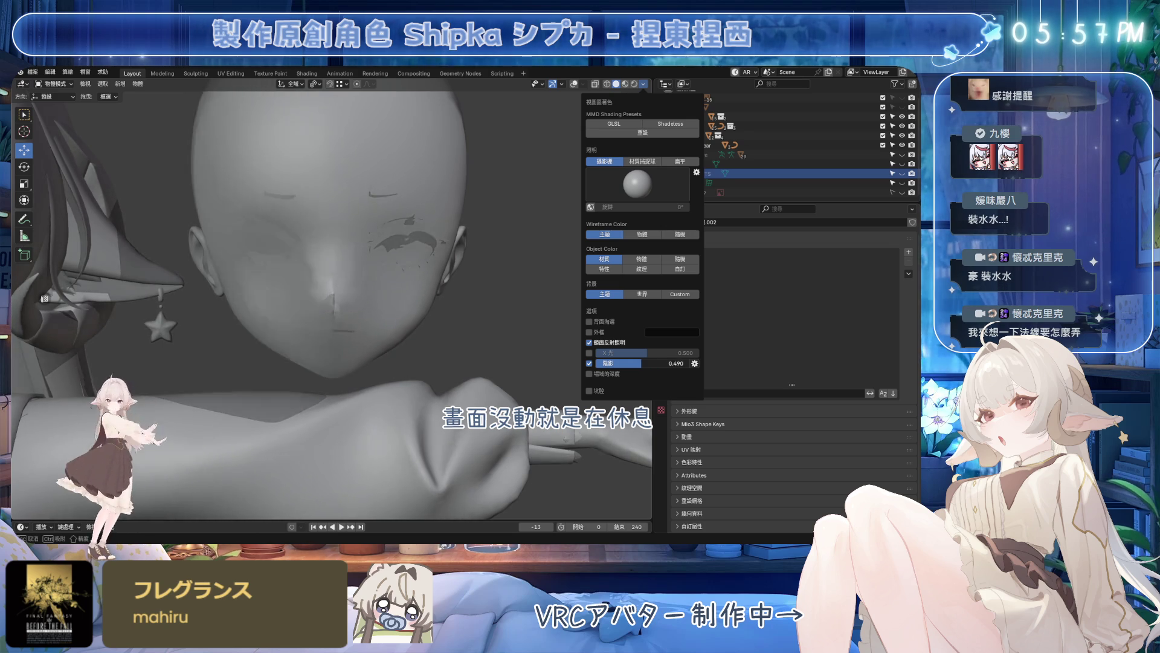
pyautogui.click(694, 363)
pyautogui.moveTo(710, 389); pyautogui.dragTo(648, 388)
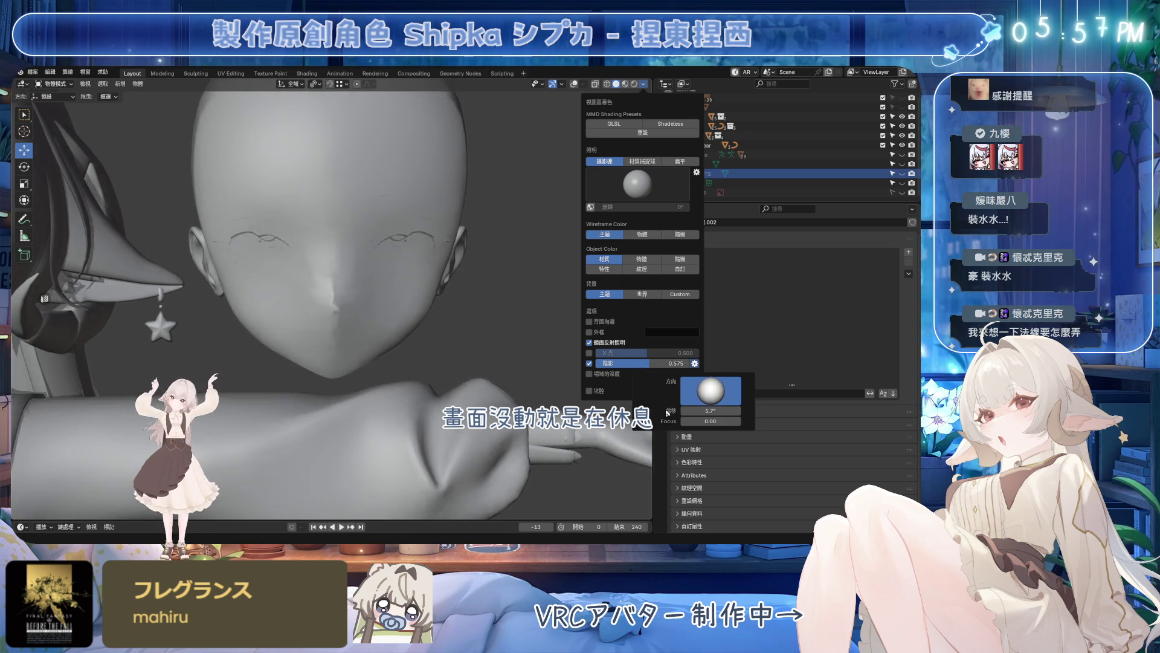
pyautogui.moveTo(648, 388)
pyautogui.mouseDown()
pyautogui.moveTo(667, 372)
pyautogui.moveTo(657, 392)
pyautogui.mouseUp()
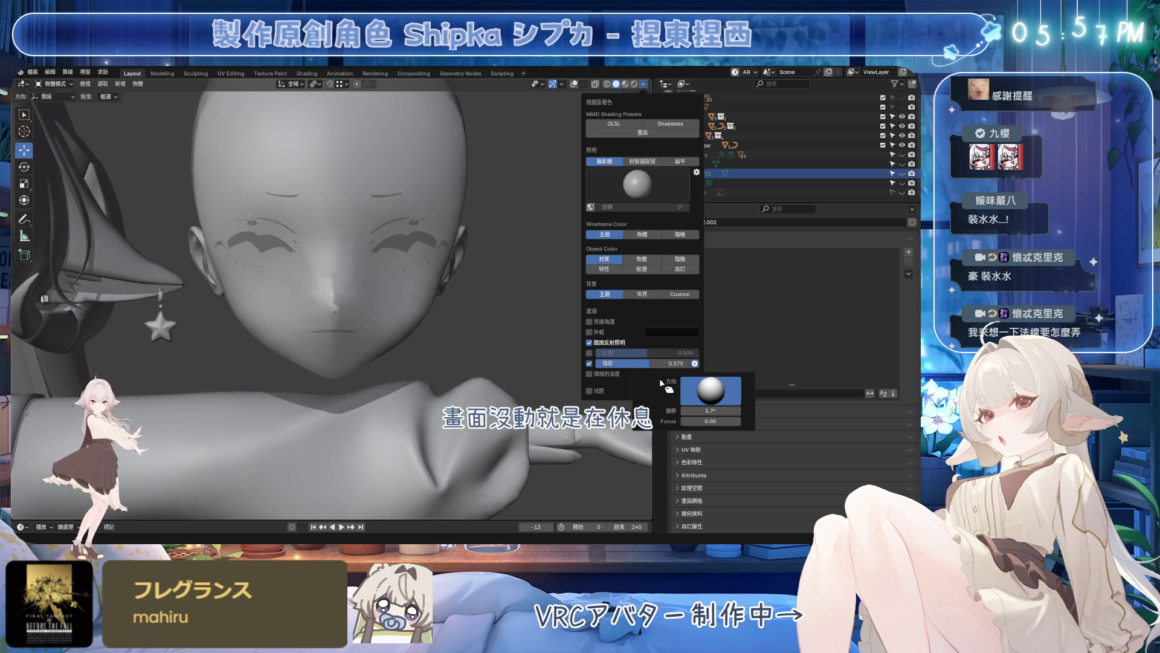
pyautogui.moveTo(710, 410); pyautogui.dragTo(704, 410)
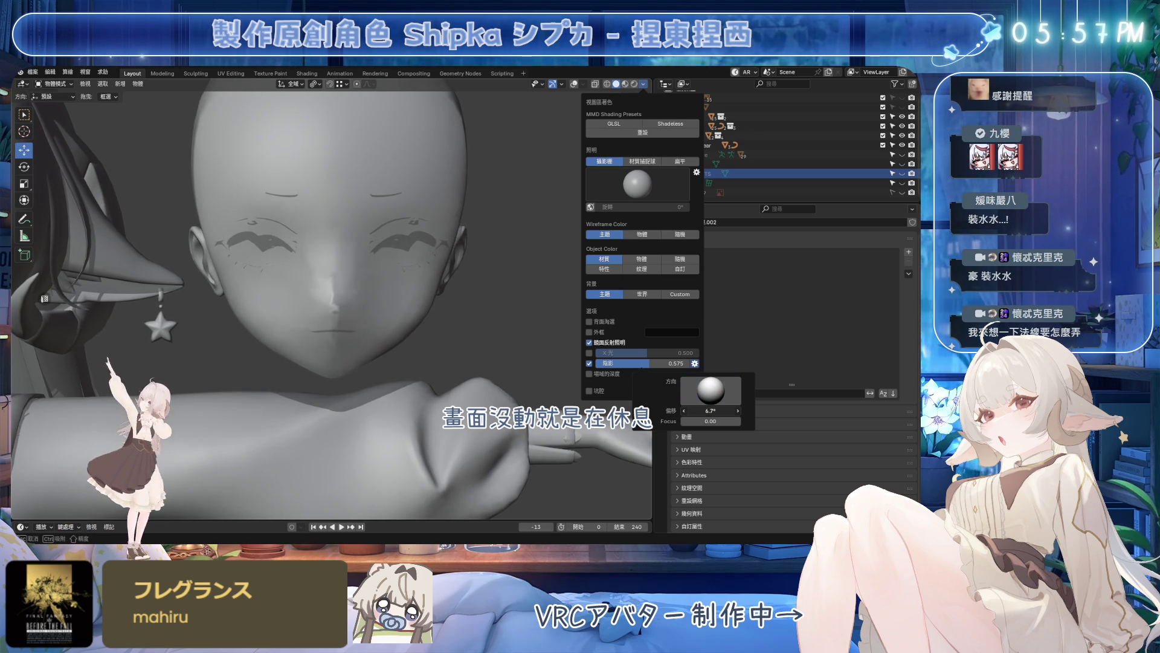
pyautogui.press('Return')
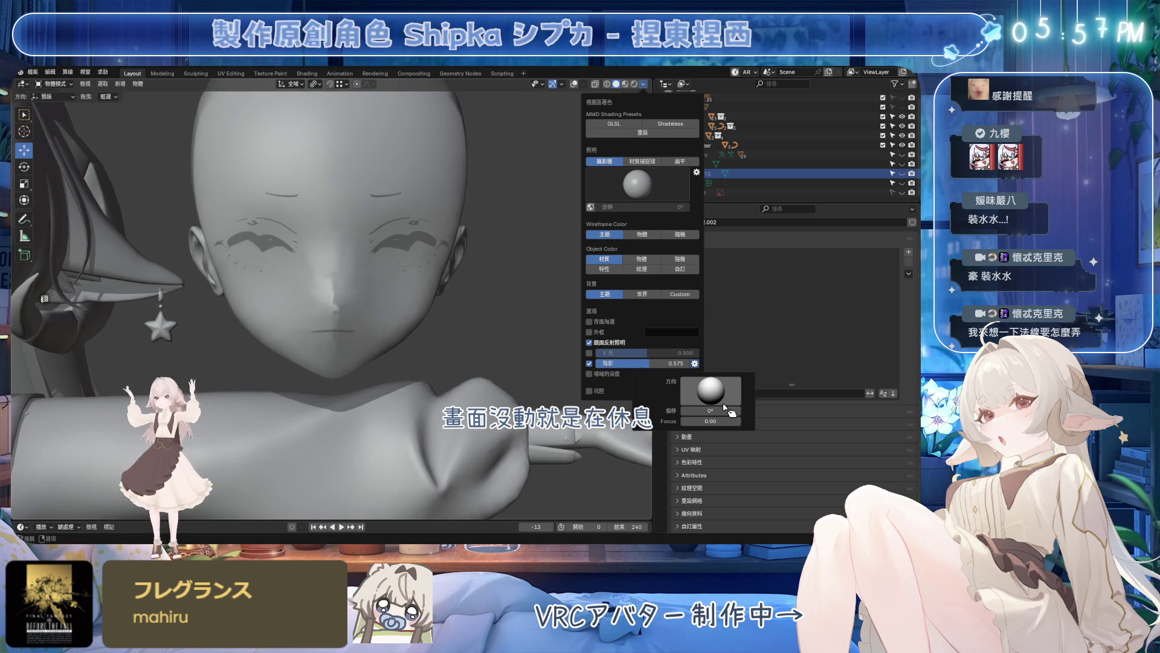
pyautogui.click(604, 259)
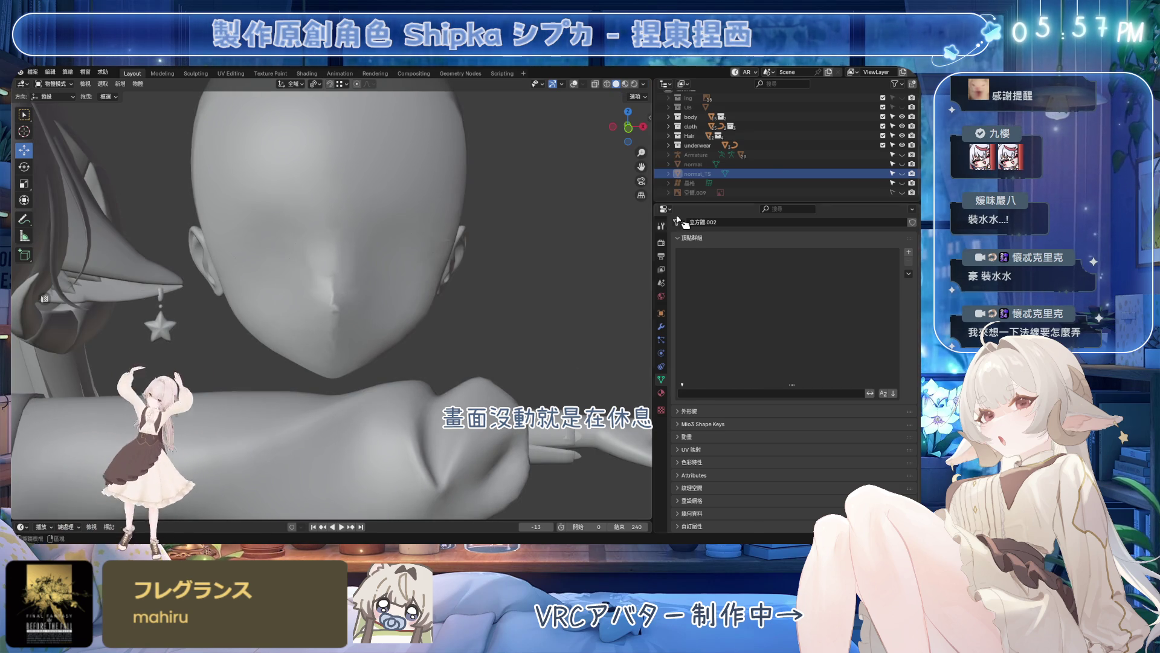
# - Select body.001 and show its modifiers with the normal_TS Data Transfer
pyautogui.click(396, 252)
pyautogui.click(663, 326)
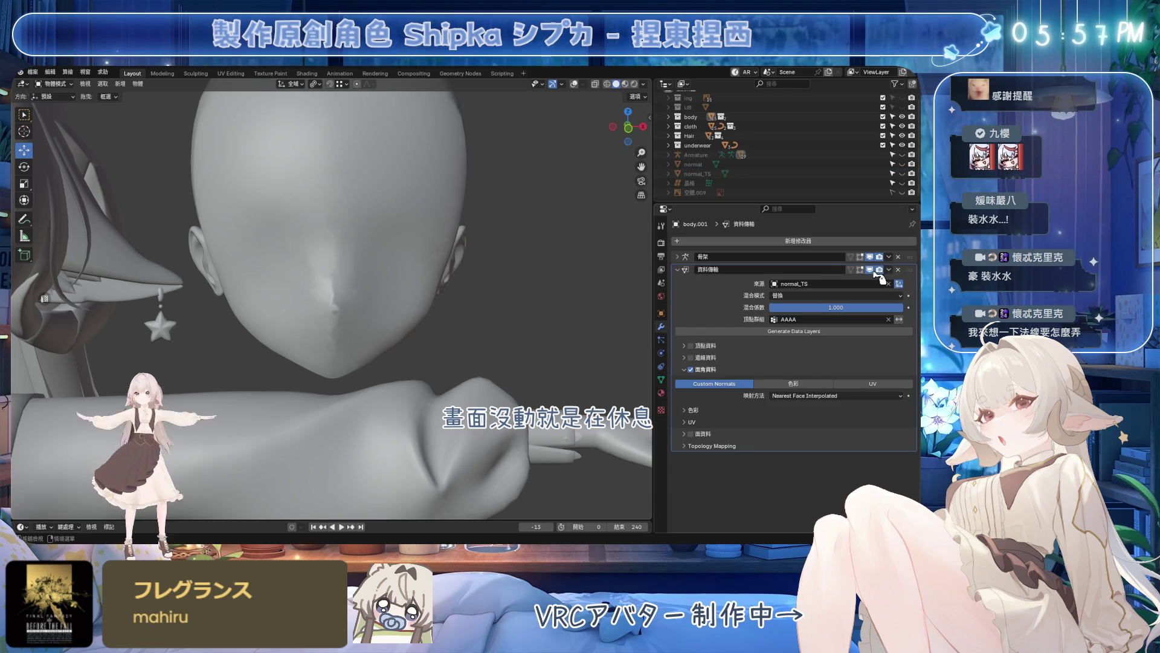
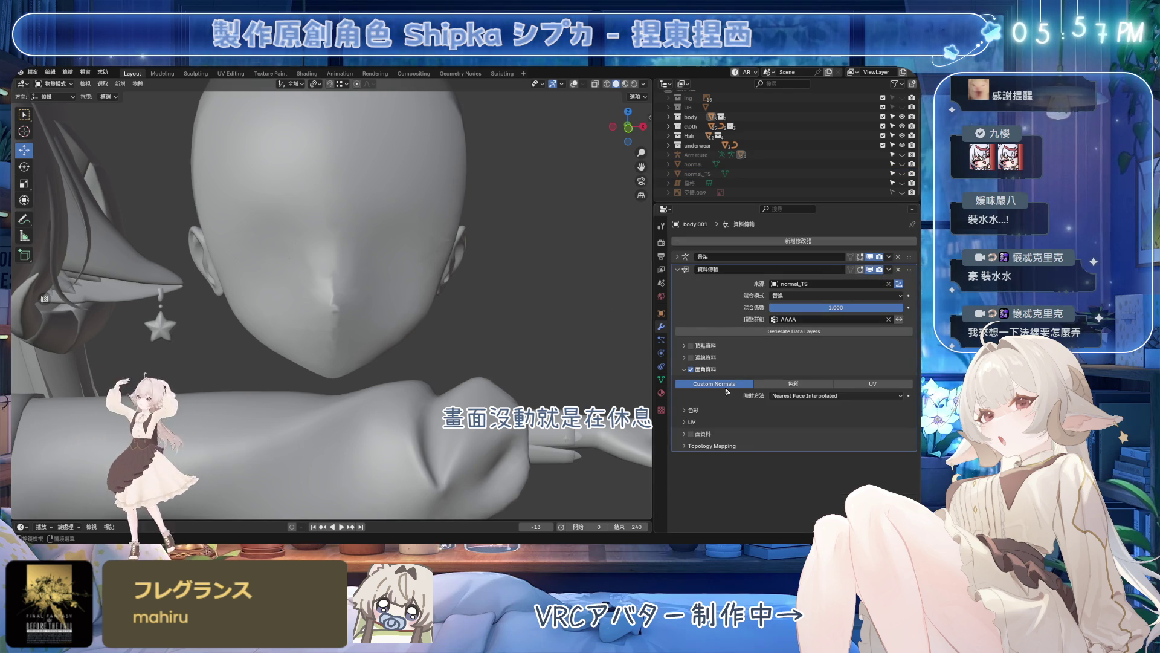
# - Eyedropper-pick the 'normal' object in the Outliner as the Data Transfer modifier's source
pyautogui.click(813, 289)
pyautogui.press('Escape')
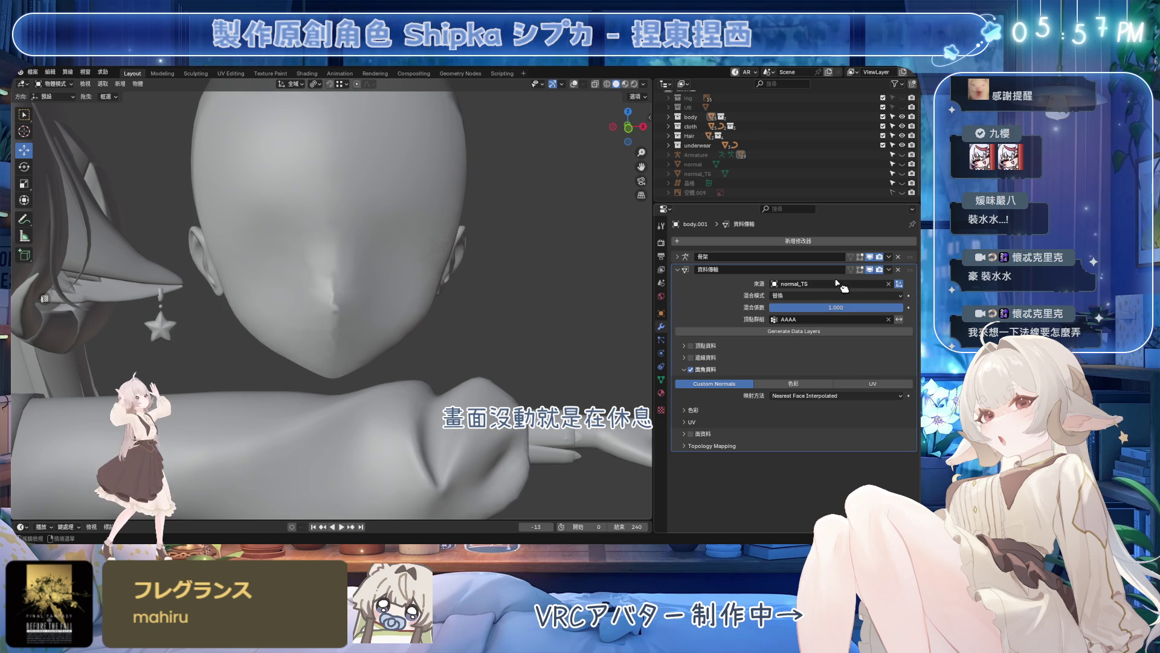
pyautogui.click(899, 285)
pyautogui.click(702, 162)
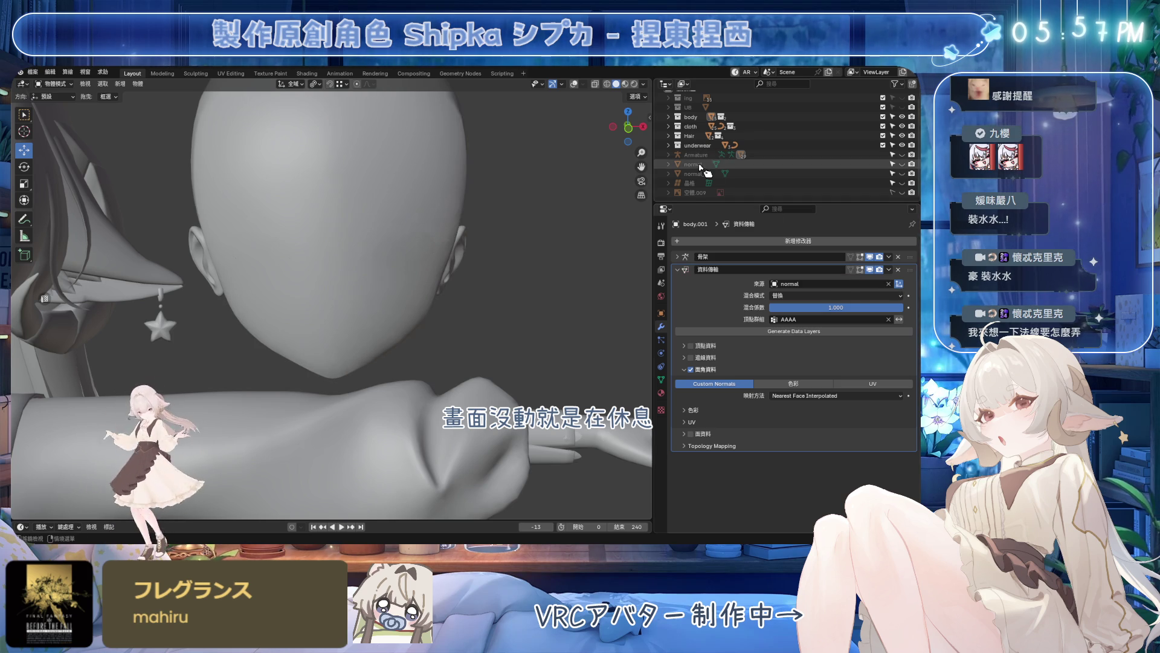
pyautogui.click(641, 85)
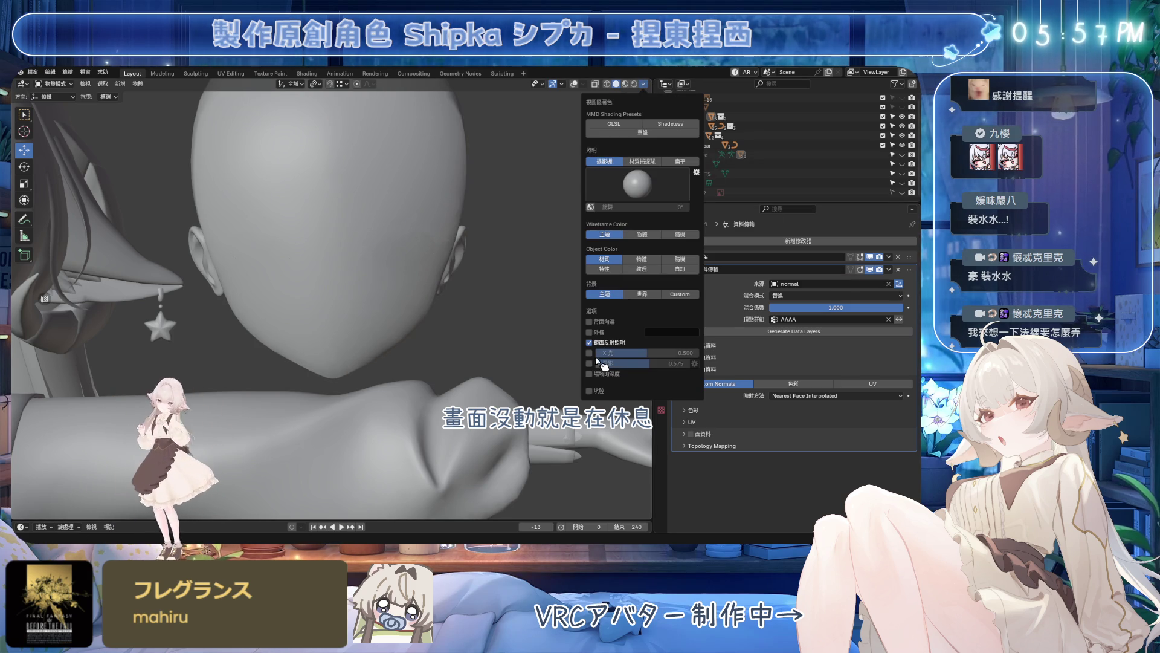
# - Test cavity strength and ridge on the face front-on, then disable Cavity and use Material Preview shading
pyautogui.click(591, 363)
pyautogui.moveTo(473, 345)
pyautogui.mouseDown(button='middle')
pyautogui.moveTo(407, 331)
pyautogui.moveTo(485, 327)
pyautogui.moveTo(646, 95)
pyautogui.mouseUp(button='middle')
pyautogui.moveTo(469, 264); pyautogui.dragTo(544, 182, button='middle')
pyautogui.click(646, 84)
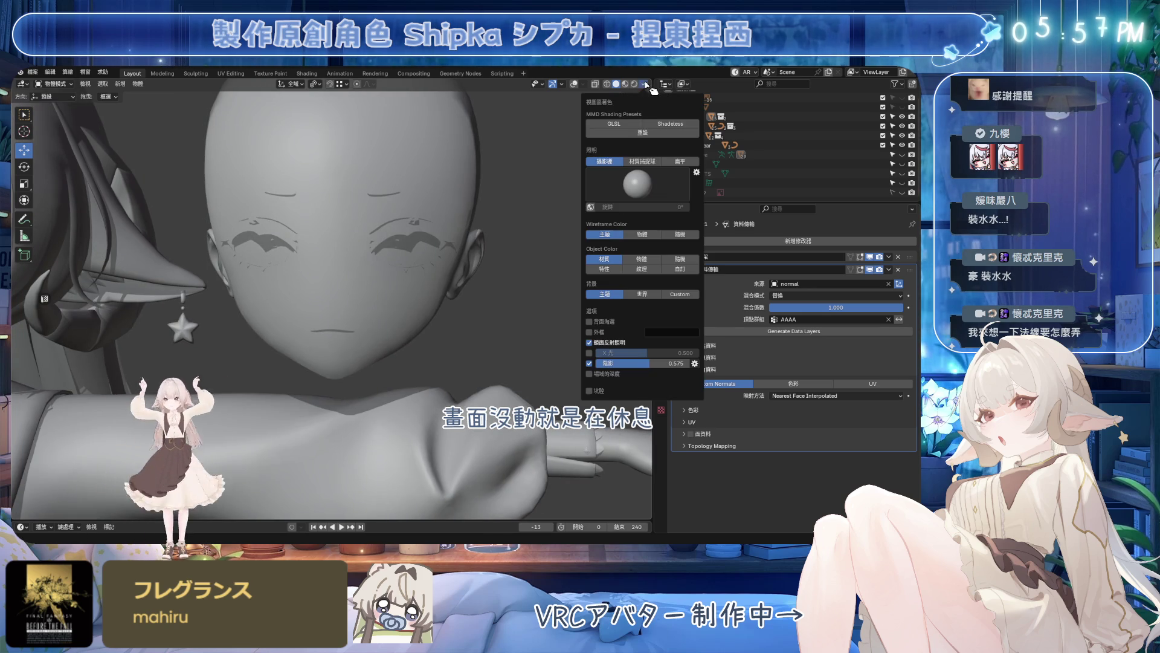
pyautogui.moveTo(647, 363); pyautogui.dragTo(652, 363)
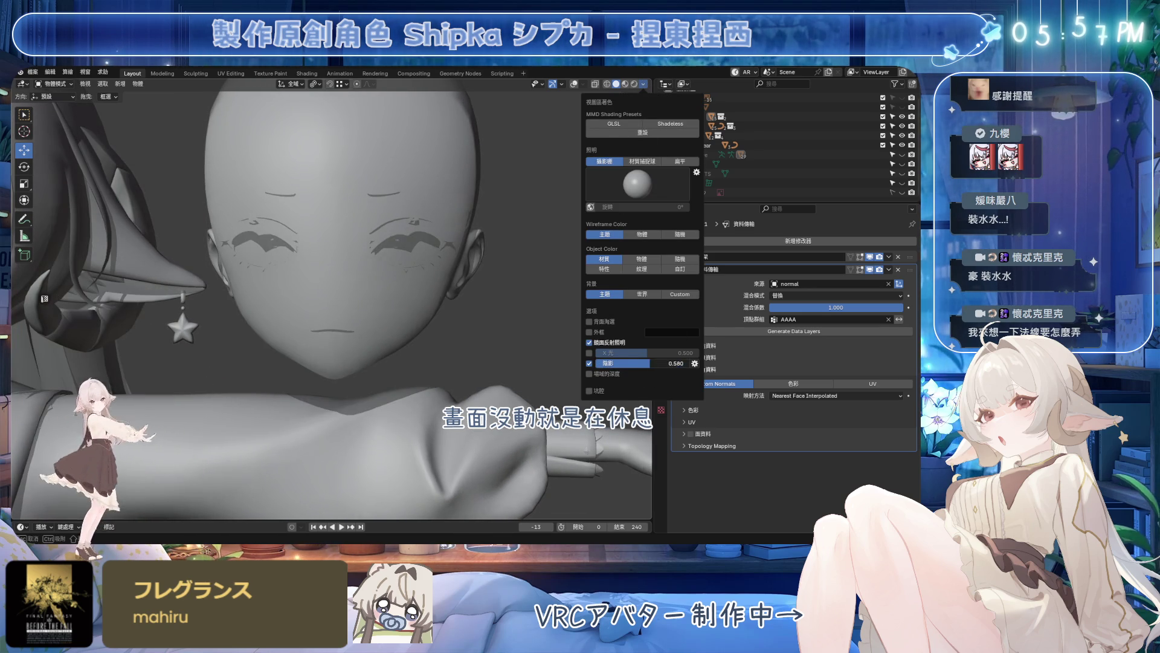
pyautogui.click(695, 362)
pyautogui.moveTo(710, 410)
pyautogui.mouseDown()
pyautogui.moveTo(775, 411)
pyautogui.moveTo(760, 399)
pyautogui.moveTo(676, 401)
pyautogui.moveTo(713, 418)
pyautogui.moveTo(682, 423)
pyautogui.moveTo(671, 419)
pyautogui.moveTo(728, 414)
pyautogui.moveTo(758, 391)
pyautogui.moveTo(688, 381)
pyautogui.moveTo(725, 381)
pyautogui.moveTo(739, 486)
pyautogui.moveTo(741, 477)
pyautogui.mouseUp()
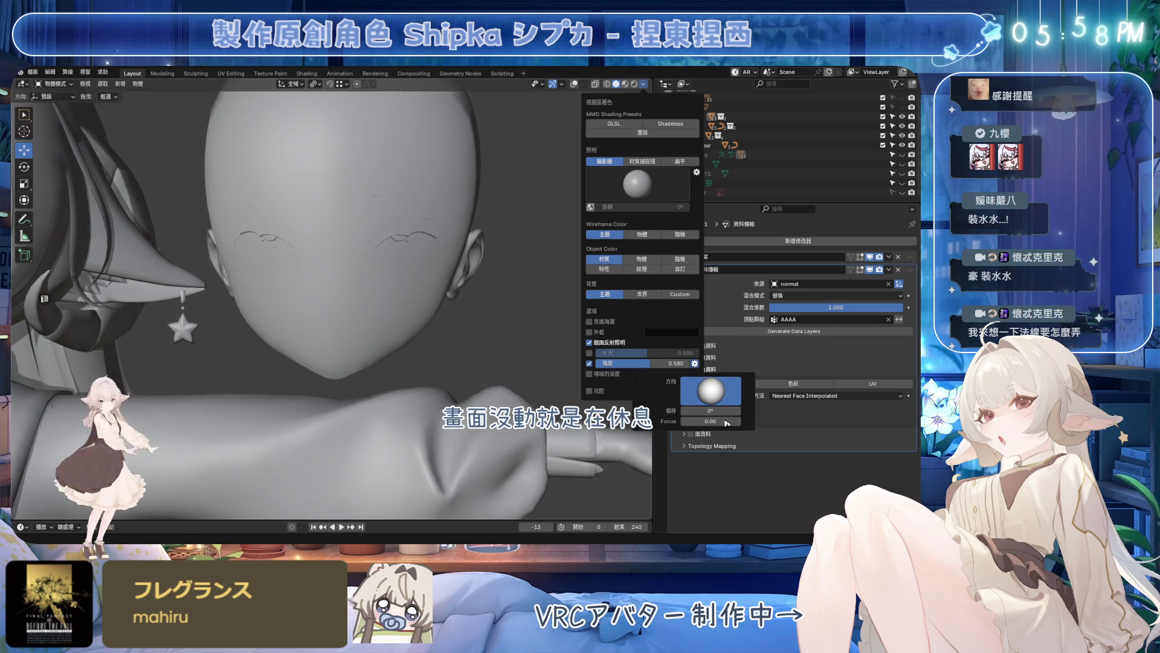
pyautogui.click(590, 363)
pyautogui.click(632, 85)
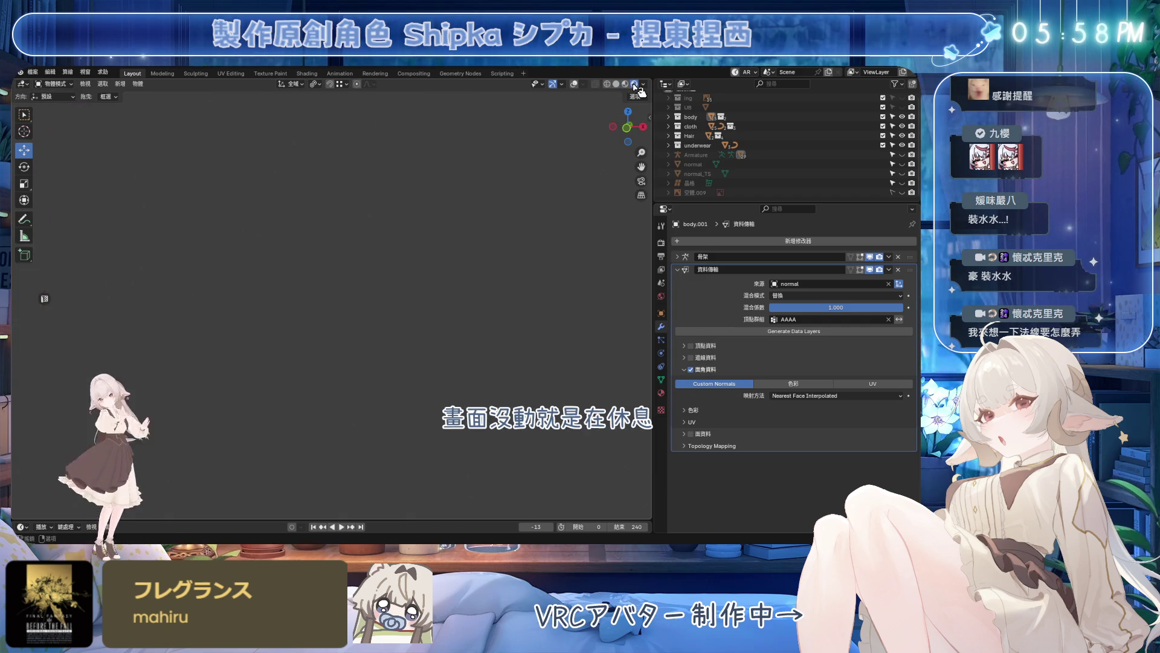
# - View the head front-on and return the viewport to plain Solid shading
pyautogui.moveTo(622, 91); pyautogui.dragTo(429, 284, button='middle')
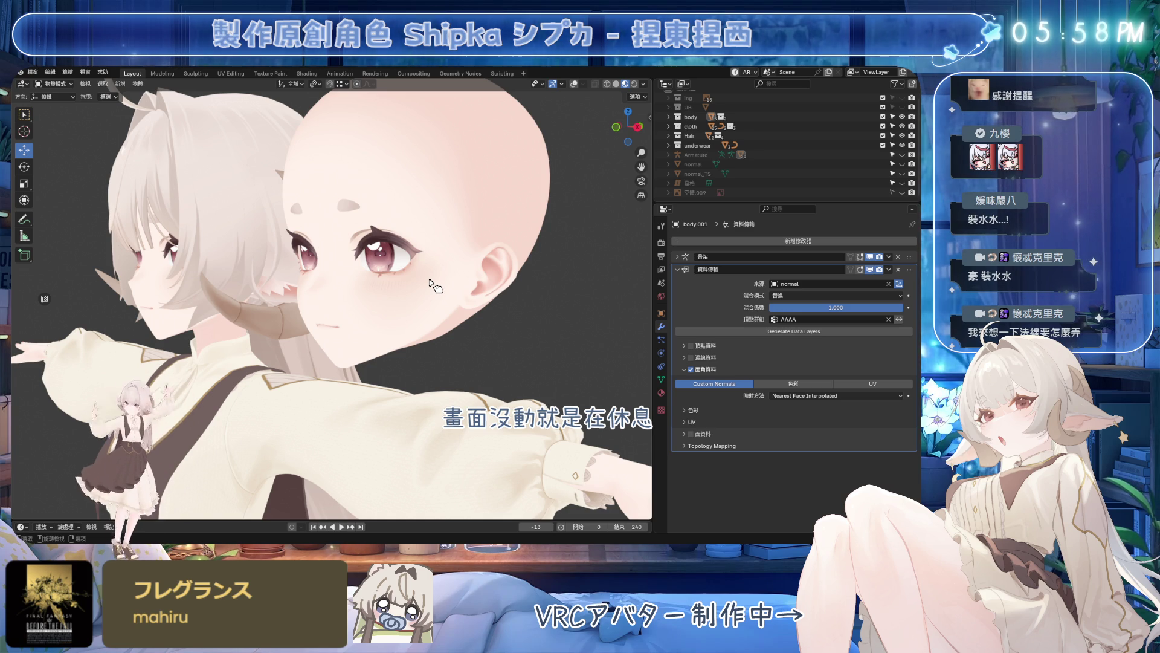
pyautogui.moveTo(429, 283)
pyautogui.mouseDown(button='middle')
pyautogui.moveTo(581, 162)
pyautogui.moveTo(435, 233)
pyautogui.moveTo(525, 195)
pyautogui.mouseUp(button='middle')
pyautogui.click(617, 85)
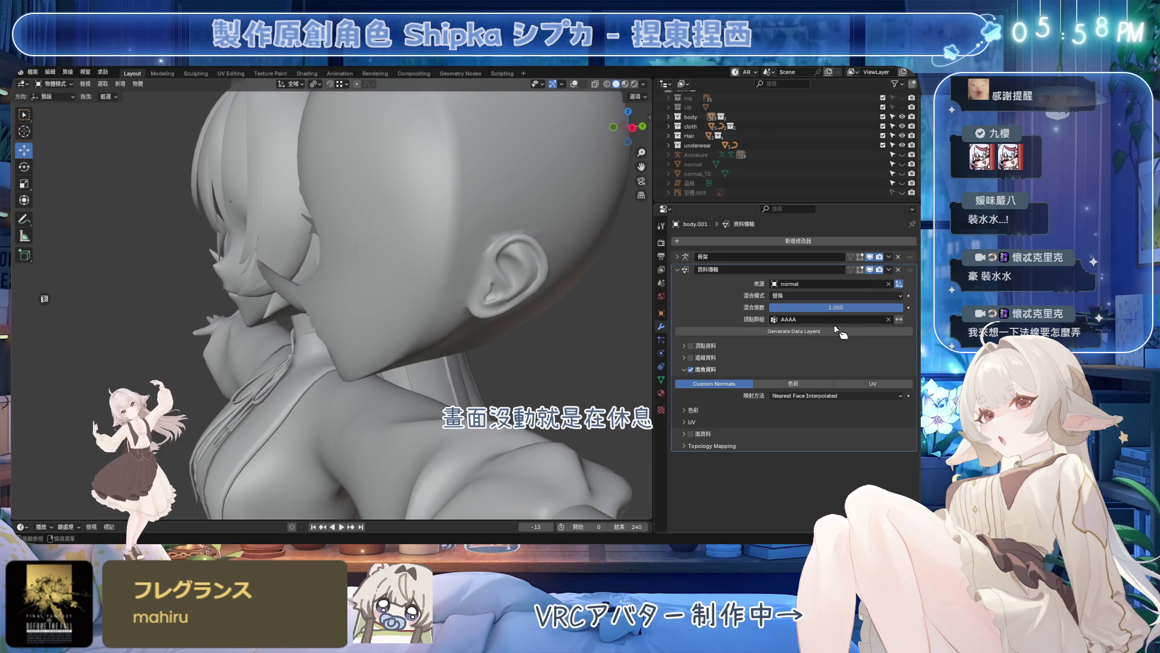
# - Apply the Data Transfer modifier to the head mesh, undo once, and show its Object Data vertex groups
pyautogui.click(890, 270)
pyautogui.click(872, 281)
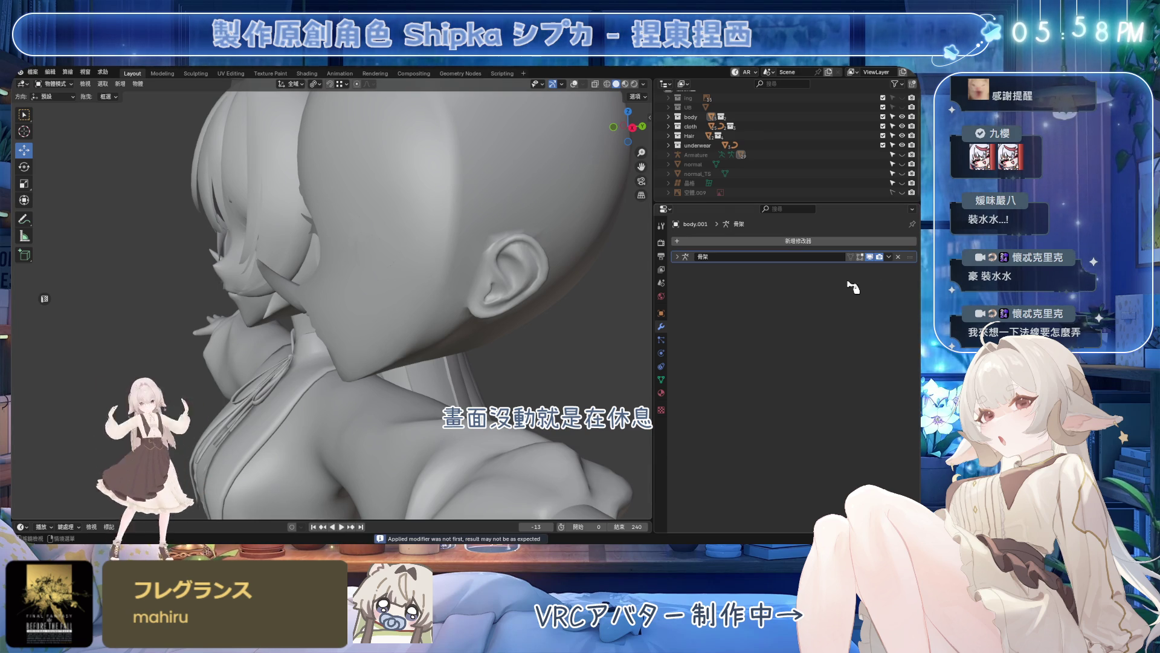
pyautogui.moveTo(437, 290); pyautogui.dragTo(481, 275, button='middle')
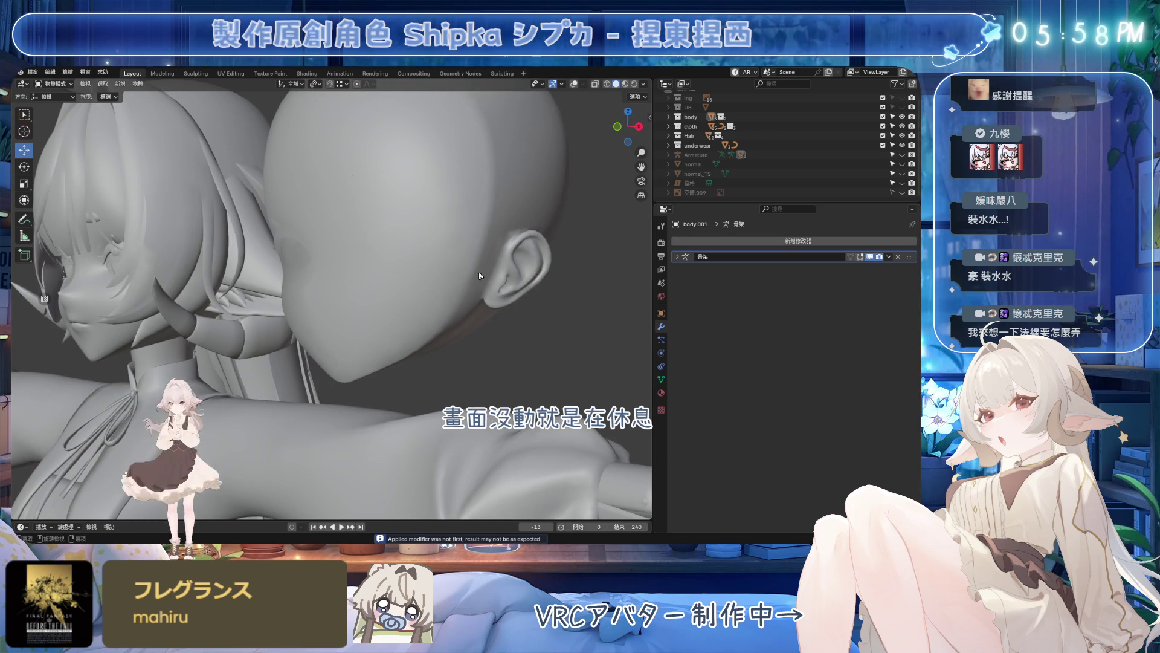
pyautogui.hotkey('ctrl', 'z')
pyautogui.click(889, 271)
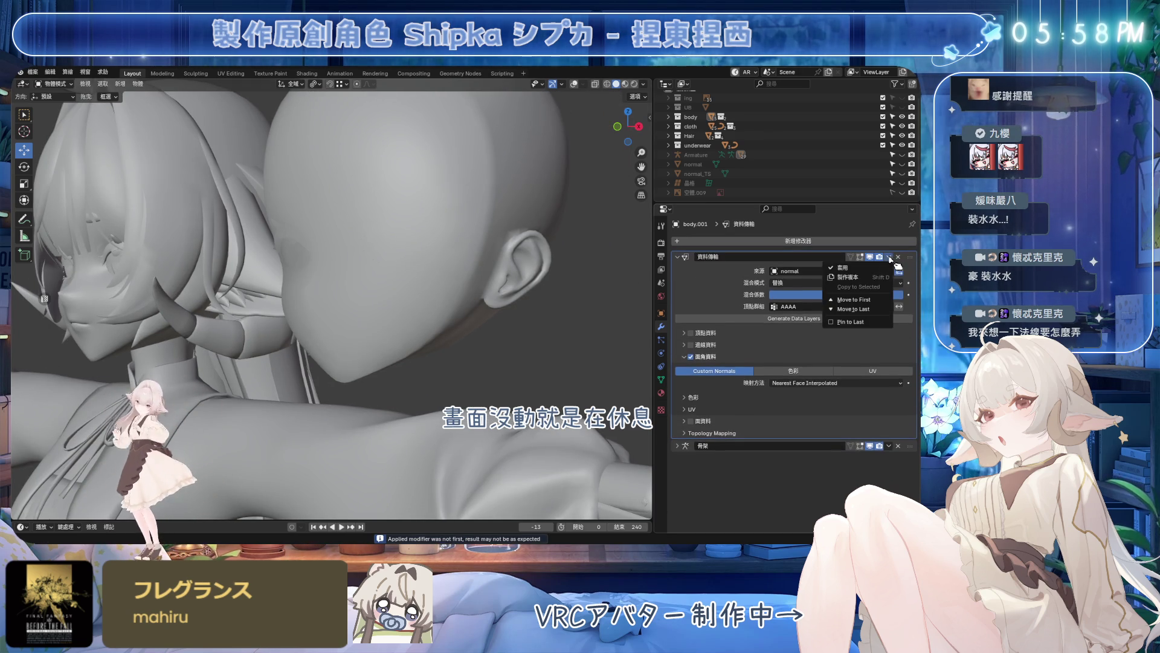
pyautogui.click(661, 381)
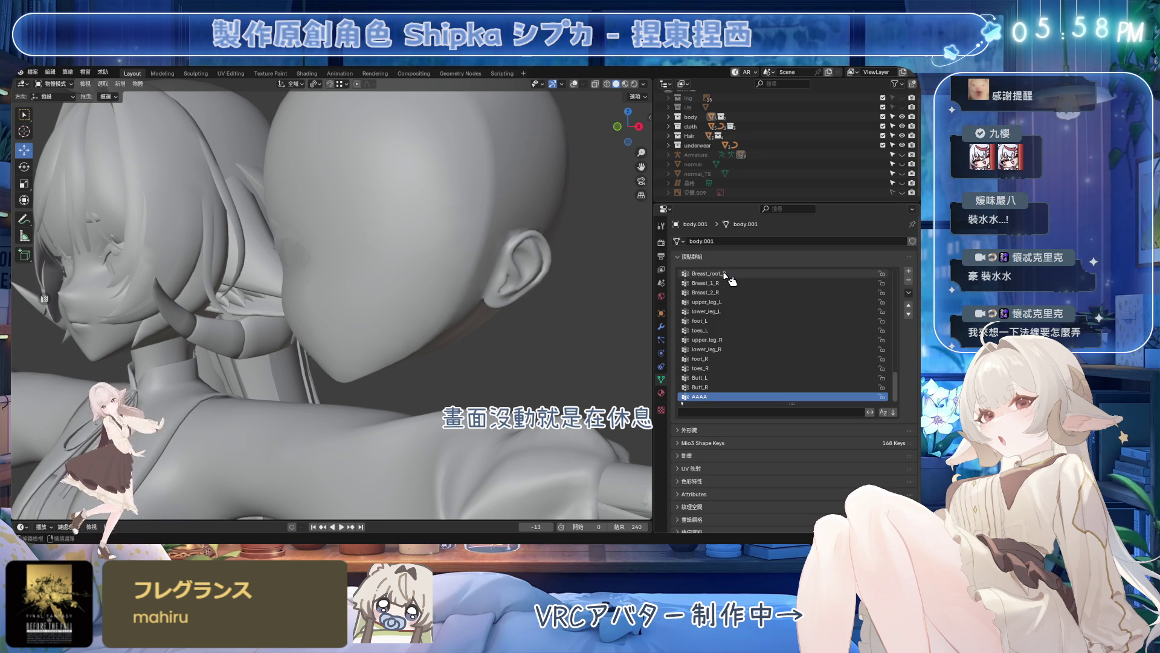
# - Reveal the Shape Keys list, pin solo preview, and sample several facial keys down to the blush
pyautogui.click(703, 257)
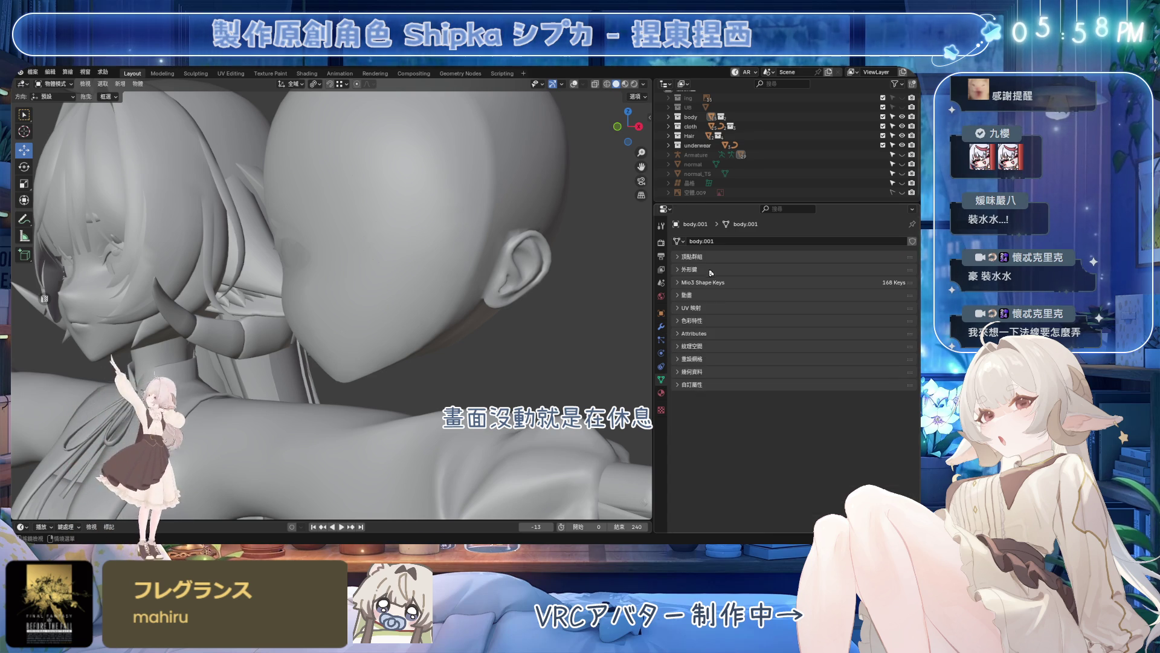
pyautogui.click(885, 475)
pyautogui.click(770, 296)
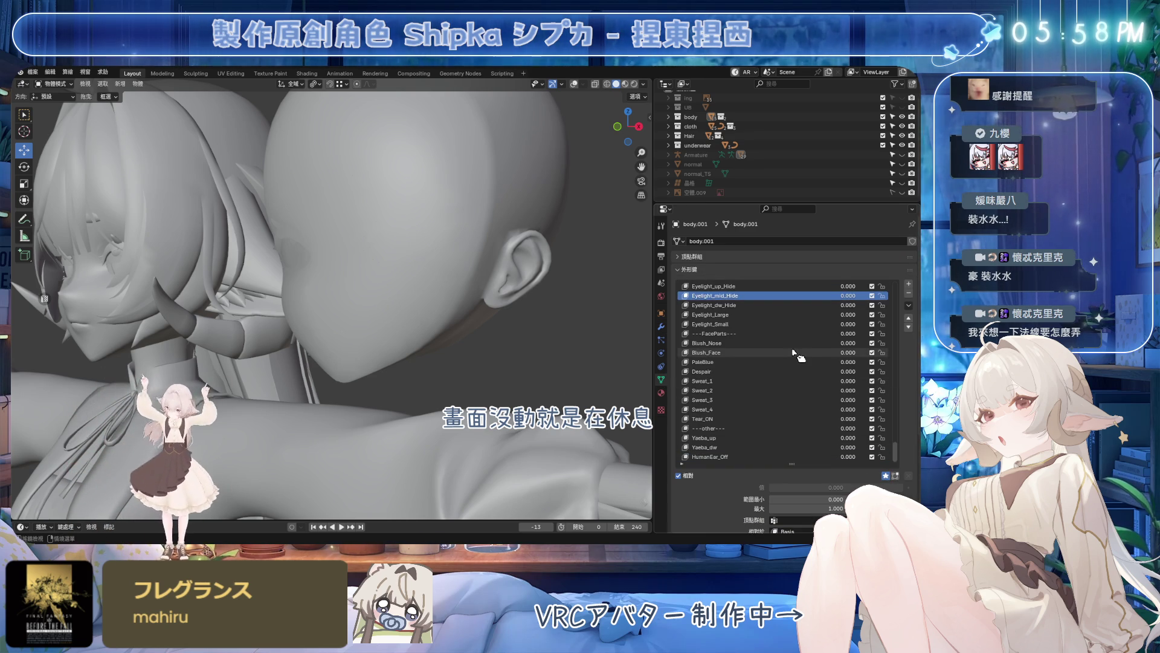
pyautogui.click(770, 333)
pyautogui.click(770, 410)
pyautogui.click(770, 455)
pyautogui.click(771, 428)
# - Arrow through the list previewing Tear_ON, the blush and the sweat-drop keys down to Sweet_4
pyautogui.press('Up')
pyautogui.press('Down')
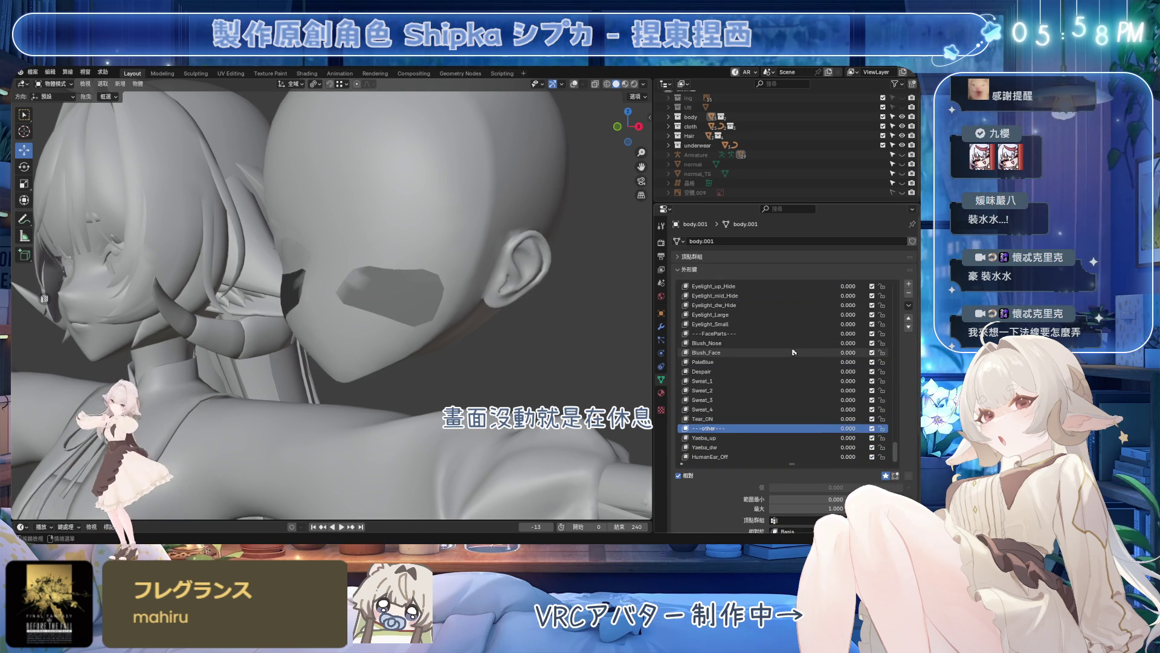
pyautogui.press('Up')
pyautogui.press('Down')
pyautogui.press('Down')
pyautogui.press('Up')
pyautogui.press('Up')
pyautogui.press('Up')
pyautogui.press('Down')
pyautogui.press('Down')
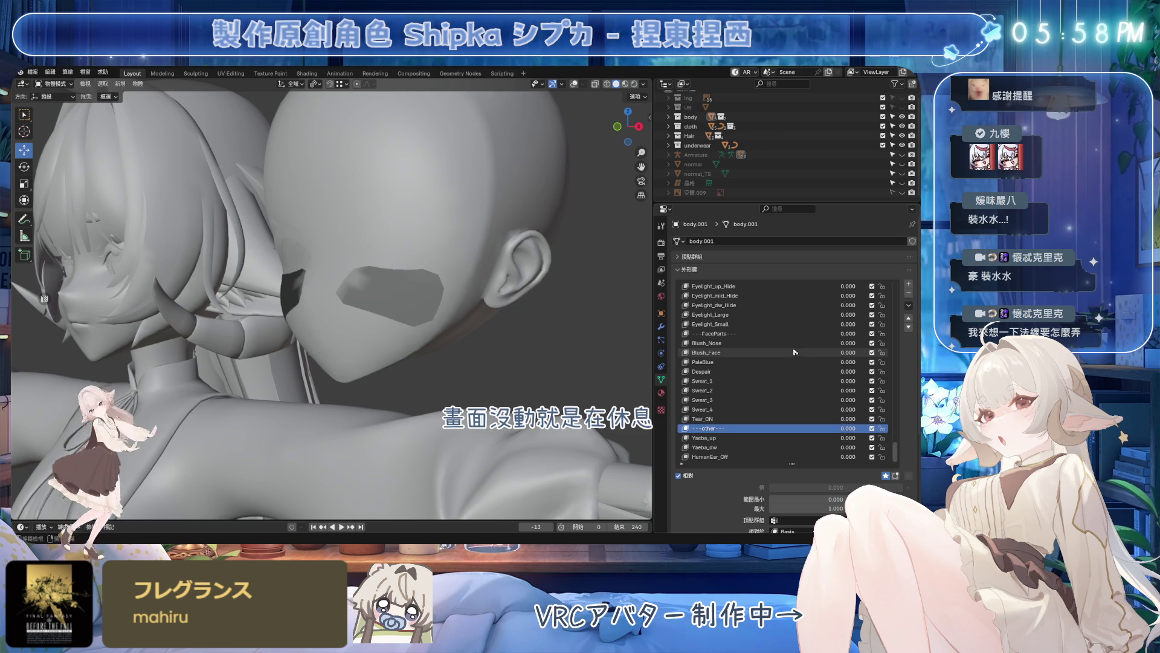
pyautogui.press('Up')
pyautogui.press('Down')
pyautogui.press('Up')
pyautogui.press('Down')
pyautogui.press('Up')
pyautogui.press('Up')
pyautogui.press('Up')
pyautogui.press('Up')
pyautogui.press('Down')
pyautogui.press('Down')
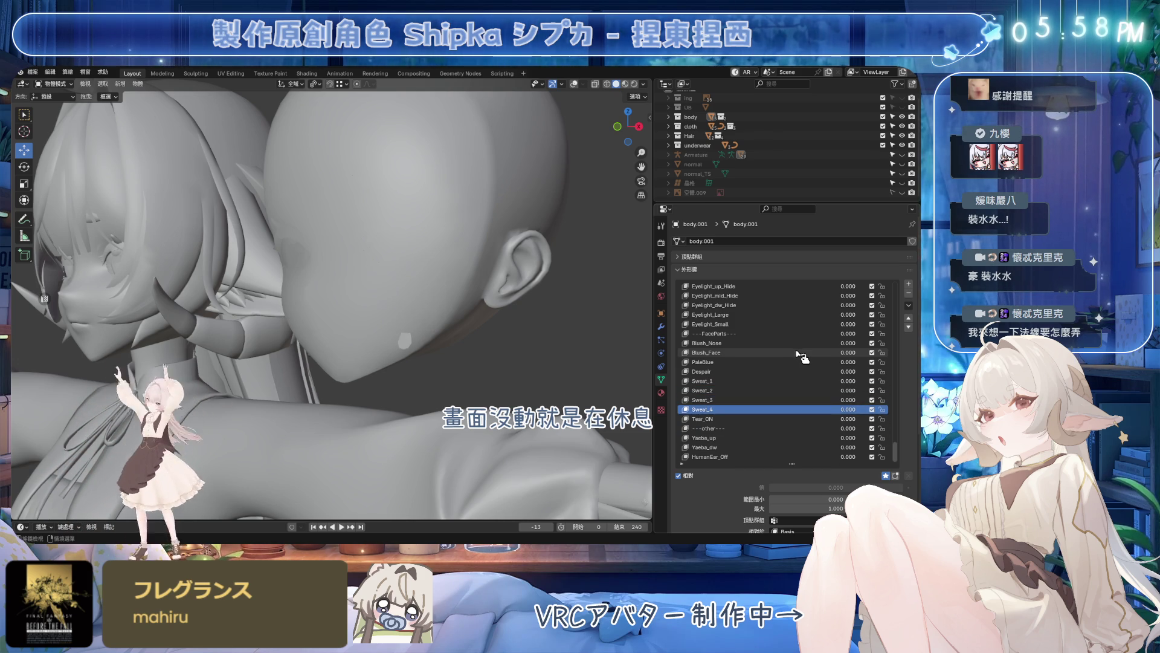
# - Jump to the last key HumanEar_Off, glance at the modifier stack, and return with Blush_Nose active
pyautogui.moveTo(441, 310); pyautogui.dragTo(405, 307, button='middle')
pyautogui.press('Up')
pyautogui.press('Up')
pyautogui.press('Up')
pyautogui.press('Down')
pyautogui.hotkey('ctrl', 'Up')
pyautogui.hotkey('ctrl', 'Down')
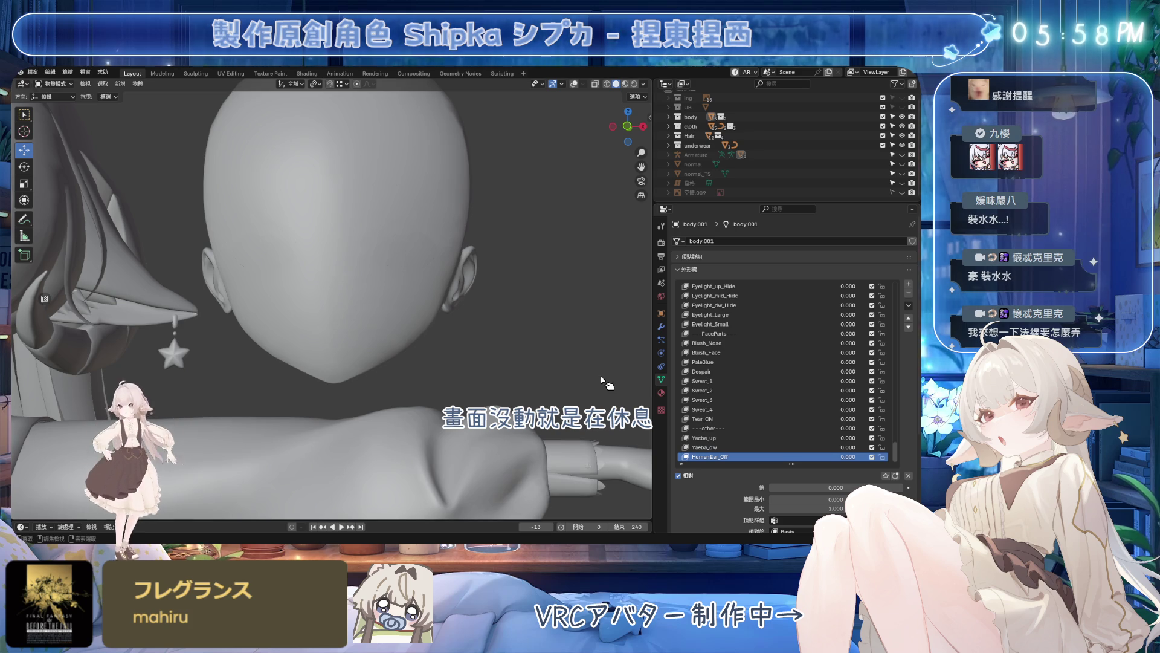
pyautogui.moveTo(591, 377); pyautogui.dragTo(413, 321, button='middle')
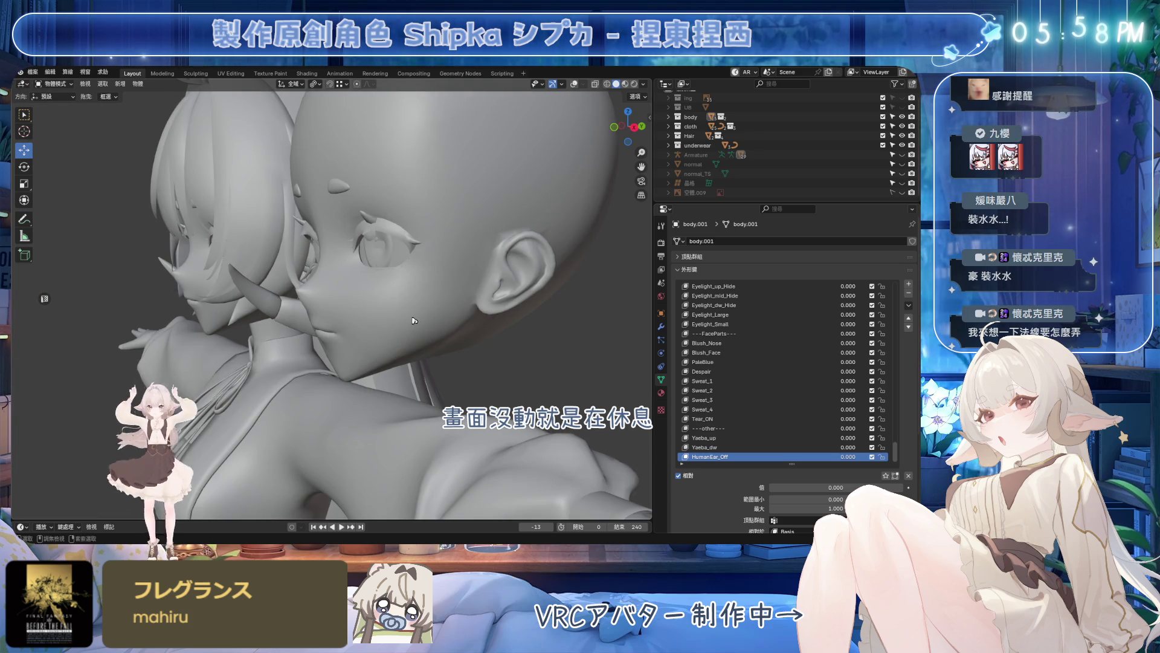
pyautogui.press('h')
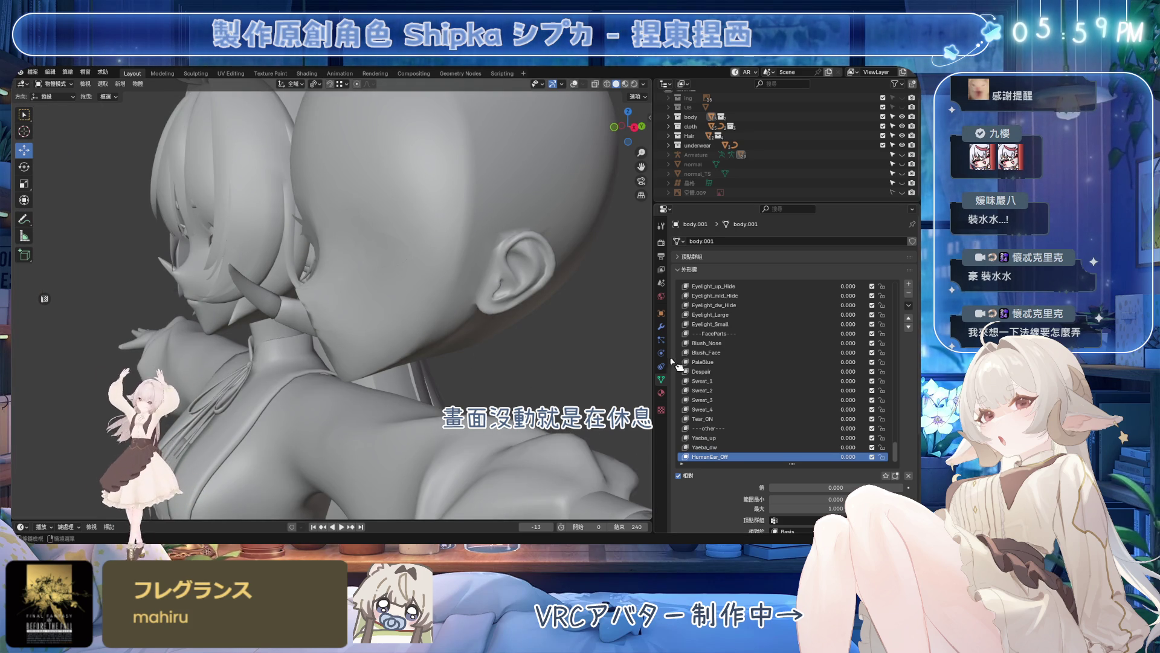
pyautogui.click(662, 327)
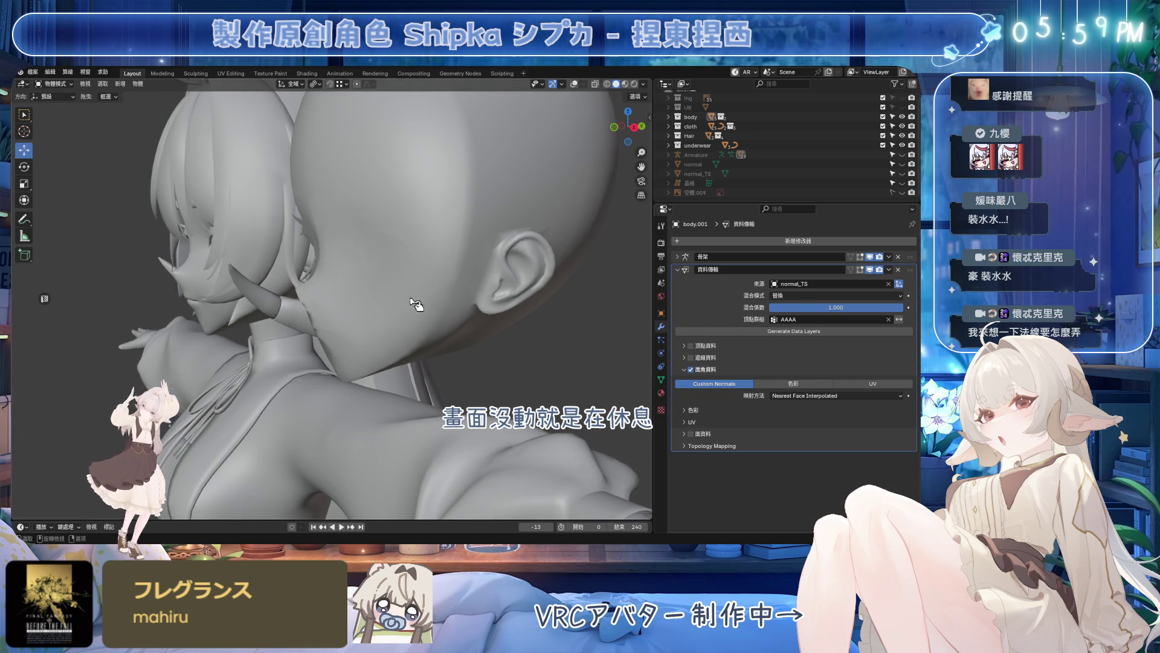
pyautogui.click(663, 380)
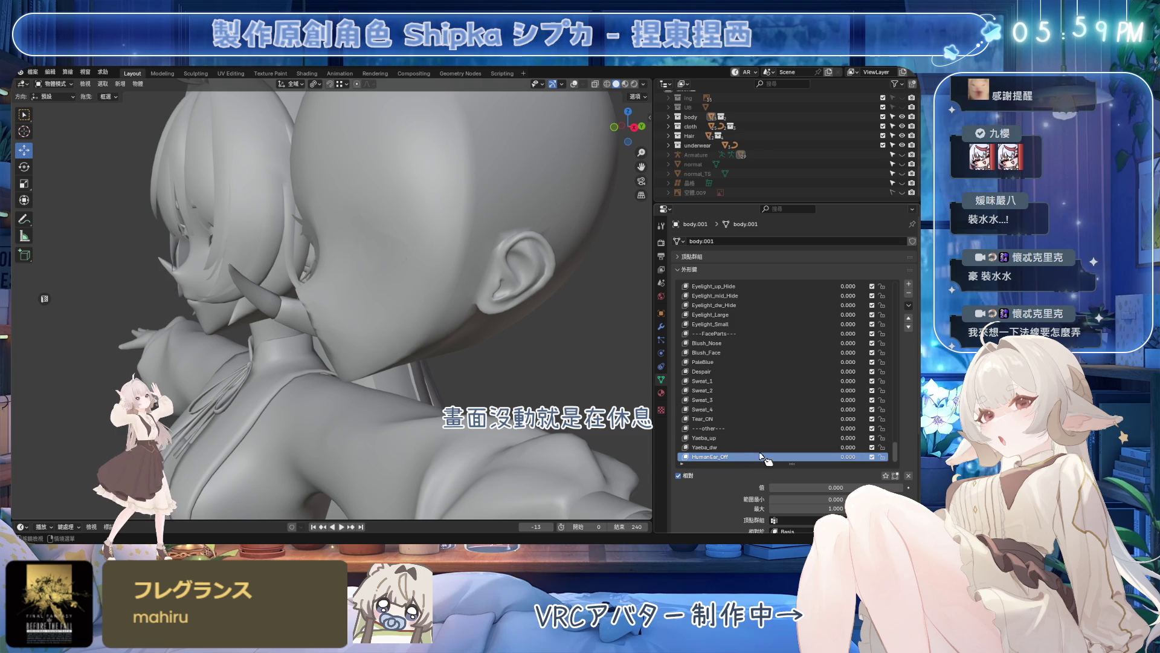
pyautogui.click(734, 343)
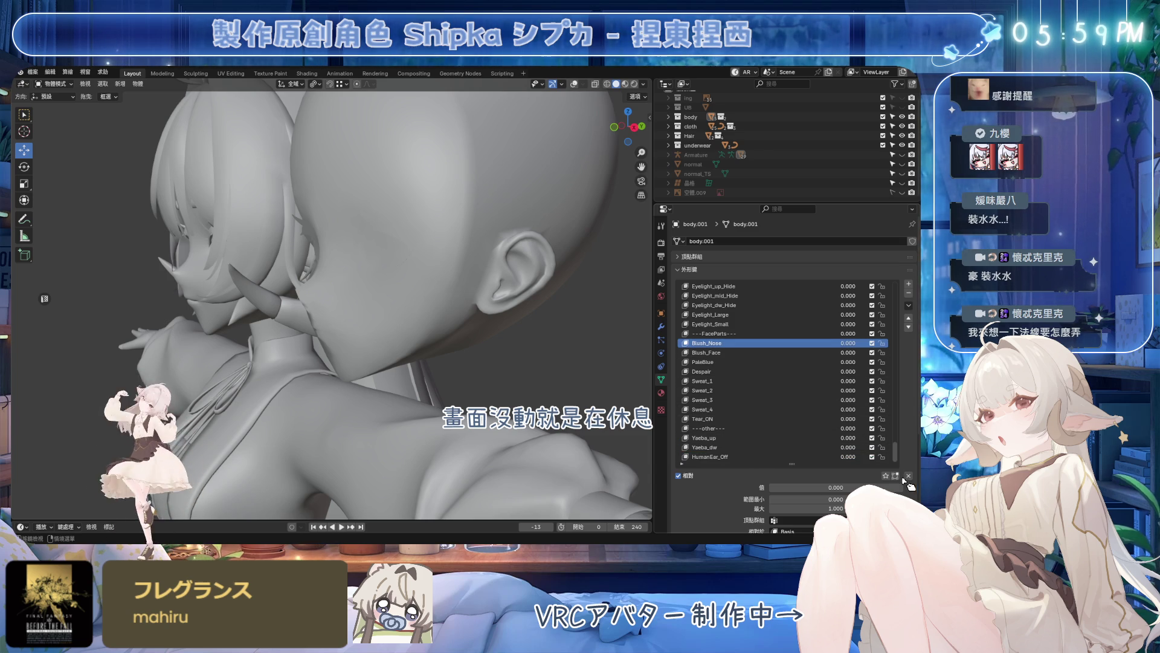
# - Set the Blush_Nose, Despair and Sweet_1 shape keys to full value 1
pyautogui.moveTo(870, 487); pyautogui.dragTo(904, 487)
pyautogui.click(716, 353)
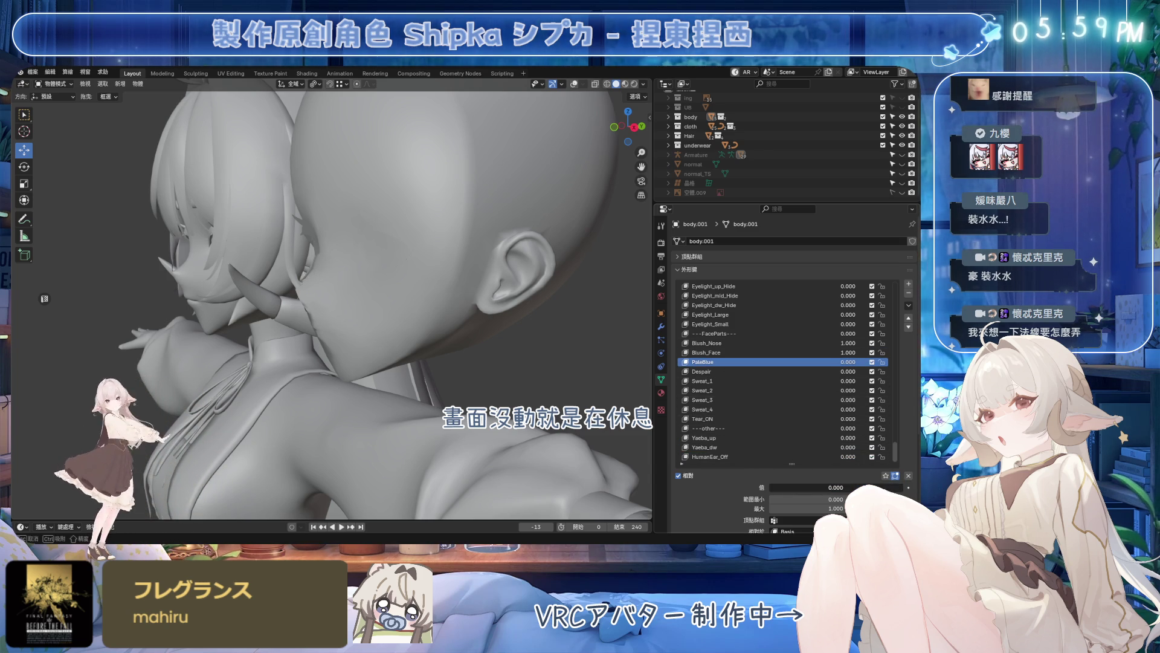
pyautogui.click(725, 371)
pyautogui.moveTo(843, 487); pyautogui.dragTo(904, 486)
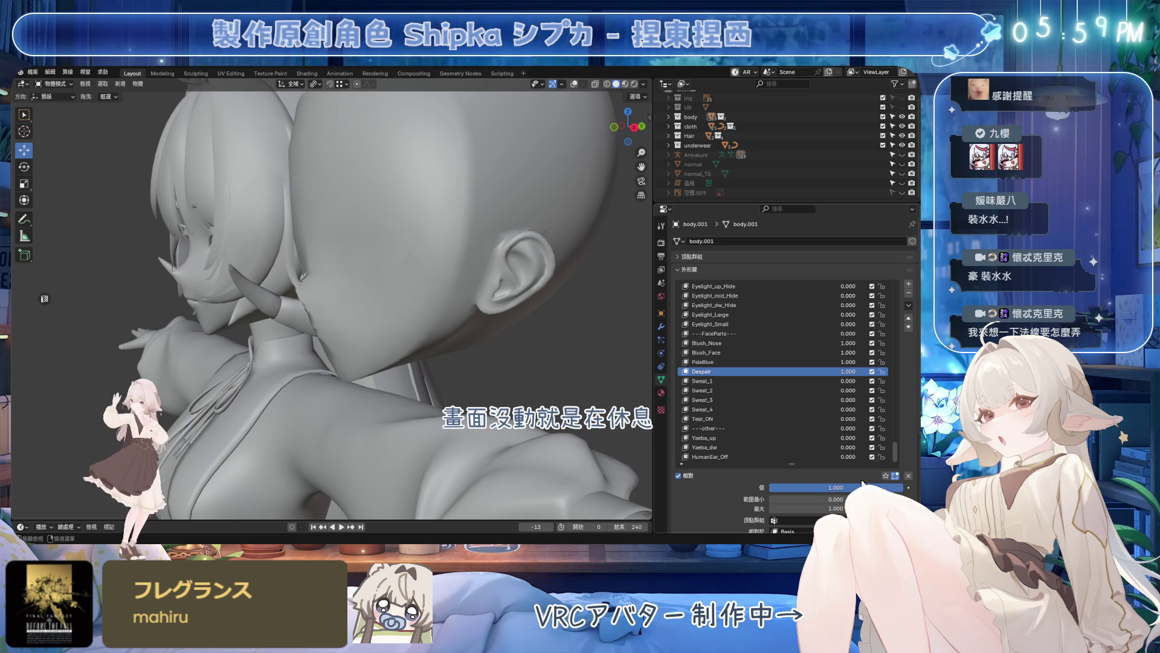
pyautogui.click(716, 382)
pyautogui.moveTo(813, 490); pyautogui.dragTo(904, 487)
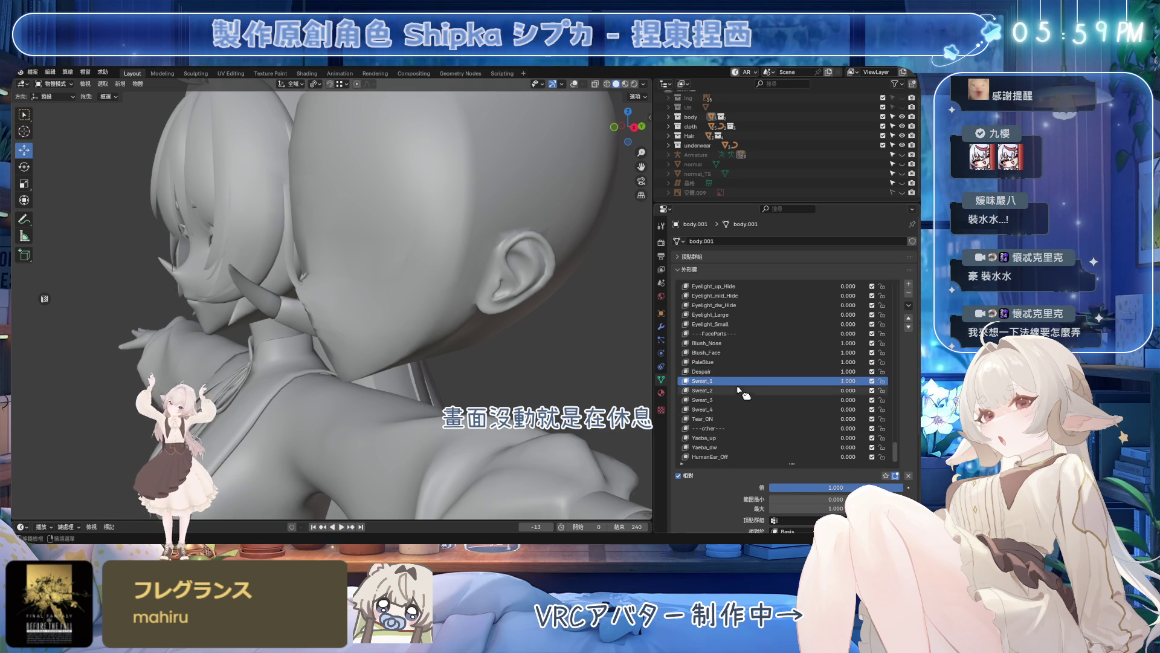
# - Set Sweet_3 and Tear_ON to full value so a tear shows on the cheek
pyautogui.click(716, 390)
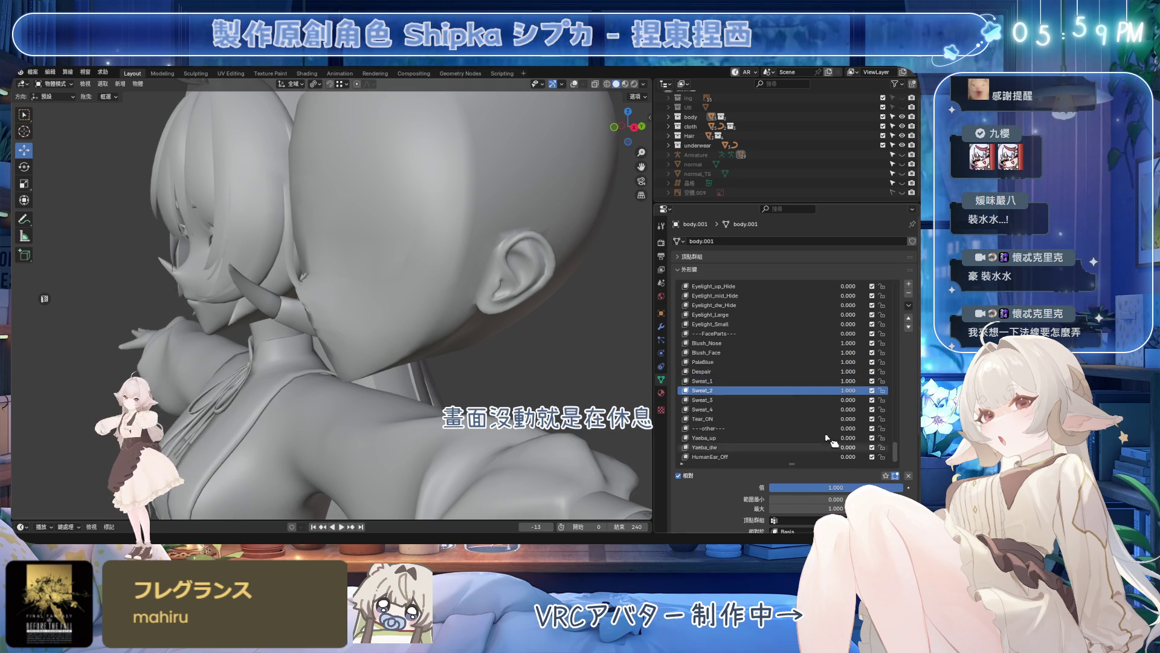
pyautogui.click(716, 400)
pyautogui.moveTo(816, 487); pyautogui.dragTo(904, 487)
pyautogui.click(716, 409)
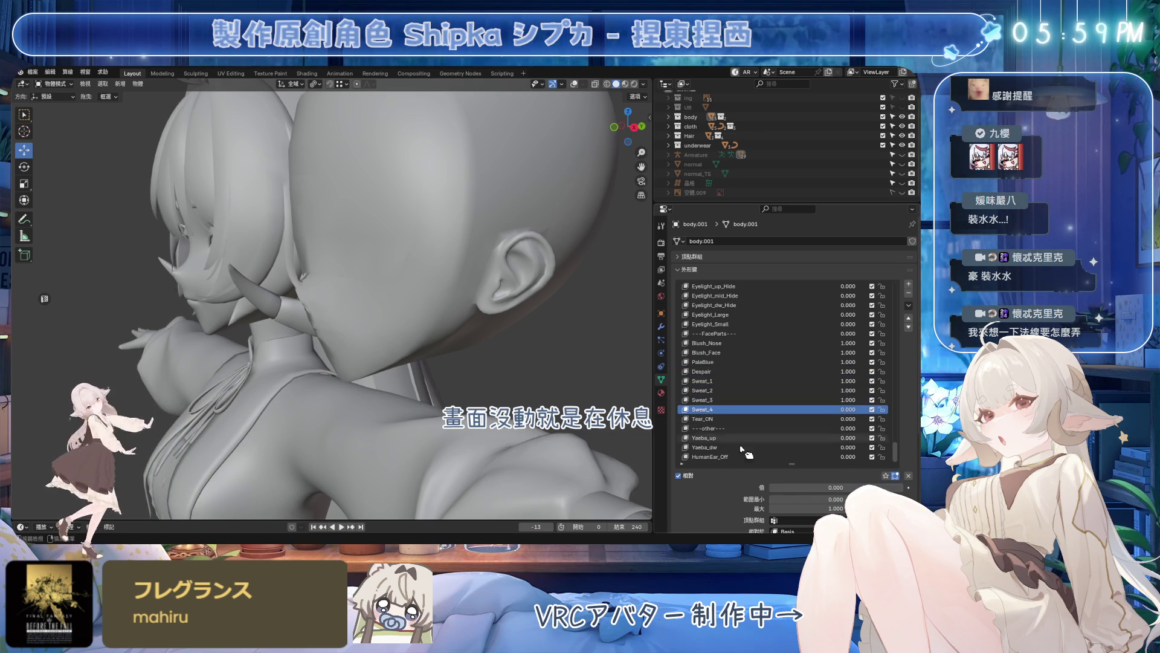
pyautogui.click(715, 418)
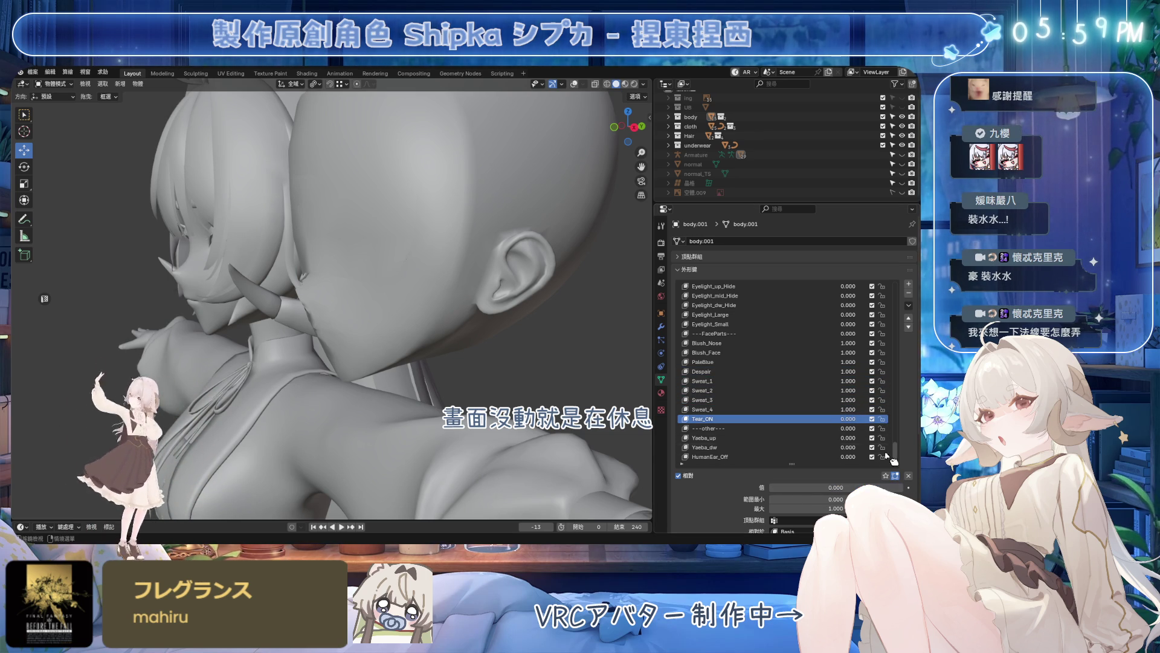
pyautogui.moveTo(816, 486); pyautogui.dragTo(905, 487)
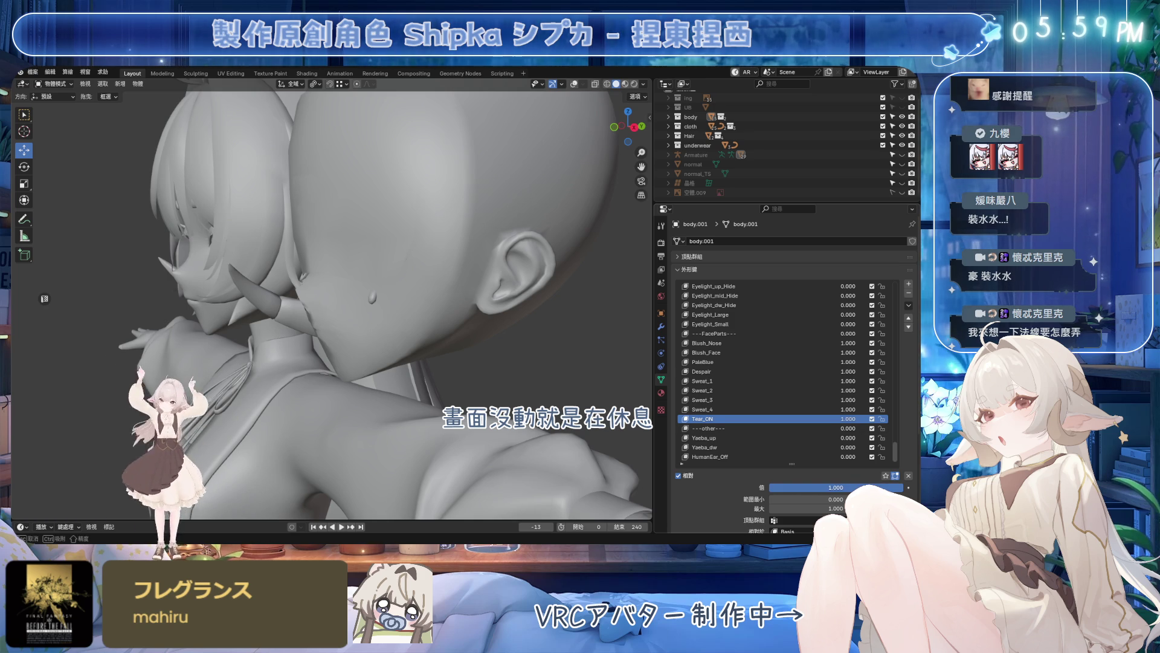
# - Check the tear from the side of the face and bring up the head's modifier stack
pyautogui.moveTo(509, 344); pyautogui.dragTo(283, 343, button='middle')
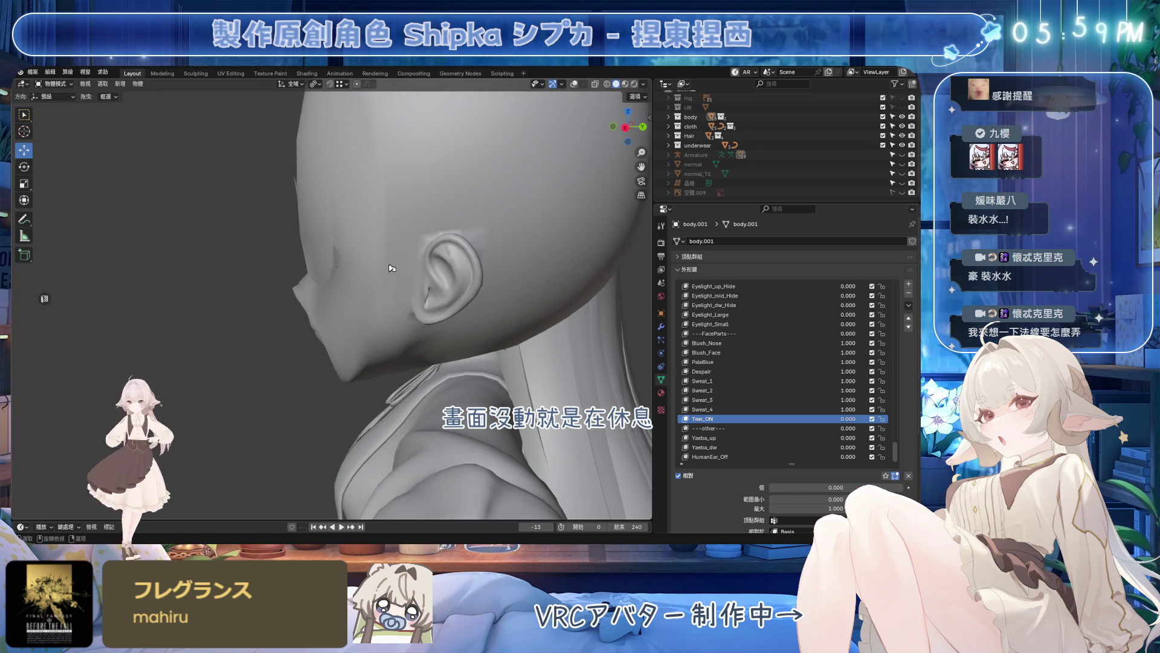
pyautogui.click(661, 326)
pyautogui.moveTo(544, 299); pyautogui.dragTo(439, 296, button='middle')
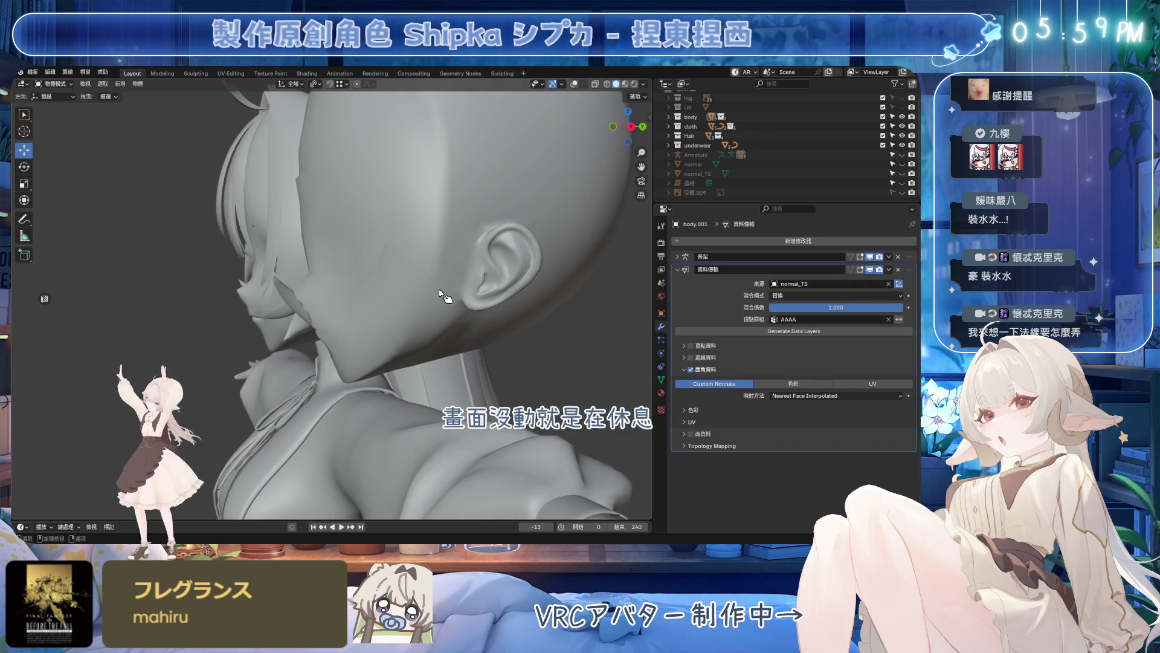
# - Delete the Data Transfer modifier and undo/redo to compare the face shading with and without it
pyautogui.click(888, 269)
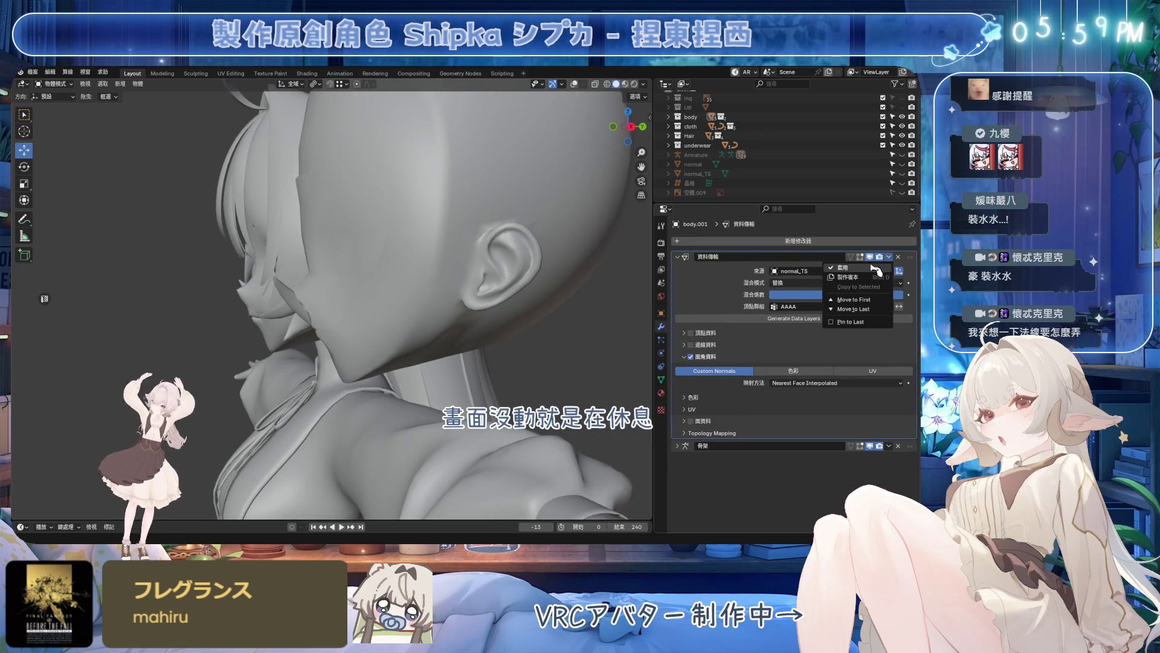
pyautogui.click(847, 281)
pyautogui.moveTo(363, 300); pyautogui.dragTo(403, 331, button='middle')
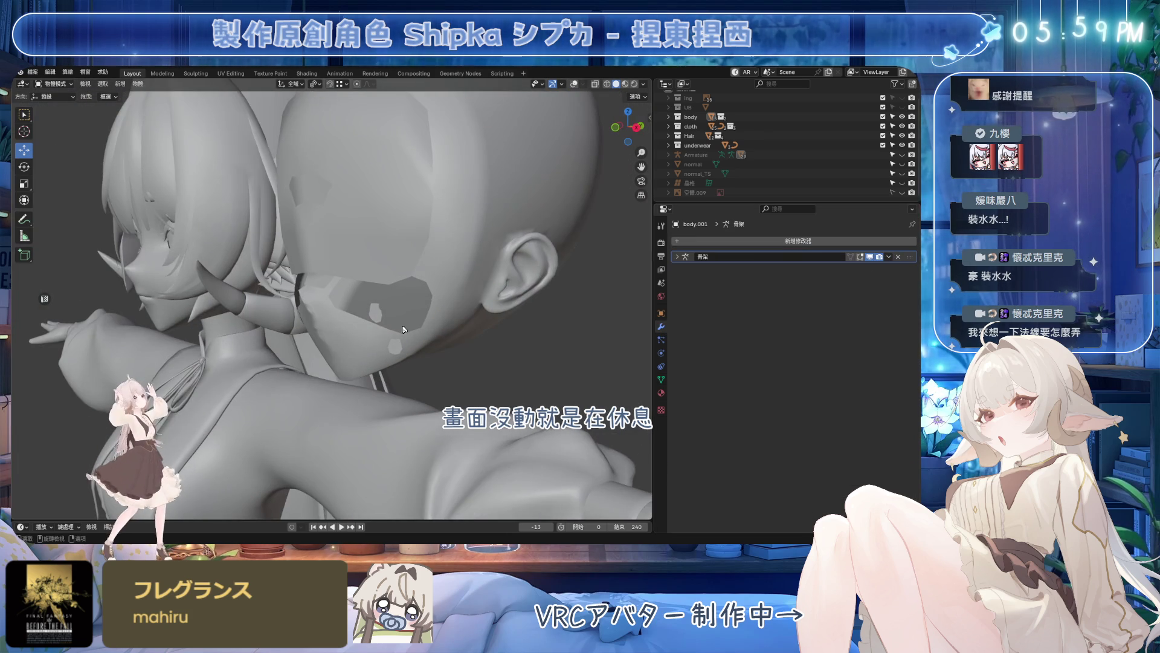
pyautogui.hotkey('ctrl', 'z')
pyautogui.hotkey('ctrl', 'shift', 'z')
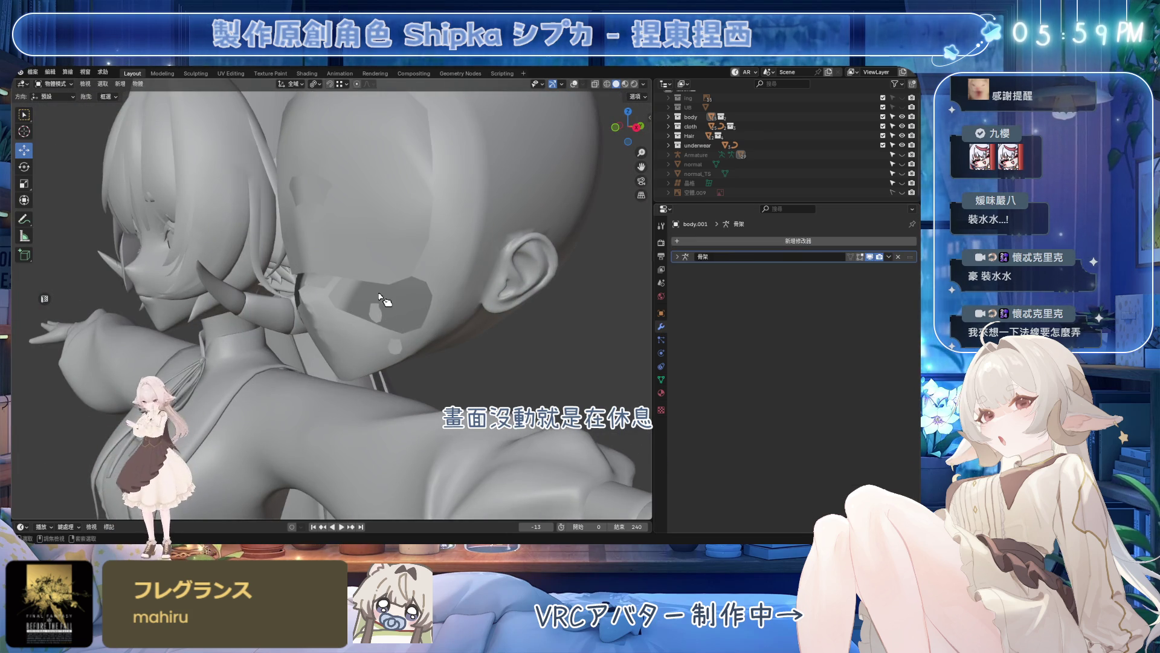
pyautogui.hotkey('ctrl', 'shift', 'z')
pyautogui.hotkey('ctrl', 'z')
pyautogui.hotkey('ctrl', 'shift', 'z')
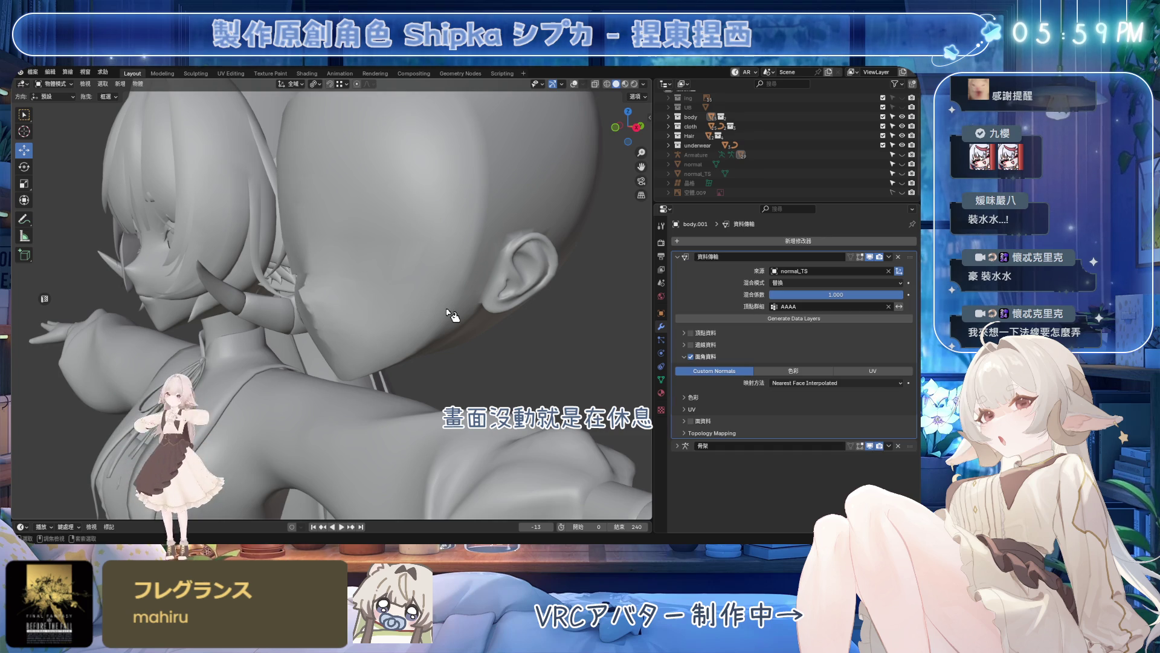
pyautogui.hotkey('ctrl', 'z')
# - Inspect the dark patches on the face and return to the head's shape key list
pyautogui.moveTo(453, 316)
pyautogui.mouseDown(button='middle')
pyautogui.moveTo(454, 330)
pyautogui.moveTo(518, 323)
pyautogui.moveTo(525, 336)
pyautogui.moveTo(366, 317)
pyautogui.mouseUp(button='middle')
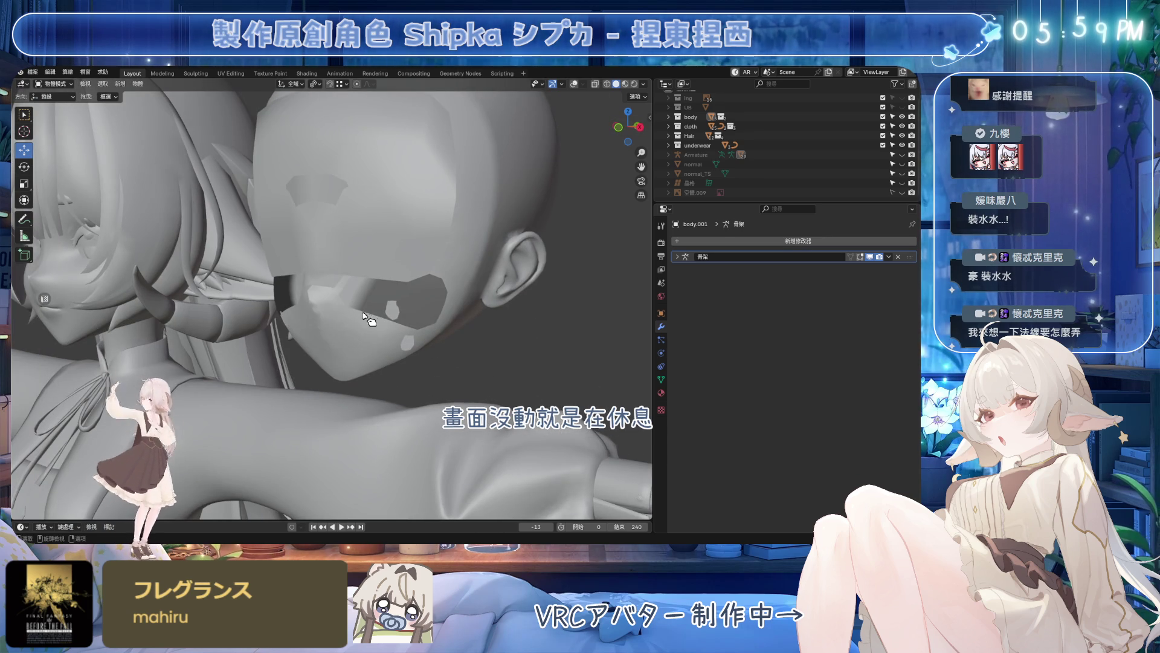
pyautogui.click(661, 379)
pyautogui.moveTo(425, 309)
pyautogui.mouseDown(button='middle')
pyautogui.moveTo(458, 323)
pyautogui.moveTo(396, 324)
pyautogui.moveTo(408, 306)
pyautogui.moveTo(428, 392)
pyautogui.mouseUp(button='middle')
# - Delete the Data Transfer modifier from the head so only the Armature modifier remains
pyautogui.hotkey('ctrl', 'z')
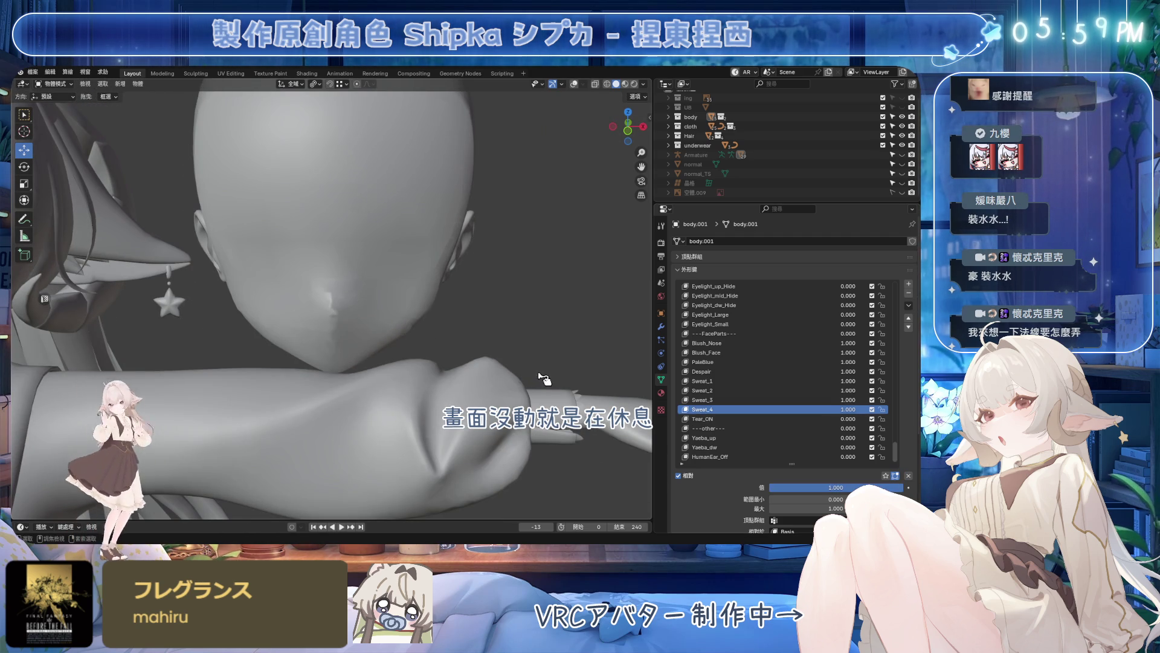
pyautogui.click(743, 400)
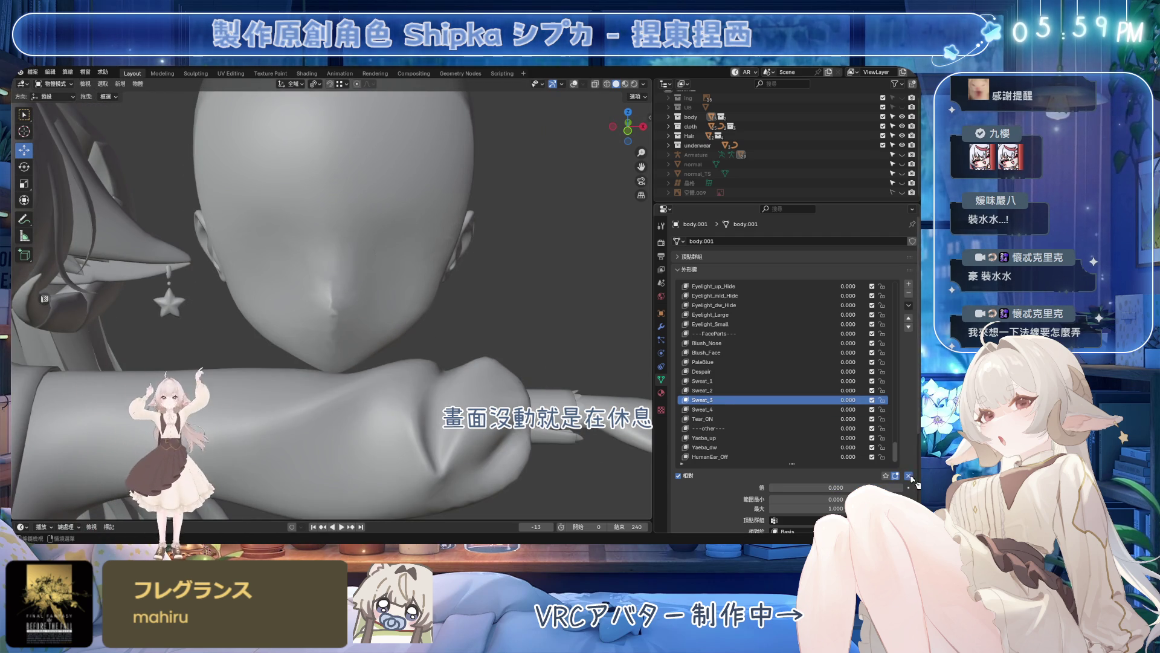
pyautogui.click(663, 326)
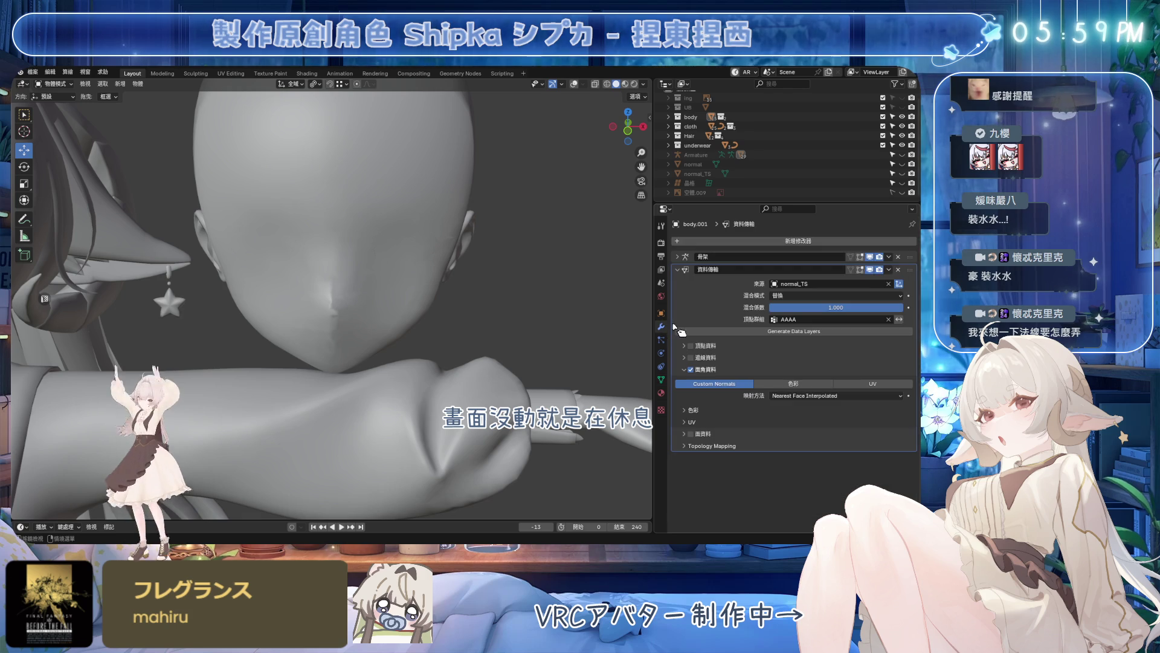
pyautogui.click(888, 269)
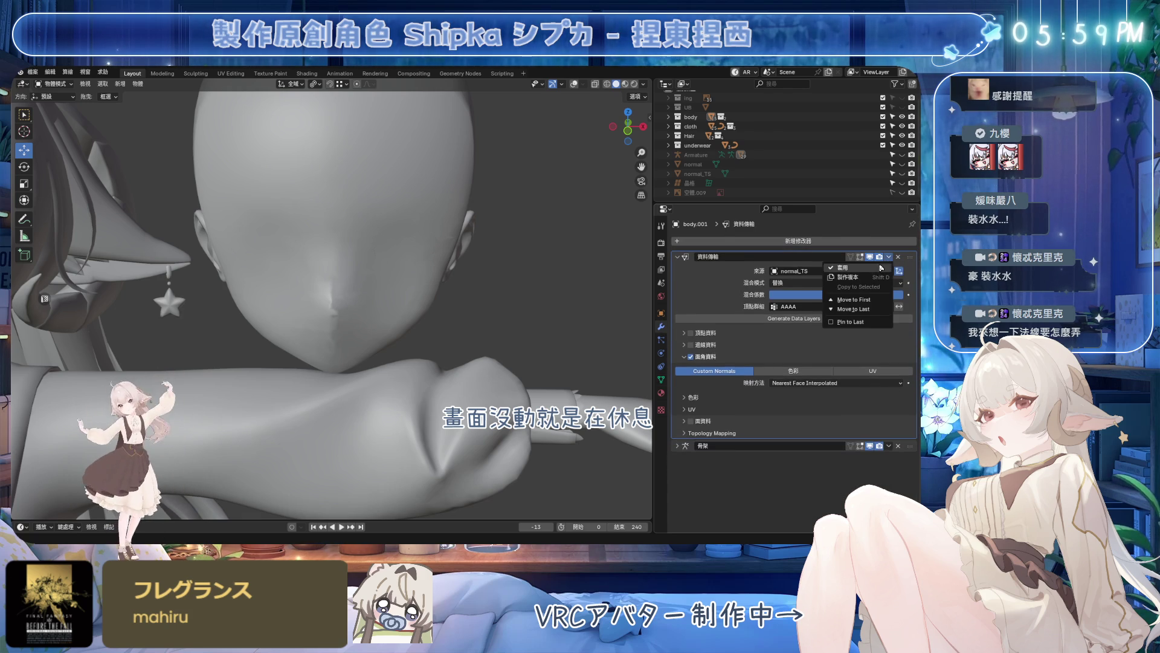
pyautogui.click(834, 303)
pyautogui.moveTo(408, 309)
pyautogui.mouseDown(button='middle')
pyautogui.moveTo(359, 311)
pyautogui.moveTo(499, 315)
pyautogui.mouseUp(button='middle')
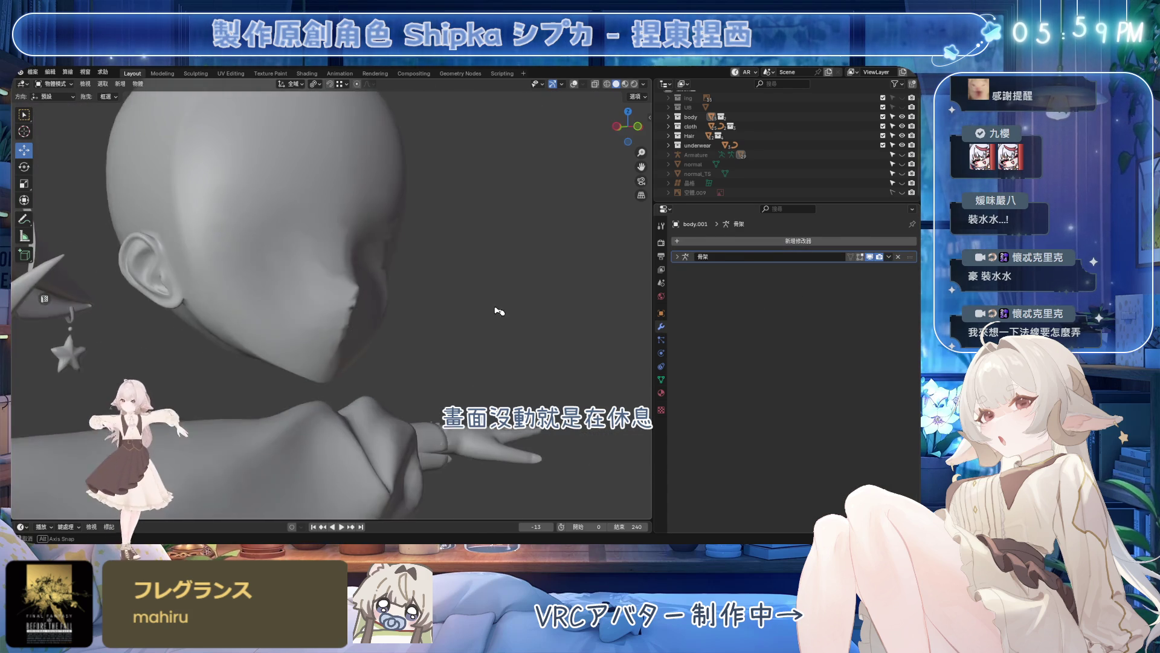
pyautogui.scroll(-3, 500, 316)
# - In Edit Mode, select the face-border edge loop and widen it into a two-face band
pyautogui.moveTo(406, 330); pyautogui.dragTo(353, 320, button='middle')
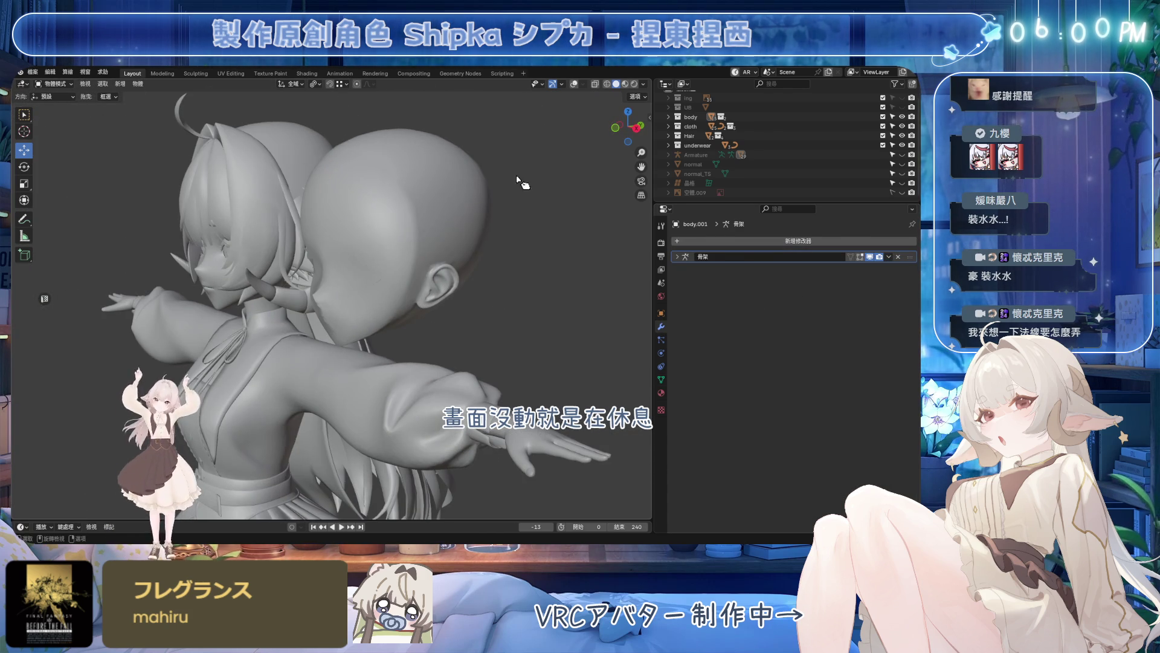
pyautogui.scroll(3, 474, 207)
pyautogui.scroll(2, 427, 311)
pyautogui.press('Tab')
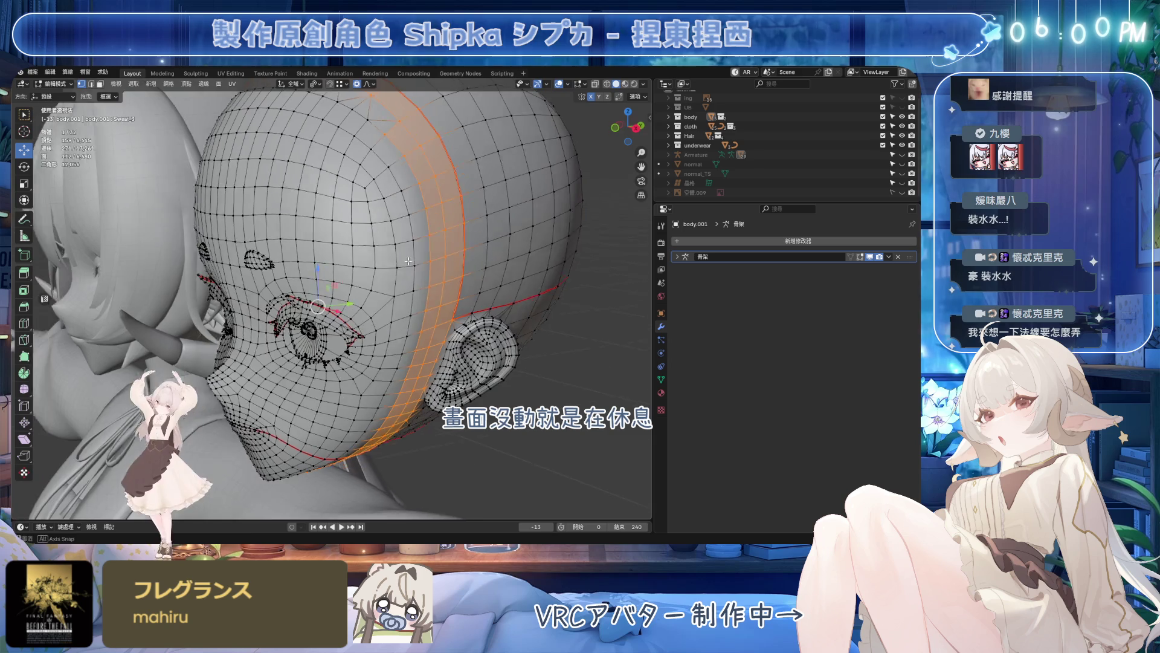
pyautogui.keyDown('alt'); pyautogui.click(386, 249); pyautogui.keyUp('alt')
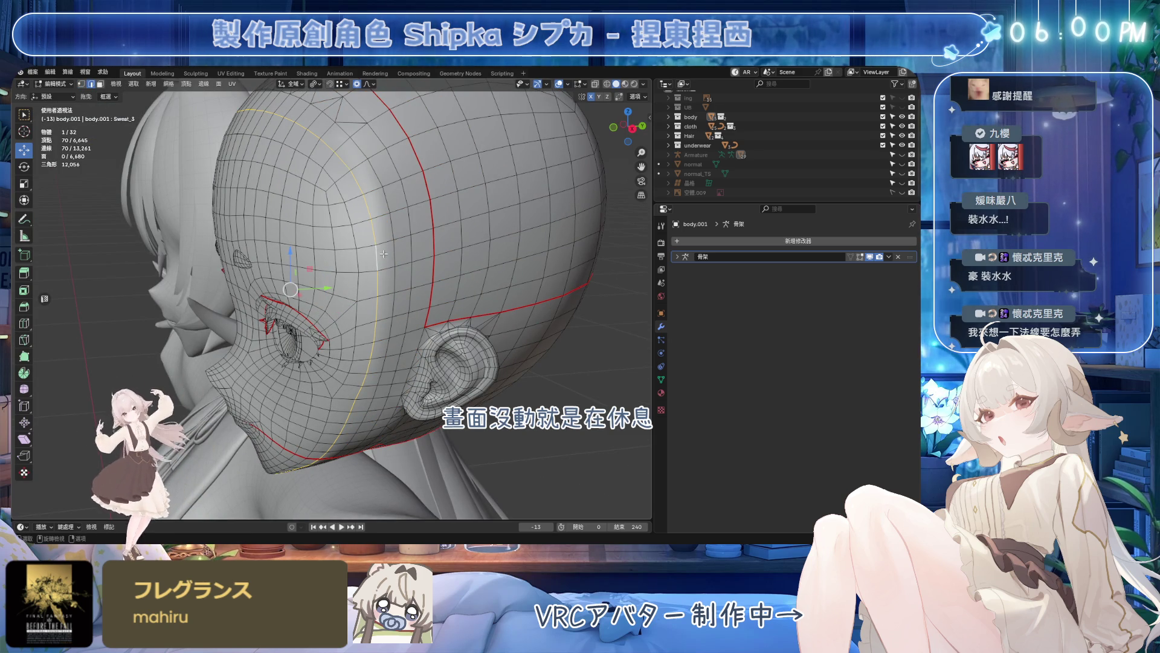
pyautogui.press('3')
pyautogui.keyDown('alt'); pyautogui.click(385, 251); pyautogui.keyUp('alt')
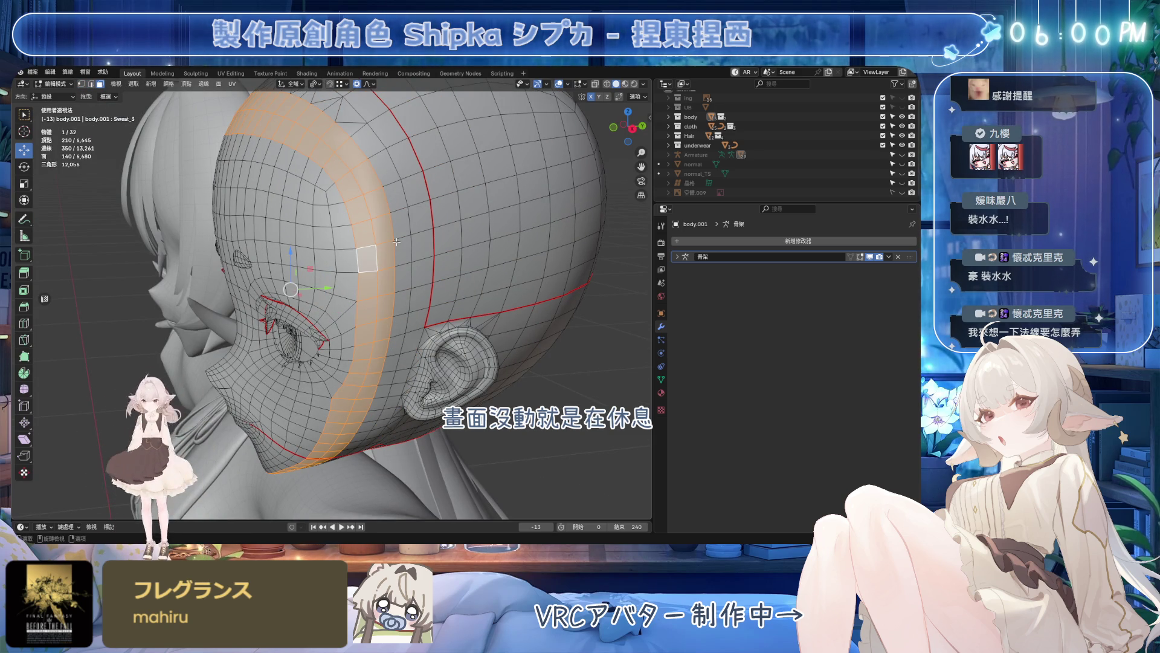
# - Convert the band to a vertex selection with overlays hidden and bring up the Vertex menu
pyautogui.click(562, 88)
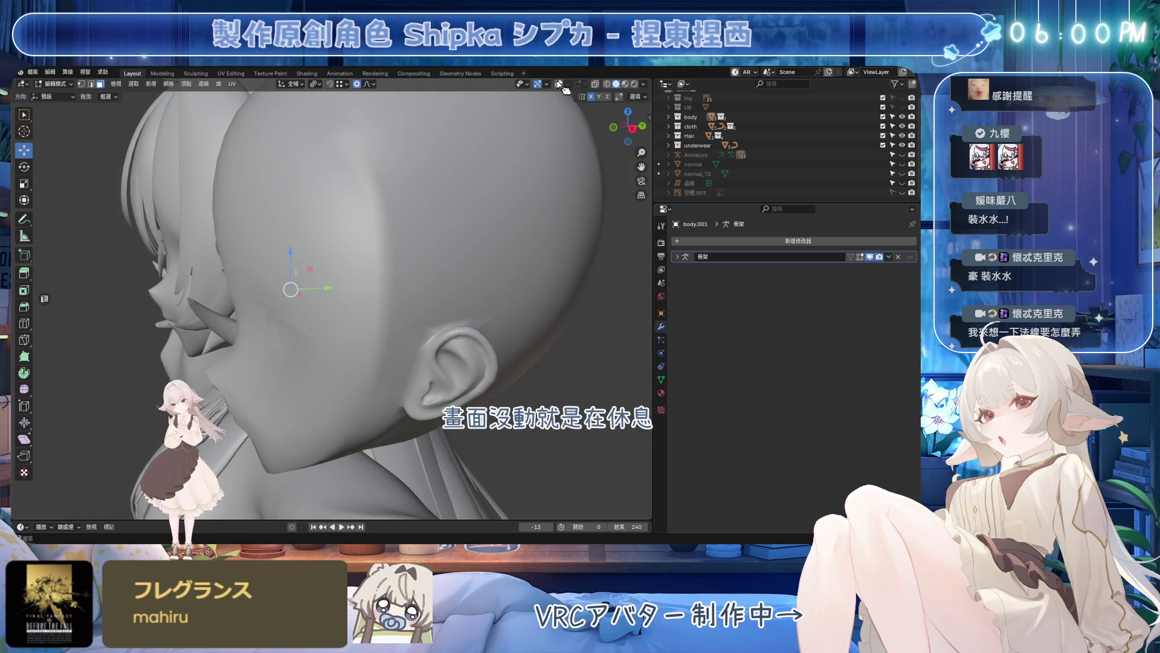
pyautogui.click(562, 88)
pyautogui.press('1')
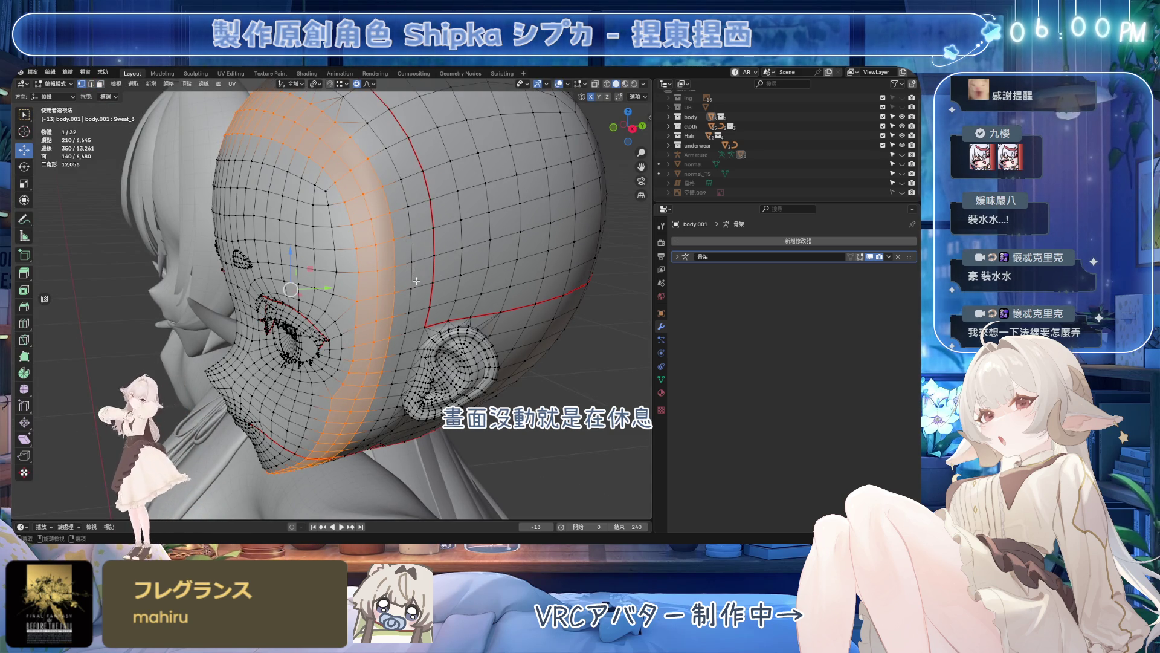
pyautogui.moveTo(413, 282); pyautogui.dragTo(415, 203, button='middle')
pyautogui.press('3')
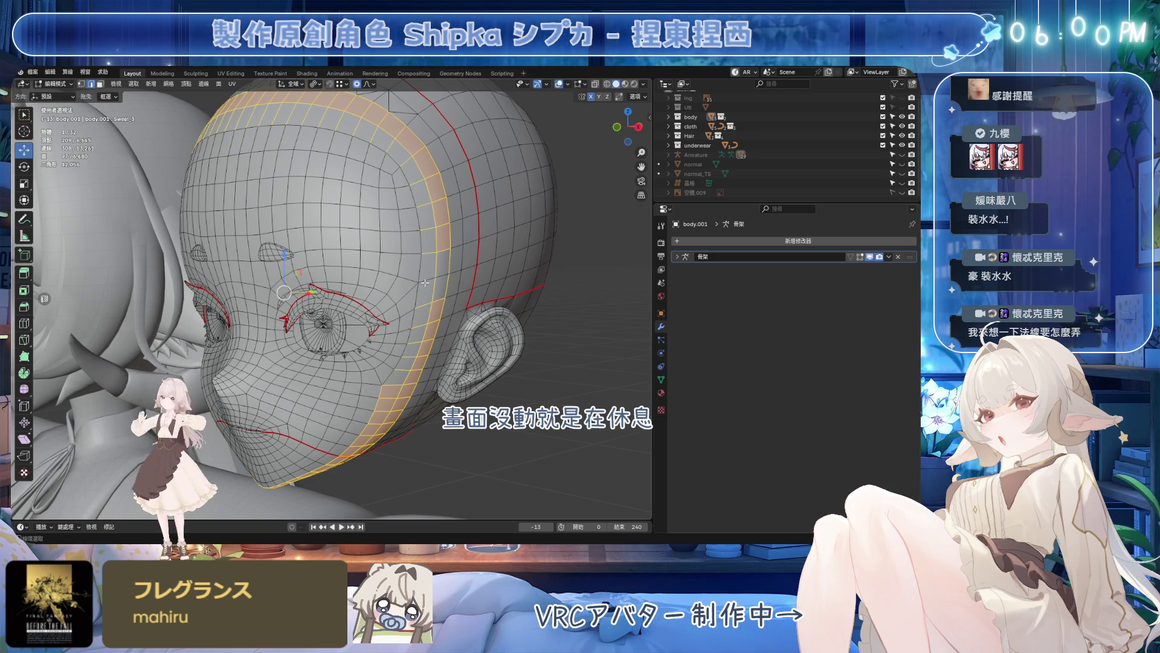
pyautogui.hotkey('alt', 'a')
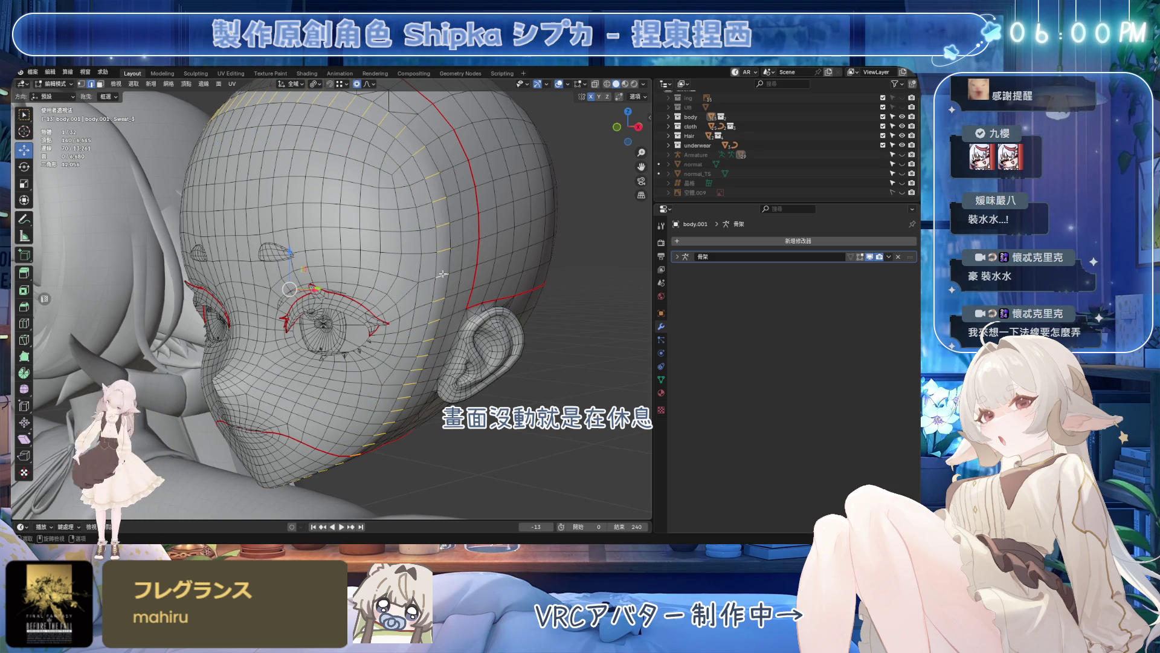
pyautogui.press('1')
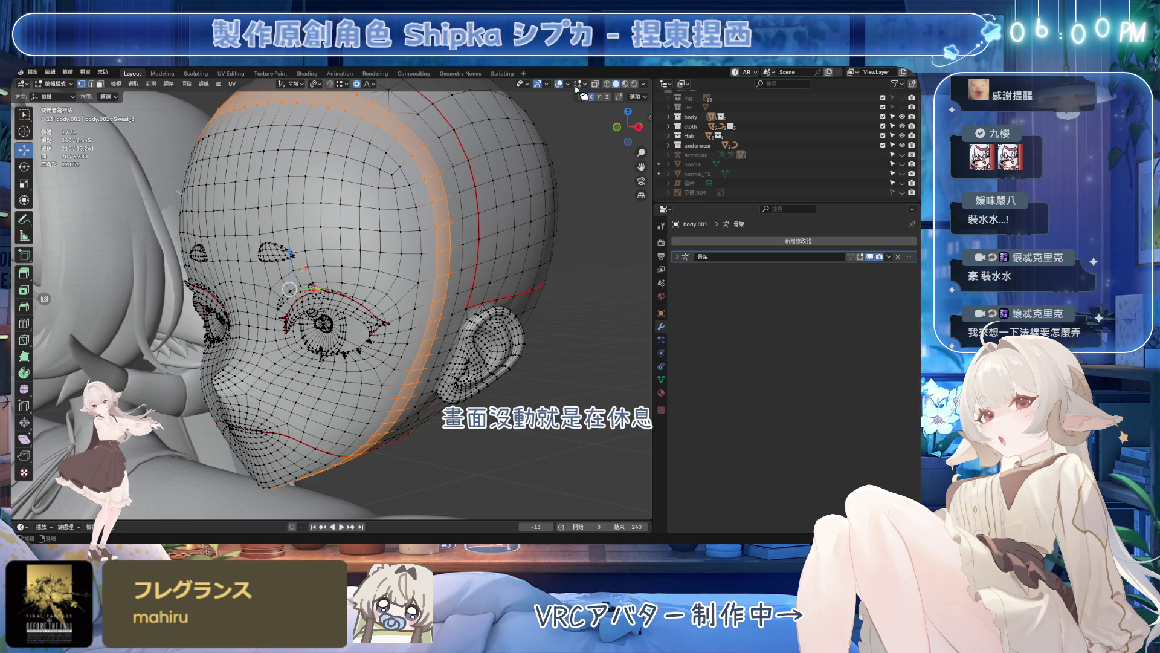
pyautogui.click(560, 84)
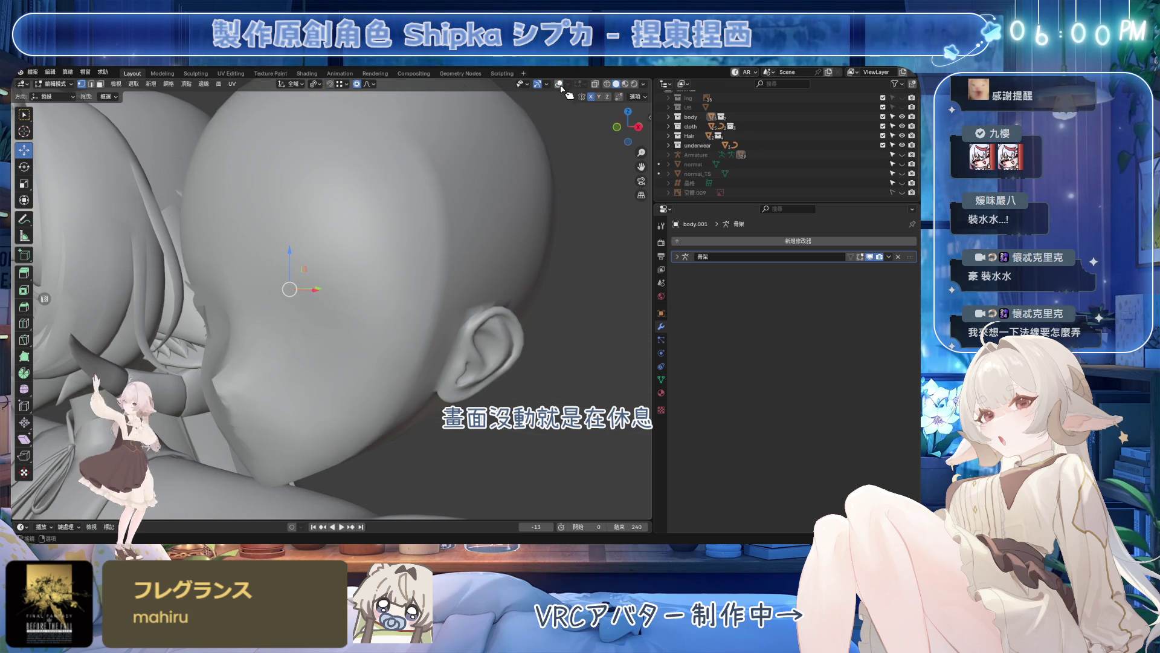
pyautogui.click(187, 85)
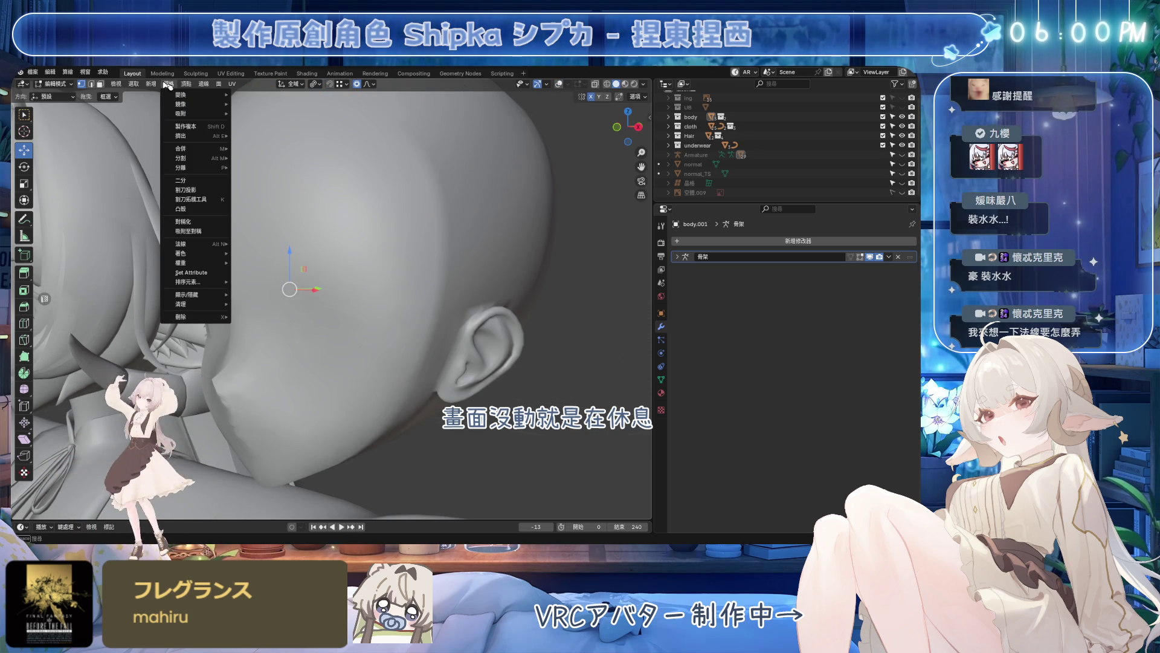
pyautogui.moveTo(185, 244)
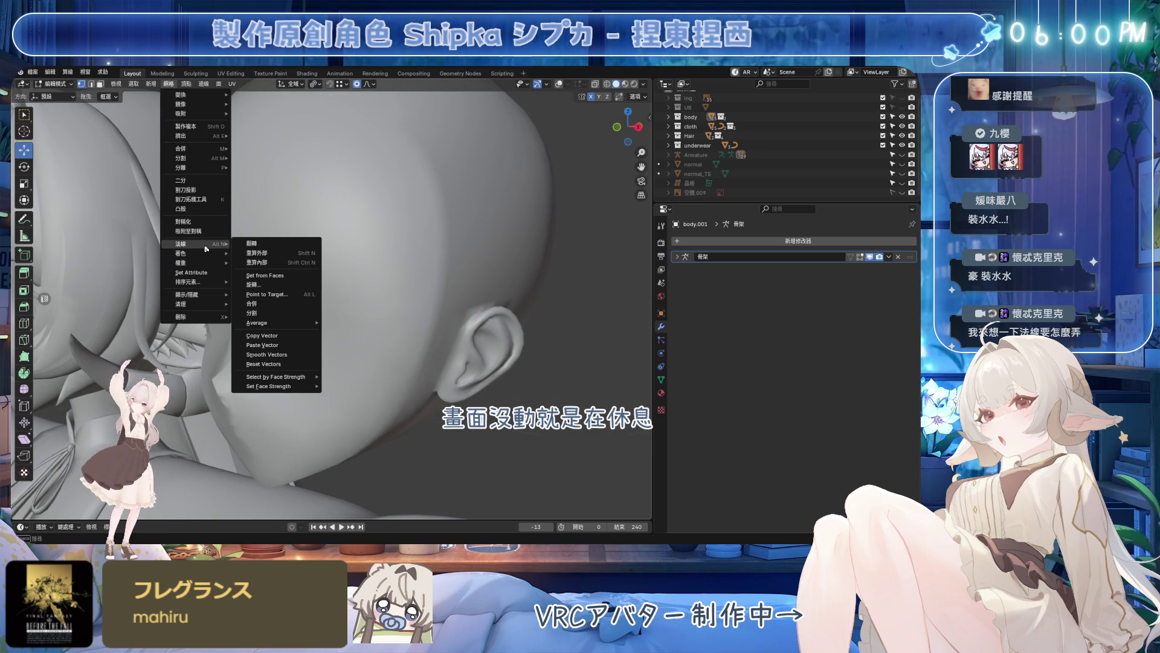
# - Smooth Vectors on the band's custom normals and inspect the head's shading from side and below
pyautogui.click(281, 359)
pyautogui.moveTo(282, 359); pyautogui.dragTo(353, 433, button='middle')
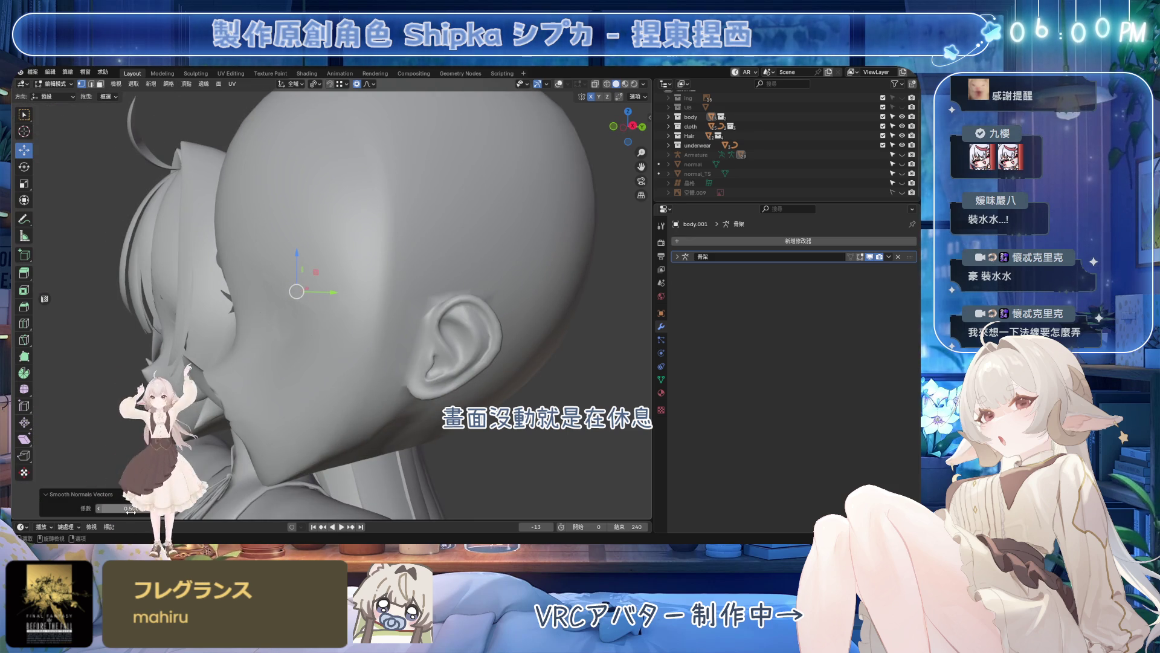
pyautogui.moveTo(272, 445)
pyautogui.mouseDown(button='middle')
pyautogui.moveTo(476, 372)
pyautogui.moveTo(307, 397)
pyautogui.mouseUp(button='middle')
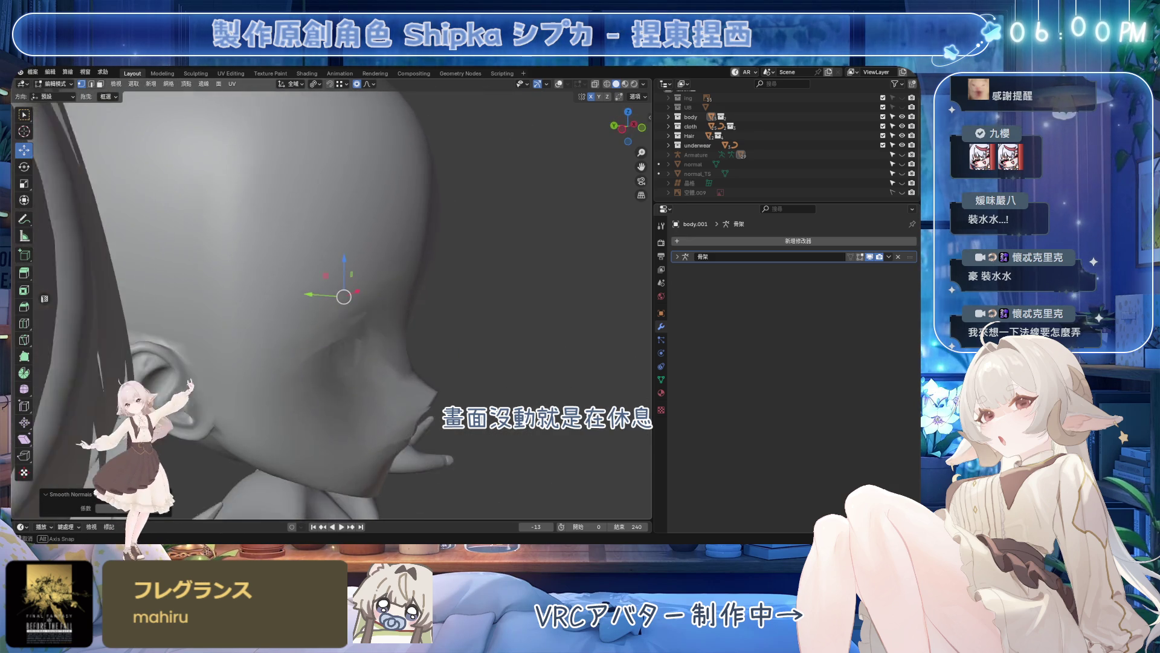
pyautogui.moveTo(478, 394); pyautogui.dragTo(114, 523, button='middle')
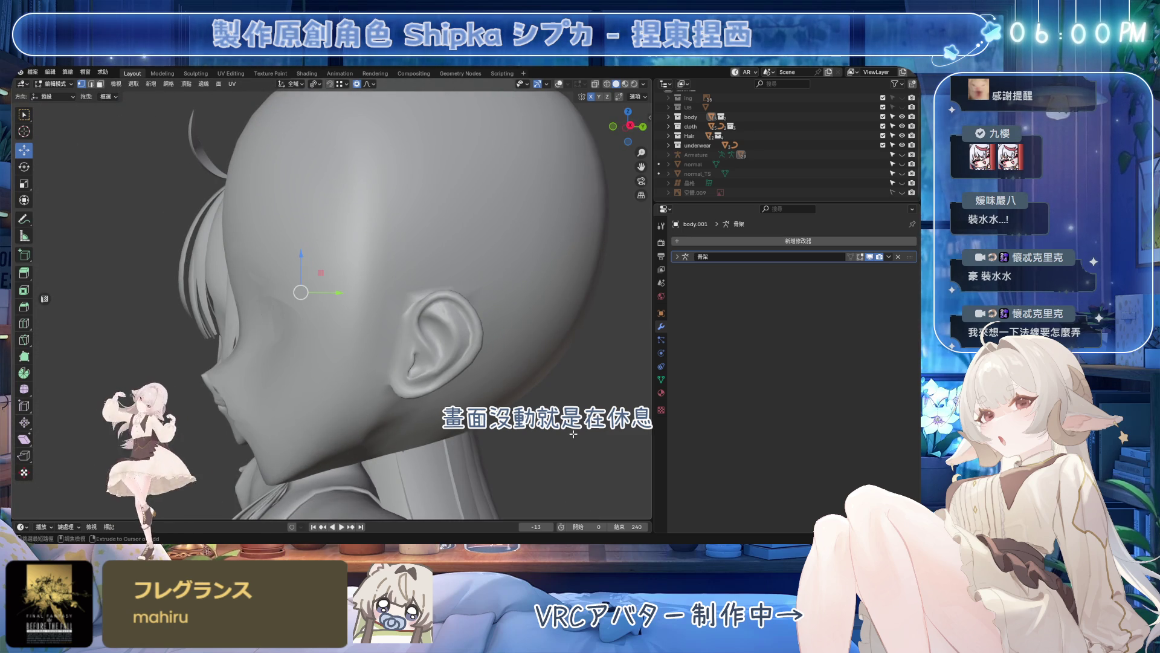
pyautogui.moveTo(326, 363)
pyautogui.mouseDown(button='middle')
pyautogui.moveTo(397, 396)
pyautogui.moveTo(521, 403)
pyautogui.mouseUp(button='middle')
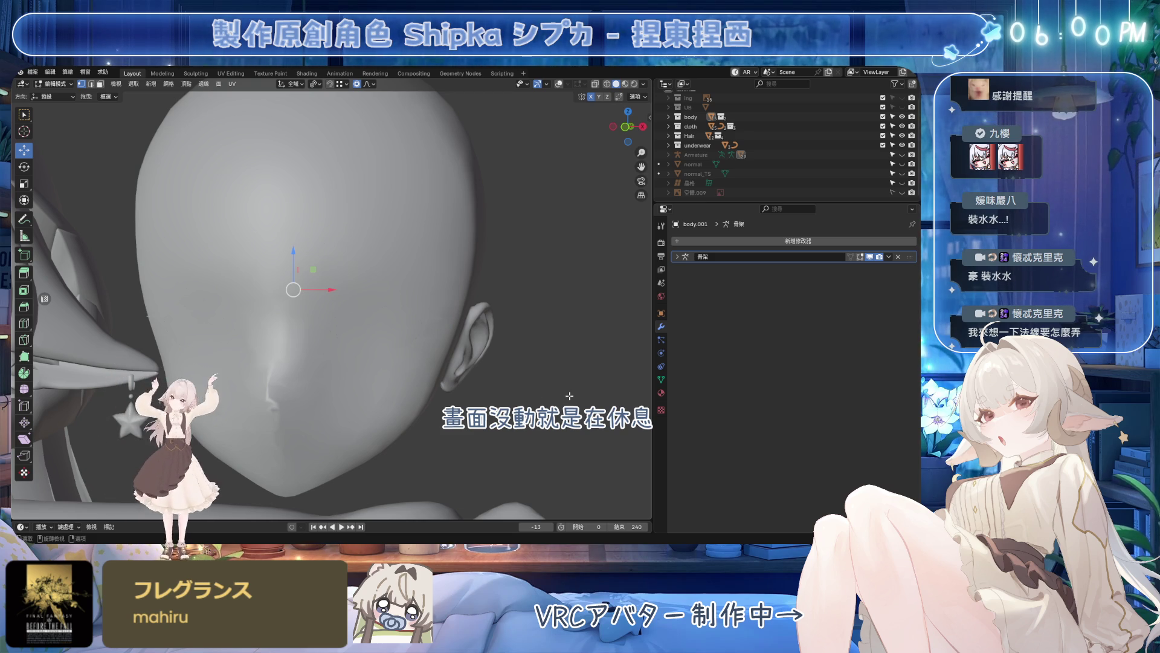
pyautogui.moveTo(294, 367); pyautogui.dragTo(432, 353, button='middle')
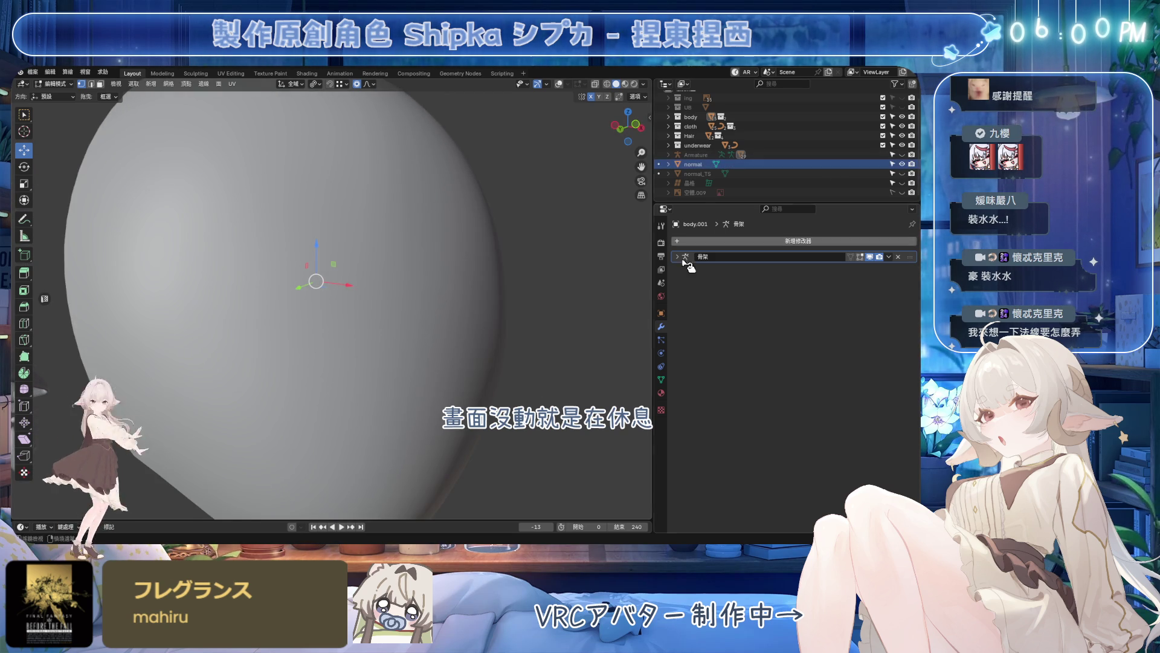
# - Leave Edit Mode, reselect body.001, and list the Edit-category modifiers available to add
pyautogui.moveTo(435, 318)
pyautogui.mouseDown(button='middle')
pyautogui.moveTo(506, 350)
pyautogui.moveTo(484, 195)
pyautogui.mouseUp(button='middle')
pyautogui.press('Tab')
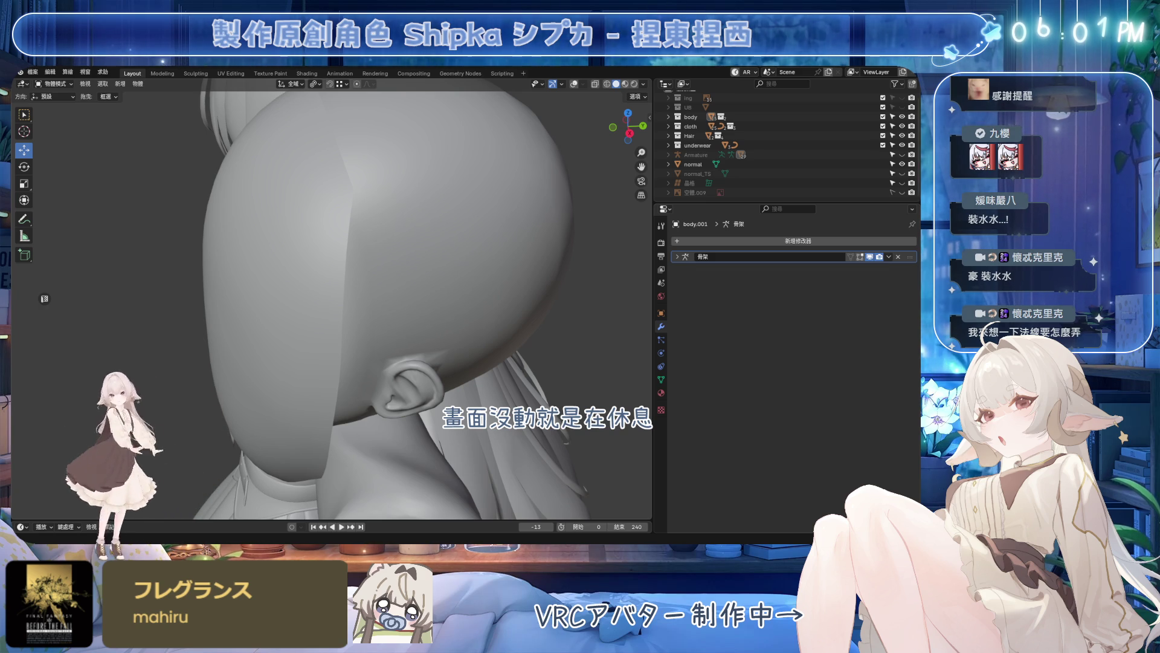
pyautogui.moveTo(381, 321)
pyautogui.mouseDown(button='middle')
pyautogui.moveTo(458, 274)
pyautogui.moveTo(471, 305)
pyautogui.mouseUp(button='middle')
pyautogui.click(897, 164)
pyautogui.click(427, 298)
pyautogui.click(725, 241)
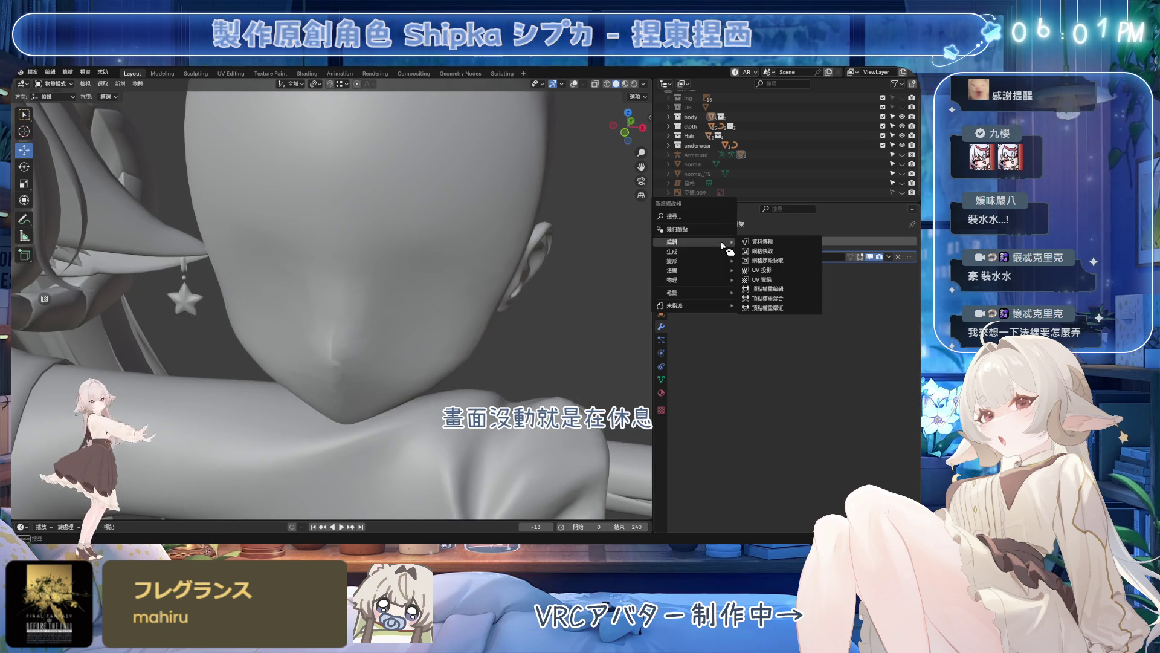
# - Add a Data Transfer modifier to the body, limited to vertex group AAAA
pyautogui.click(685, 174)
pyautogui.rightClick(685, 176)
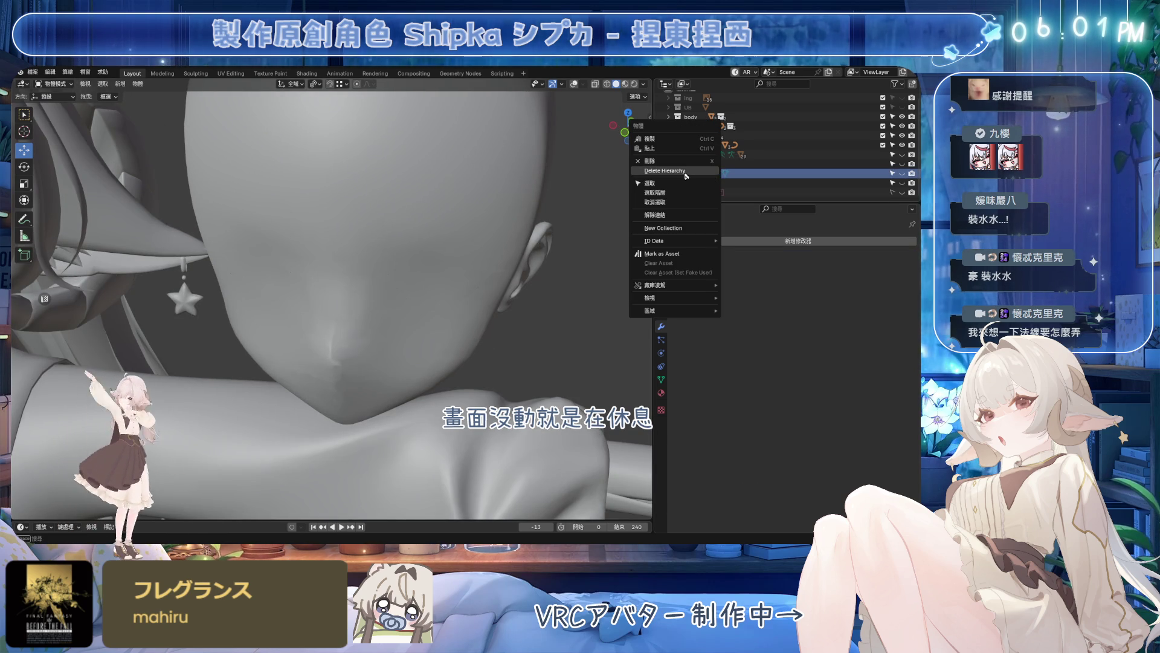
pyautogui.click(446, 262)
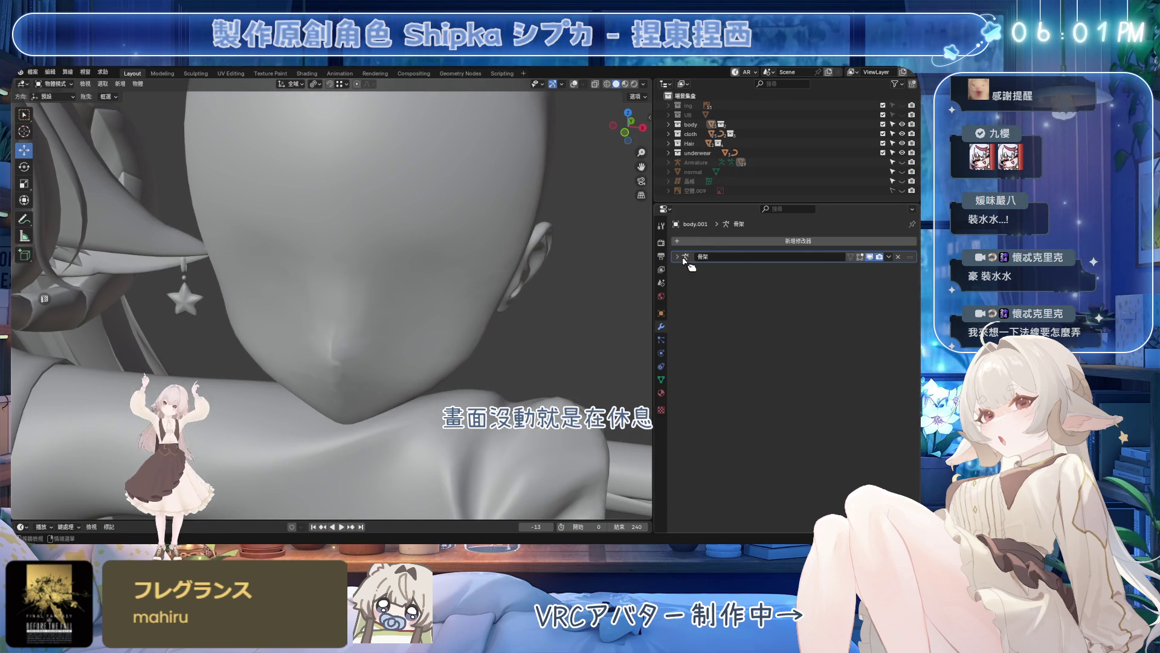
pyautogui.click(712, 241)
pyautogui.click(764, 237)
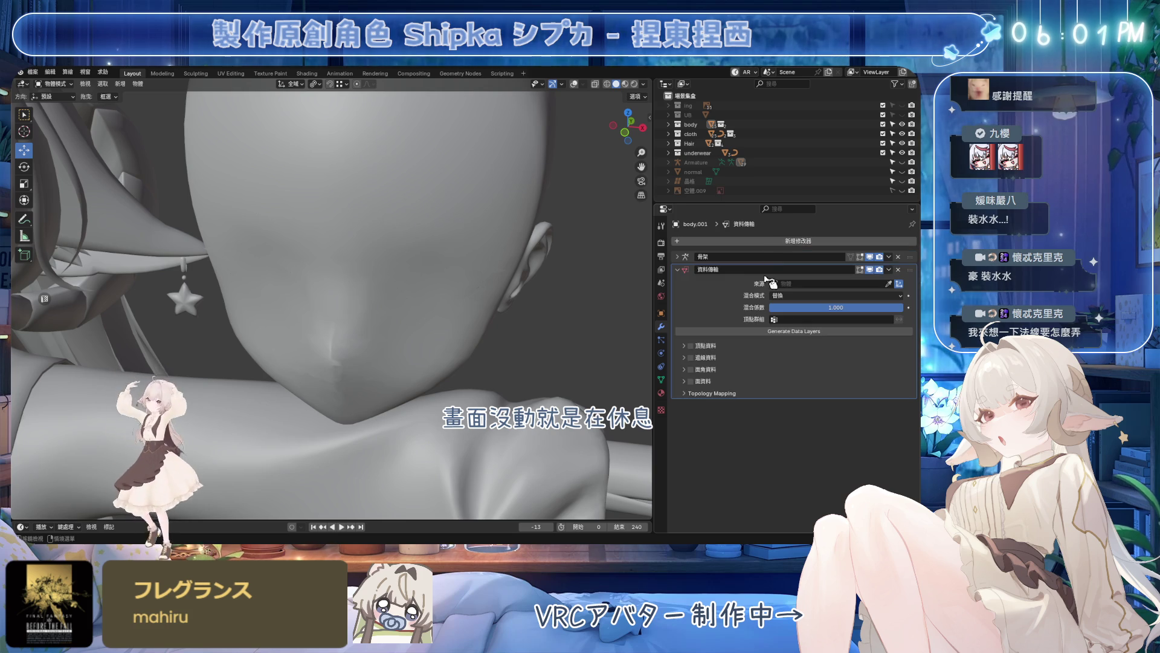
pyautogui.click(793, 320)
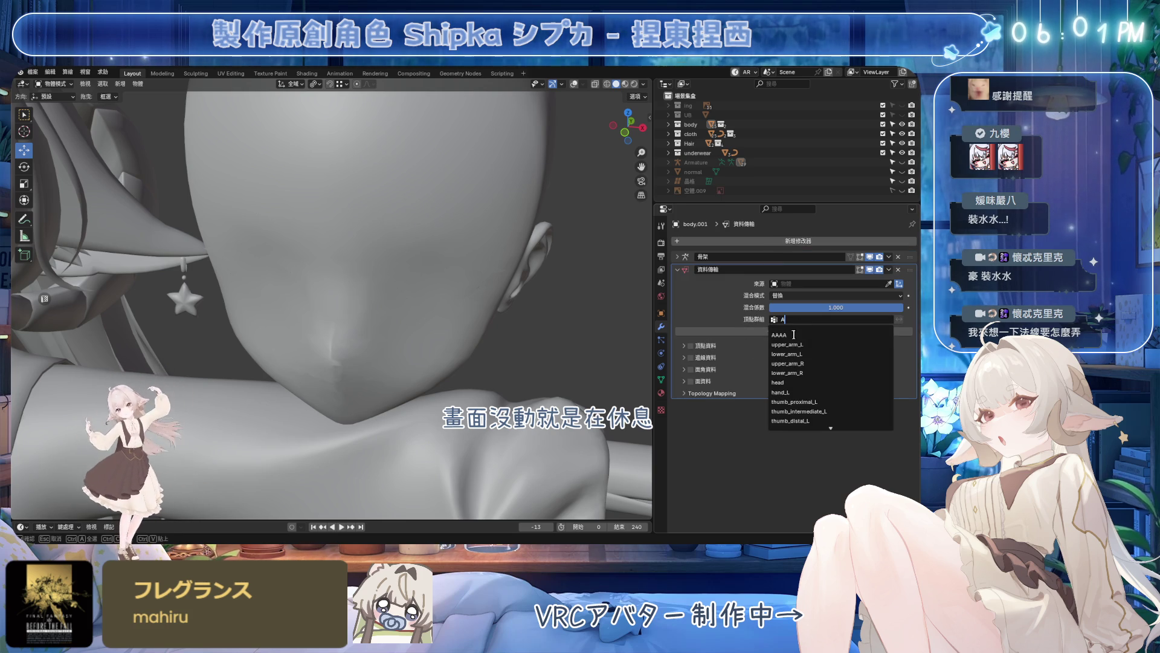
pyautogui.click(793, 335)
# - Transfer Face Corner Data > Custom Normals by Nearest Face Interpolated, sourcing from the normal object
pyautogui.click(692, 370)
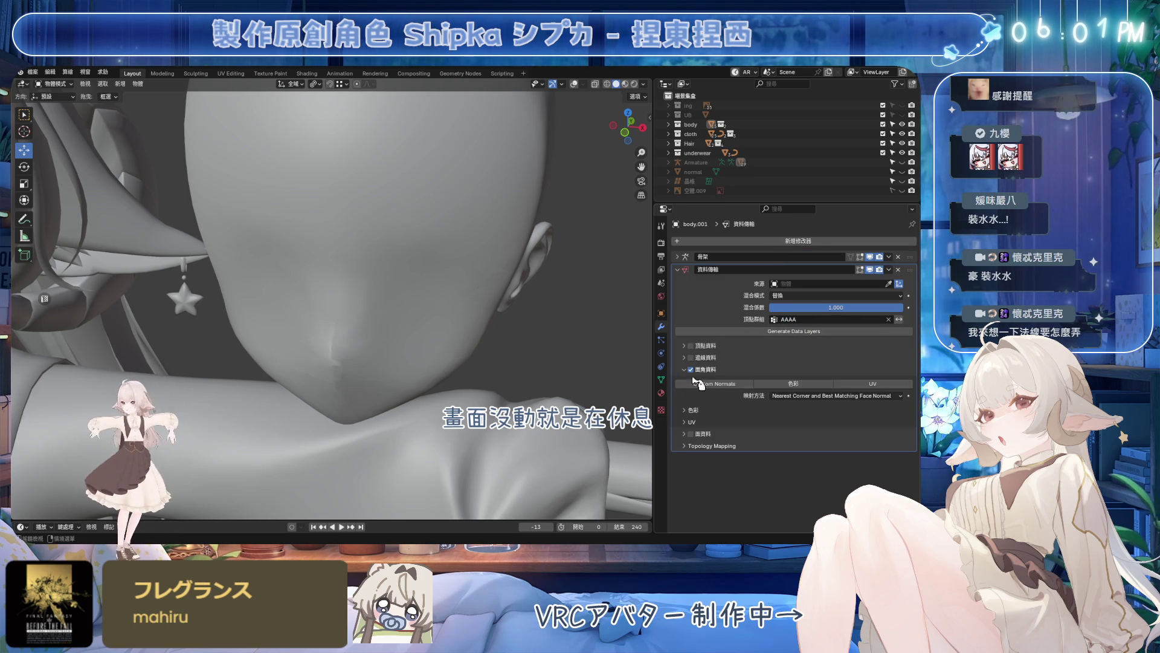
pyautogui.click(722, 384)
pyautogui.click(817, 396)
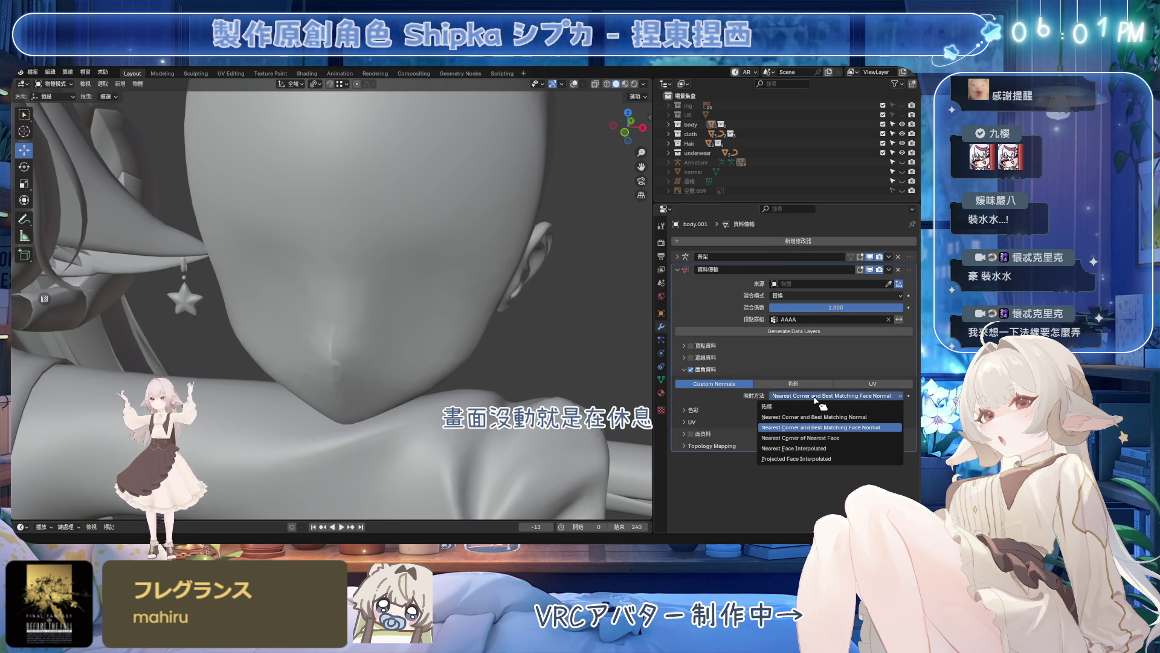
pyautogui.click(827, 448)
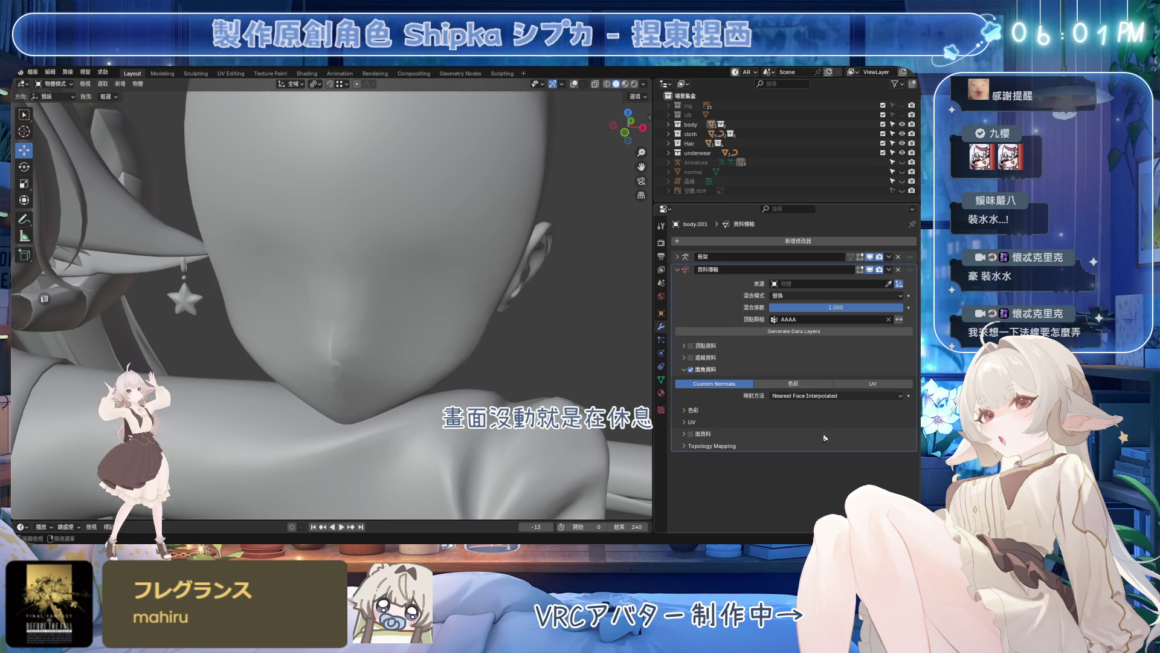
pyautogui.click(815, 287)
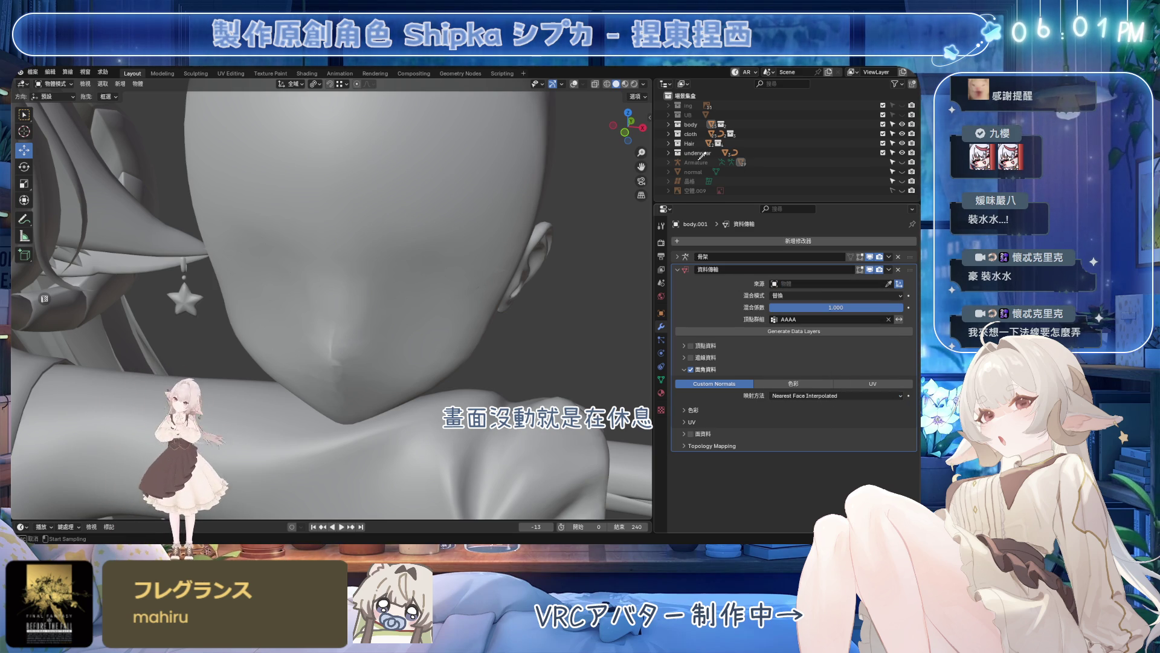
pyautogui.moveTo(699, 166); pyautogui.dragTo(816, 284)
# - Set 'normal' as the source, move the Data Transfer modifier above the armature and apply it
pyautogui.moveTo(507, 272)
pyautogui.mouseDown(button='middle')
pyautogui.moveTo(561, 246)
pyautogui.moveTo(471, 267)
pyautogui.moveTo(534, 272)
pyautogui.mouseUp(button='middle')
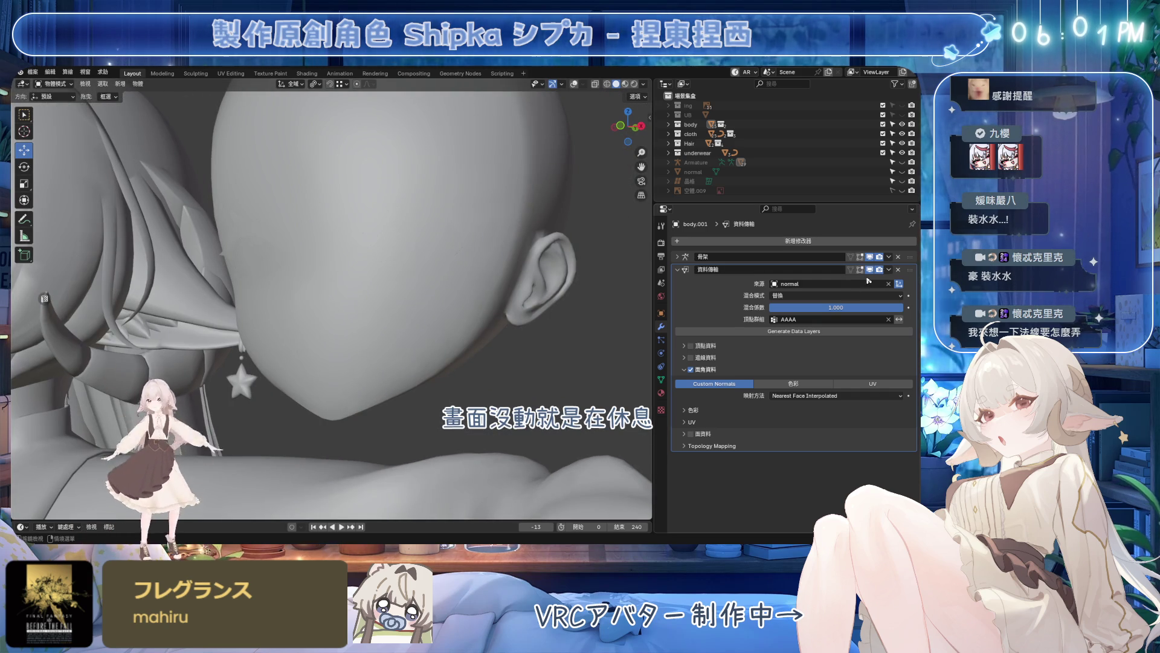
pyautogui.moveTo(907, 271); pyautogui.dragTo(907, 257)
pyautogui.click(891, 258)
pyautogui.click(871, 268)
pyautogui.moveTo(453, 280)
pyautogui.mouseDown(button='middle')
pyautogui.moveTo(505, 293)
pyautogui.moveTo(467, 293)
pyautogui.moveTo(517, 293)
pyautogui.moveTo(401, 270)
pyautogui.mouseUp(button='middle')
# - Enter edit mode on the head and bring up the Mesh menu from a side profile view
pyautogui.press('Tab')
pyautogui.moveTo(405, 211); pyautogui.dragTo(180, 91, button='middle')
pyautogui.moveTo(397, 209); pyautogui.dragTo(174, 72, button='middle')
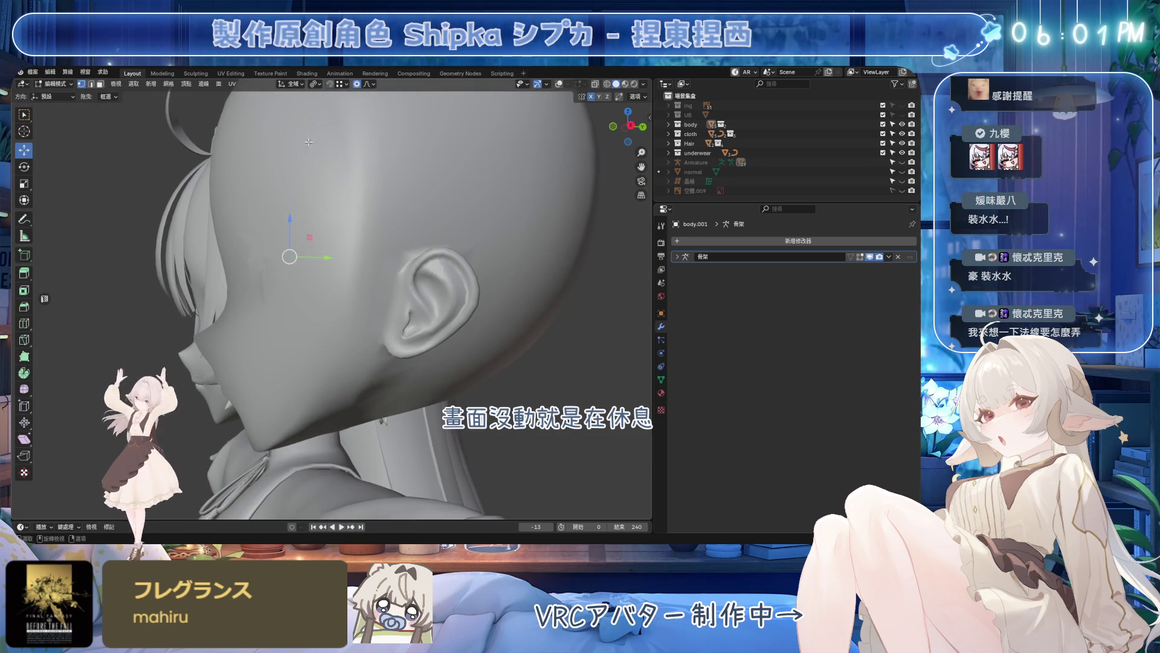
pyautogui.click(169, 84)
pyautogui.moveTo(186, 244)
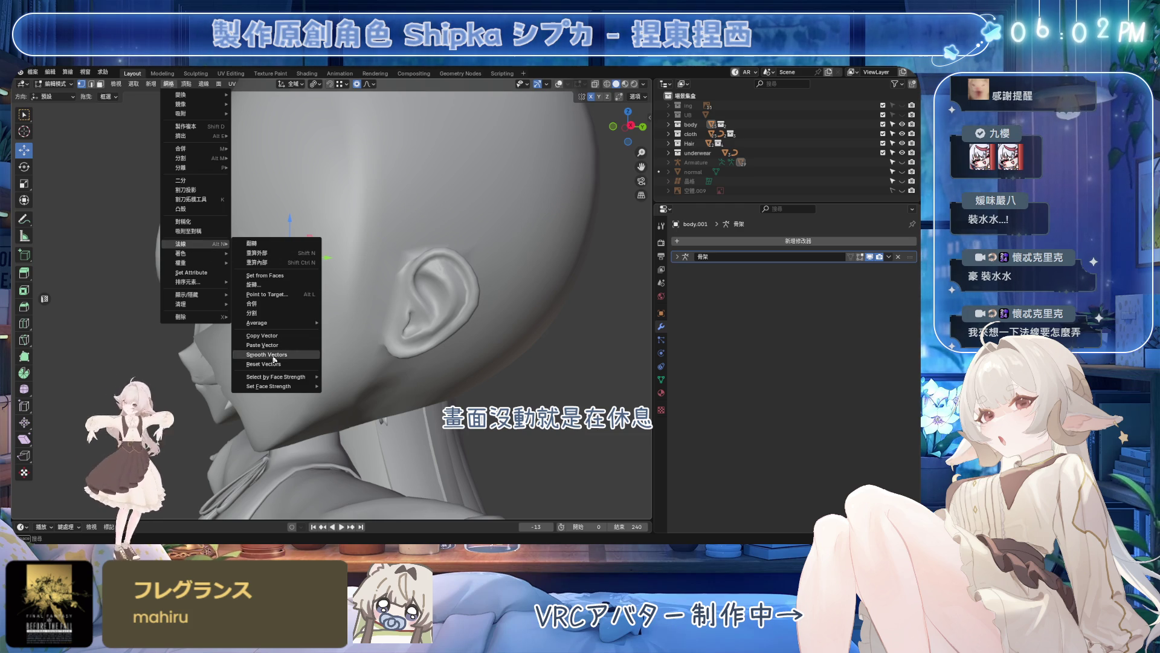
# - Run Normals > Smooth Vectors on the head's border, check the shading and return to object mode
pyautogui.click(282, 357)
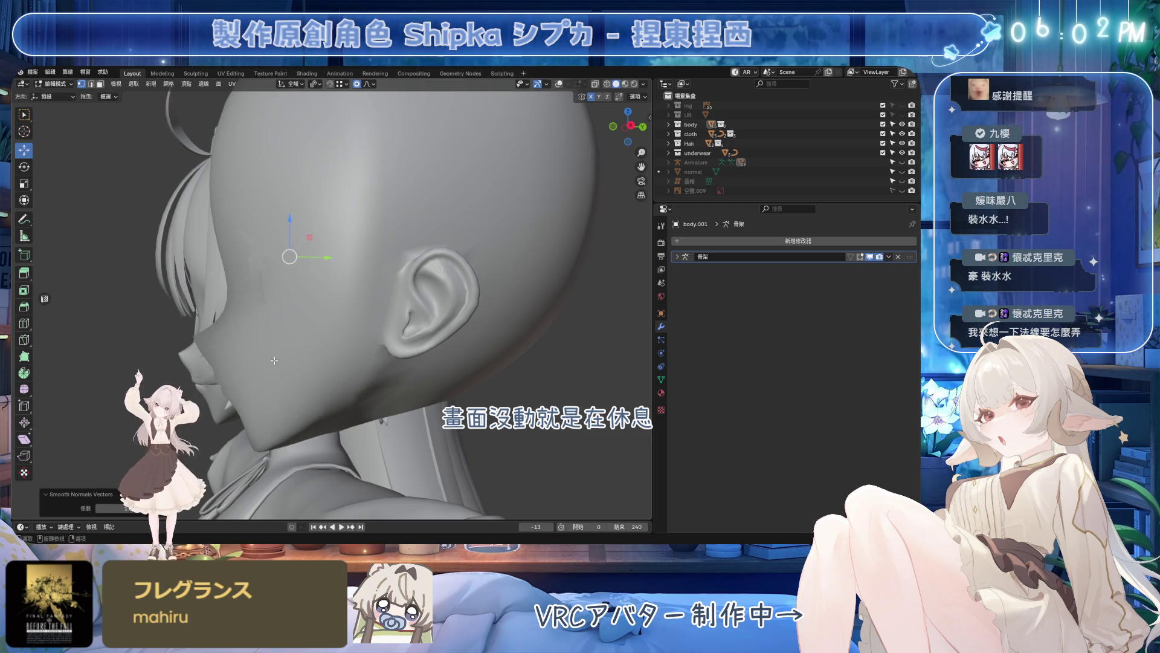
pyautogui.moveTo(435, 299)
pyautogui.mouseDown(button='middle')
pyautogui.moveTo(478, 313)
pyautogui.moveTo(515, 292)
pyautogui.moveTo(419, 367)
pyautogui.moveTo(392, 349)
pyautogui.moveTo(430, 347)
pyautogui.moveTo(489, 263)
pyautogui.mouseUp(button='middle')
pyautogui.scroll(-5, 392, 348)
pyautogui.press('Tab')
# - Preview the Blush_Nose and Blush_Face shape keys on the head and set them back to zero
pyautogui.click(661, 379)
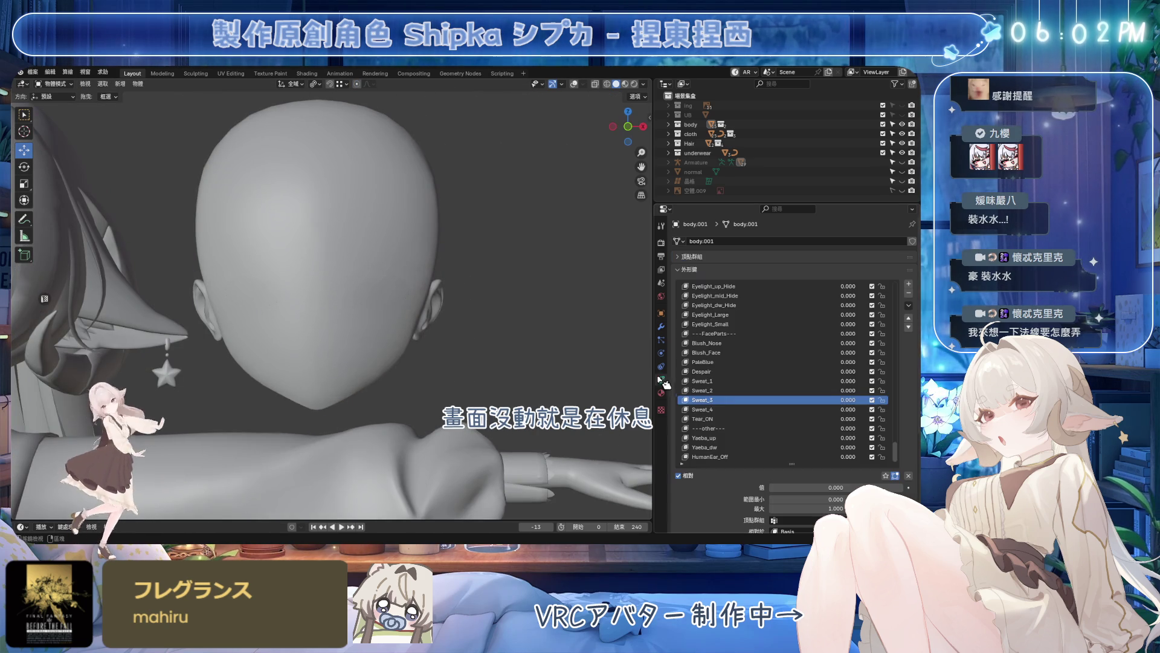
pyautogui.scroll(-5, 816, 417)
pyautogui.moveTo(827, 486)
pyautogui.mouseDown()
pyautogui.moveTo(771, 487)
pyautogui.moveTo(870, 487)
pyautogui.moveTo(774, 486)
pyautogui.mouseUp()
pyautogui.click(769, 353)
pyautogui.click(706, 343)
pyautogui.moveTo(536, 350)
pyautogui.mouseDown(button='middle')
pyautogui.moveTo(485, 319)
pyautogui.moveTo(544, 335)
pyautogui.mouseUp(button='middle')
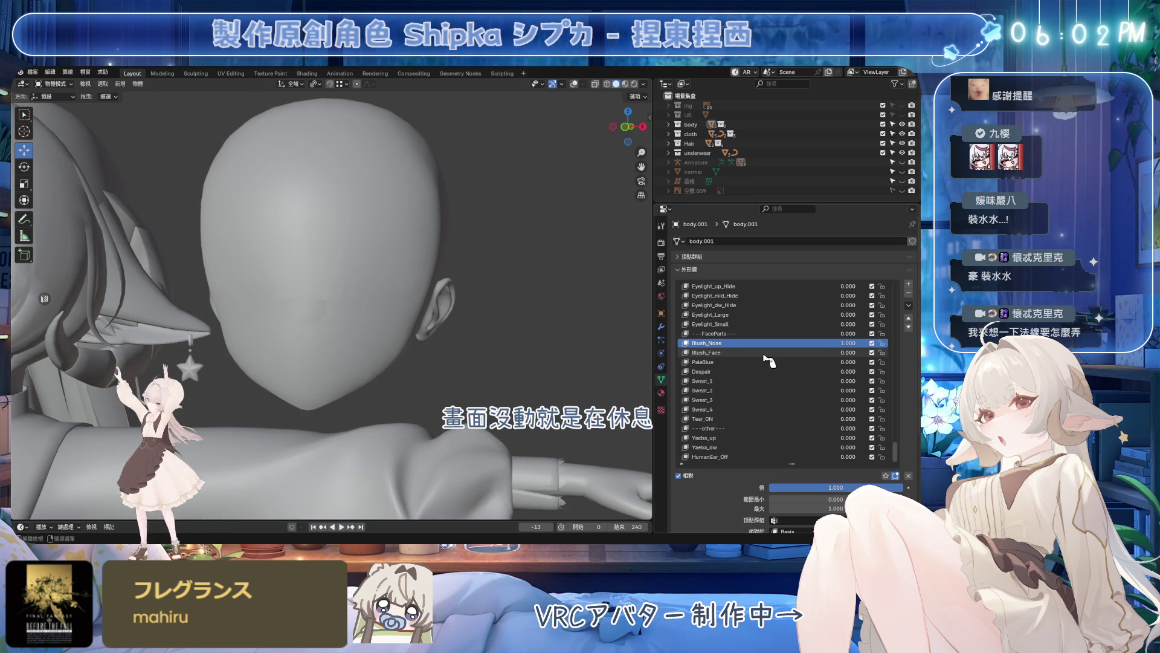
pyautogui.click(716, 353)
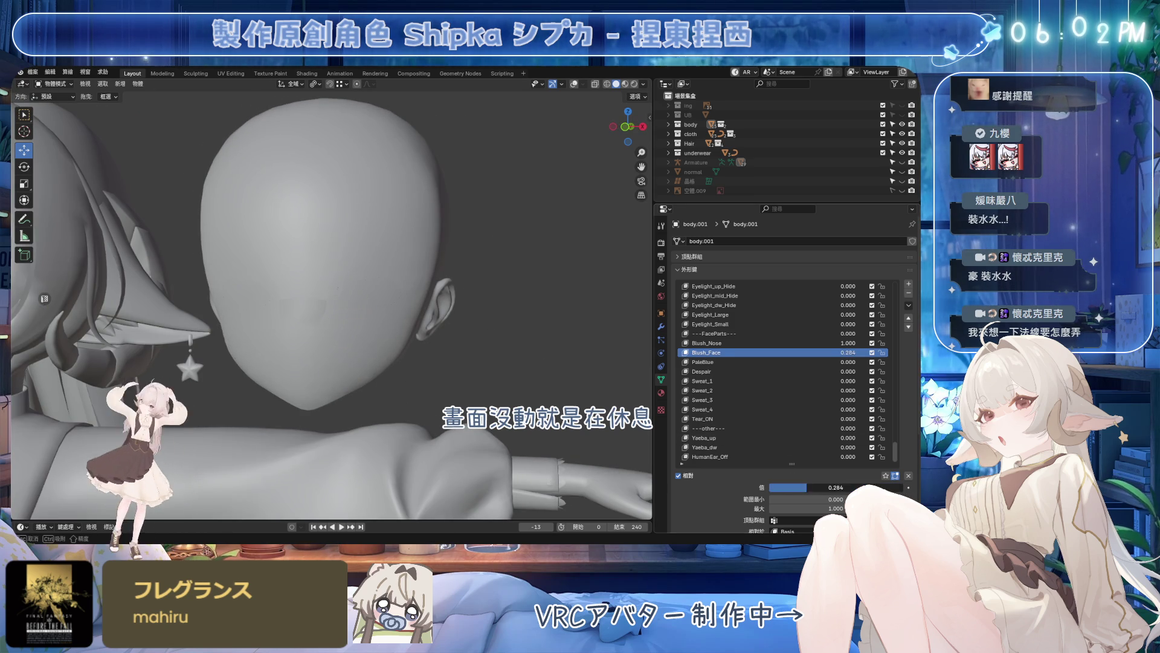
pyautogui.moveTo(834, 486); pyautogui.dragTo(770, 487)
# - Check PaleBlue and Despair at full strength, clear Despair, then make the A vowel key active
pyautogui.click(729, 360)
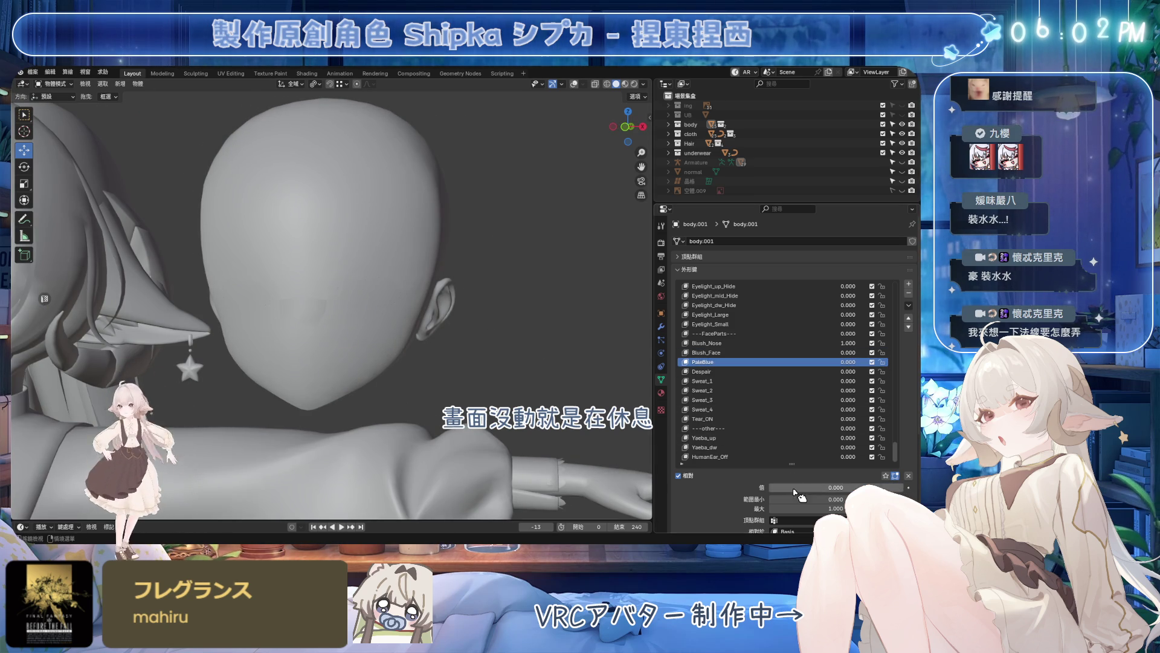
pyautogui.moveTo(407, 299); pyautogui.dragTo(508, 308, button='middle')
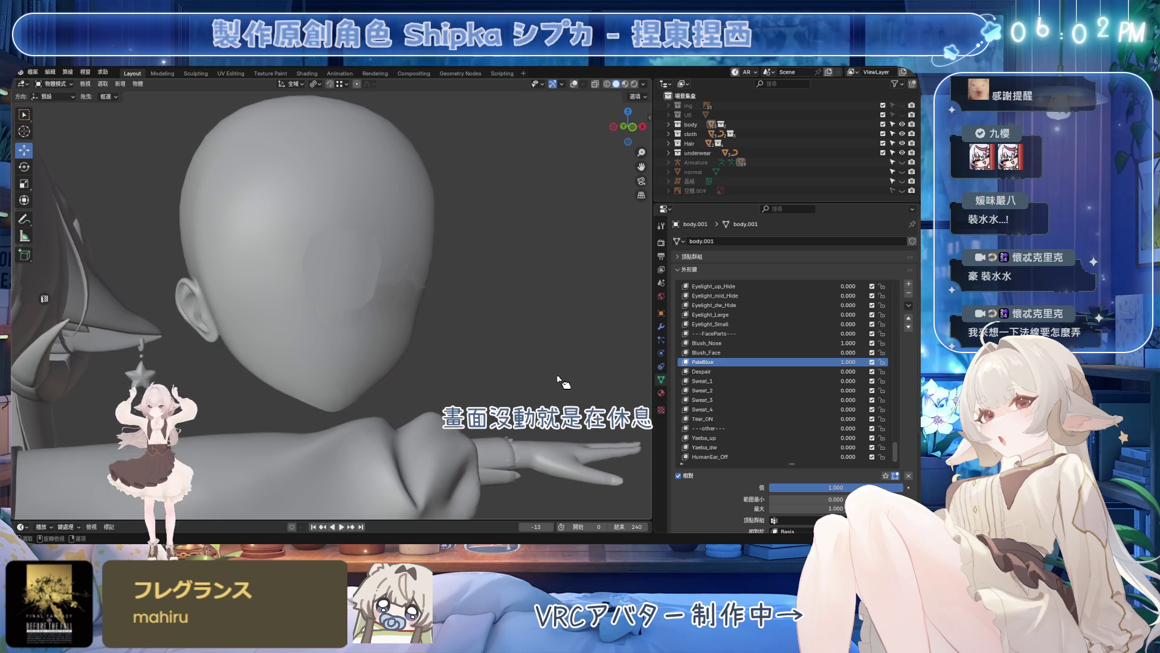
pyautogui.click(725, 371)
pyautogui.moveTo(834, 486); pyautogui.dragTo(898, 487)
pyautogui.moveTo(408, 345)
pyautogui.mouseDown(button='middle')
pyautogui.moveTo(508, 350)
pyautogui.moveTo(409, 350)
pyautogui.mouseUp(button='middle')
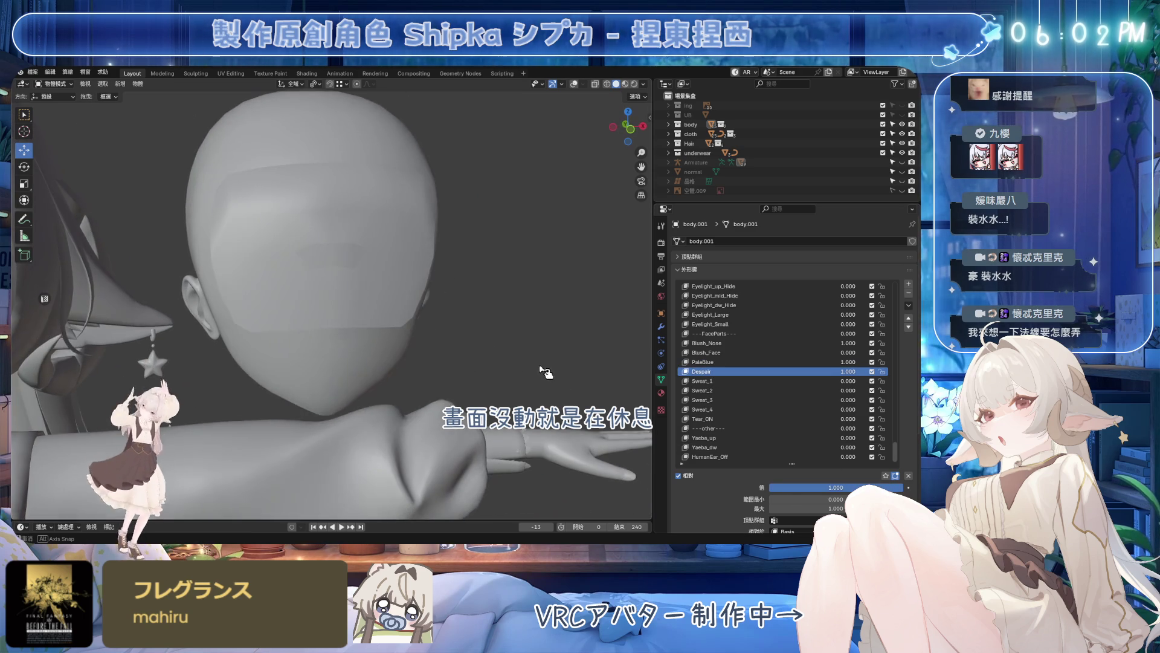
pyautogui.click(908, 476)
pyautogui.moveTo(472, 308); pyautogui.dragTo(414, 310, button='middle')
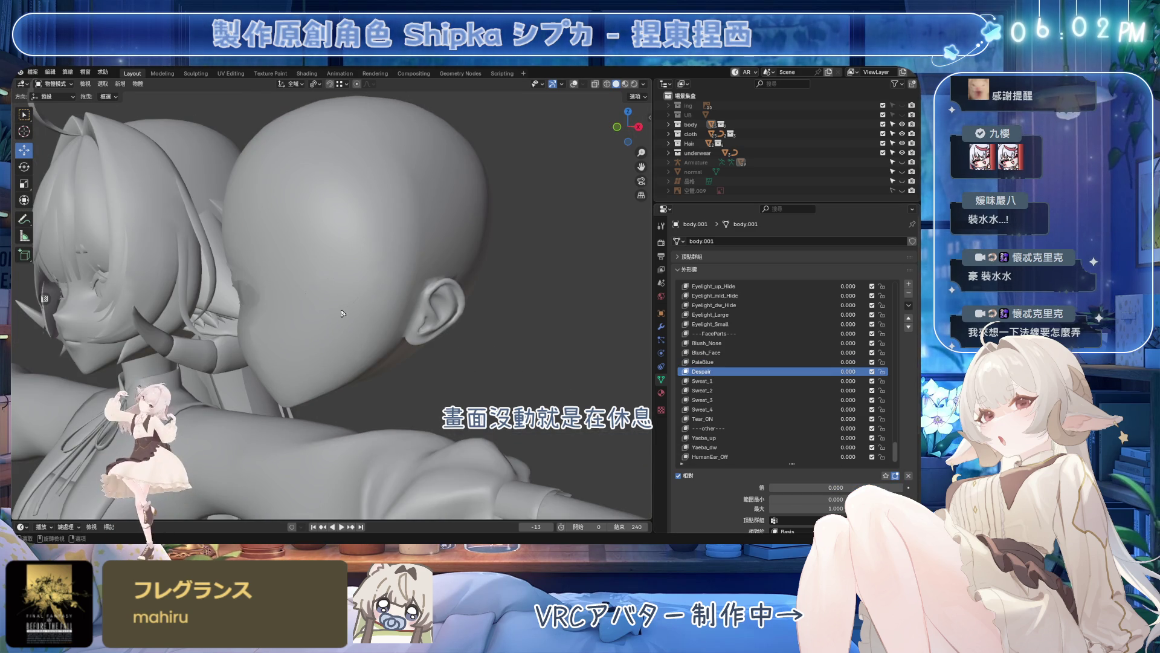
pyautogui.moveTo(377, 347)
pyautogui.mouseDown(button='middle')
pyautogui.moveTo(426, 350)
pyautogui.moveTo(363, 345)
pyautogui.mouseUp(button='middle')
pyautogui.scroll(1, 840, 396)
pyautogui.scroll(15, 839, 396)
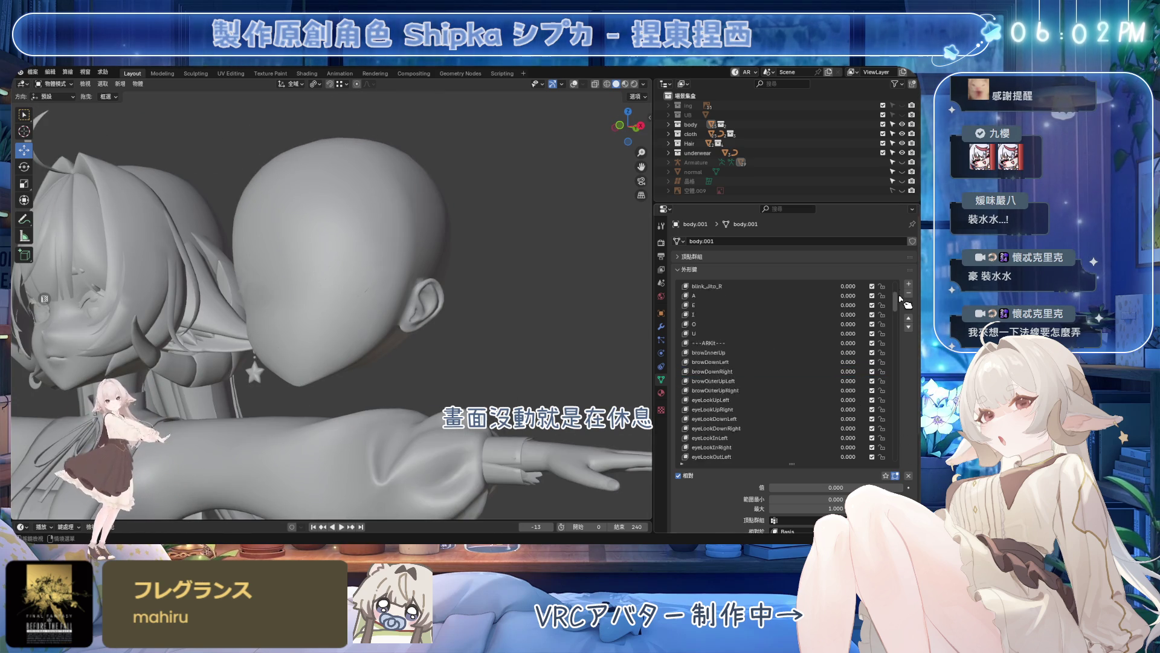
pyautogui.click(725, 314)
pyautogui.click(731, 380)
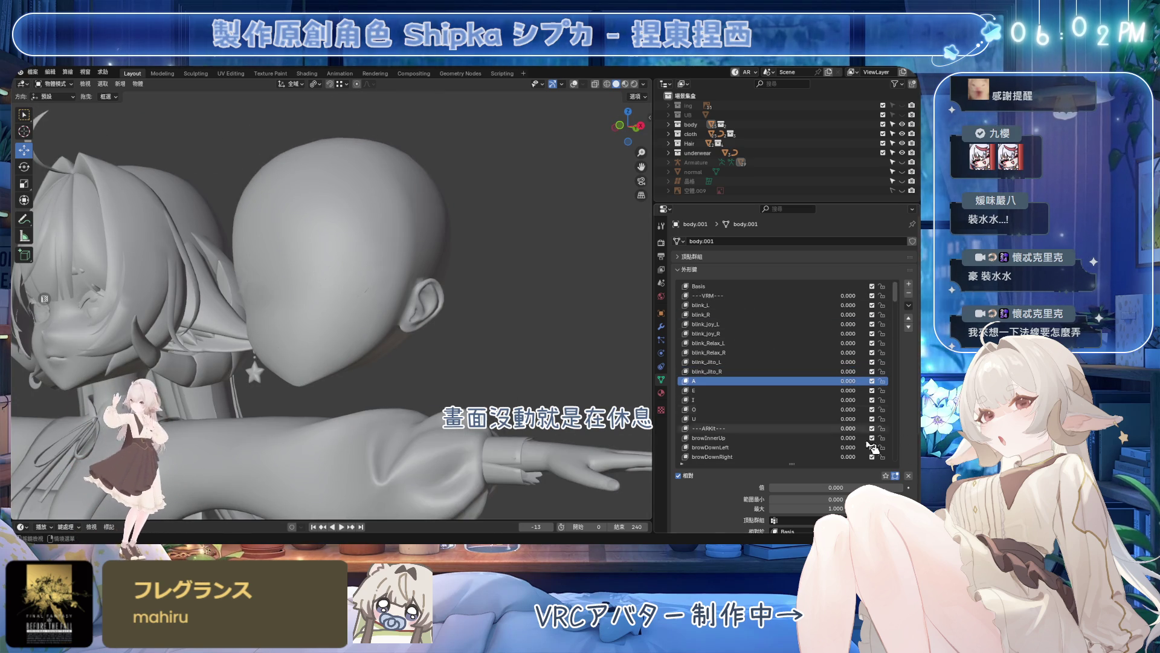
pyautogui.scroll(2, 413, 354)
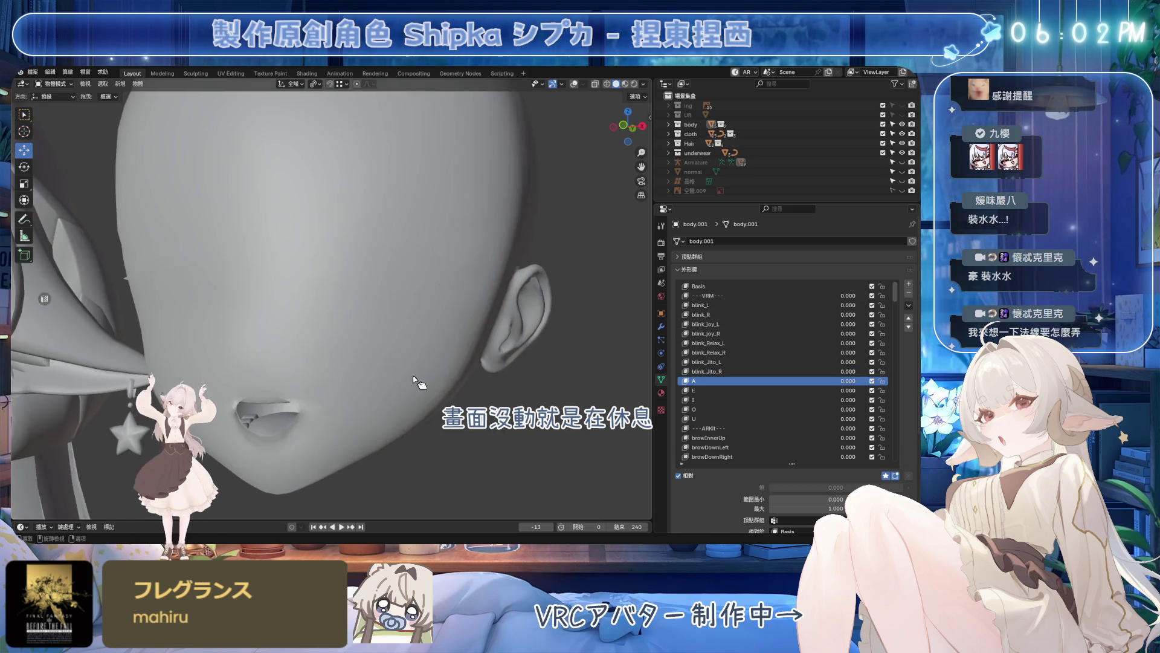
pyautogui.scroll(1, 413, 354)
pyautogui.scroll(2, 414, 354)
# - In edit mode select the mouth rim edge loop, hide overlays and bring up the Mesh menu
pyautogui.moveTo(414, 355); pyautogui.dragTo(424, 319, button='middle')
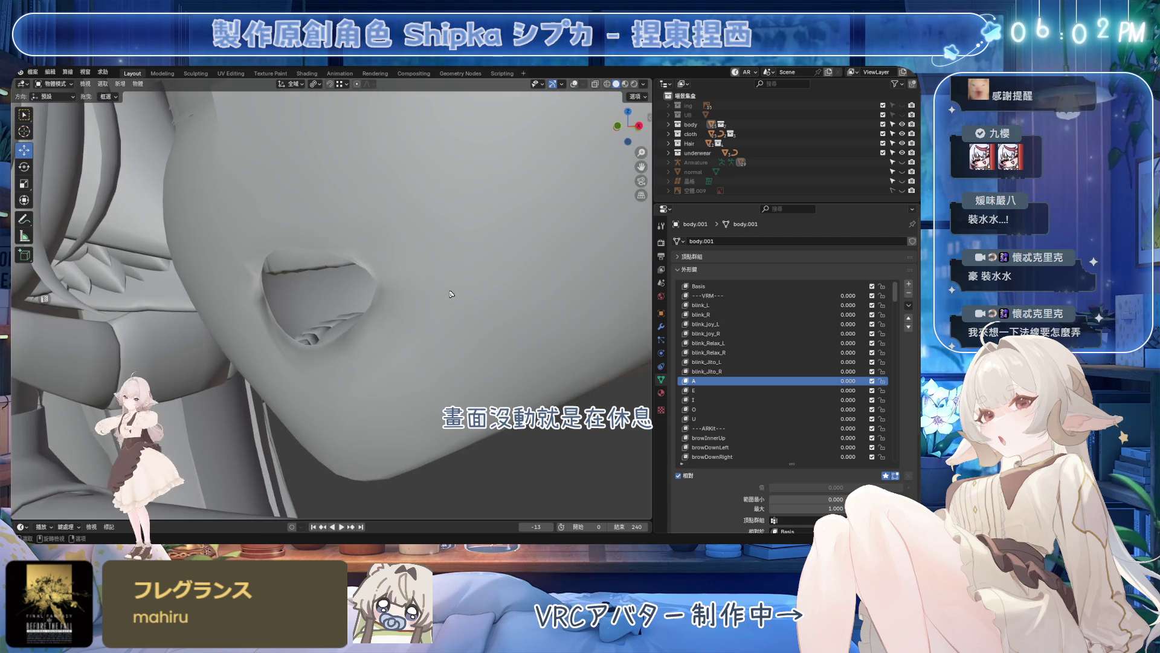
pyautogui.hotkey('ctrl', 'Tab')
pyautogui.scroll(1, 297, 322)
pyautogui.scroll(2, 318, 322)
pyautogui.scroll(3, 359, 321)
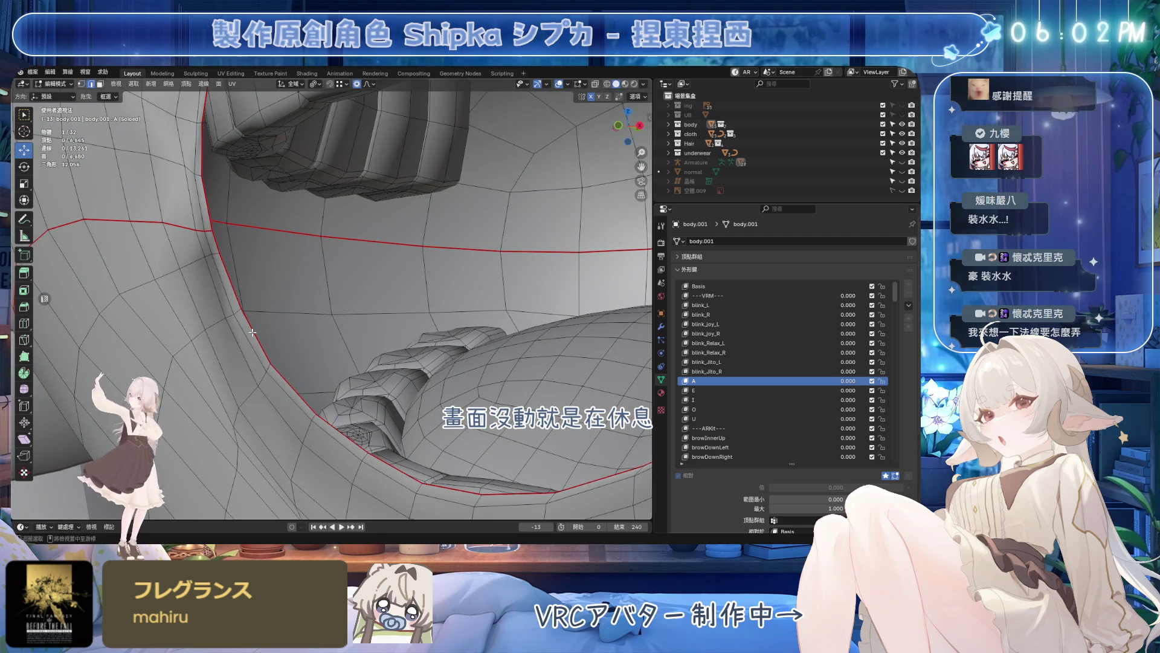
pyautogui.keyDown('alt'); pyautogui.click(252, 332); pyautogui.keyUp('alt')
pyautogui.moveTo(252, 333); pyautogui.dragTo(280, 341, button='middle')
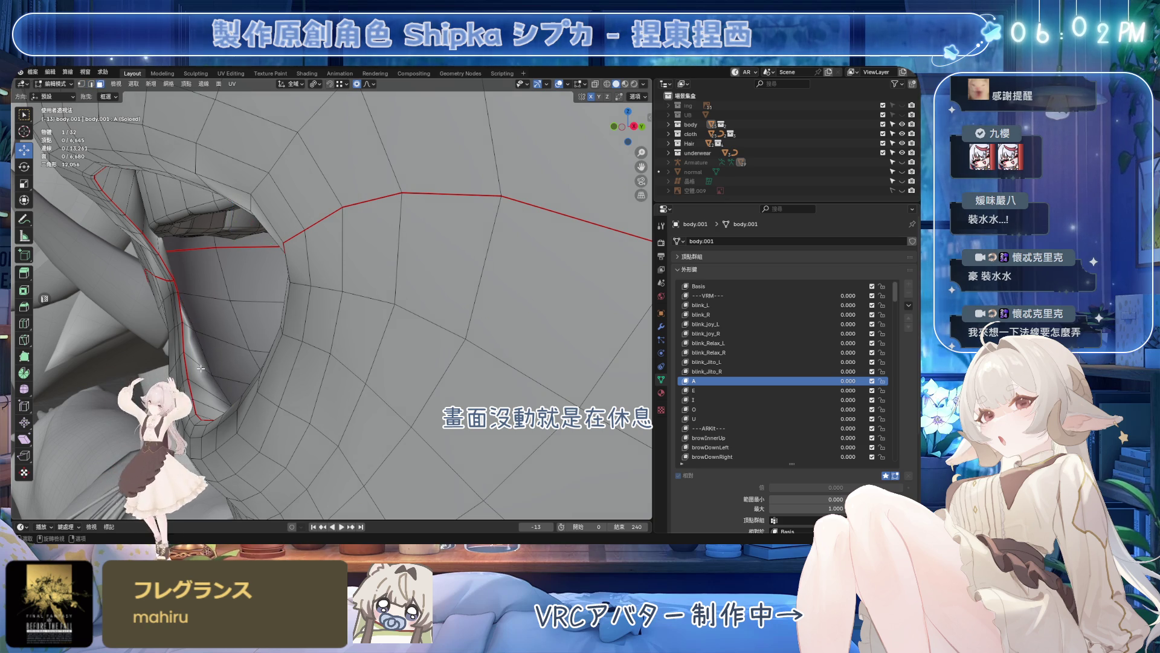
pyautogui.moveTo(201, 368); pyautogui.dragTo(340, 209, button='middle')
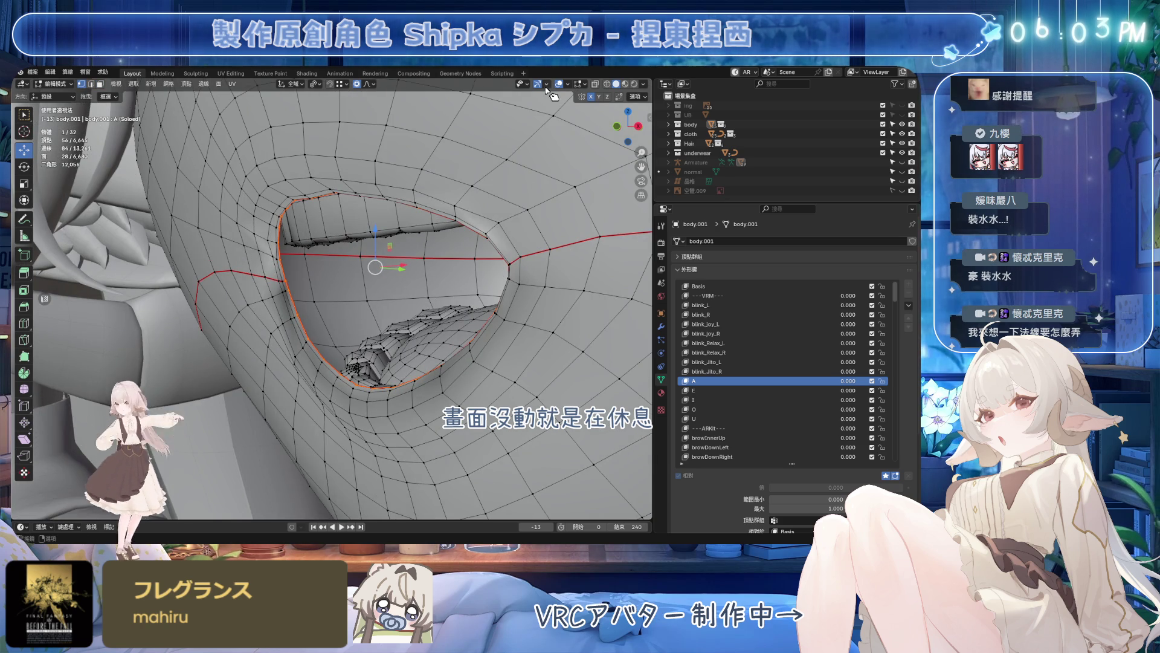
pyautogui.click(554, 85)
pyautogui.click(169, 84)
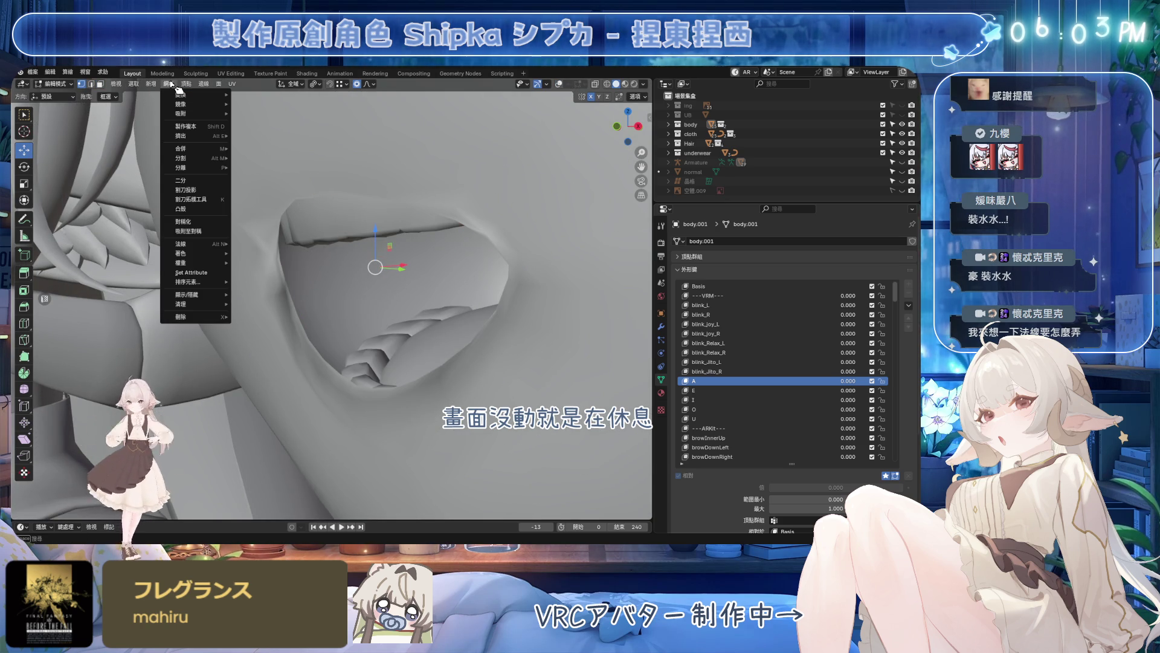
# - Smooth Vectors on the mouth rim normals, return to object mode and preview blink_Relax_R
pyautogui.click(187, 85)
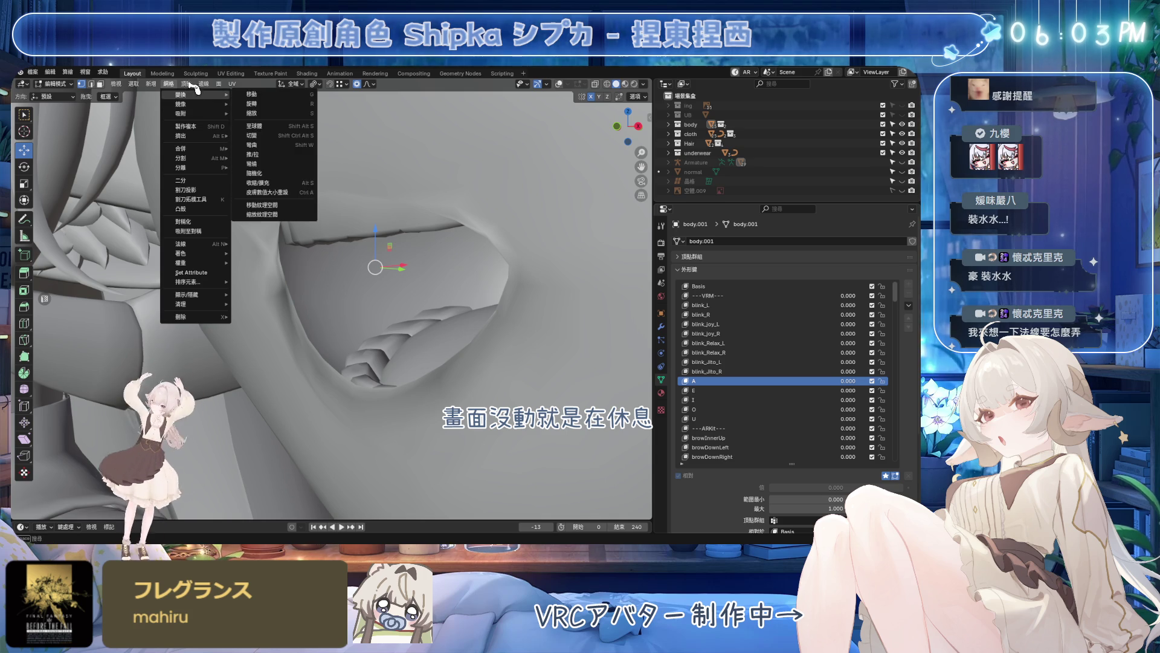
pyautogui.moveTo(186, 243)
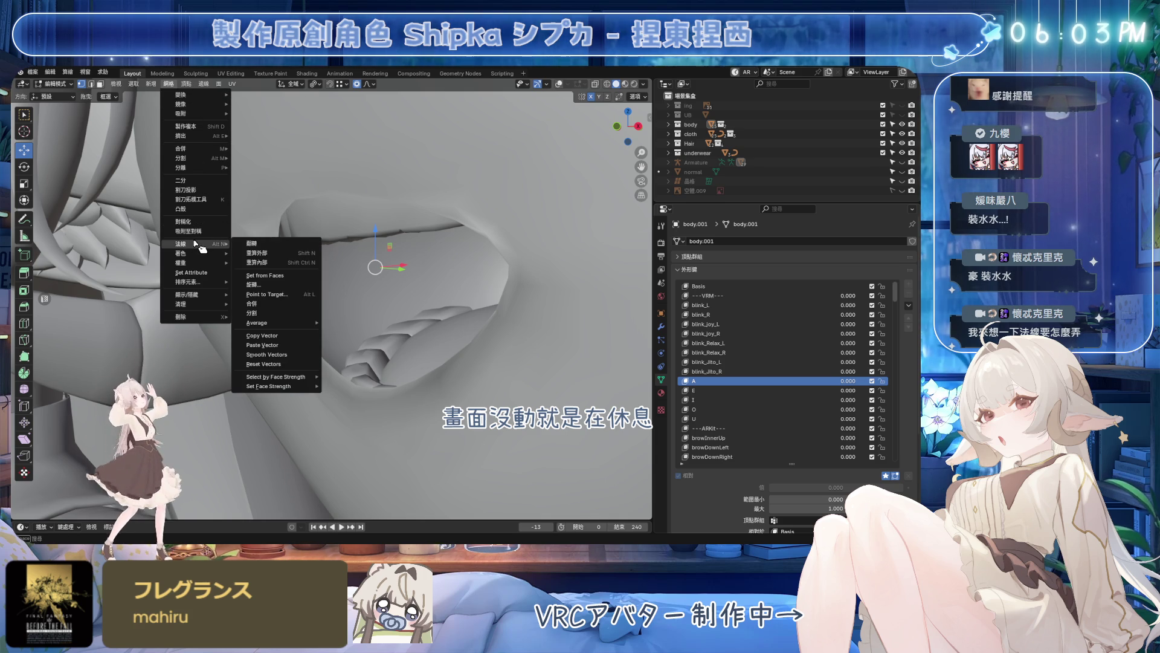
pyautogui.click(277, 356)
pyautogui.moveTo(277, 357)
pyautogui.mouseDown(button='middle')
pyautogui.moveTo(442, 364)
pyautogui.moveTo(585, 256)
pyautogui.moveTo(635, 299)
pyautogui.mouseUp(button='middle')
pyautogui.press('Tab')
pyautogui.click(736, 362)
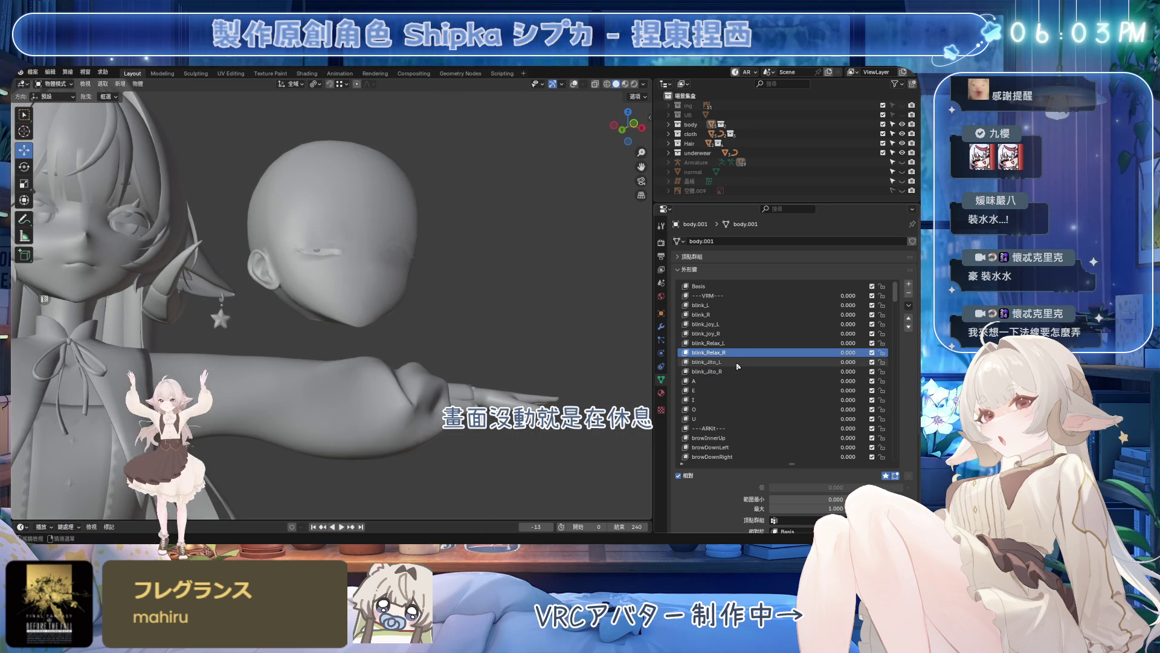
# - Step through the blink, brow and vrc.v_aa shape keys, then orbit in close to the chin
pyautogui.press('Up')
pyautogui.press('Up')
pyautogui.press('Up')
pyautogui.press('Up')
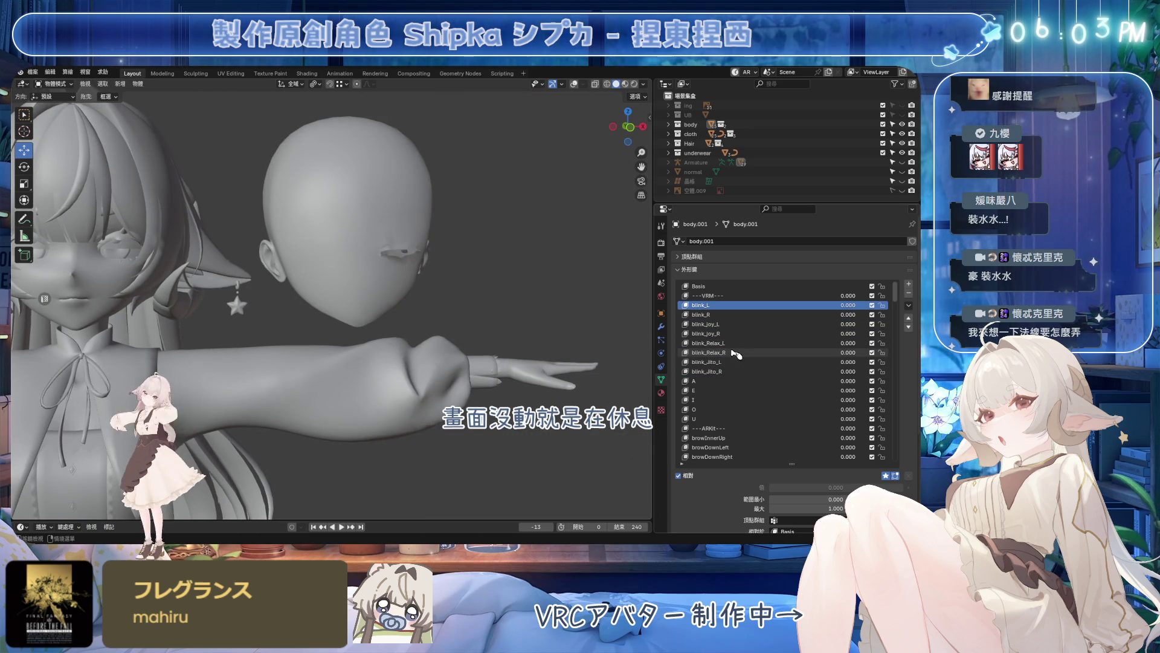
pyautogui.press('Up')
pyautogui.press('Up')
pyautogui.press('Up')
pyautogui.press('Down')
pyautogui.press('Down')
pyautogui.press('Down')
pyautogui.press('Down')
pyautogui.press('Down')
pyautogui.press('Down')
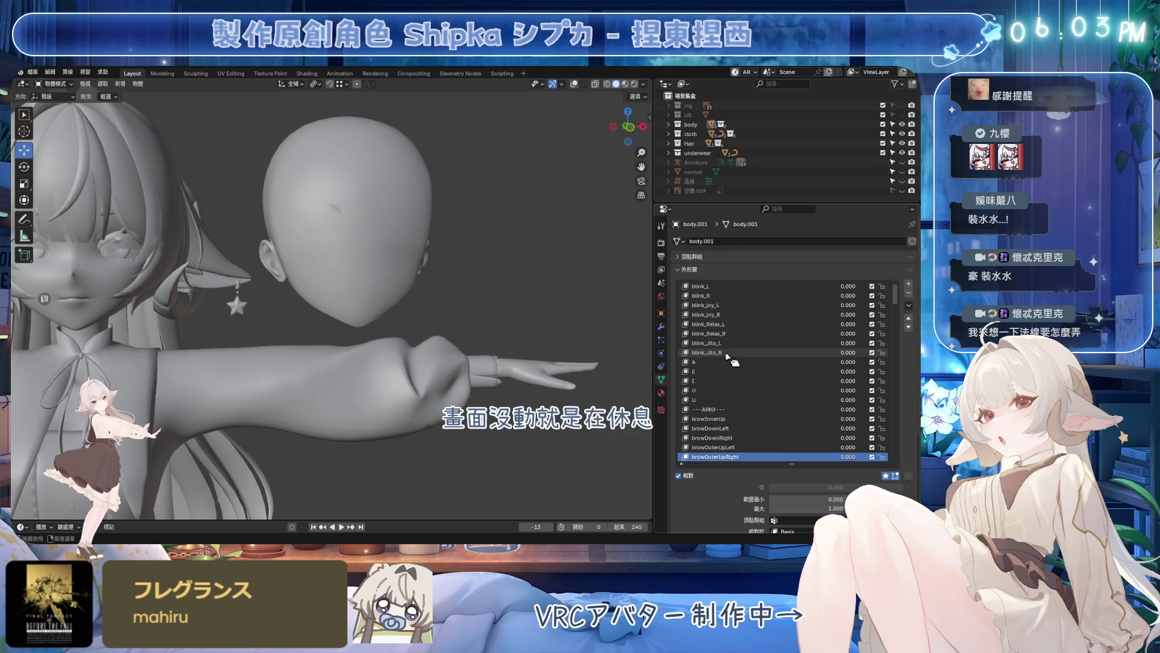
pyautogui.press('Down')
pyautogui.press('Down')
pyautogui.press('Down')
pyautogui.press('Down')
pyautogui.press('Down')
pyautogui.press('Down')
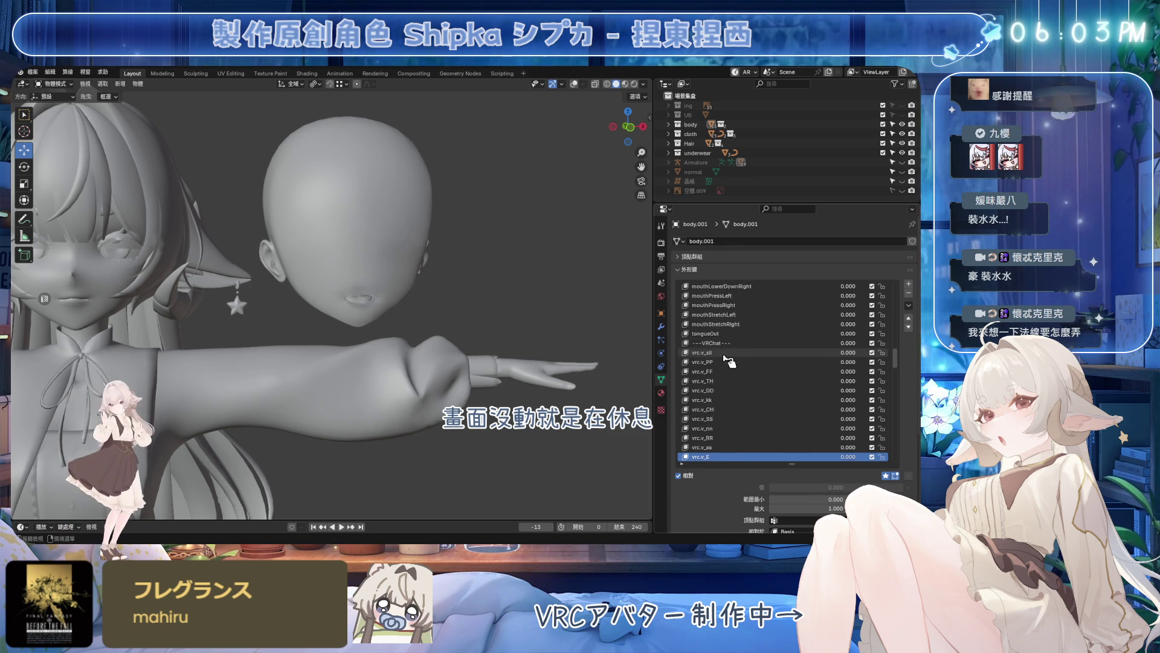
pyautogui.press('Down')
pyautogui.press('Down')
pyautogui.press('Down')
pyautogui.press('Down')
pyautogui.press('Down')
pyautogui.press('Down')
pyautogui.press('Down')
pyautogui.press('Down')
pyautogui.press('Down')
pyautogui.press('Down')
pyautogui.press('Down')
pyautogui.press('Down')
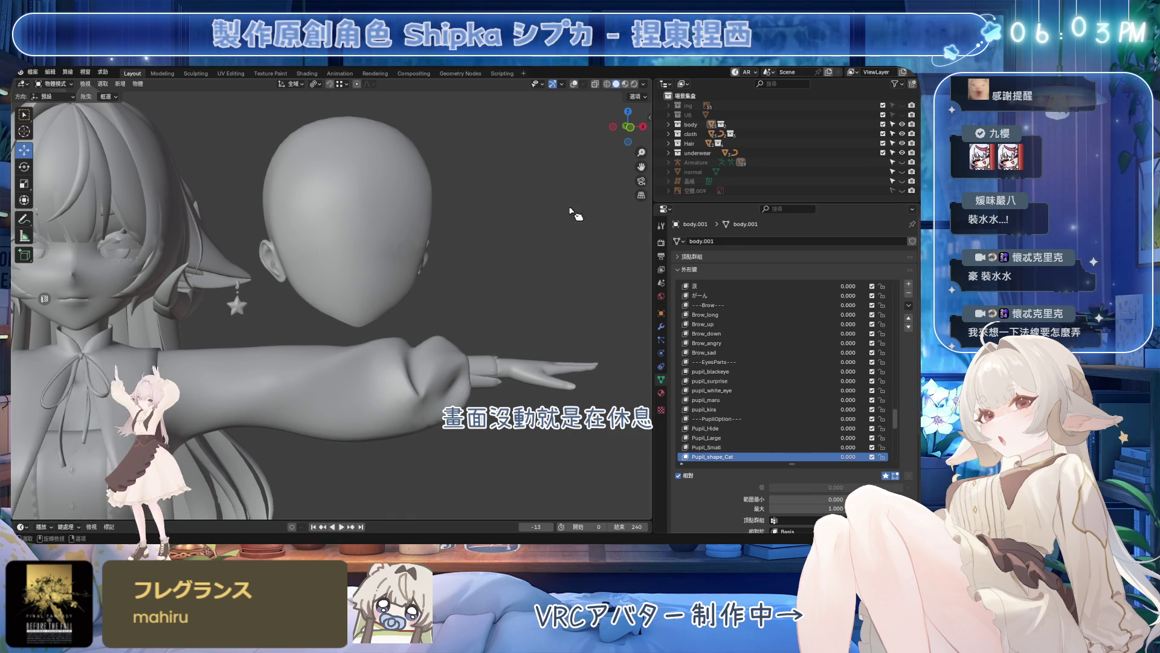
pyautogui.moveTo(530, 252); pyautogui.dragTo(468, 256, button='middle')
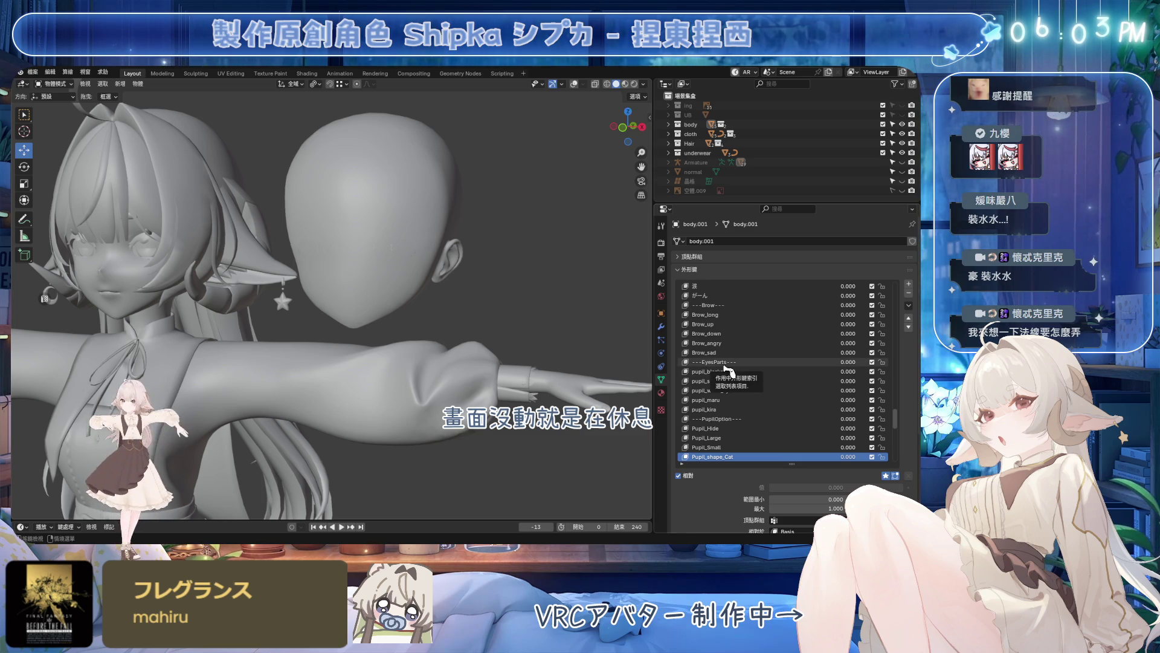
pyautogui.moveTo(490, 331); pyautogui.dragTo(416, 311, button='middle')
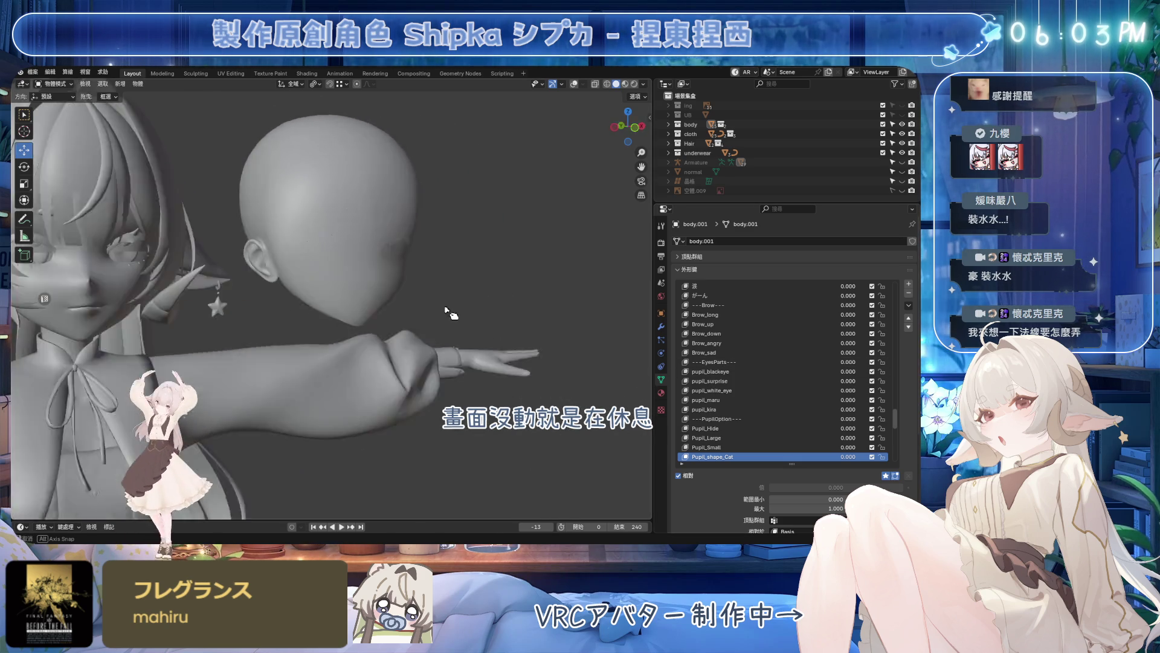
pyautogui.scroll(3, 415, 311)
pyautogui.moveTo(414, 311)
pyautogui.mouseDown(button='middle')
pyautogui.moveTo(585, 100)
pyautogui.moveTo(354, 396)
pyautogui.mouseUp(button='middle')
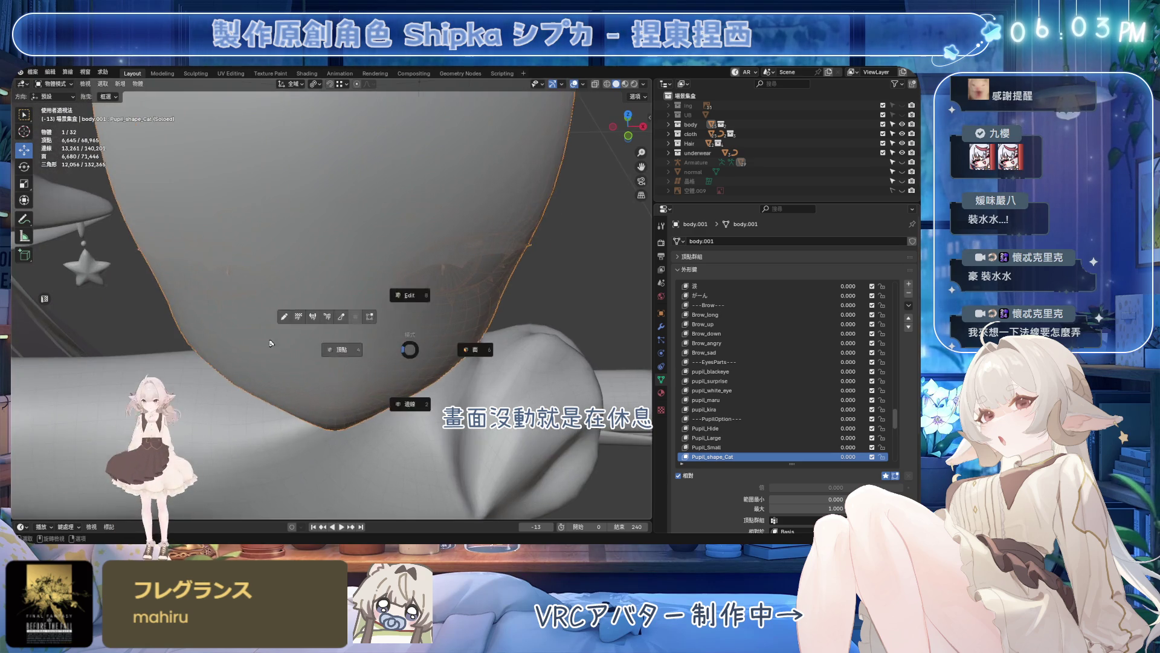
# - In edit mode select and inspect a shield-shaped patch of faces over the nose area
pyautogui.press('Tab')
pyautogui.scroll(2, 321, 410)
pyautogui.moveTo(324, 453)
pyautogui.mouseDown(button='middle')
pyautogui.moveTo(308, 270)
pyautogui.moveTo(292, 321)
pyautogui.mouseUp(button='middle')
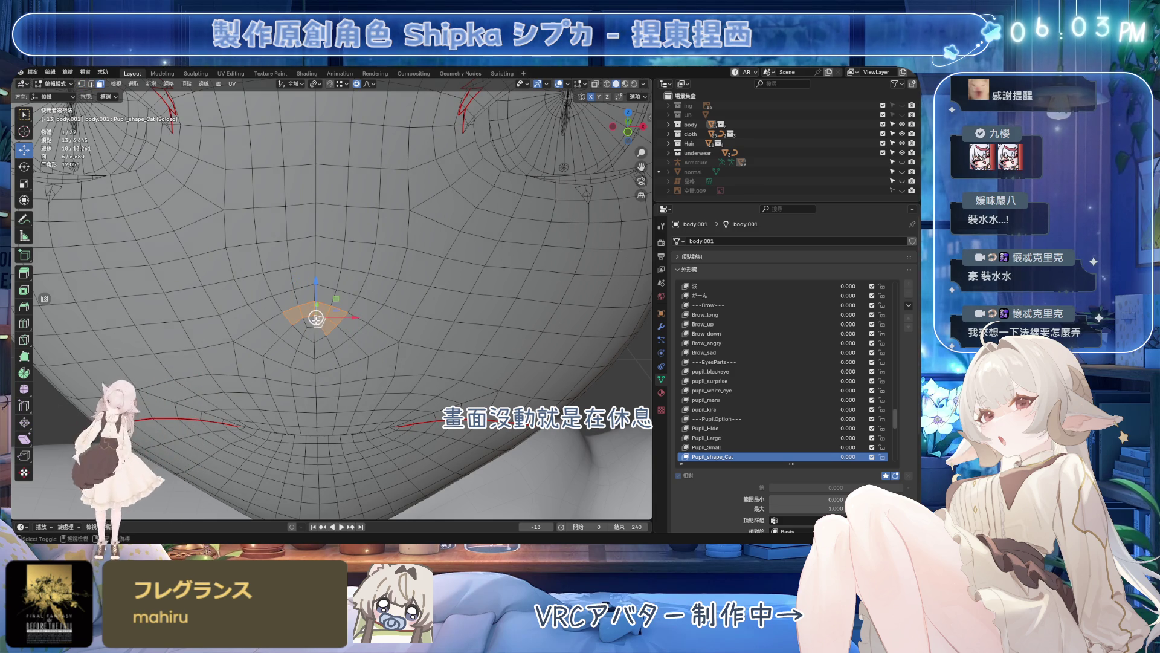
pyautogui.moveTo(302, 326); pyautogui.dragTo(317, 313, button='middle')
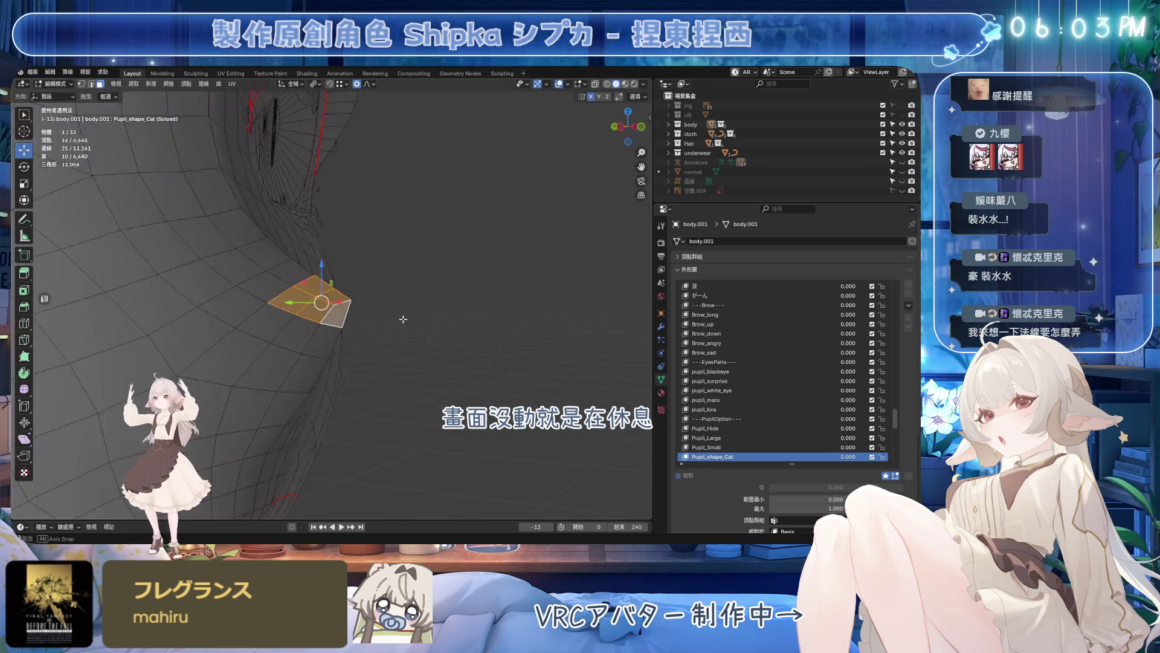
pyautogui.moveTo(320, 311); pyautogui.dragTo(323, 332, button='middle')
pyautogui.scroll(-3, 323, 332)
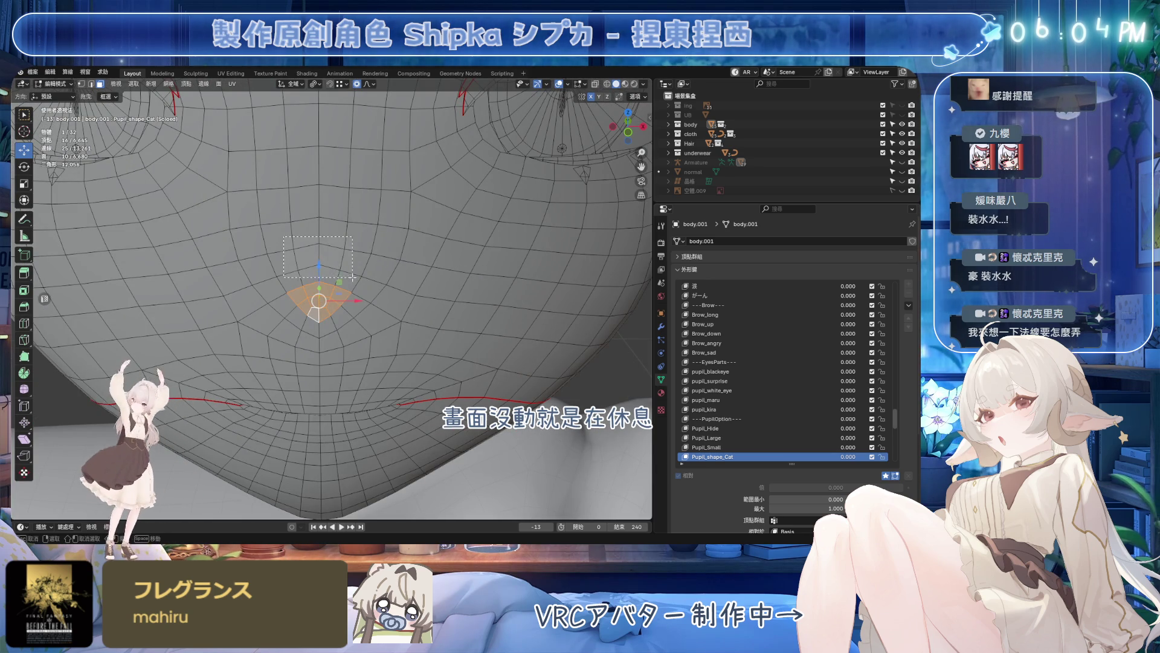
pyautogui.moveTo(349, 281); pyautogui.dragTo(359, 269, button='middle')
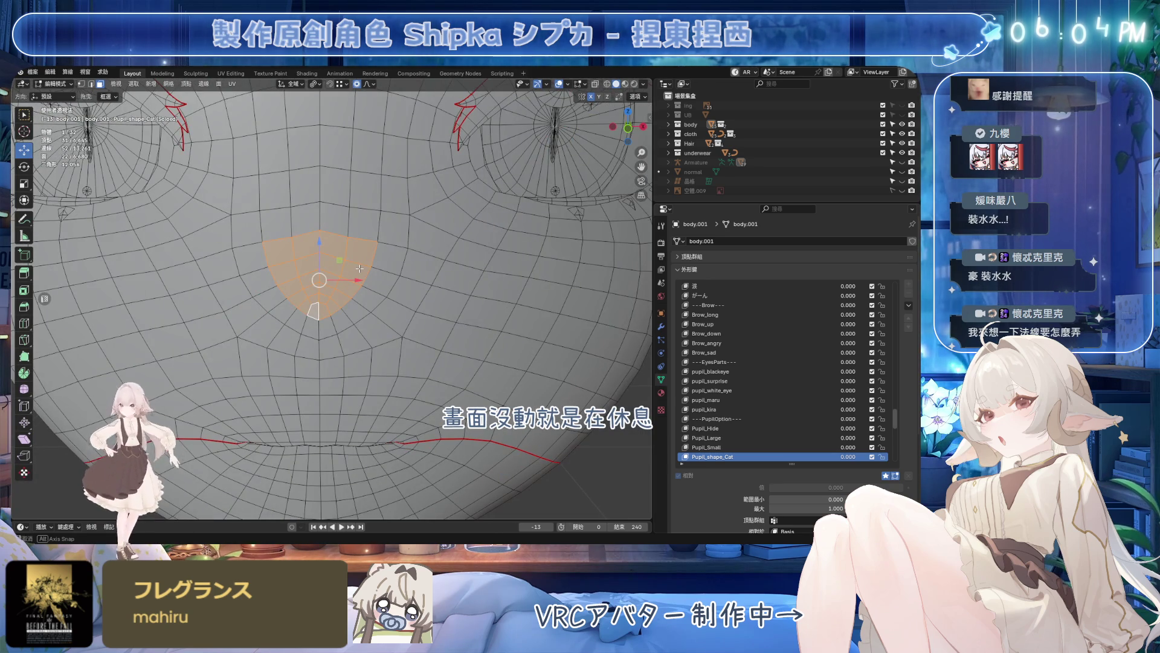
pyautogui.scroll(-3, 363, 269)
pyautogui.scroll(-3, 362, 268)
pyautogui.scroll(4, 365, 274)
pyautogui.scroll(2, 365, 278)
pyautogui.keyDown('alt'); pyautogui.moveTo(364, 277); pyautogui.dragTo(367, 254, button='middle'); pyautogui.keyUp('alt')
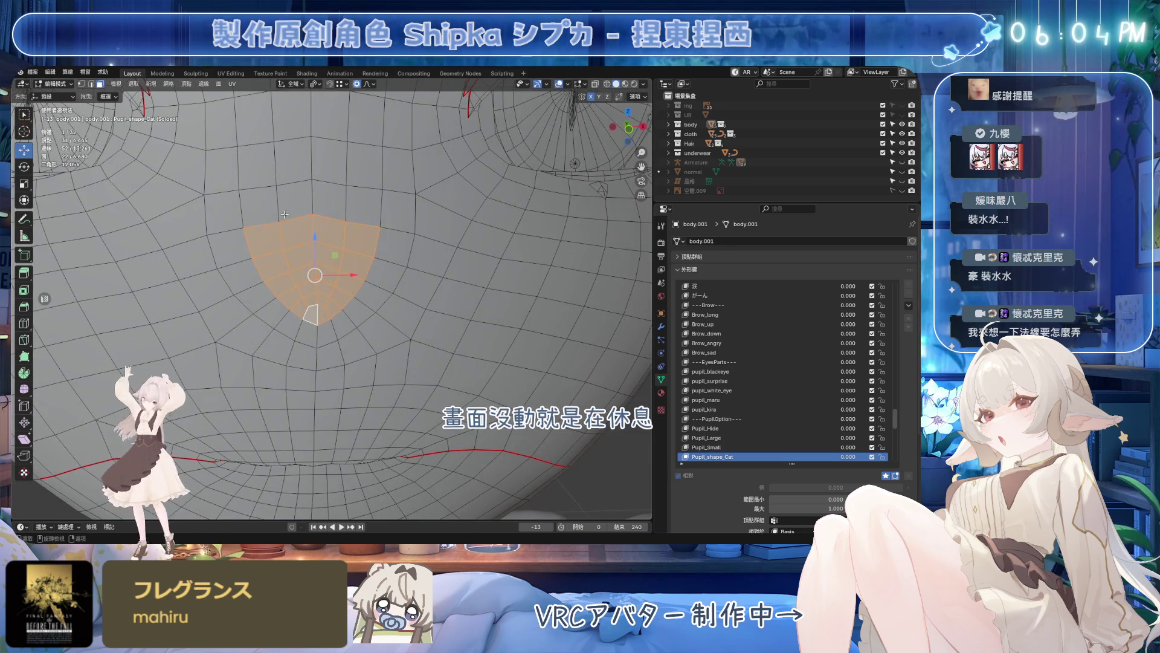
pyautogui.scroll(-1, 366, 255)
pyautogui.scroll(3, 366, 254)
pyautogui.scroll(3, 366, 254)
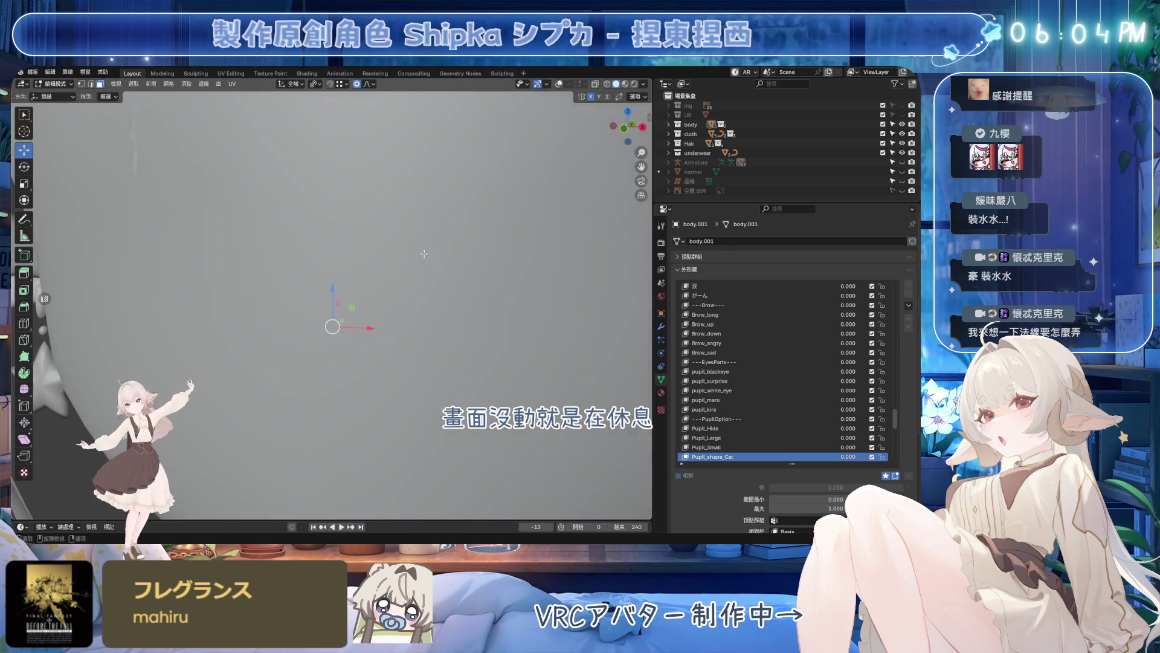
pyautogui.keyDown('alt'); pyautogui.moveTo(367, 253); pyautogui.dragTo(434, 251, button='middle'); pyautogui.keyUp('alt')
# - Try Normals > Set from Faces on the nose patch, undo it and reopen the Mesh menu
pyautogui.click(170, 84)
pyautogui.moveTo(187, 243)
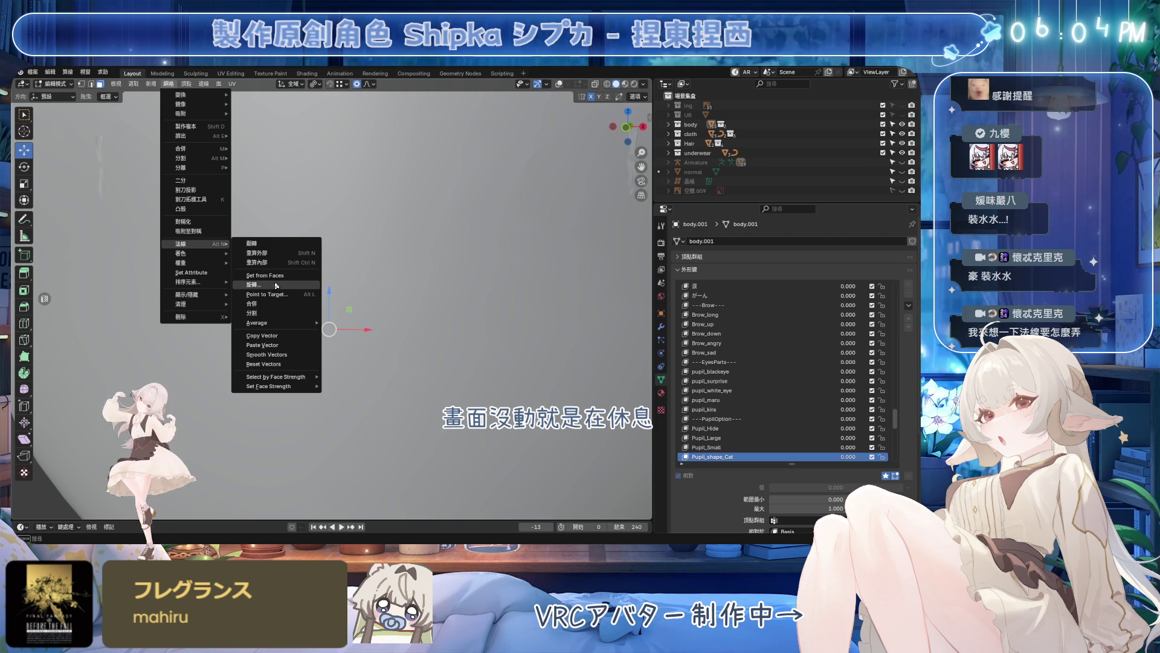
pyautogui.click(282, 280)
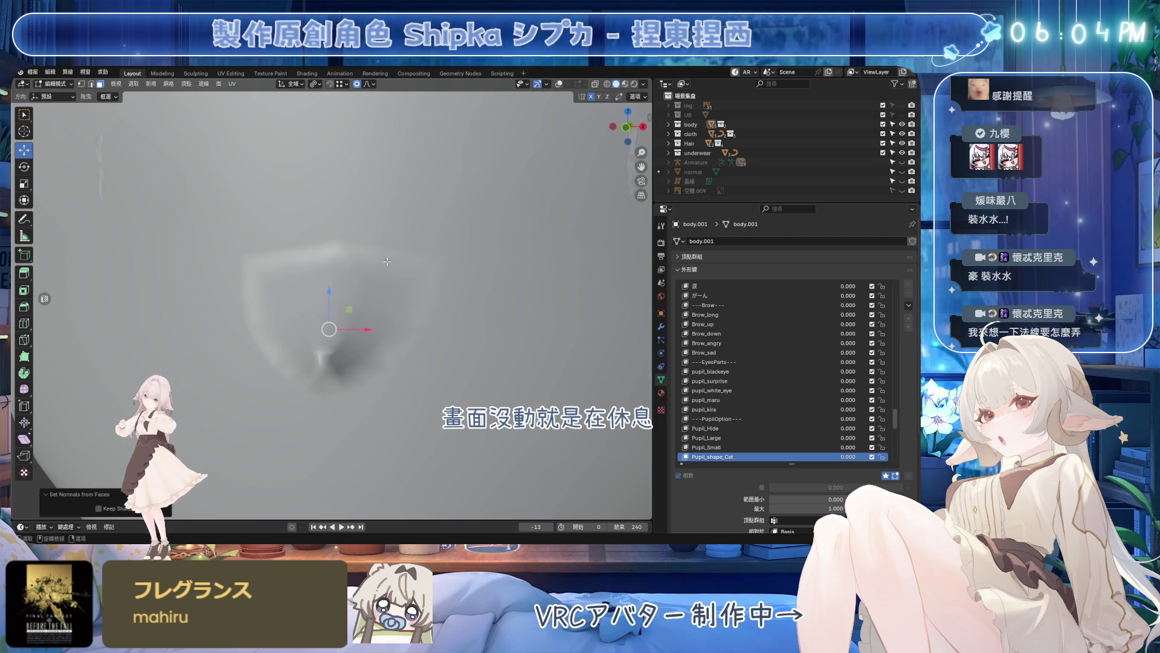
pyautogui.scroll(-3, 281, 279)
pyautogui.moveTo(281, 279)
pyautogui.keyDown('alt'); pyautogui.mouseDown(button='middle')
pyautogui.moveTo(401, 286)
pyautogui.moveTo(233, 410)
pyautogui.mouseUp(button='middle'); pyautogui.keyUp('alt')
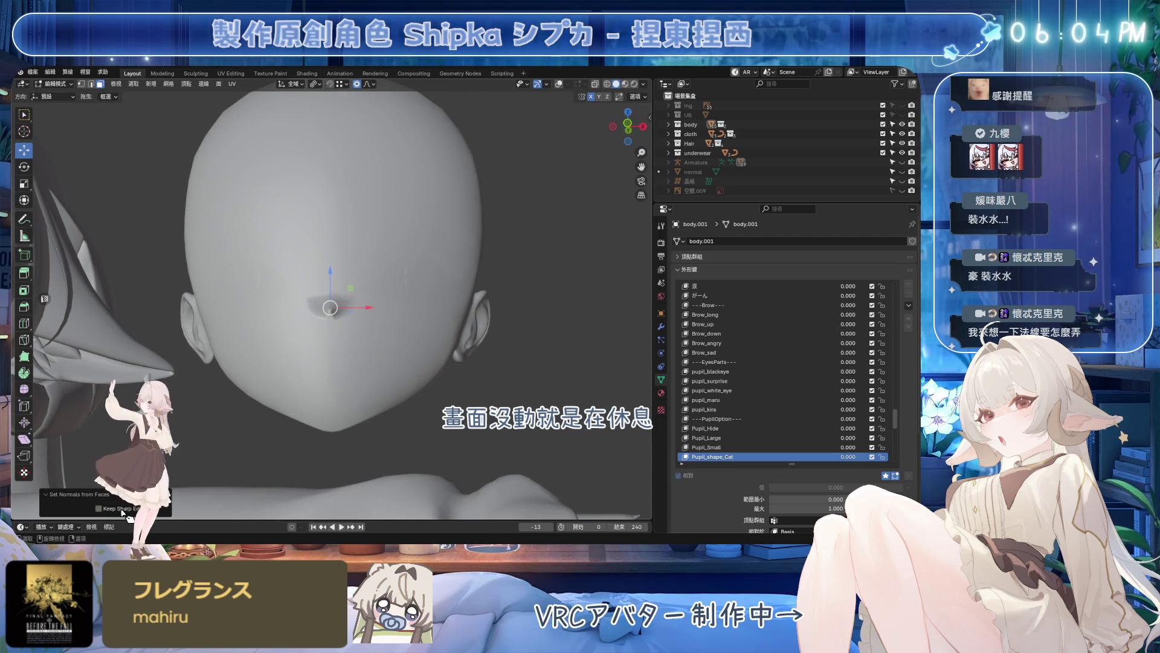
pyautogui.scroll(2, 402, 300)
pyautogui.scroll(2, 401, 301)
pyautogui.scroll(1, 400, 300)
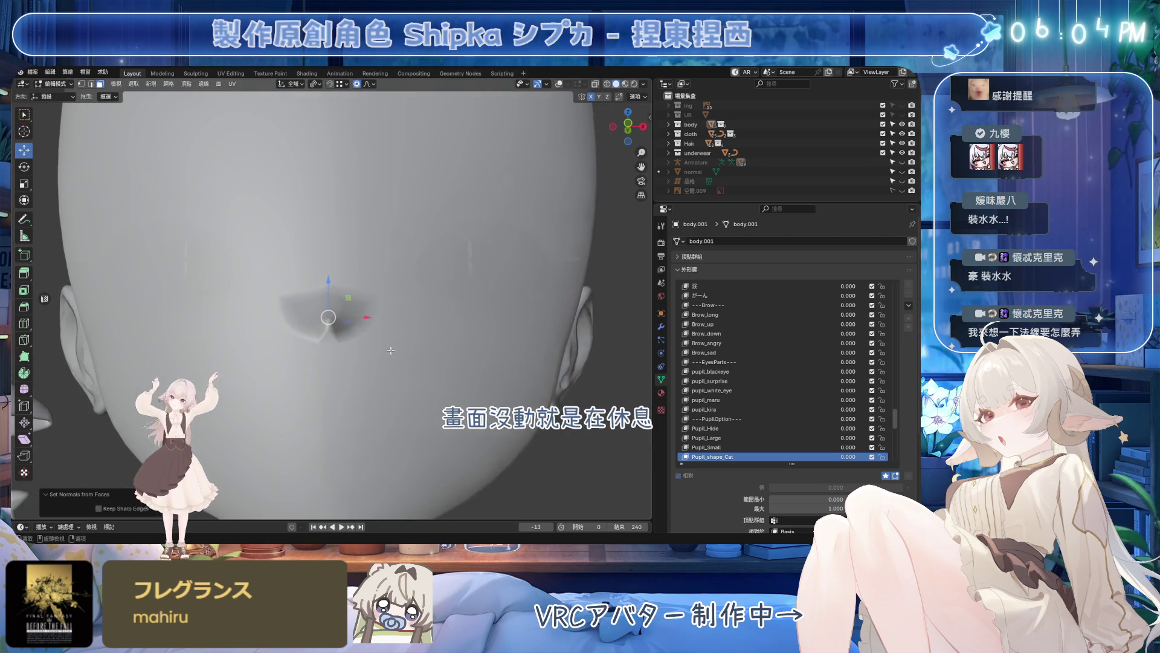
pyautogui.scroll(2, 401, 301)
pyautogui.hotkey('ctrl', 'z')
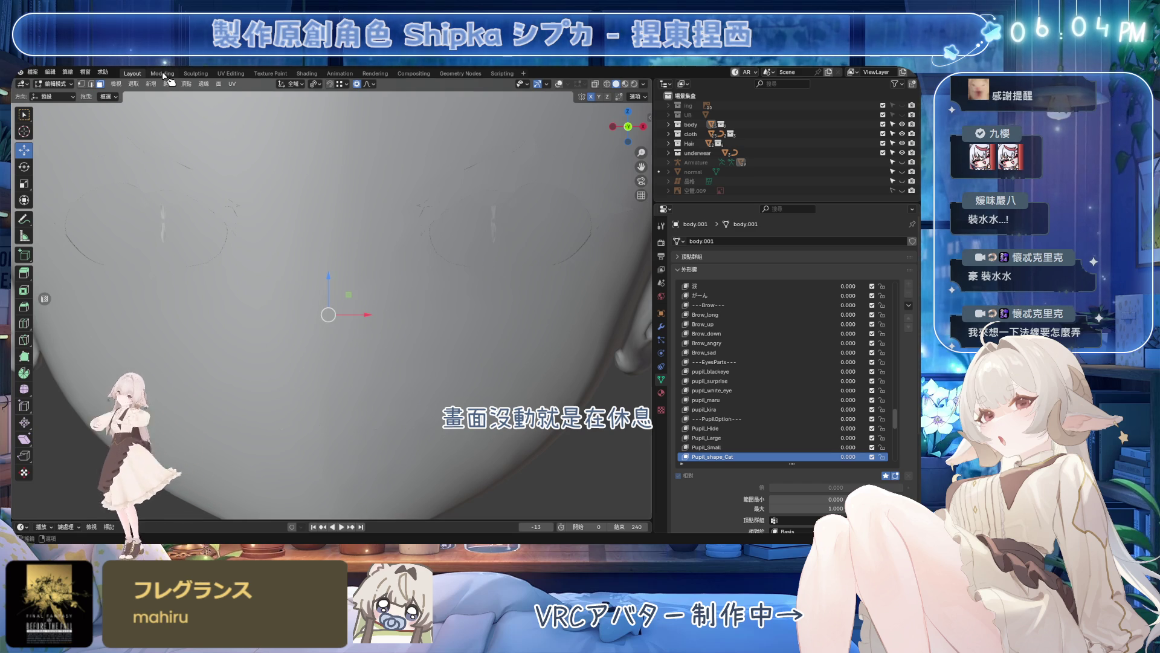
pyautogui.click(169, 84)
pyautogui.moveTo(191, 244)
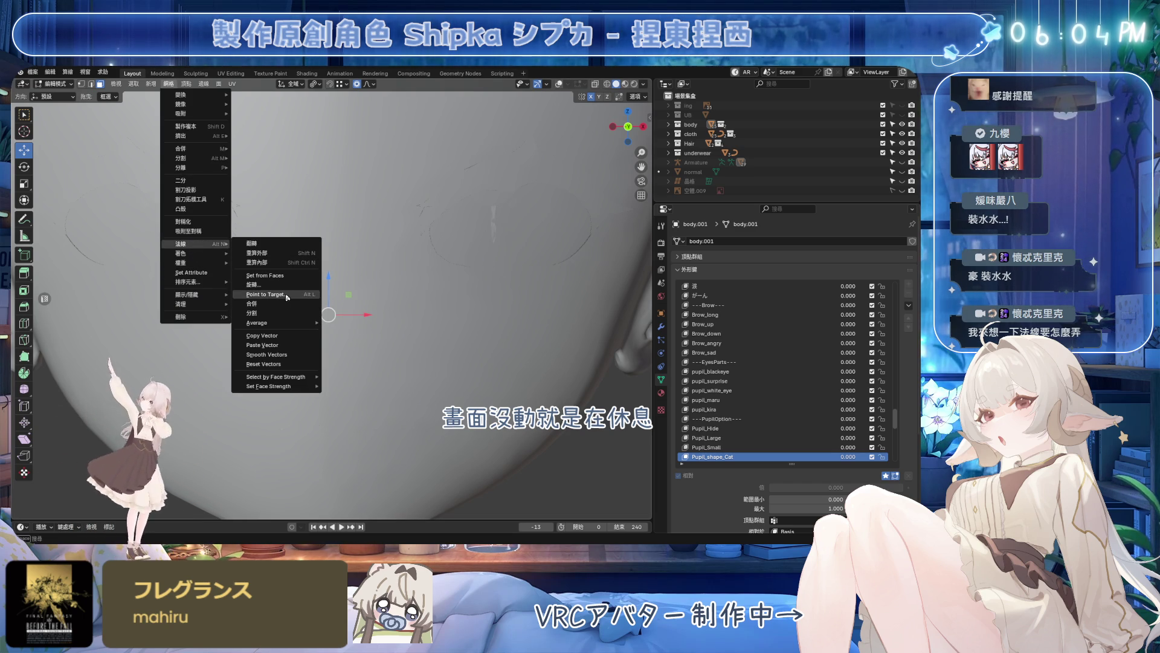
# - Point the nose patch's normals at a target point and orbit to check the shading
pyautogui.click(287, 298)
pyautogui.click(329, 253)
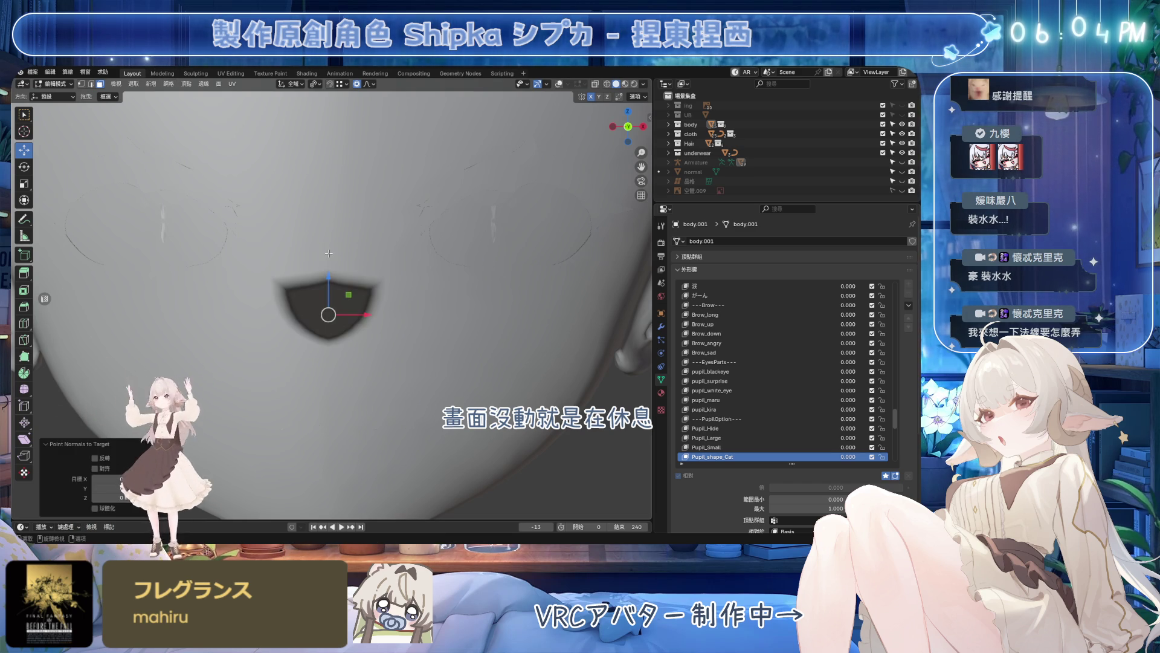
pyautogui.scroll(-3, 345, 272)
pyautogui.scroll(-3, 358, 282)
pyautogui.scroll(-3, 367, 289)
pyautogui.scroll(3, 366, 289)
pyautogui.moveTo(367, 289); pyautogui.dragTo(427, 323, button='middle')
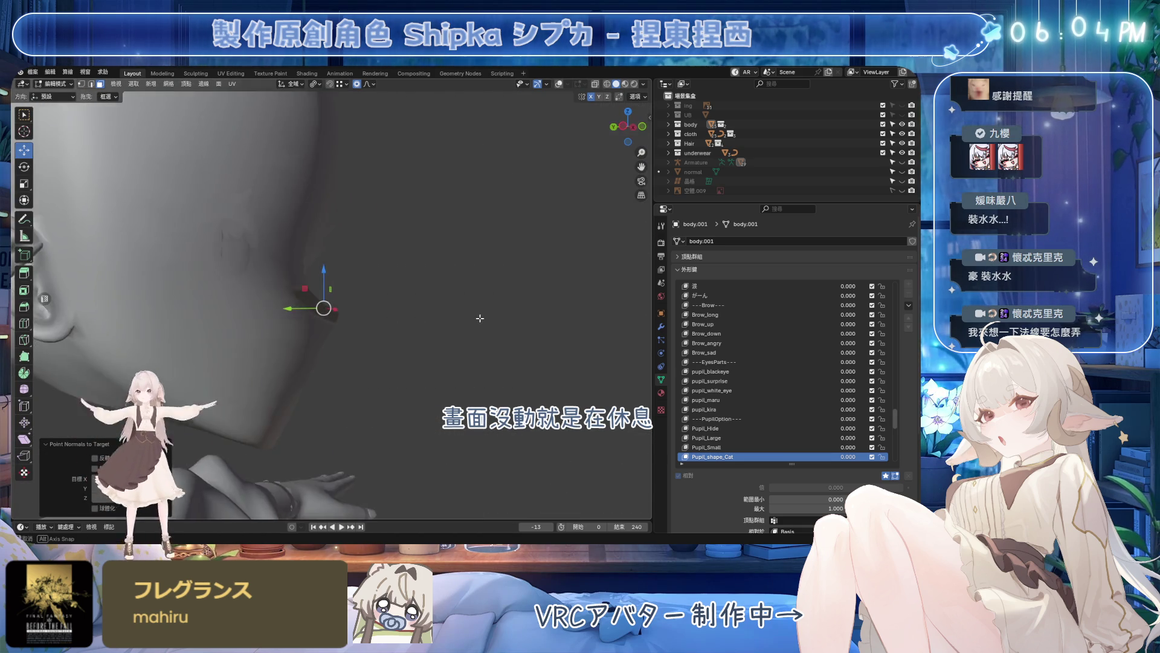
pyautogui.moveTo(428, 322); pyautogui.dragTo(402, 324, button='middle')
pyautogui.scroll(3, 402, 324)
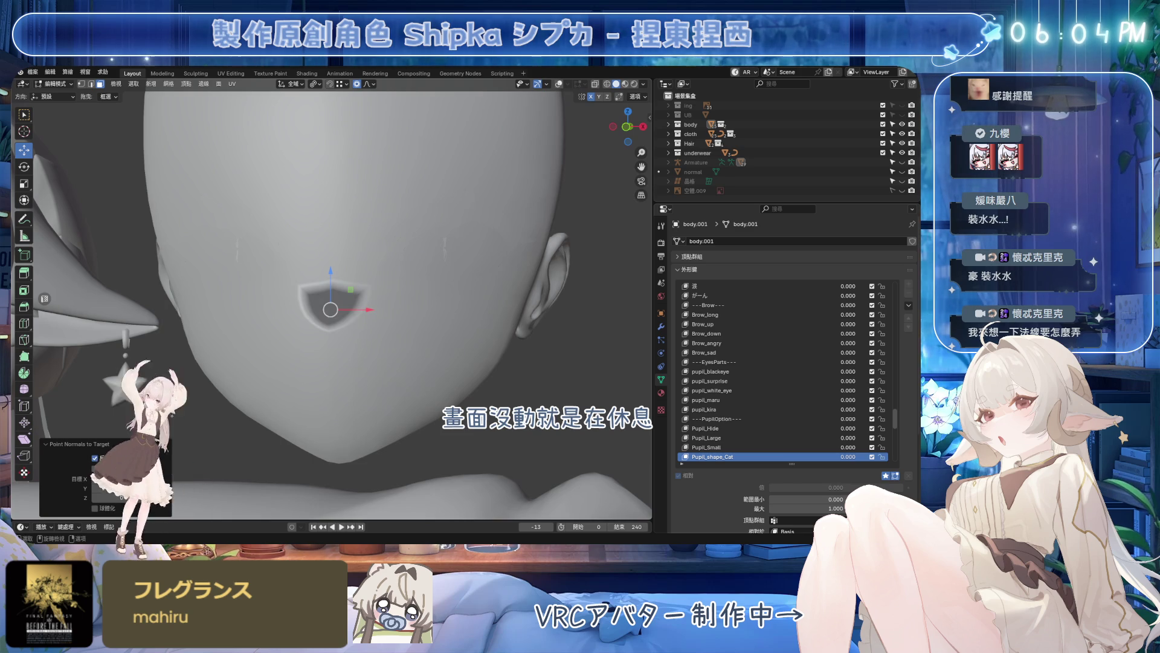
pyautogui.moveTo(402, 325)
pyautogui.mouseDown(button='middle')
pyautogui.moveTo(365, 330)
pyautogui.moveTo(305, 424)
pyautogui.mouseUp(button='middle')
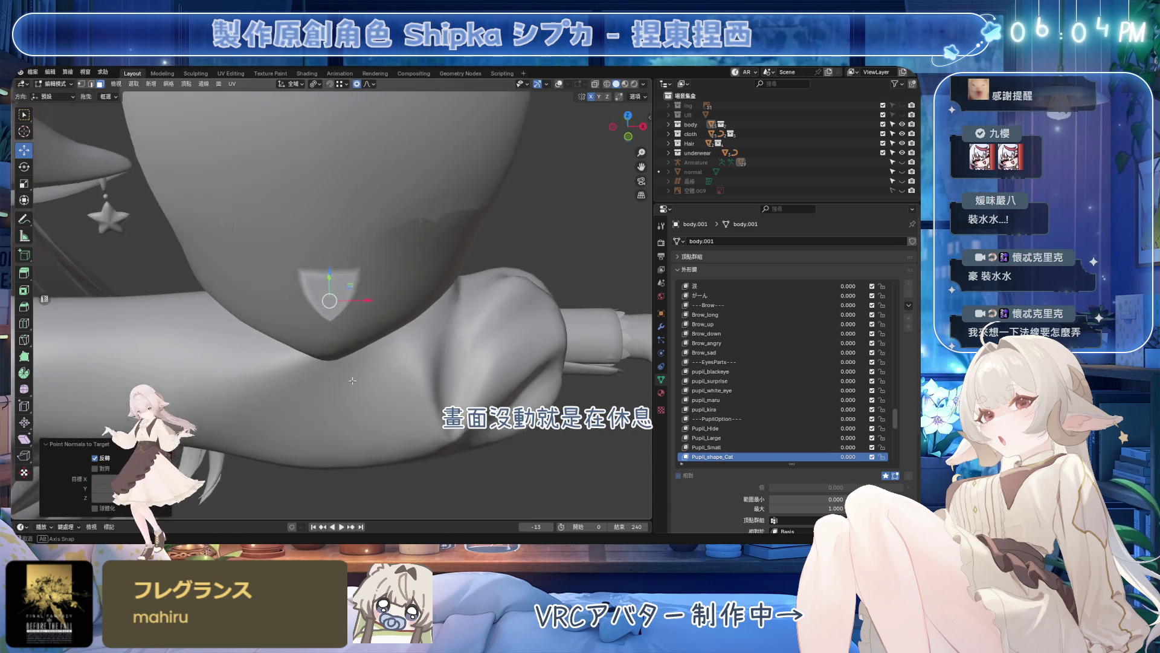
pyautogui.scroll(3, 354, 386)
# - Back in edit mode deselect the patch faces and bring up the Add mesh list
pyautogui.hotkey('shift', 'alt', 'z')
pyautogui.scroll(2, 348, 295)
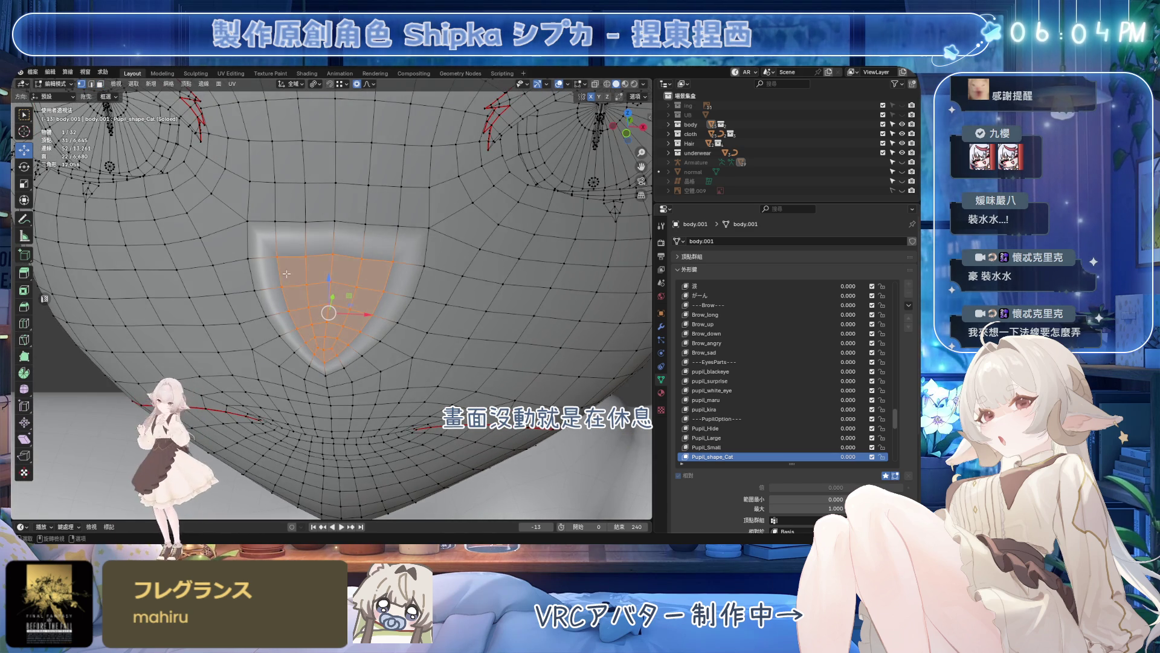
pyautogui.hotkey('alt', 'a')
pyautogui.scroll(2, 292, 319)
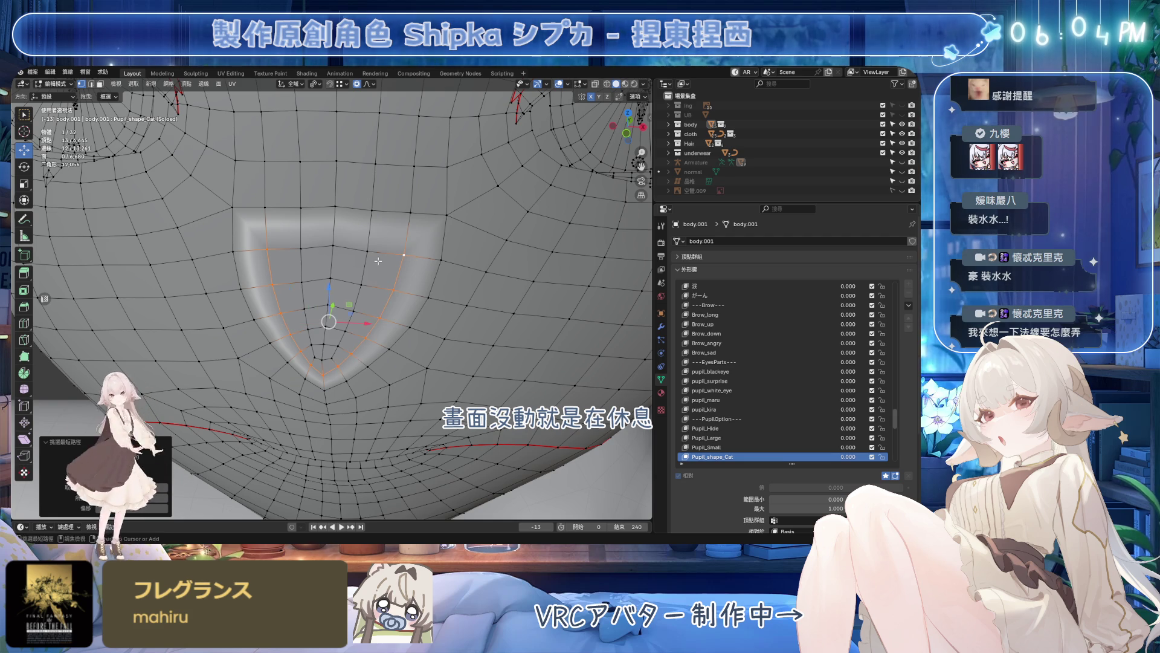
pyautogui.click(160, 87)
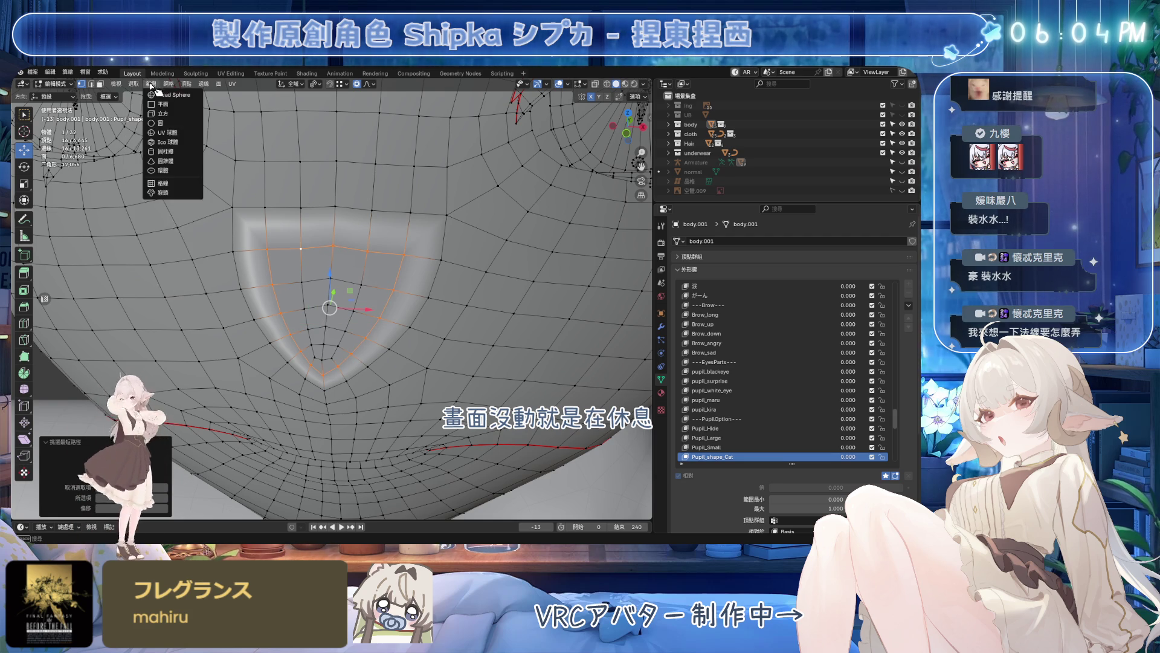